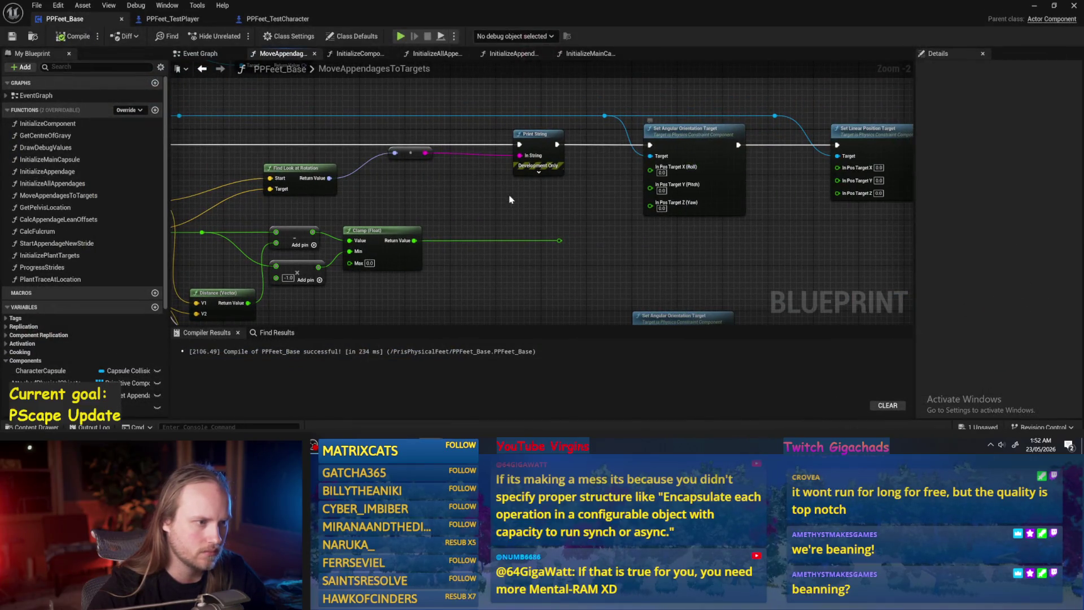
- Add a Break Rotator on the look-at rotation and wire its Roll, Pitch and Yaw into the orientation targets
{"action": "mouse_move", "coordinate": [349, 179]}
{"action": "left_mouse_down"}
{"action": "mouse_move", "coordinate": [559, 222]}
{"action": "mouse_move", "coordinate": [480, 206]}
{"action": "left_mouse_up"}
{"action": "type", "text": "break"}
{"action": "left_click", "coordinate": [531, 264]}
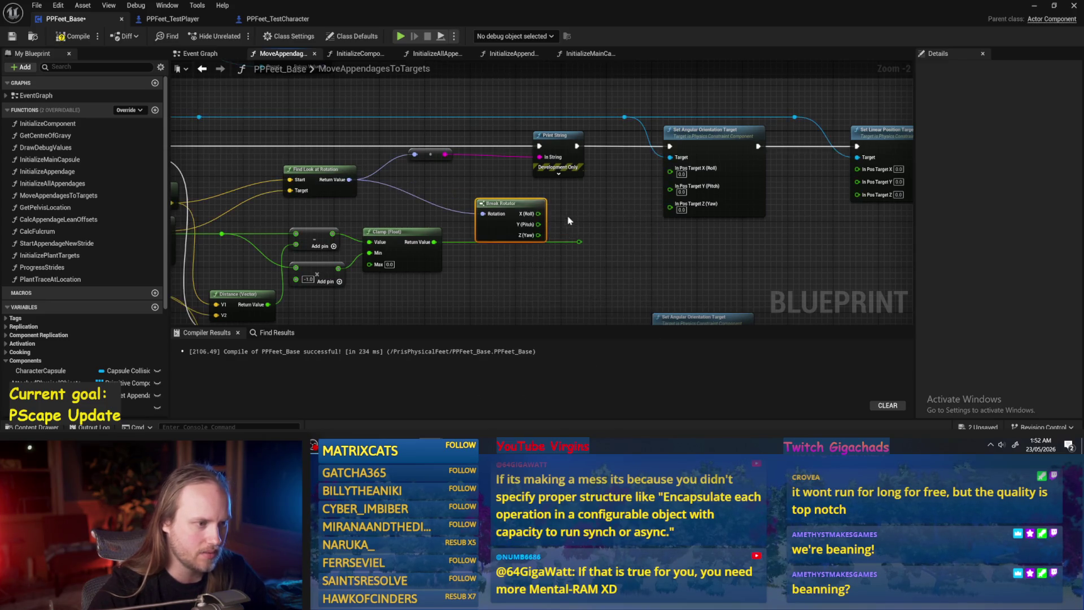
{"action": "scroll", "coordinate": [548, 209], "scroll_direction": "up", "scroll_amount": 1}
{"action": "mouse_move", "coordinate": [514, 195]}
{"action": "left_mouse_down"}
{"action": "mouse_move", "coordinate": [664, 149]}
{"action": "mouse_move", "coordinate": [532, 199]}
{"action": "mouse_move", "coordinate": [672, 222]}
{"action": "mouse_move", "coordinate": [664, 149]}
{"action": "left_mouse_up"}
{"action": "left_click_drag", "start_coordinate": [513, 219], "coordinate": [664, 161]}
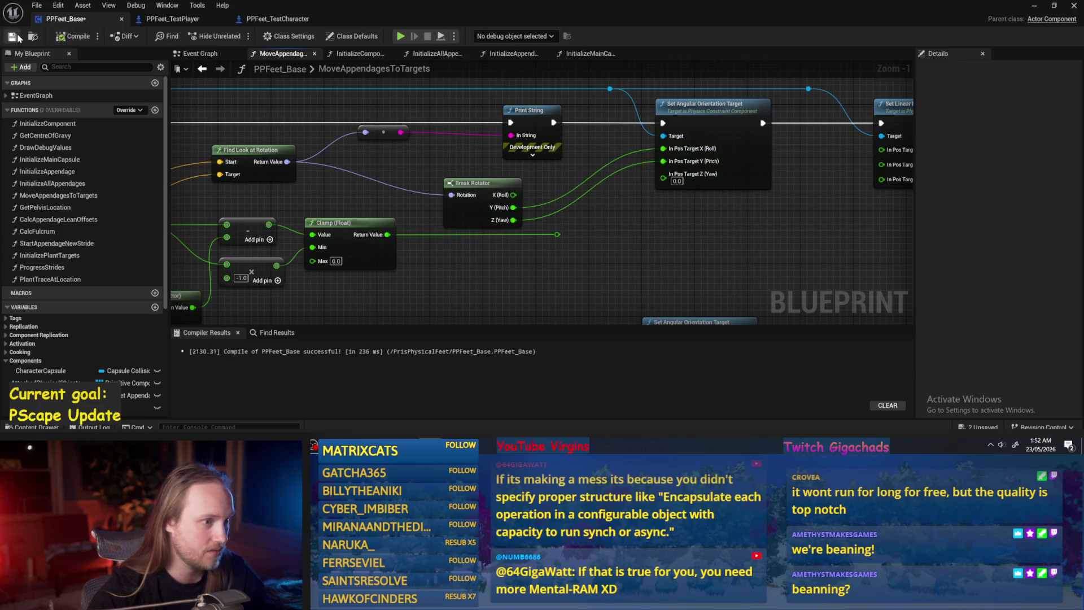
{"action": "scroll", "coordinate": [853, 208], "scroll_direction": "down", "scroll_amount": 1}
- Test-play PPFeet_TestLevel to watch the feet, then stop
{"action": "left_click", "coordinate": [1033, 8]}
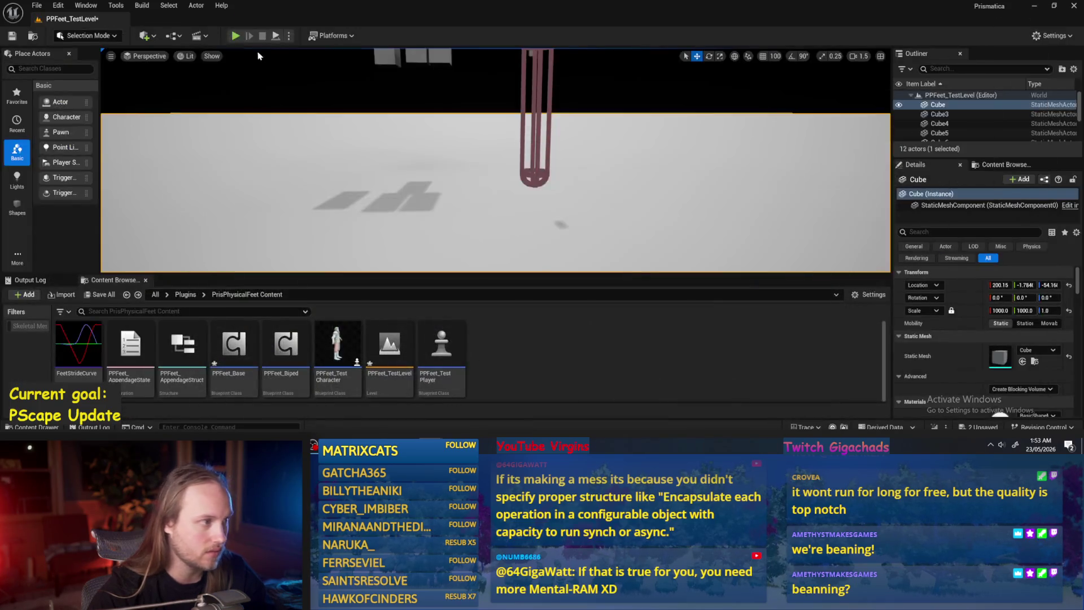
{"action": "left_click", "coordinate": [277, 36]}
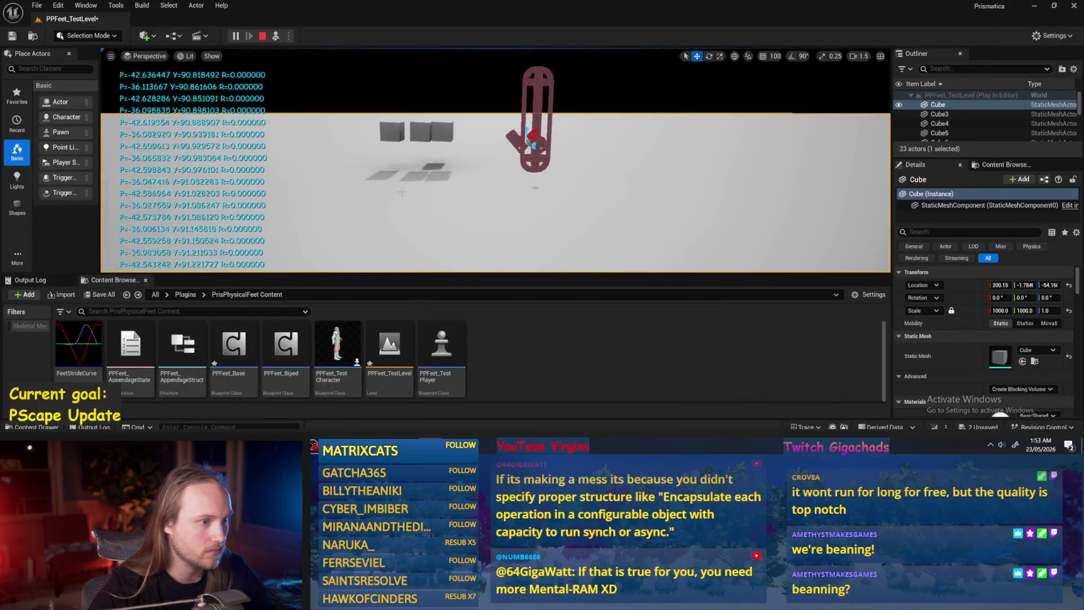
{"action": "key", "text": "Escape"}
- Drop the Pitch and Yaw links, keep only Roll on orientation target X, and test-play again
{"action": "left_click", "coordinate": [690, 167], "text": "alt"}
{"action": "mouse_move", "coordinate": [690, 157]}
{"action": "left_mouse_down"}
{"action": "mouse_move", "coordinate": [641, 249]}
{"action": "mouse_move", "coordinate": [564, 197]}
{"action": "left_mouse_up"}
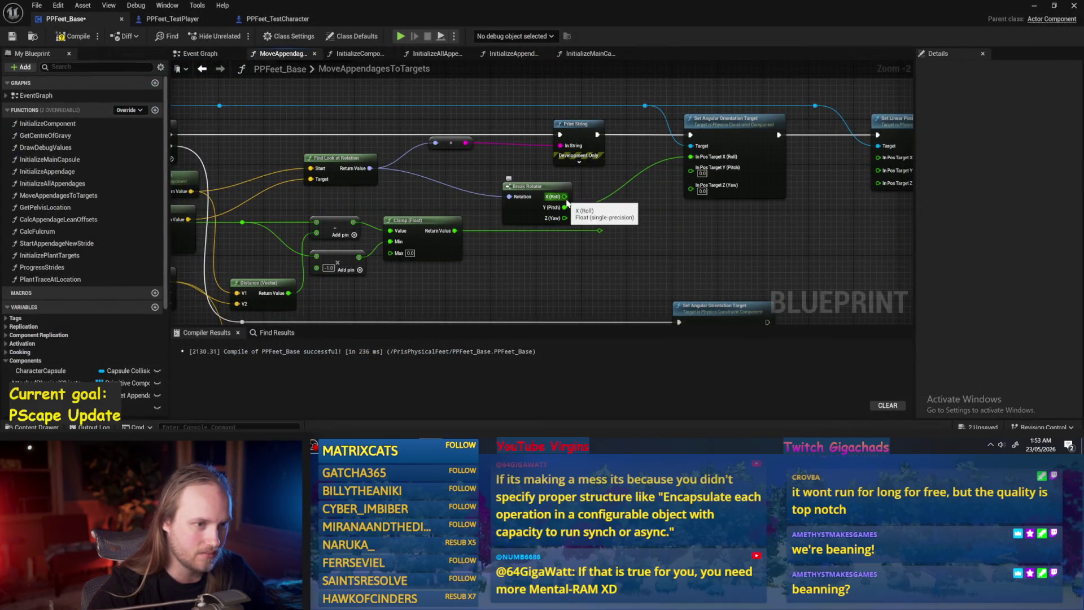
{"action": "left_click", "coordinate": [1035, 5]}
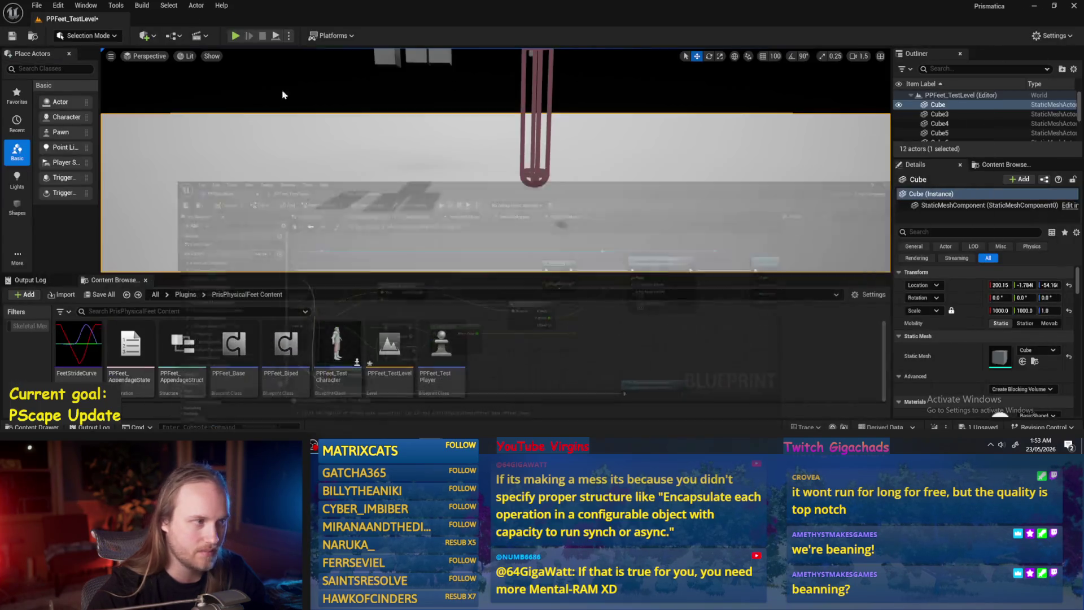
{"action": "key", "text": "alt+p"}
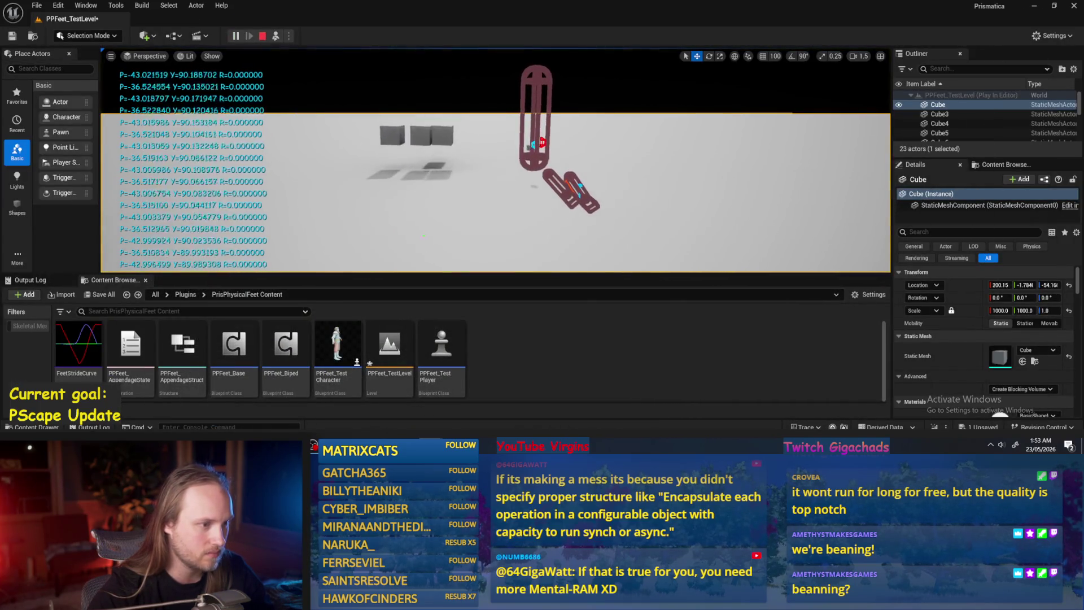
{"action": "key", "text": "Escape"}
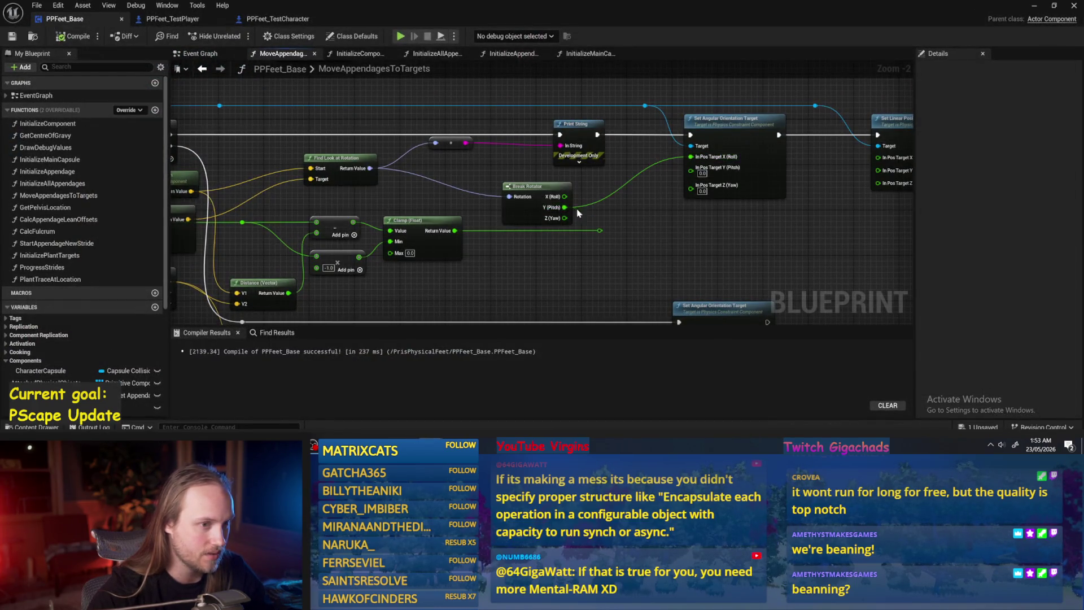
- Feed Pitch multiplied by -1.0 into orientation target X (Roll), then compile and save
{"action": "left_click_drag", "start_coordinate": [565, 209], "coordinate": [613, 199]}
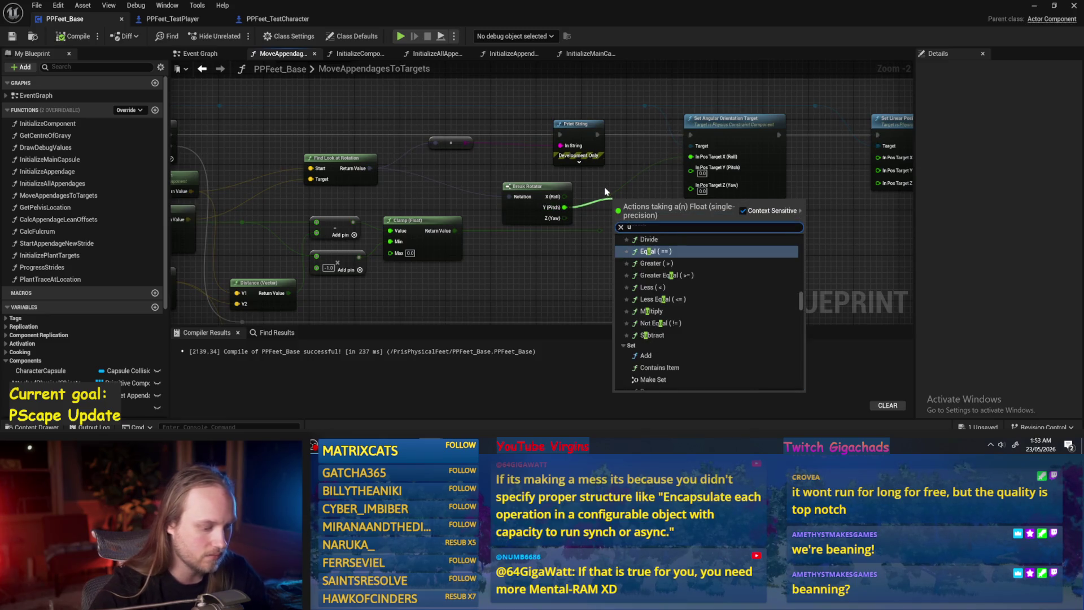
{"action": "type", "text": "*"}
{"action": "key", "text": "Return"}
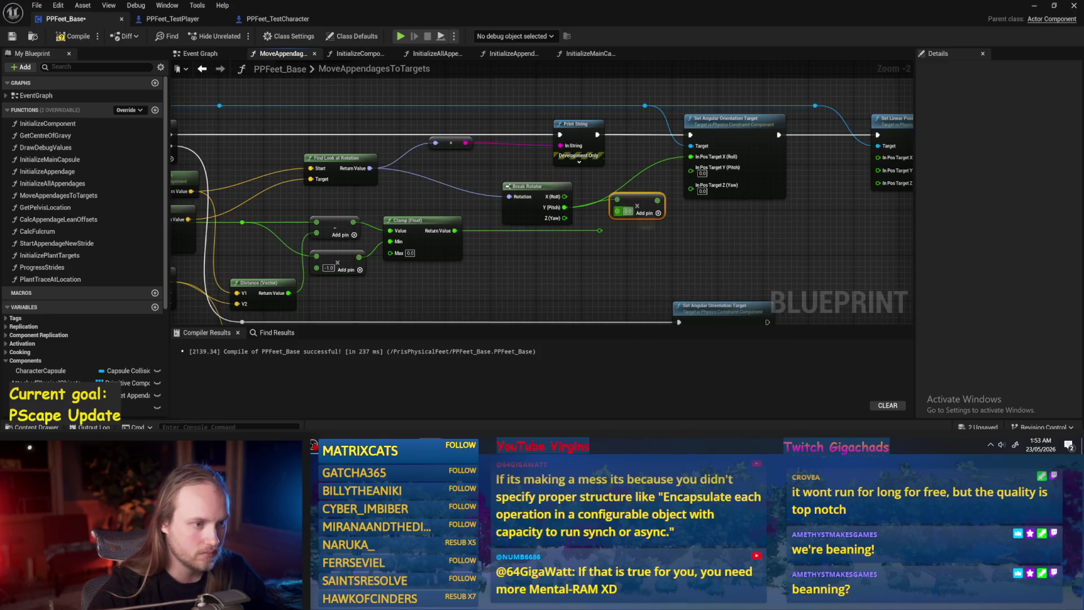
{"action": "left_click_drag", "start_coordinate": [660, 200], "coordinate": [691, 156]}
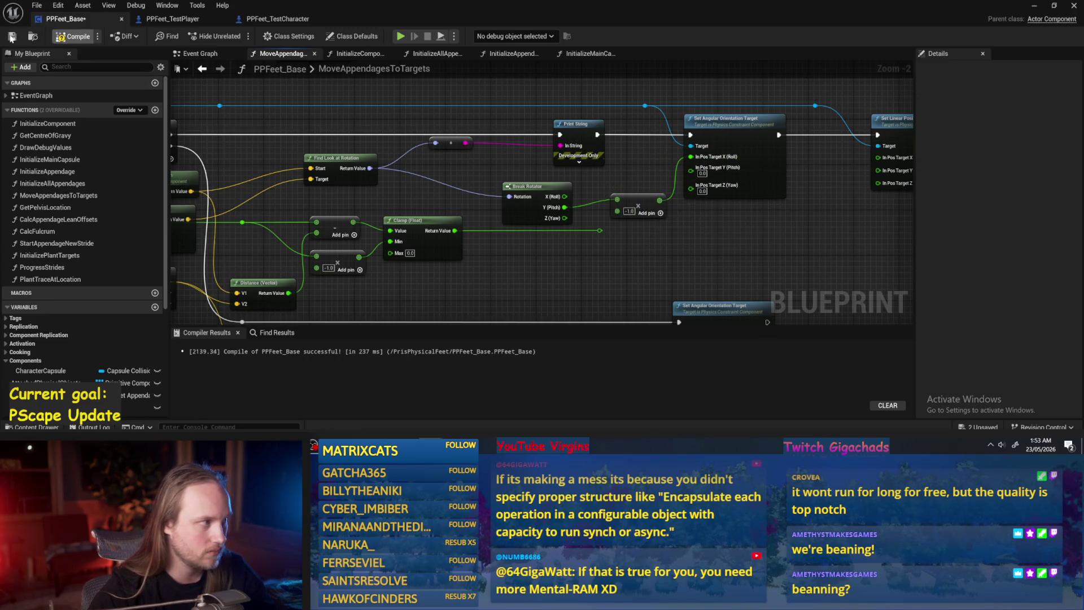
{"action": "left_click", "coordinate": [10, 37]}
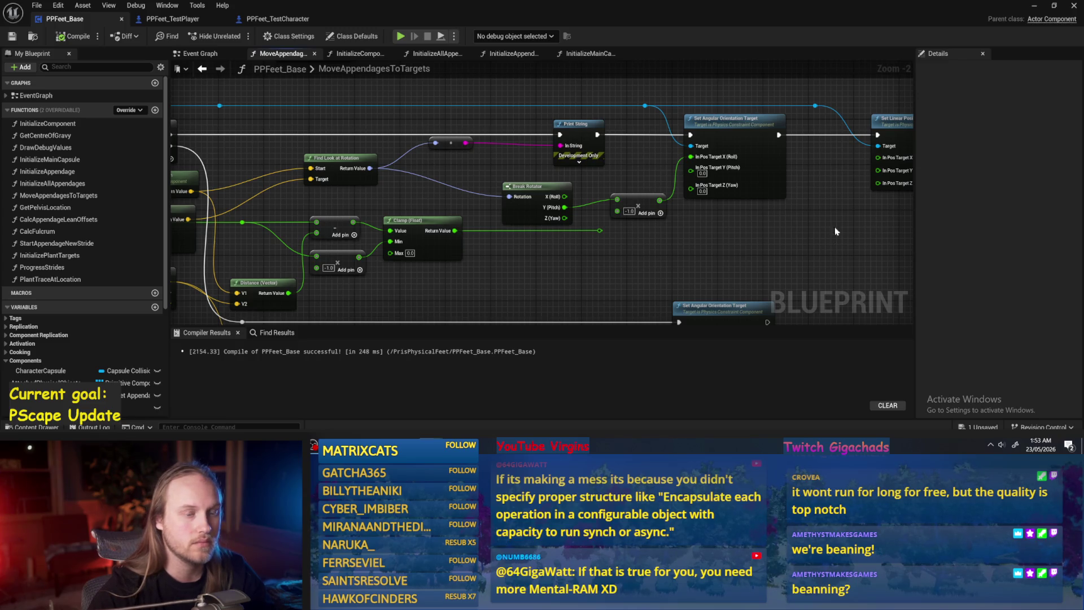
- Test-play PPFeet_TestLevel with the negated pitch driving roll
{"action": "left_click", "coordinate": [1034, 7]}
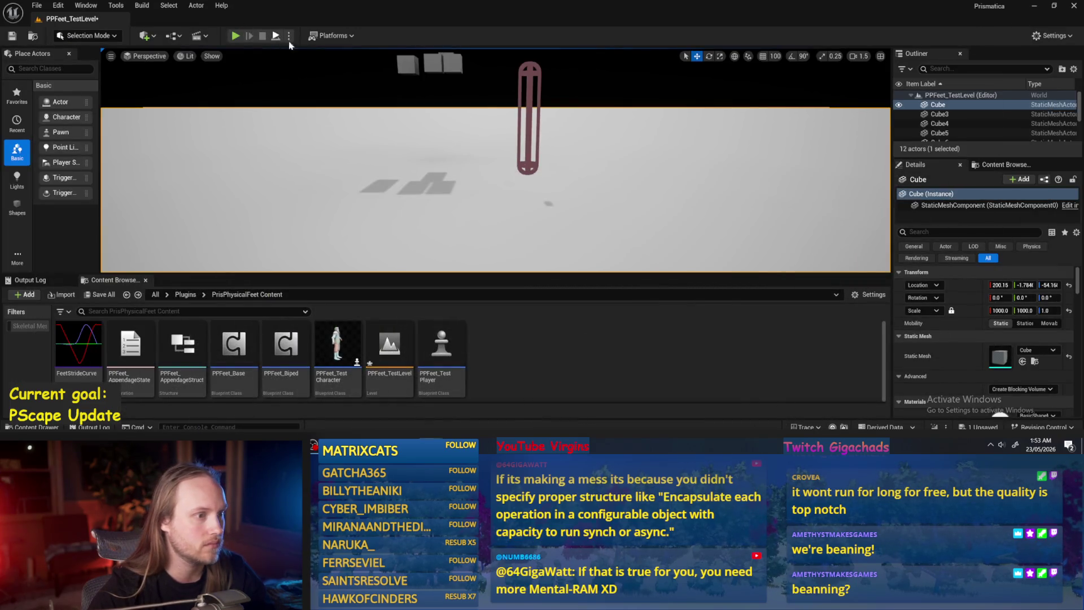
{"action": "left_click", "coordinate": [278, 36]}
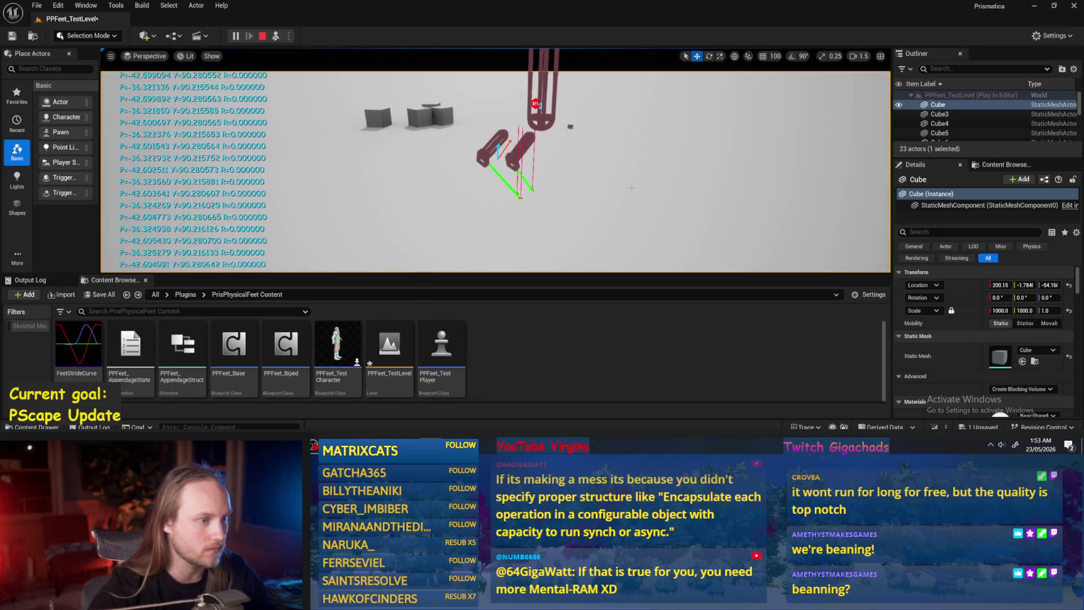
{"action": "key", "text": "alt+Tab"}
- Shift the Make Vector node left, then test-play again to check the printed pitch/yaw/roll
{"action": "scroll", "coordinate": [589, 123], "scroll_direction": "down", "scroll_amount": 2}
{"action": "scroll", "coordinate": [476, 200], "scroll_direction": "up", "scroll_amount": 2}
{"action": "mouse_move", "coordinate": [523, 196]}
{"action": "left_mouse_down"}
{"action": "mouse_move", "coordinate": [493, 201]}
{"action": "mouse_move", "coordinate": [645, 126]}
{"action": "left_mouse_up"}
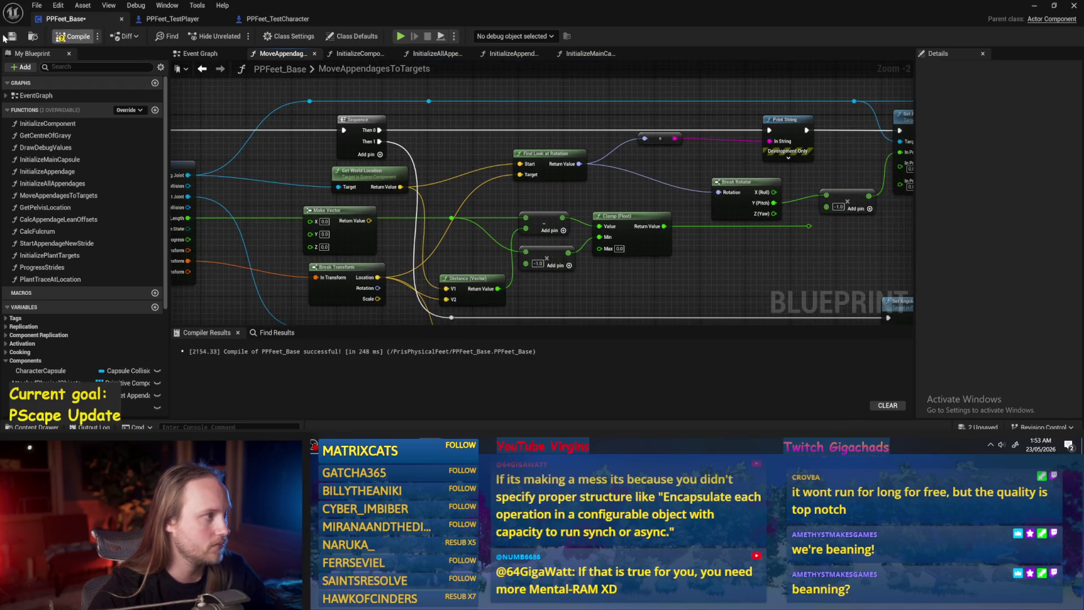
{"action": "left_click_drag", "start_coordinate": [768, 155], "coordinate": [593, 177]}
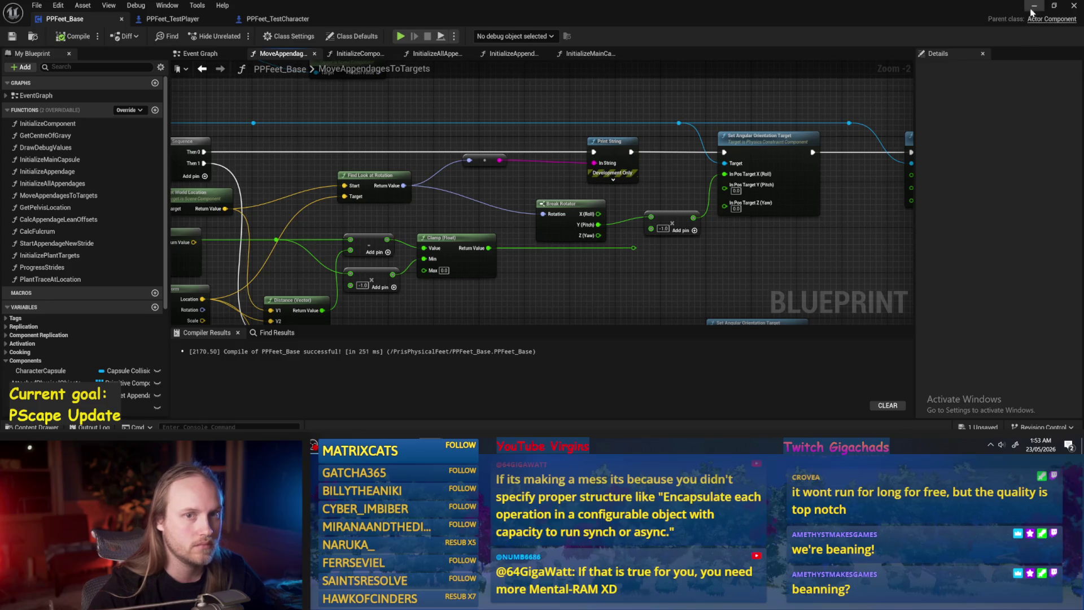
{"action": "left_click", "coordinate": [1034, 7]}
{"action": "left_click", "coordinate": [277, 37]}
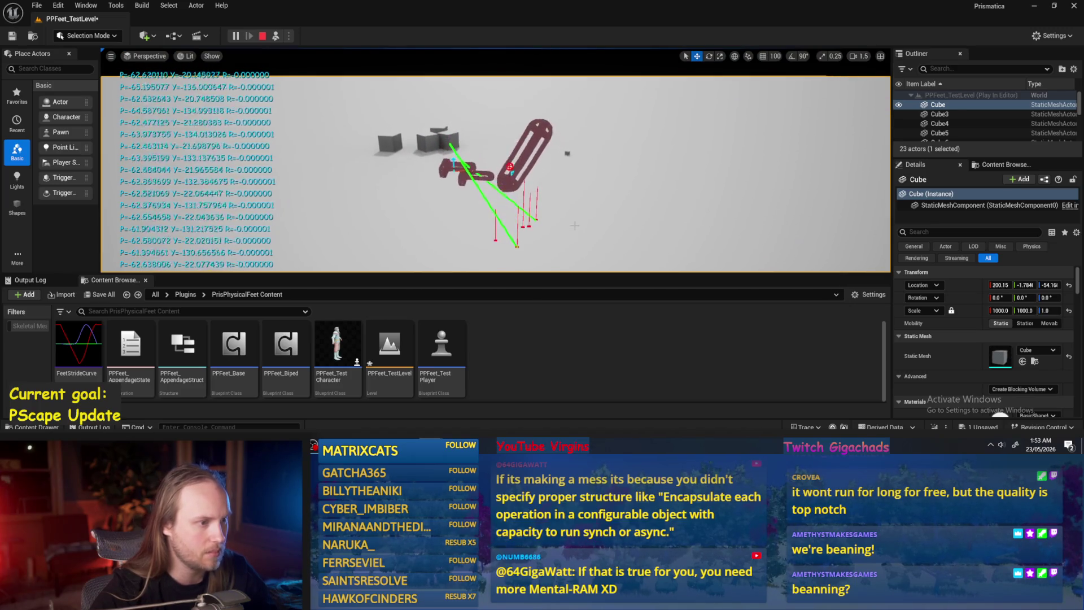
{"action": "key", "text": "Escape"}
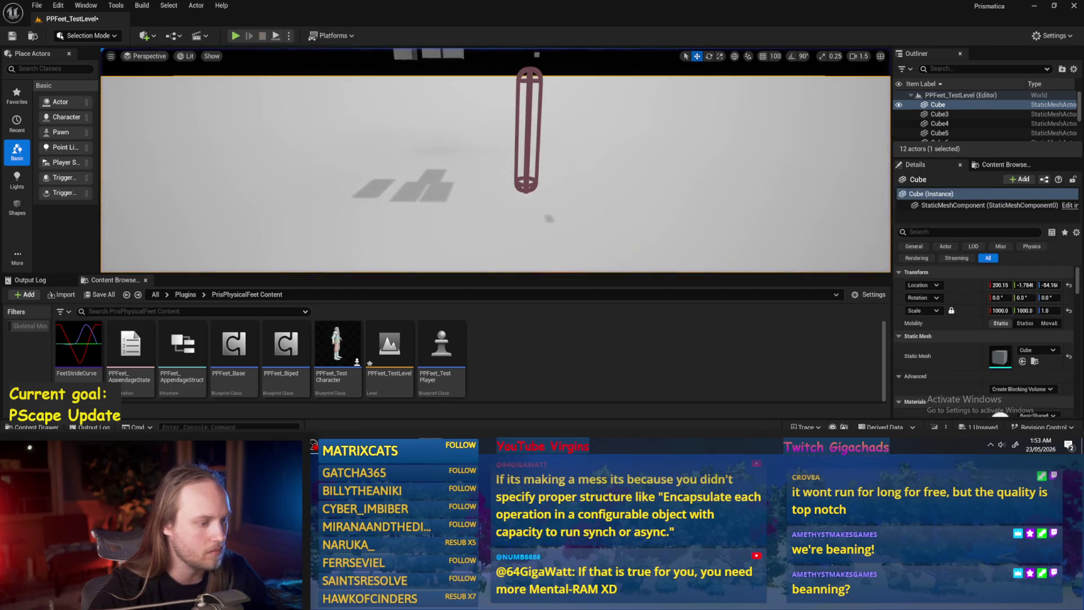
- Wire Roll and Pitch straight into targets X and Y, then compile and save
{"action": "left_click_drag", "start_coordinate": [493, 259], "coordinate": [485, 258]}
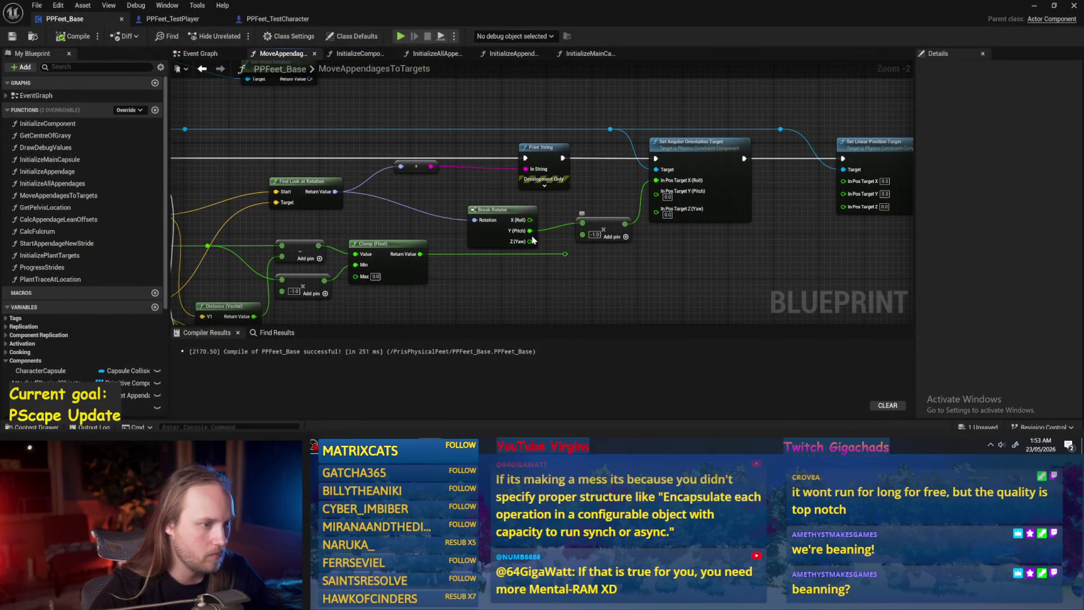
{"action": "mouse_move", "coordinate": [530, 220]}
{"action": "left_mouse_down"}
{"action": "mouse_move", "coordinate": [656, 181]}
{"action": "mouse_move", "coordinate": [568, 229]}
{"action": "mouse_move", "coordinate": [656, 191]}
{"action": "left_mouse_up"}
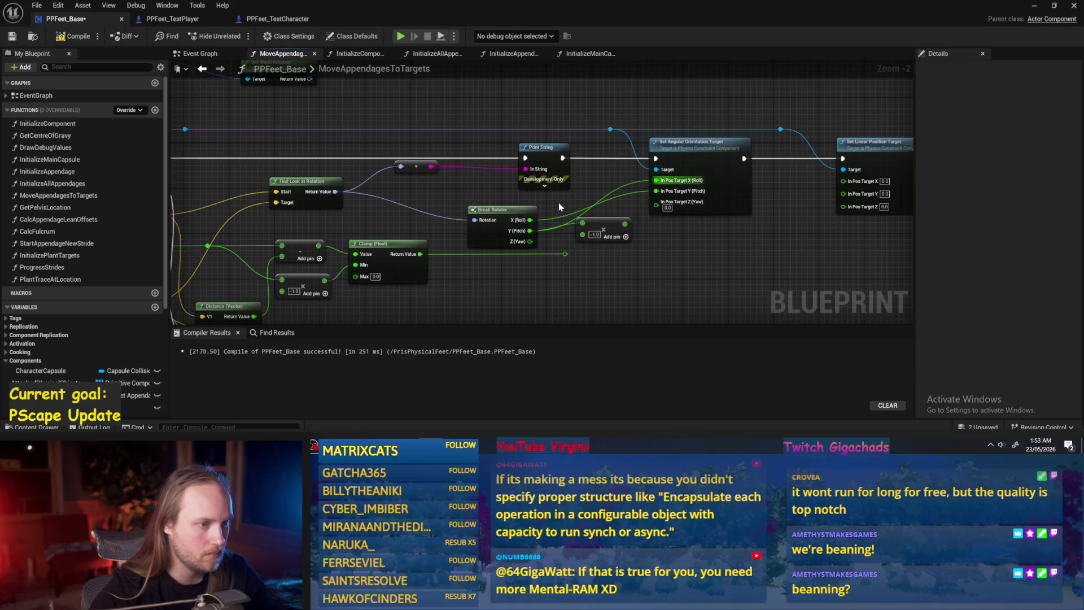
{"action": "key", "text": "F7"}
{"action": "key", "text": "ctrl+s"}
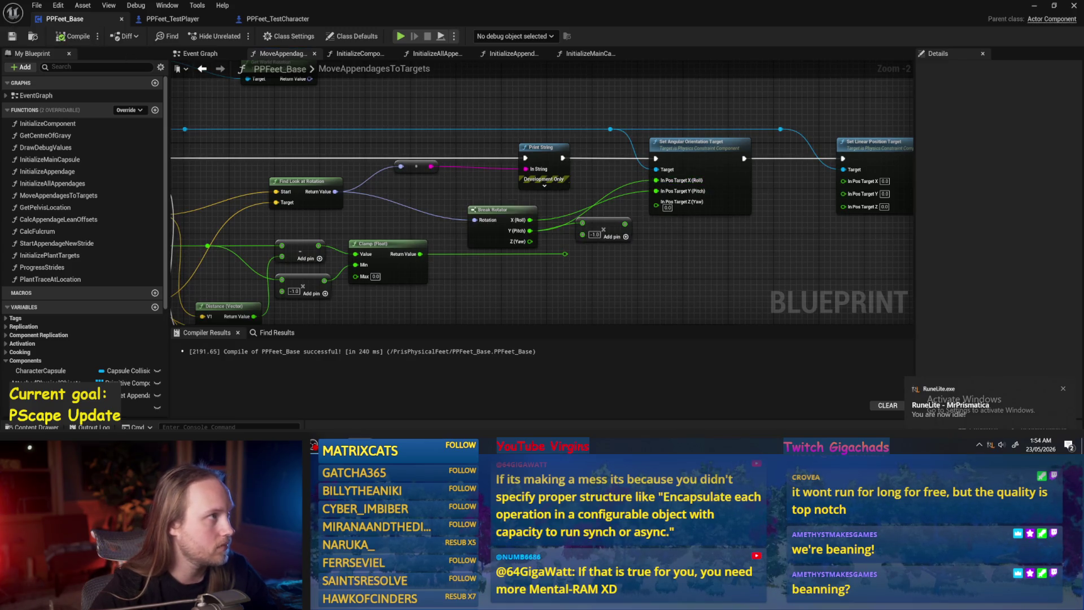
- Test-play the level with the direct Roll/Pitch wiring and return to the Blueprint
{"action": "left_click_drag", "start_coordinate": [574, 220], "coordinate": [557, 242]}
{"action": "left_click", "coordinate": [1037, 8]}
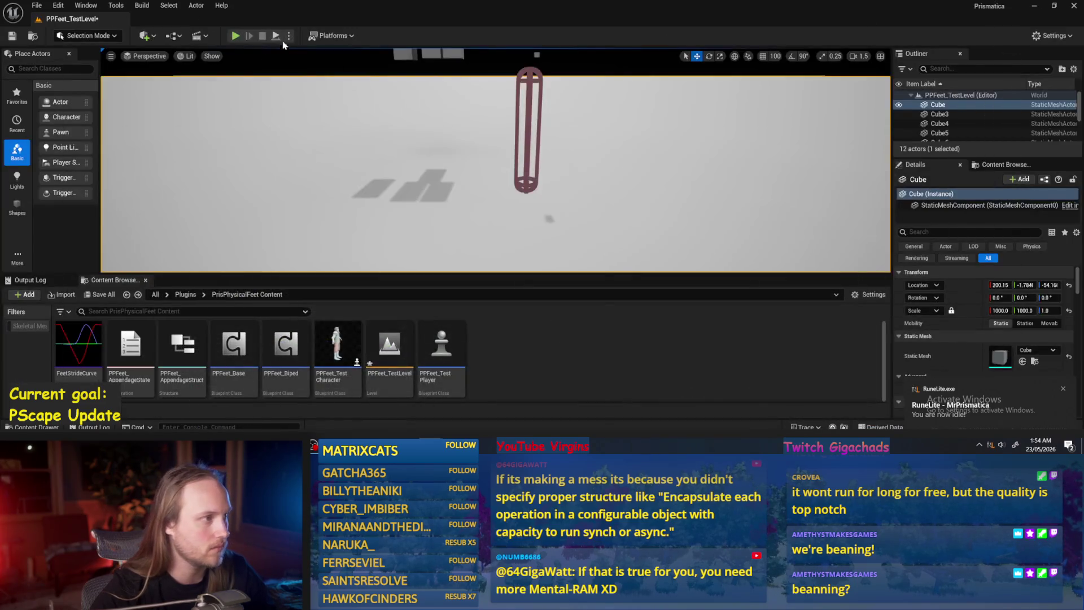
{"action": "key", "text": "alt+p"}
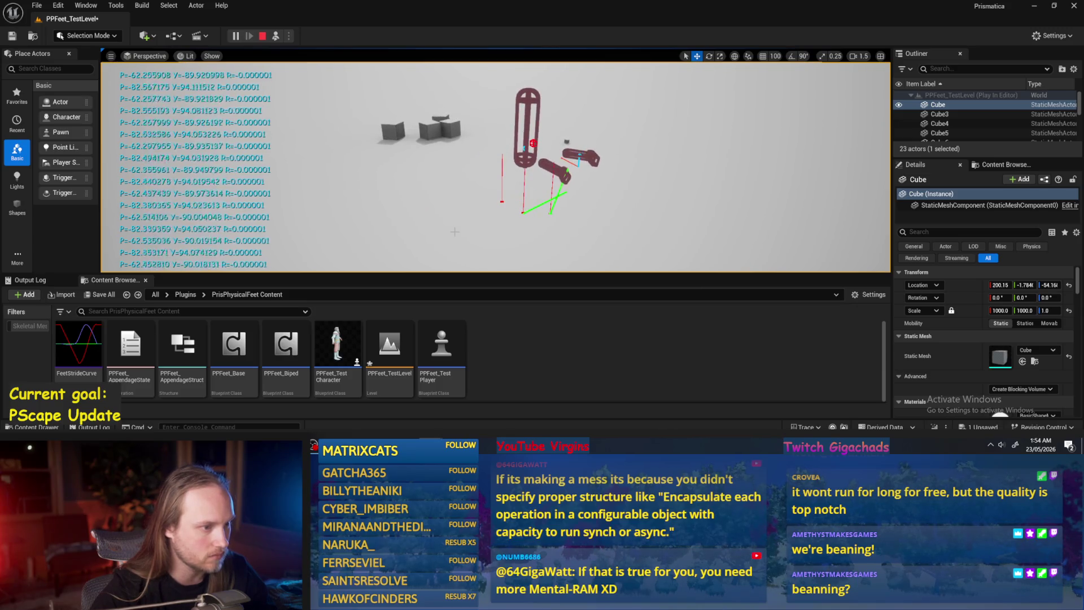
{"action": "key", "text": "Escape"}
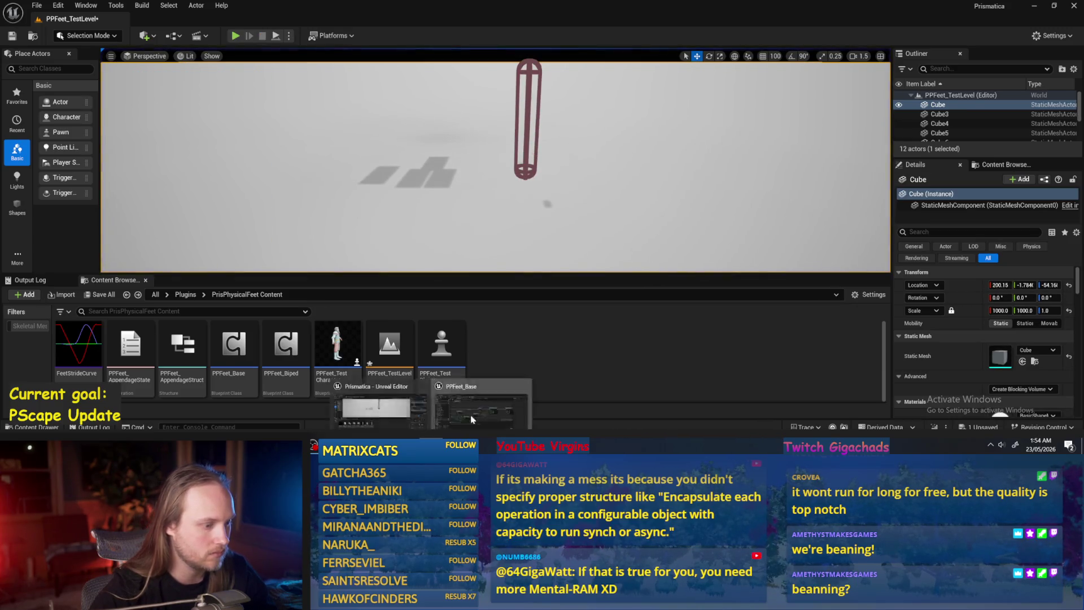
{"action": "double_click", "coordinate": [233, 345]}
- Delete the reroute, Print String and Break Rotator nodes from MoveAppendagesToTargets
{"action": "left_click_drag", "start_coordinate": [466, 156], "coordinate": [388, 156]}
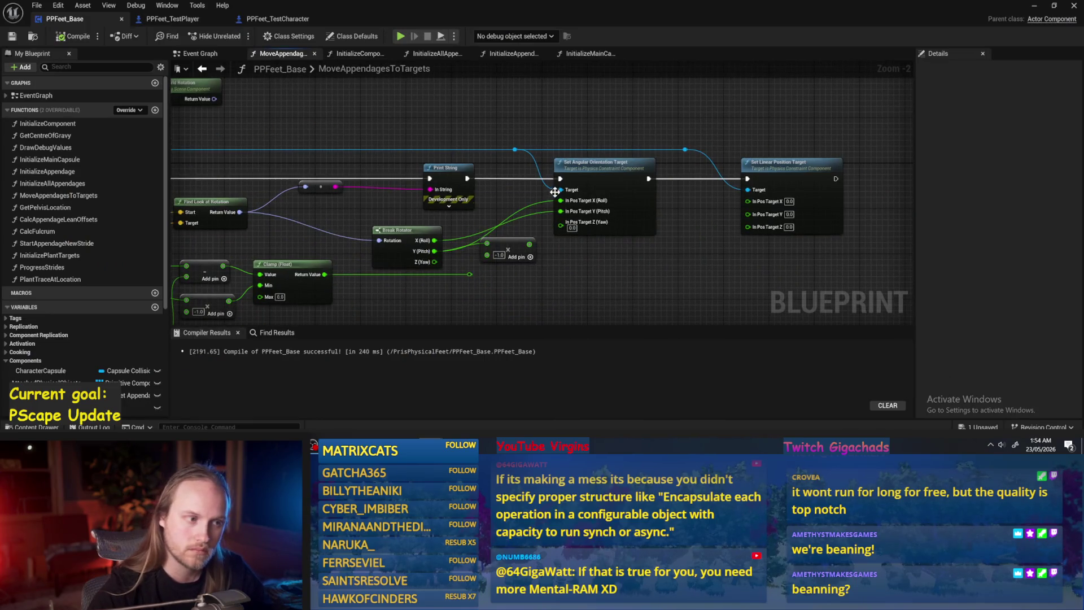
{"action": "left_click_drag", "start_coordinate": [482, 188], "coordinate": [660, 167]}
{"action": "key", "text": "Delete"}
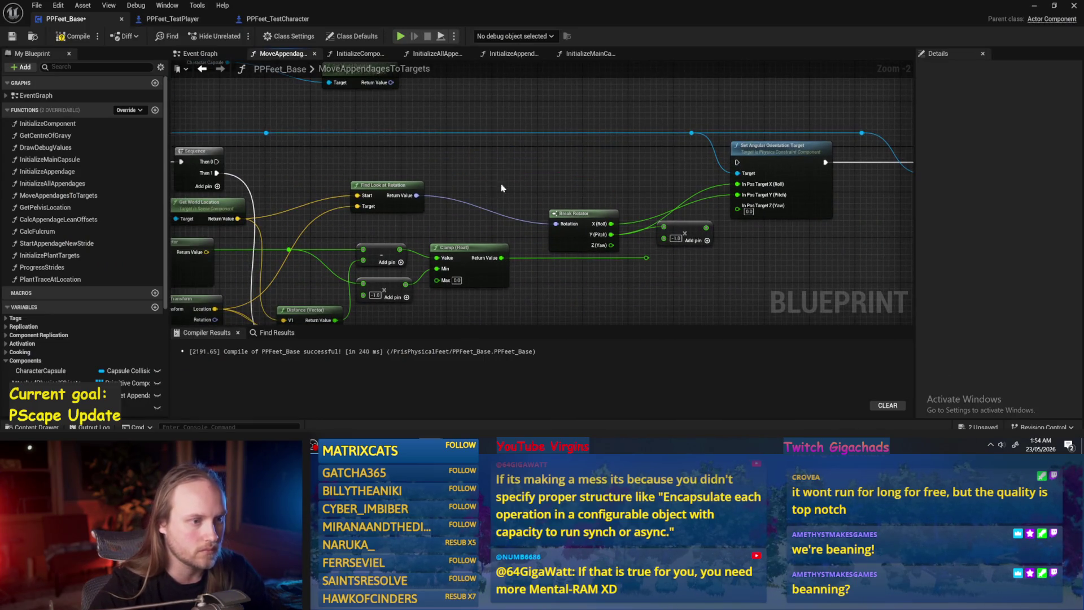
{"action": "left_click_drag", "start_coordinate": [491, 189], "coordinate": [548, 184]}
{"action": "left_click_drag", "start_coordinate": [616, 211], "coordinate": [507, 181]}
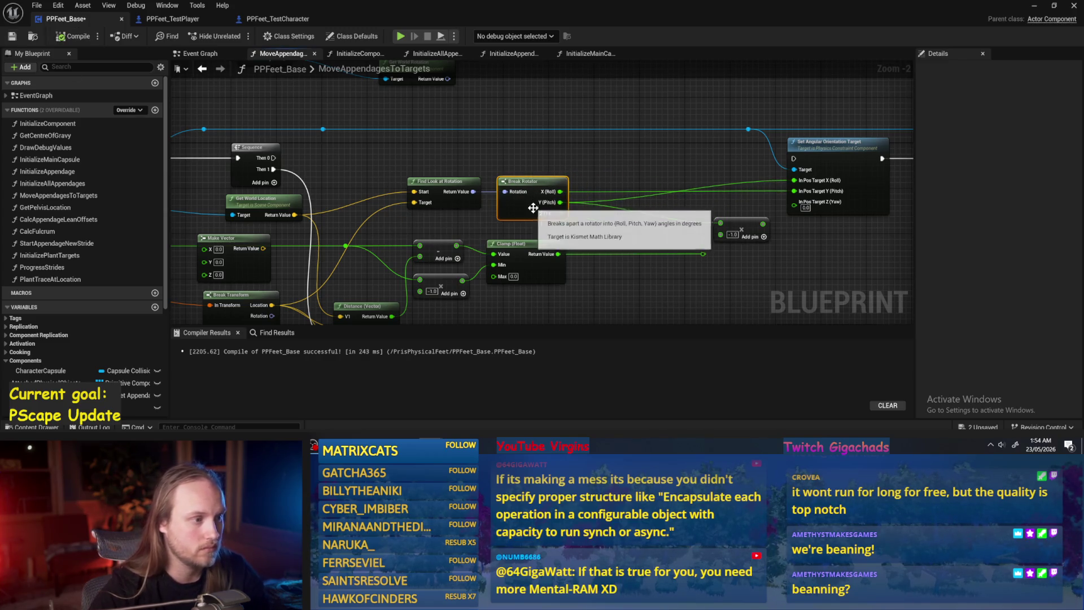
{"action": "key", "text": "Delete"}
- Compile and save PPFeet_Base, then switch to its Event Graph
{"action": "left_click_drag", "start_coordinate": [187, 244], "coordinate": [351, 197]}
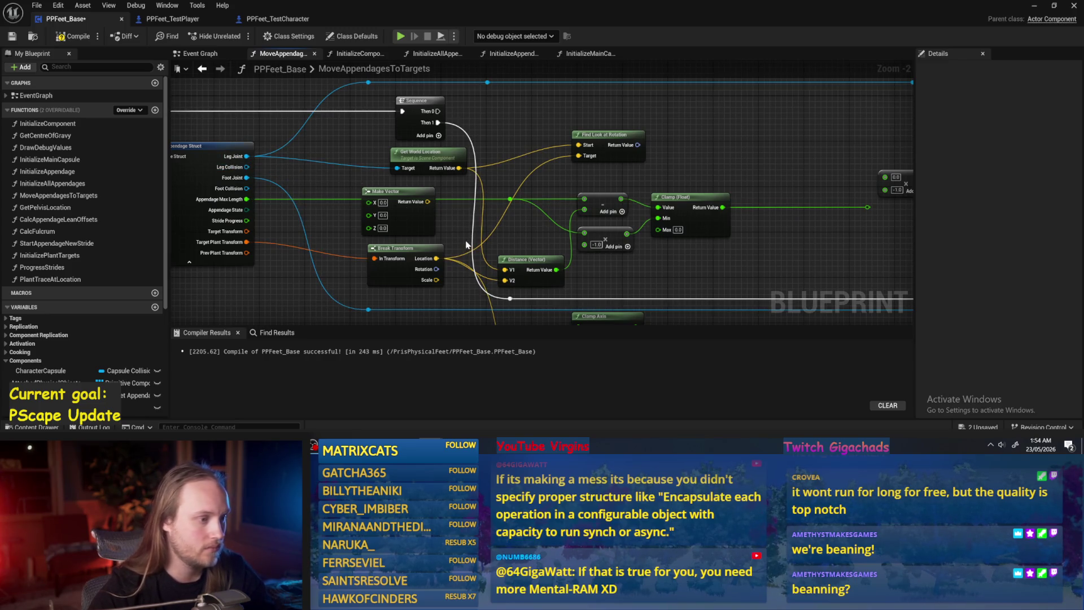
{"action": "left_click_drag", "start_coordinate": [455, 244], "coordinate": [461, 253]}
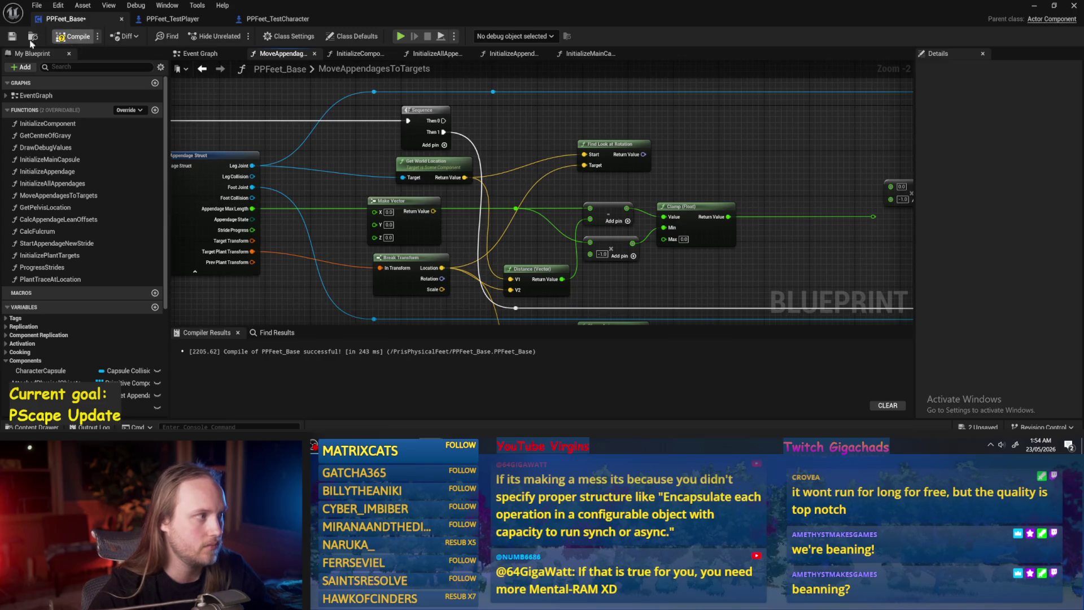
{"action": "left_click", "coordinate": [63, 38]}
{"action": "left_click_drag", "start_coordinate": [337, 110], "coordinate": [394, 148]}
{"action": "left_click", "coordinate": [199, 54]}
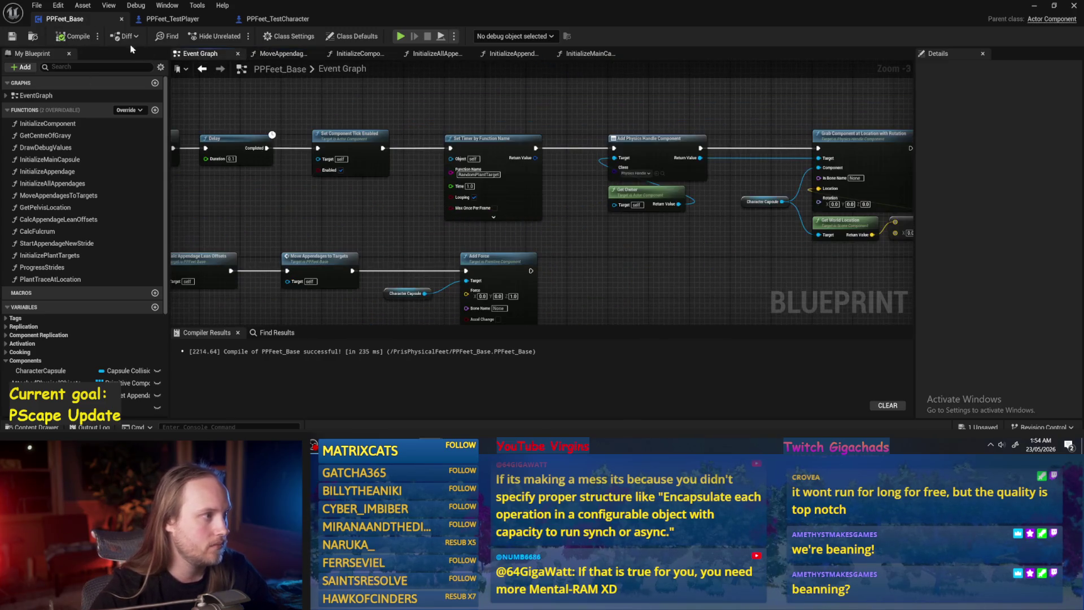
- Look through the PPFeet_TestPlayer and PPFeet_TestCharacter blueprints and close PPFeet_TestCharacter
{"action": "left_click", "coordinate": [172, 19]}
{"action": "left_click_drag", "start_coordinate": [305, 92], "coordinate": [371, 142]}
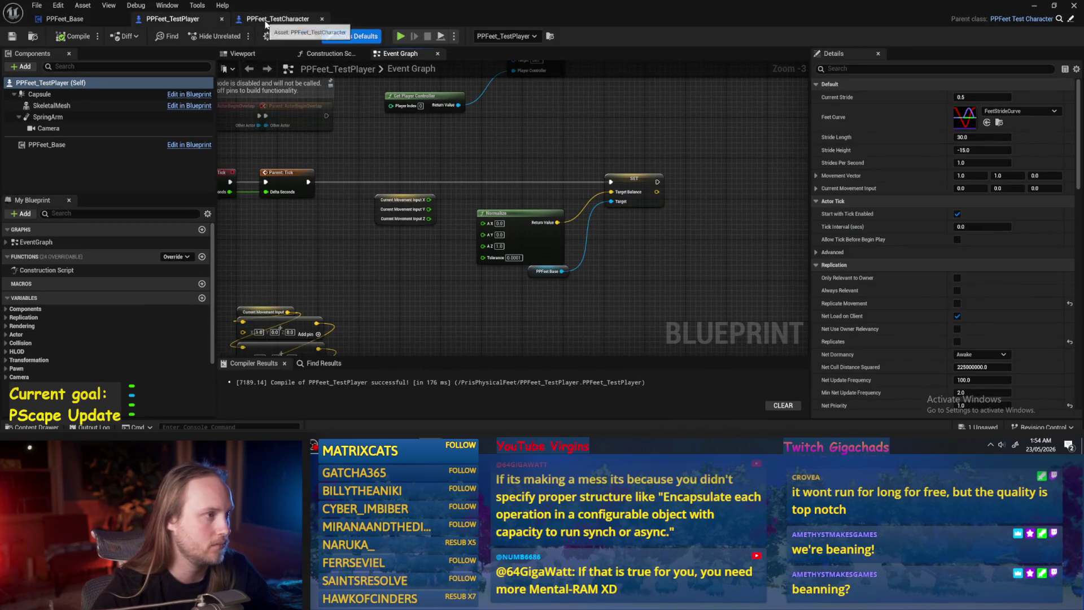
{"action": "left_click", "coordinate": [276, 19]}
{"action": "left_click", "coordinate": [65, 19]}
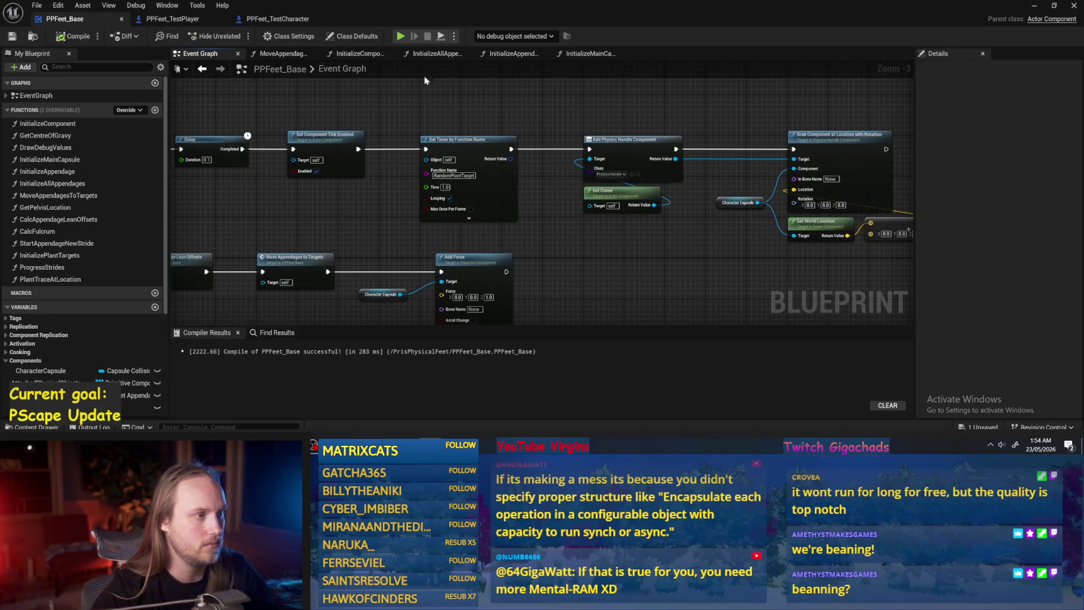
{"action": "left_click", "coordinate": [277, 19]}
{"action": "left_click", "coordinate": [172, 19]}
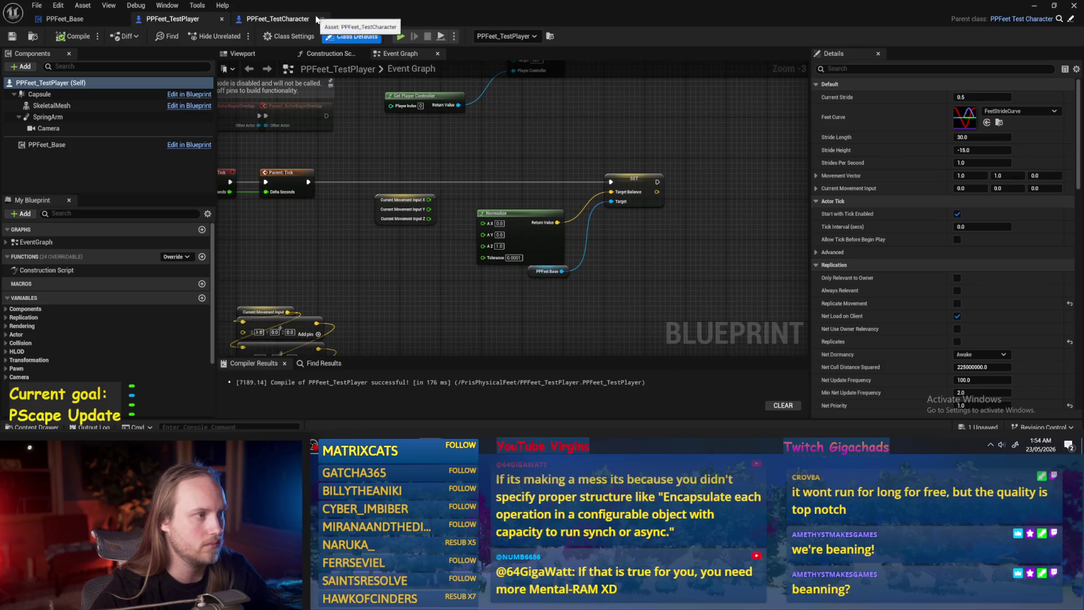
{"action": "left_click", "coordinate": [320, 19]}
{"action": "left_click", "coordinate": [72, 20]}
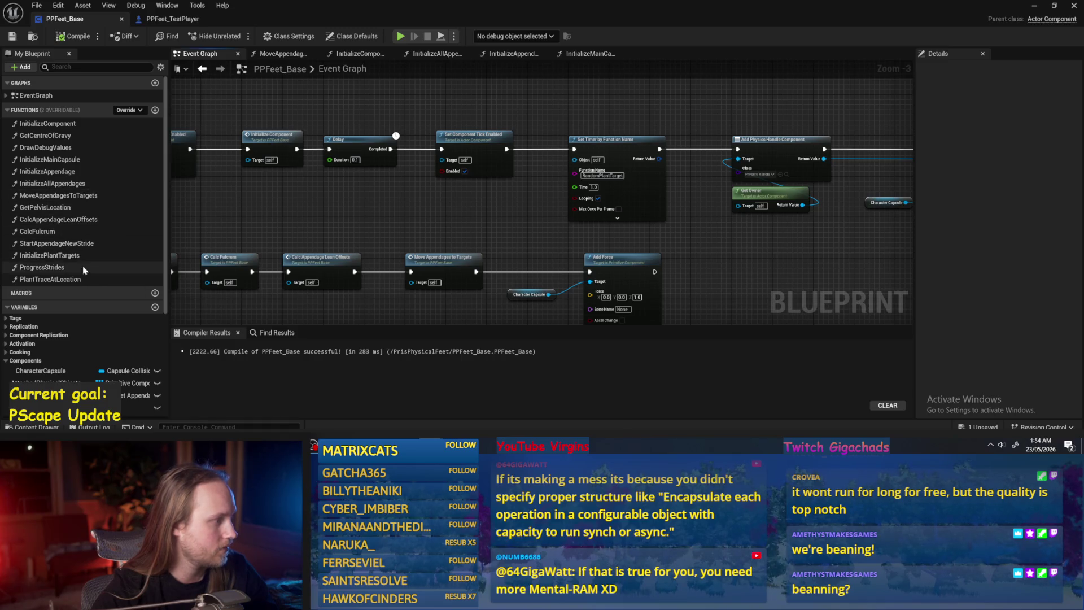
- Reposition Get World Location in MoveAppendagesToTargets, save PPFeet_Base, and minimize the Blueprint editor
{"action": "double_click", "coordinate": [68, 200]}
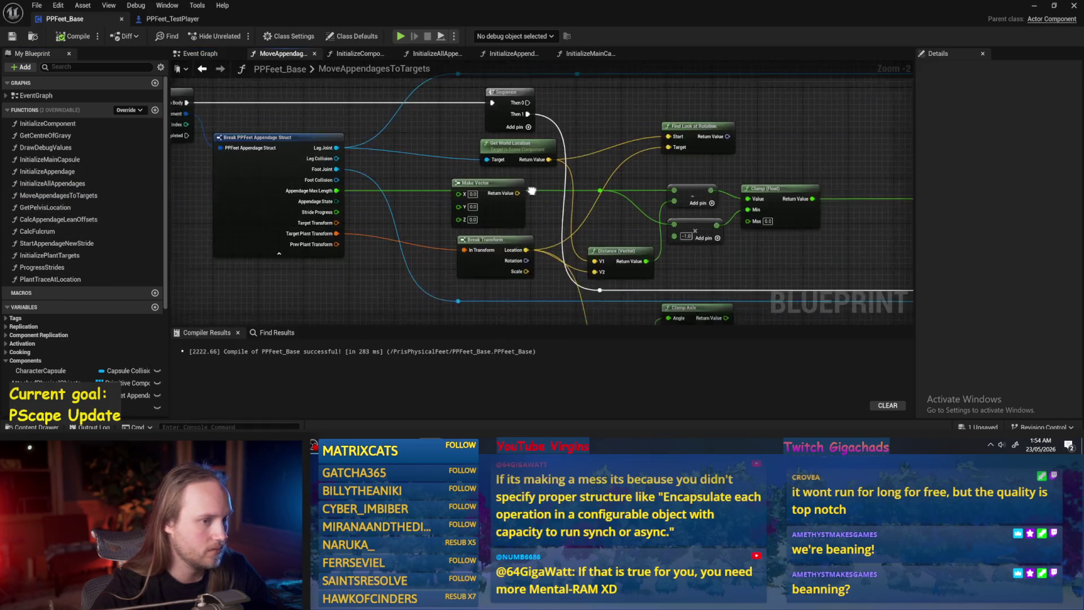
{"action": "left_click_drag", "start_coordinate": [435, 209], "coordinate": [333, 211]}
{"action": "left_click_drag", "start_coordinate": [384, 160], "coordinate": [437, 179]}
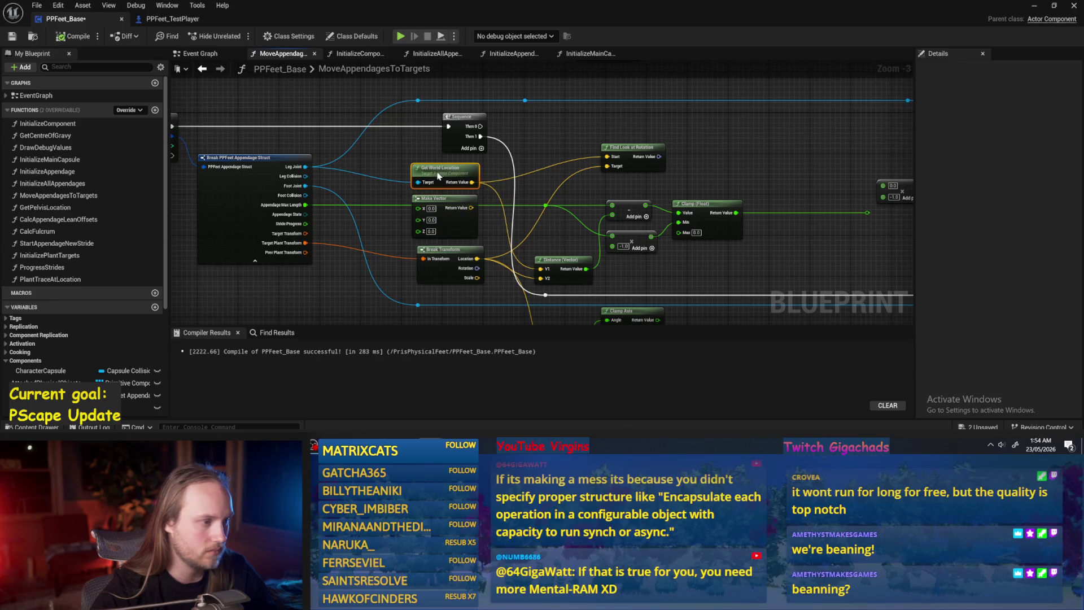
{"action": "left_click", "coordinate": [595, 247]}
{"action": "scroll", "coordinate": [565, 238], "scroll_direction": "up", "scroll_amount": 2}
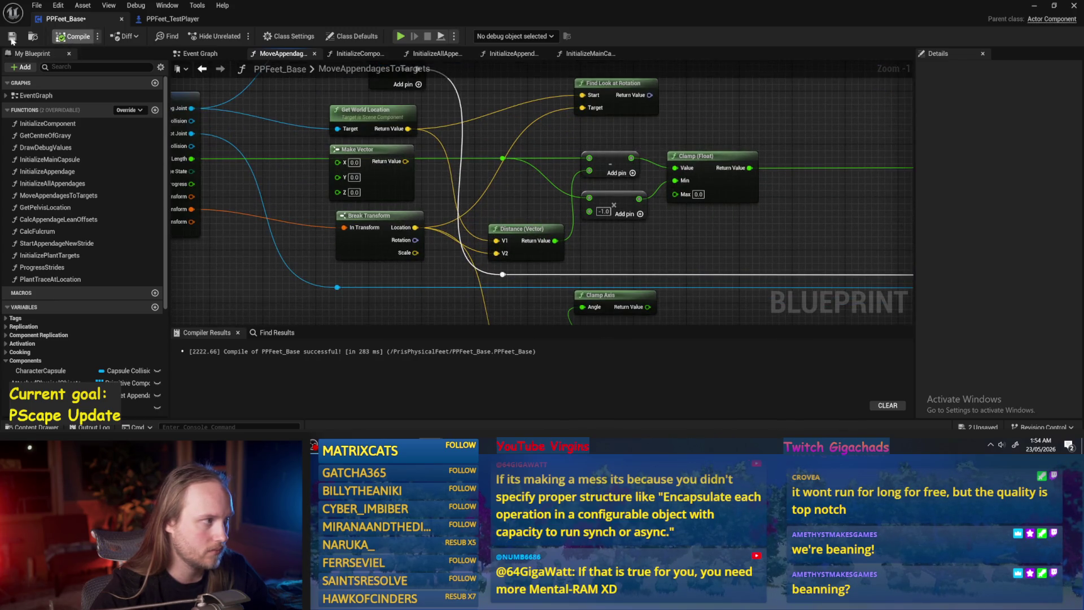
{"action": "key", "text": "ctrl+s"}
{"action": "left_click_drag", "start_coordinate": [279, 190], "coordinate": [360, 184]}
{"action": "left_click", "coordinate": [1033, 7]}
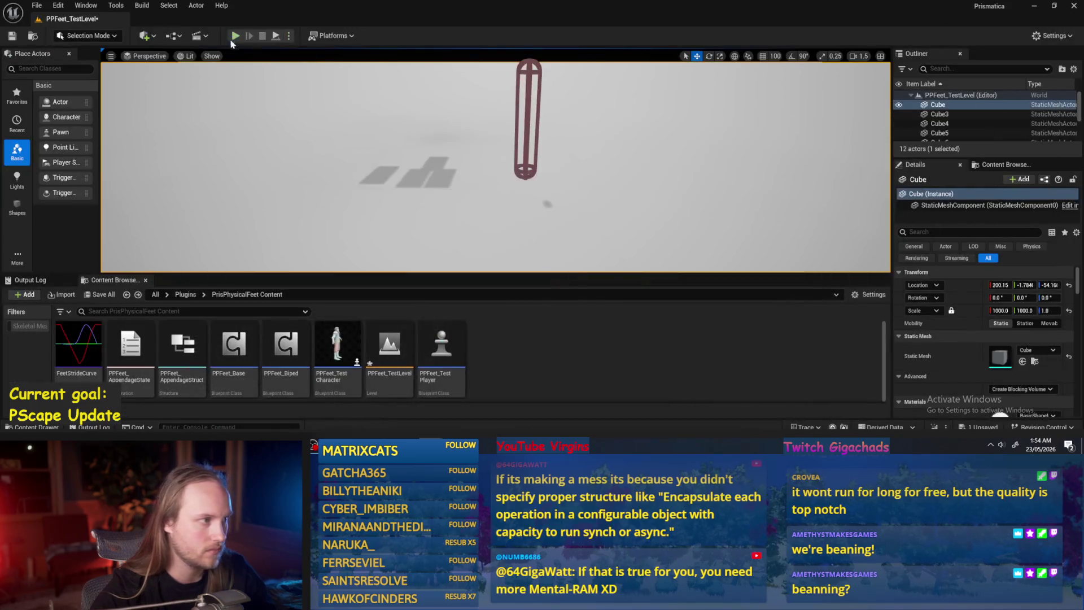
- Play PPFeet_TestLevel, select PPFeet_TestPlayer to watch the feet walk, then return to the orientation nodes
{"action": "left_click", "coordinate": [278, 35]}
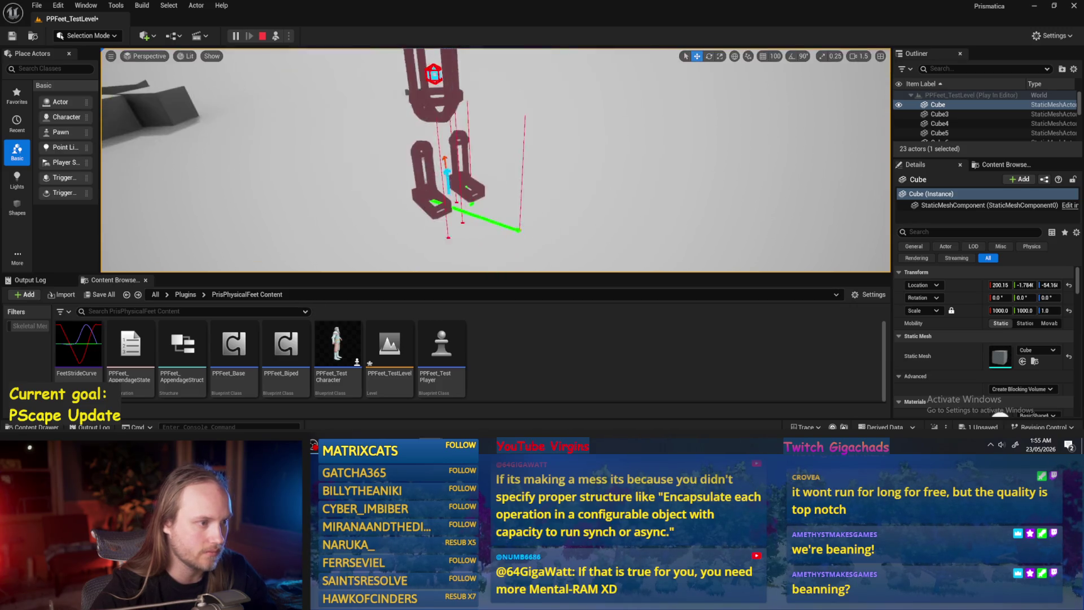
{"action": "left_click", "coordinate": [472, 130]}
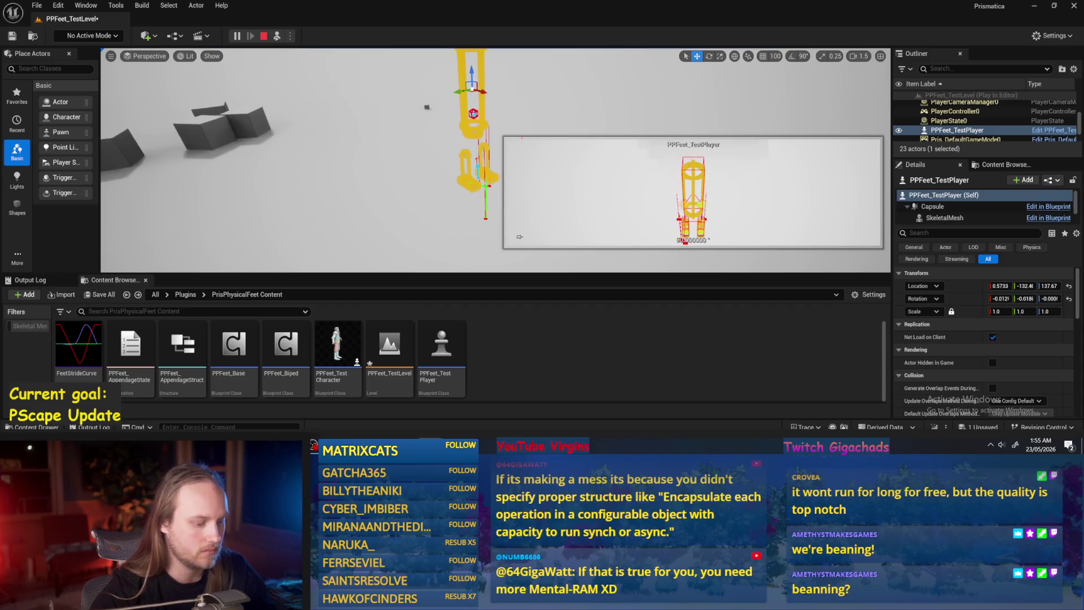
{"action": "key", "text": "Escape"}
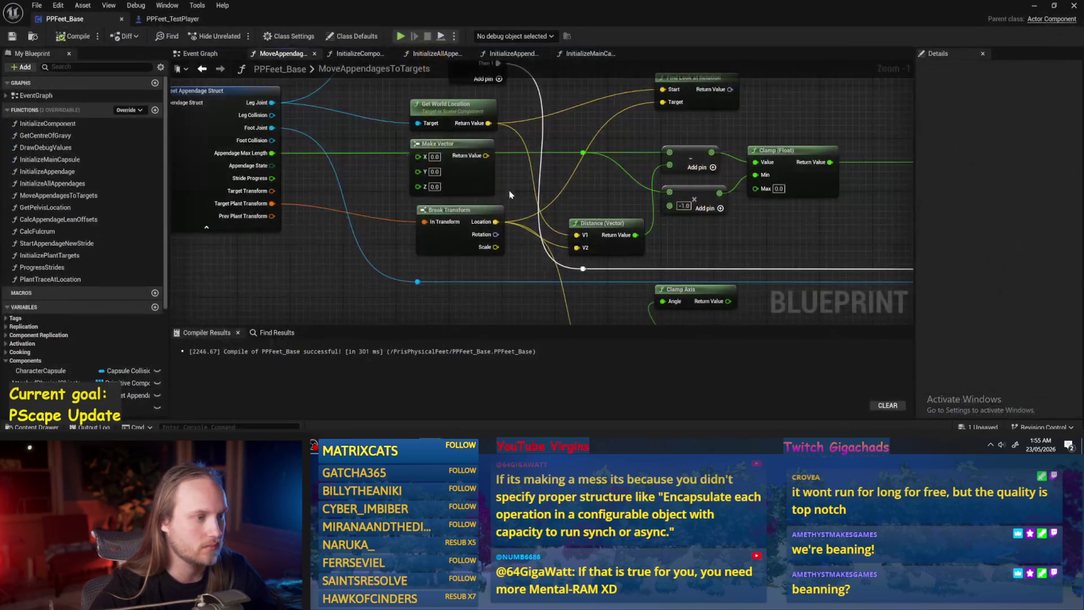
{"action": "scroll", "coordinate": [567, 240], "scroll_direction": "down", "scroll_amount": 2}
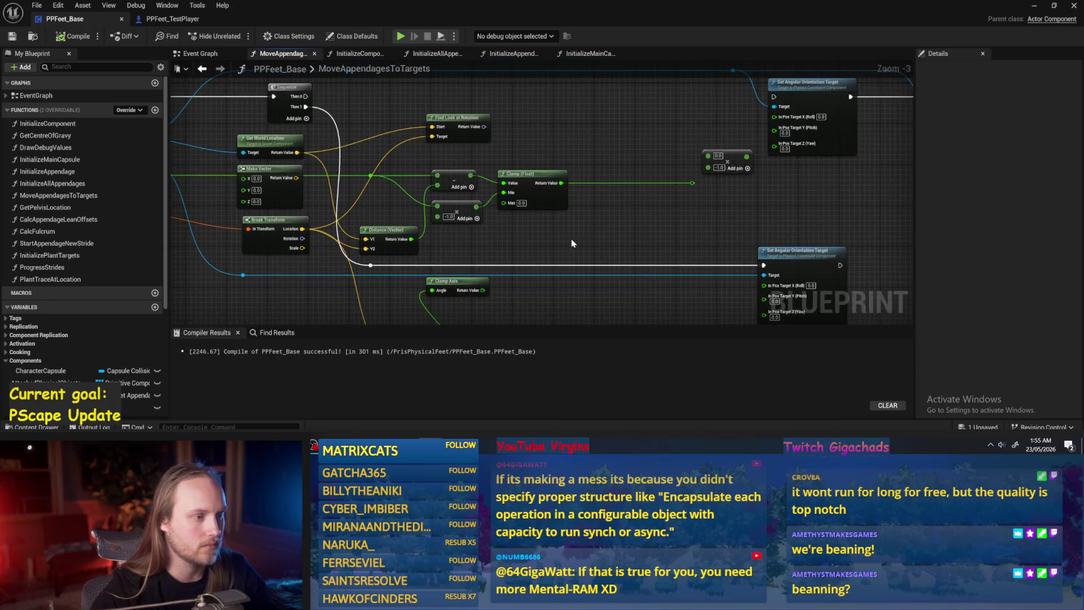
{"action": "mouse_move", "coordinate": [561, 237]}
{"action": "left_mouse_down"}
{"action": "mouse_move", "coordinate": [592, 233]}
{"action": "mouse_move", "coordinate": [624, 246]}
{"action": "left_mouse_up"}
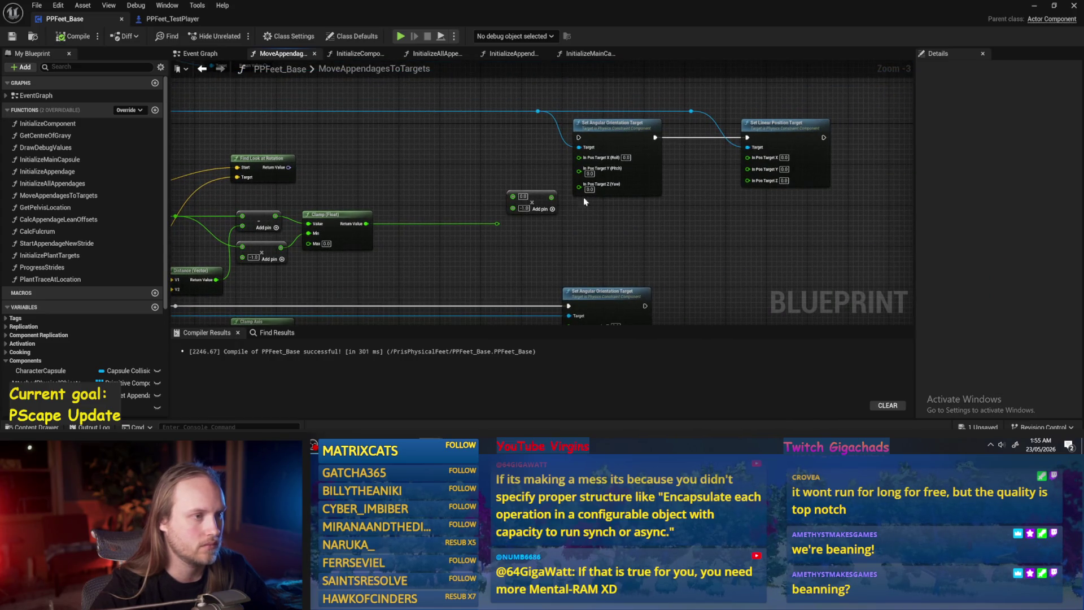
- In InitializeAppendage, set the drive Position Strength values to 3000.0 and review the angular drive nodes
{"action": "left_click", "coordinate": [348, 55]}
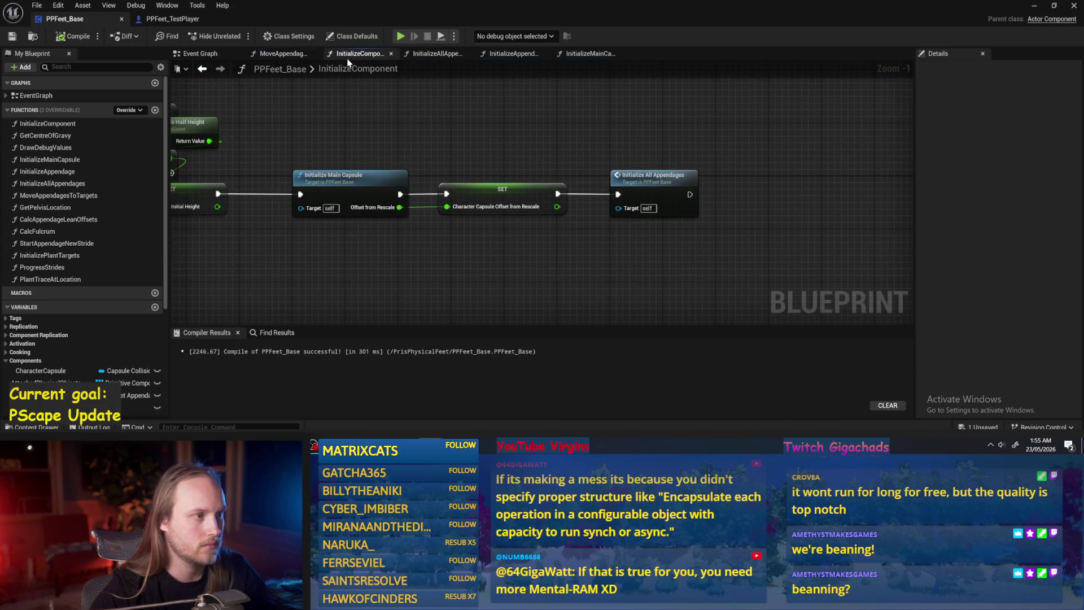
{"action": "left_click", "coordinate": [512, 54]}
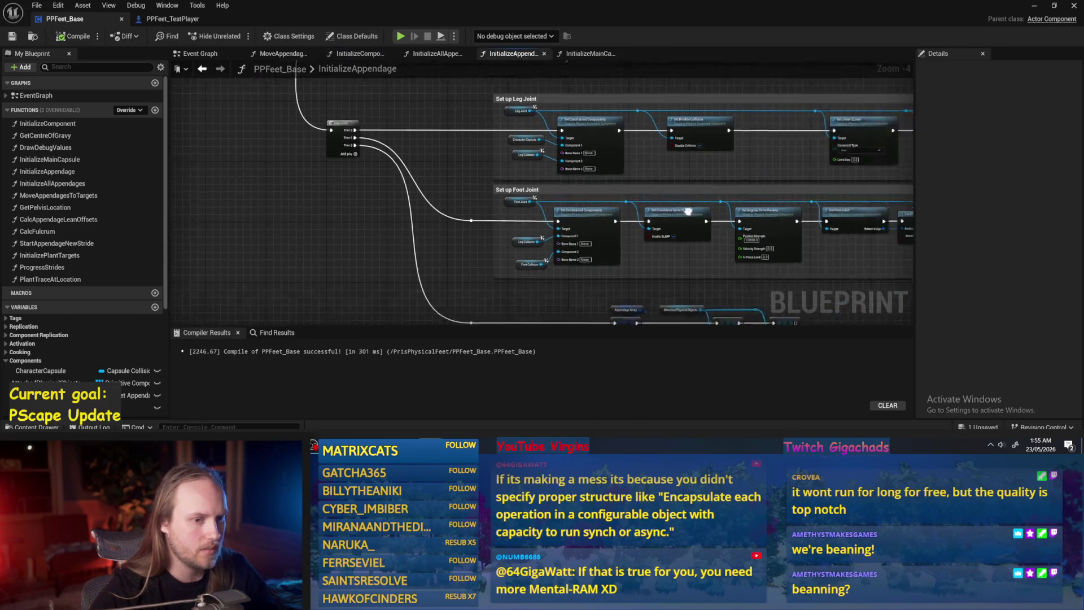
{"action": "type", "text": "1000"}
{"action": "key", "text": "Return"}
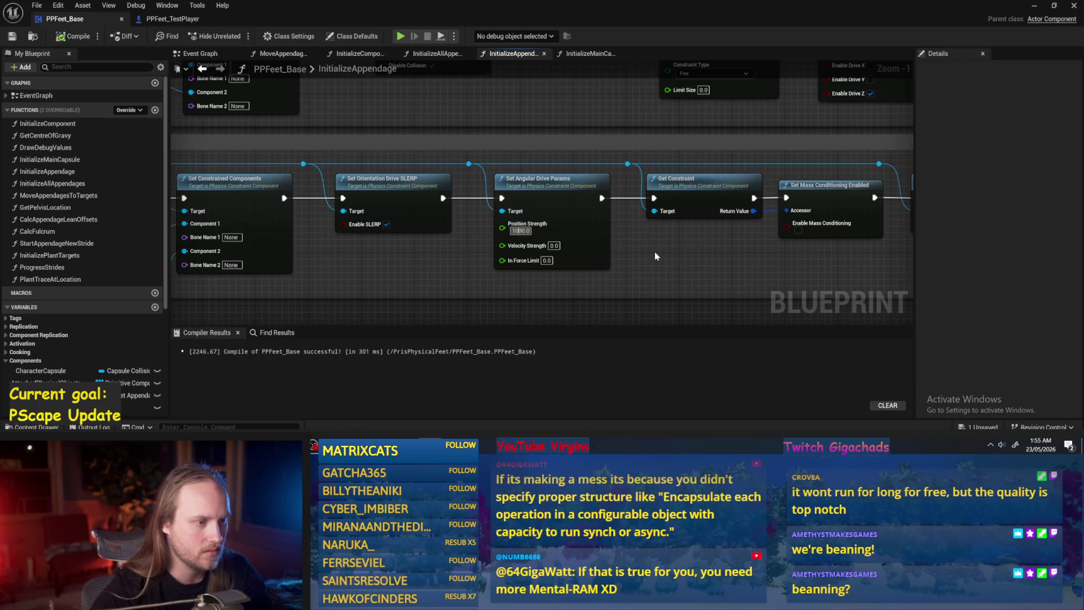
{"action": "type", "text": "3000"}
{"action": "key", "text": "Return"}
{"action": "mouse_move", "coordinate": [676, 259]}
{"action": "left_mouse_down"}
{"action": "mouse_move", "coordinate": [431, 259]}
{"action": "mouse_move", "coordinate": [530, 258]}
{"action": "left_mouse_up"}
{"action": "scroll", "coordinate": [529, 258], "scroll_direction": "down", "scroll_amount": 1}
{"action": "left_click_drag", "start_coordinate": [497, 169], "coordinate": [541, 220]}
{"action": "scroll", "coordinate": [724, 249], "scroll_direction": "up", "scroll_amount": 1}
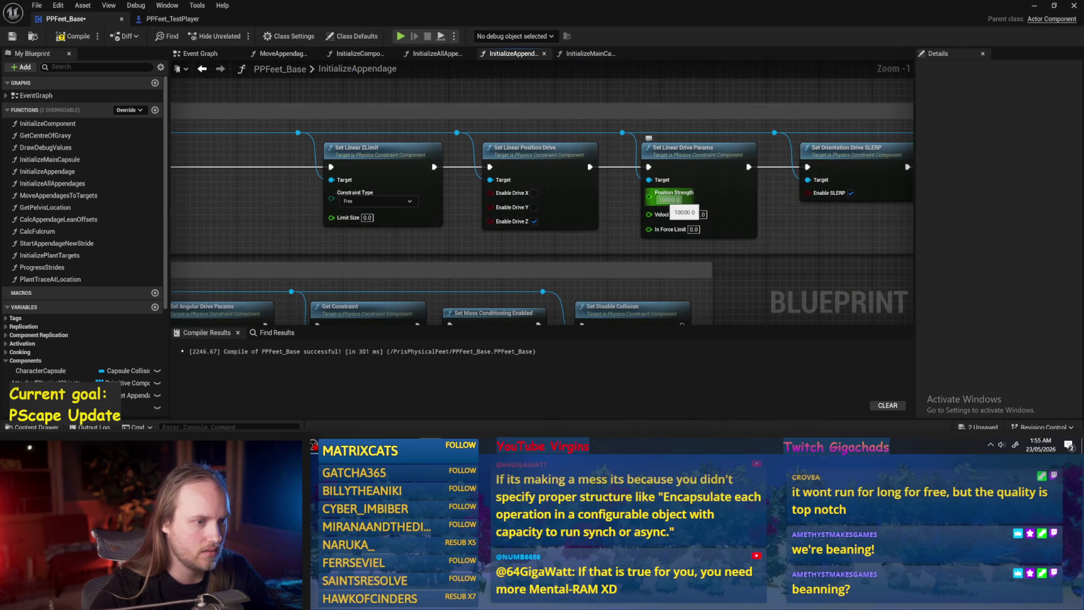
{"action": "left_click_drag", "start_coordinate": [678, 198], "coordinate": [371, 223]}
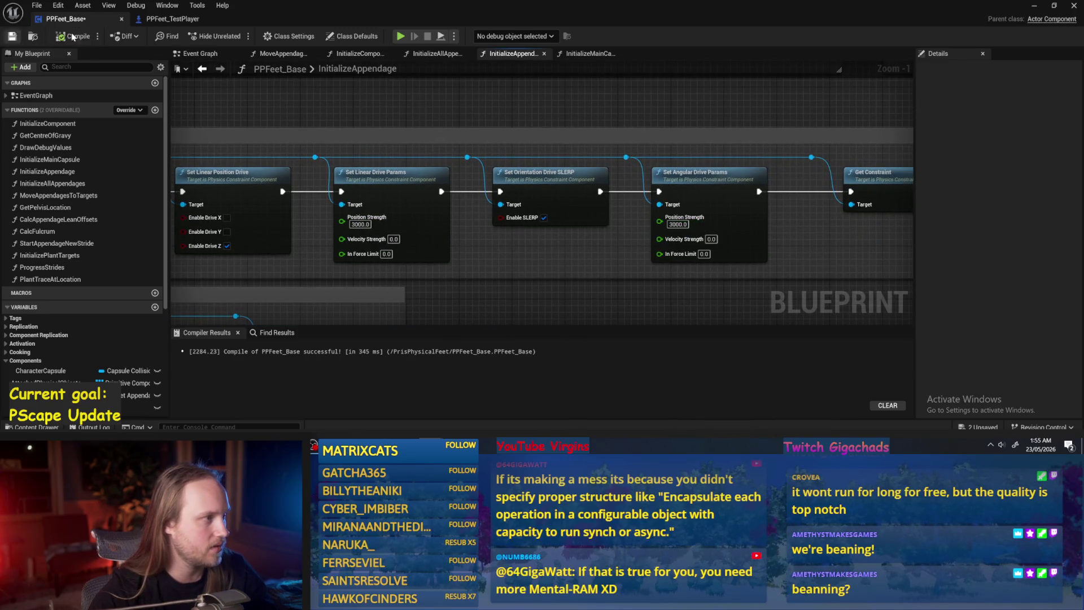
- Close the PPFeet_TestPlayer blueprint and save PPFeet_Base
{"action": "left_click", "coordinate": [153, 20]}
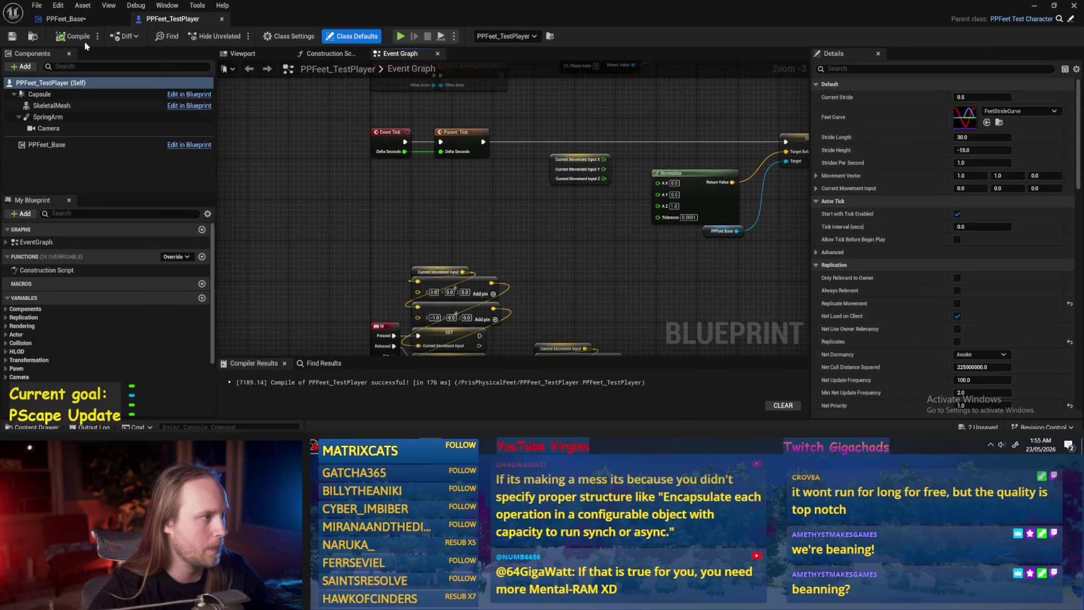
{"action": "key", "text": "ctrl+w"}
{"action": "left_click", "coordinate": [11, 37]}
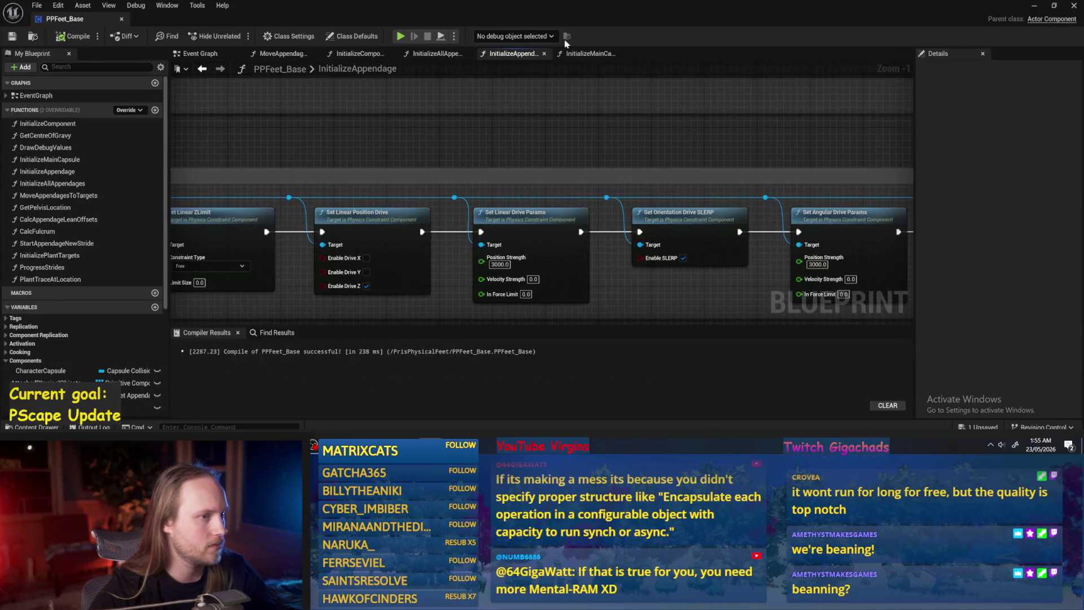
- Browse InitializeMainCapsule and the other function graphs, ending on MoveAppendagesToTargets
{"action": "left_click", "coordinate": [589, 53]}
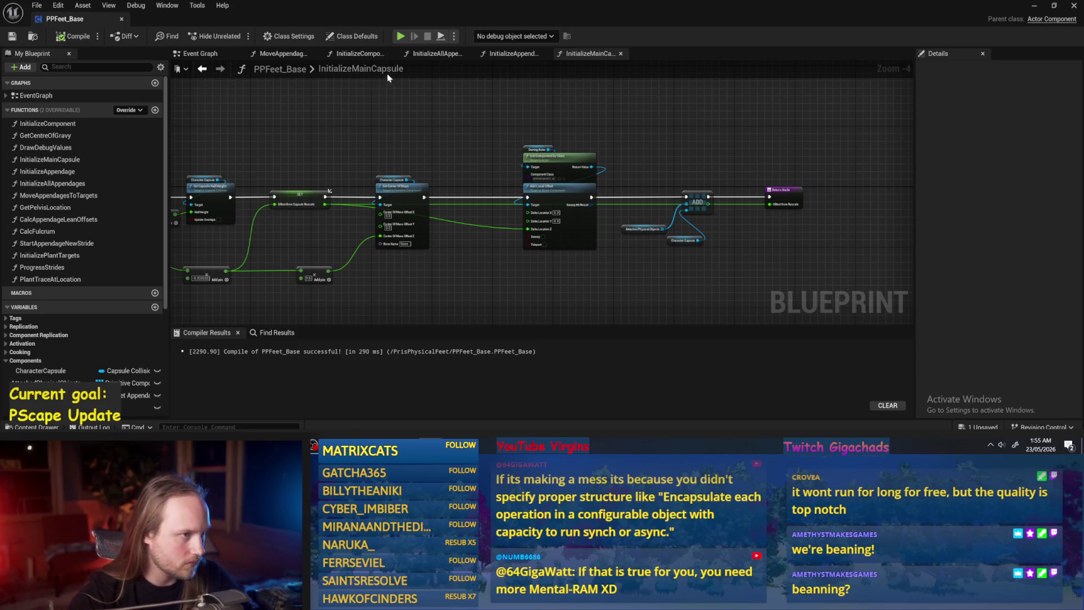
{"action": "left_click", "coordinate": [361, 53]}
{"action": "left_click", "coordinate": [517, 53]}
{"action": "left_click", "coordinate": [283, 53]}
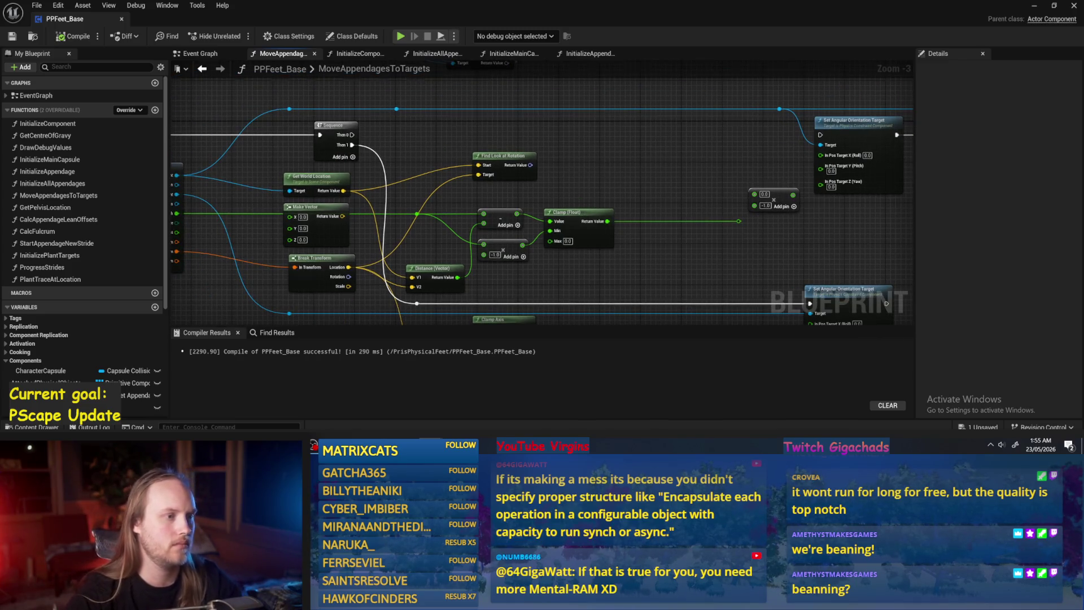
{"action": "scroll", "coordinate": [556, 185], "scroll_direction": "down", "scroll_amount": 1}
{"action": "key", "text": "Delete"}
{"action": "left_click_drag", "start_coordinate": [566, 120], "coordinate": [378, 85]}
{"action": "key", "text": "Delete"}
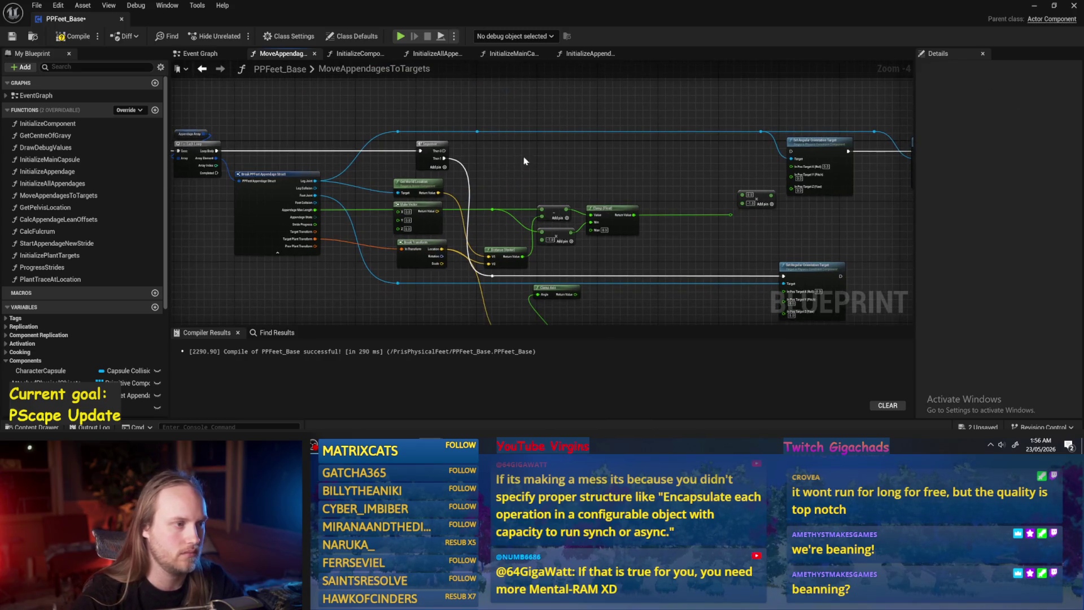
{"action": "left_click_drag", "start_coordinate": [475, 130], "coordinate": [554, 170]}
{"action": "type", "text": "get transform"}
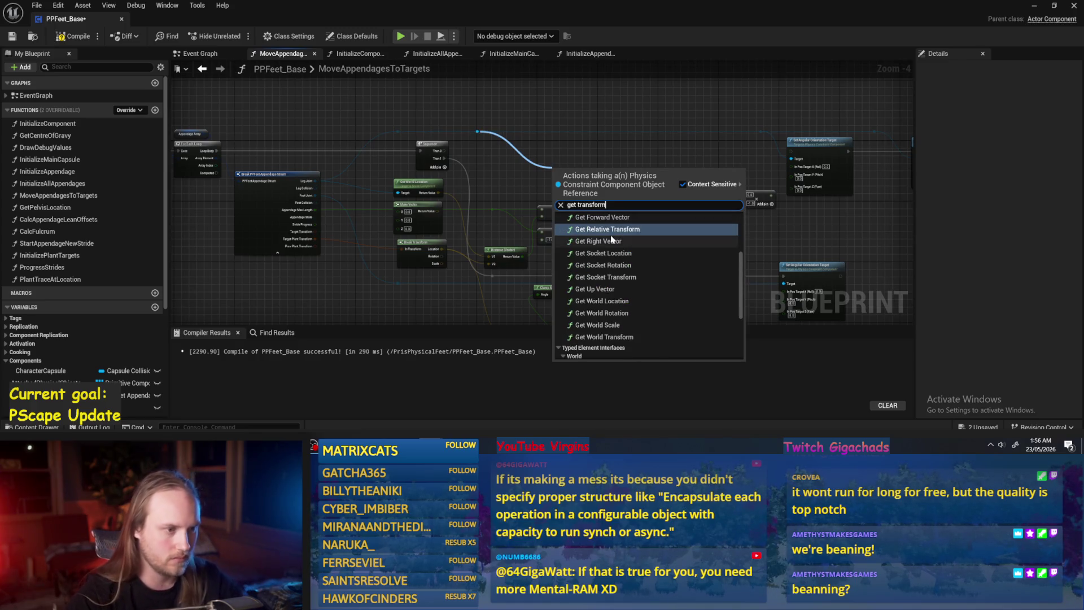
{"action": "left_click", "coordinate": [596, 336]}
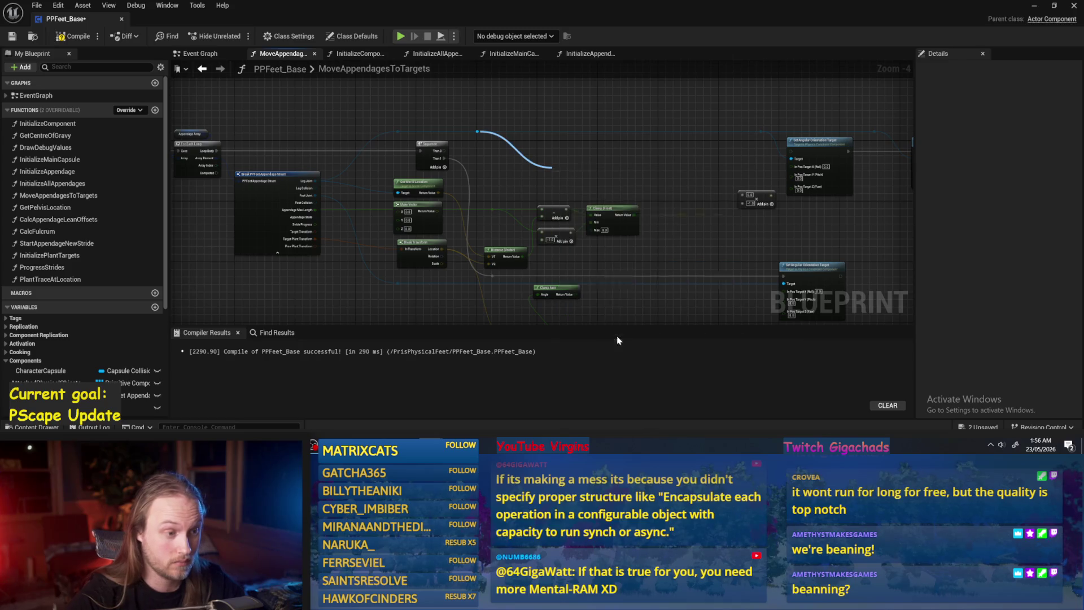
{"action": "scroll", "coordinate": [582, 135], "scroll_direction": "down", "scroll_amount": 3}
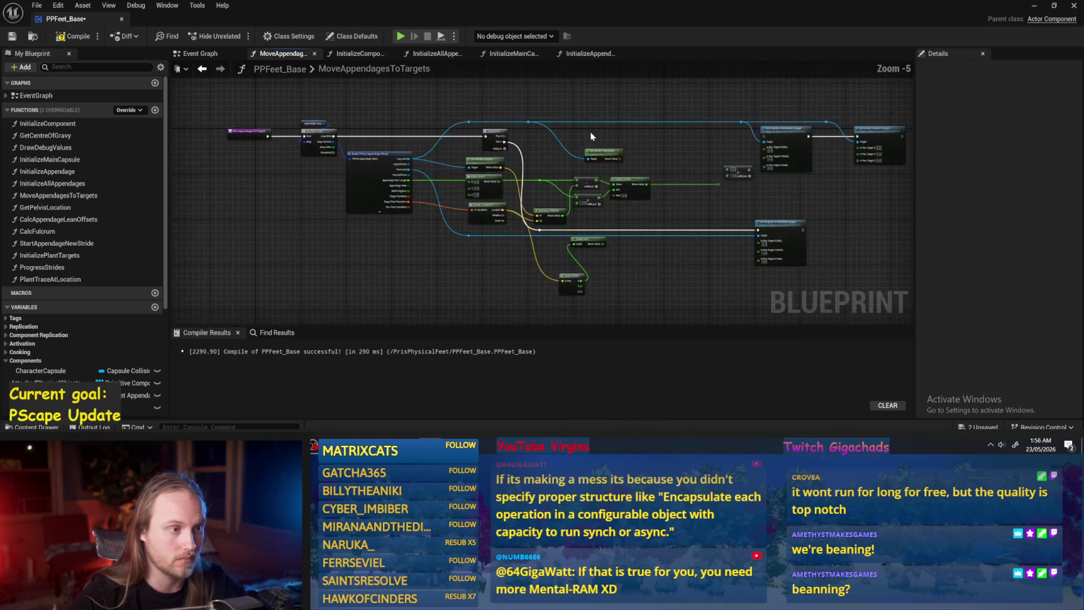
{"action": "scroll", "coordinate": [714, 198], "scroll_direction": "up", "scroll_amount": 4}
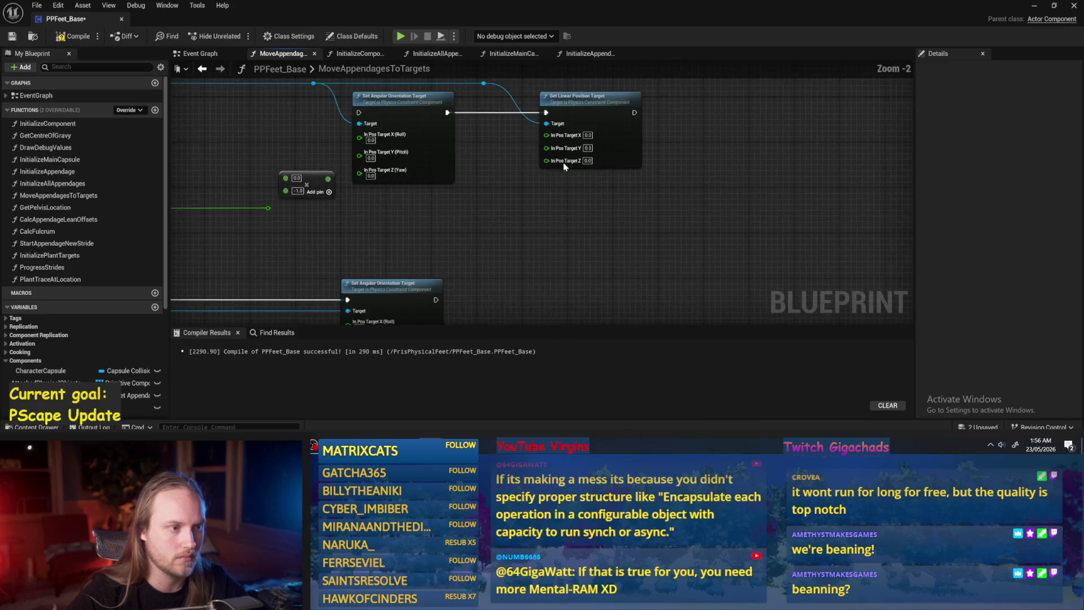
{"action": "left_click", "coordinate": [12, 36]}
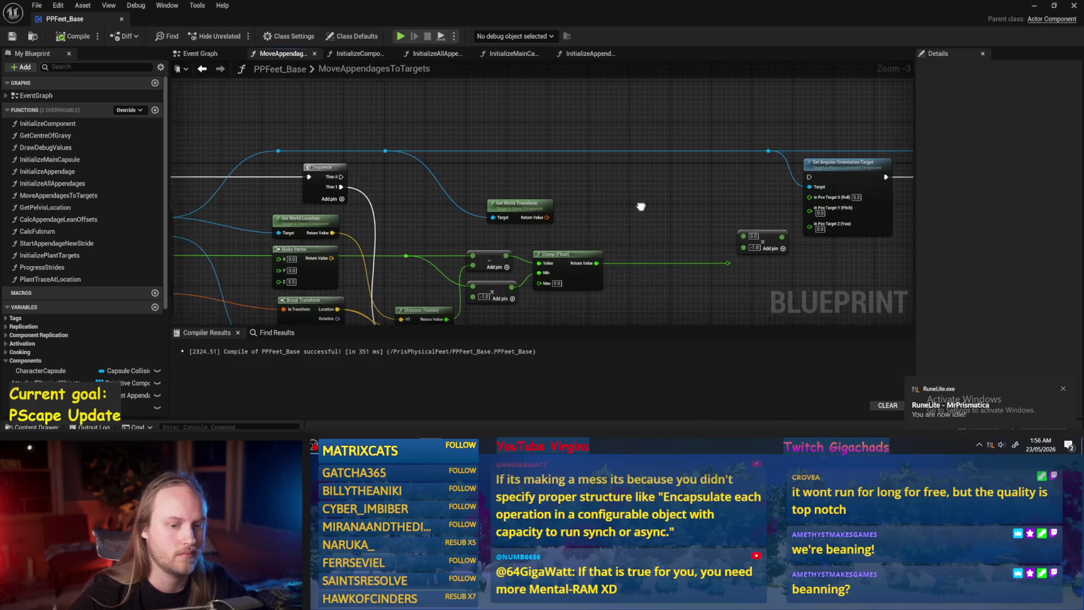
{"action": "left_click_drag", "start_coordinate": [650, 138], "coordinate": [448, 146]}
{"action": "left_click_drag", "start_coordinate": [310, 147], "coordinate": [780, 148]}
{"action": "left_click_drag", "start_coordinate": [548, 95], "coordinate": [436, 105]}
{"action": "key", "text": "ctrl+s"}
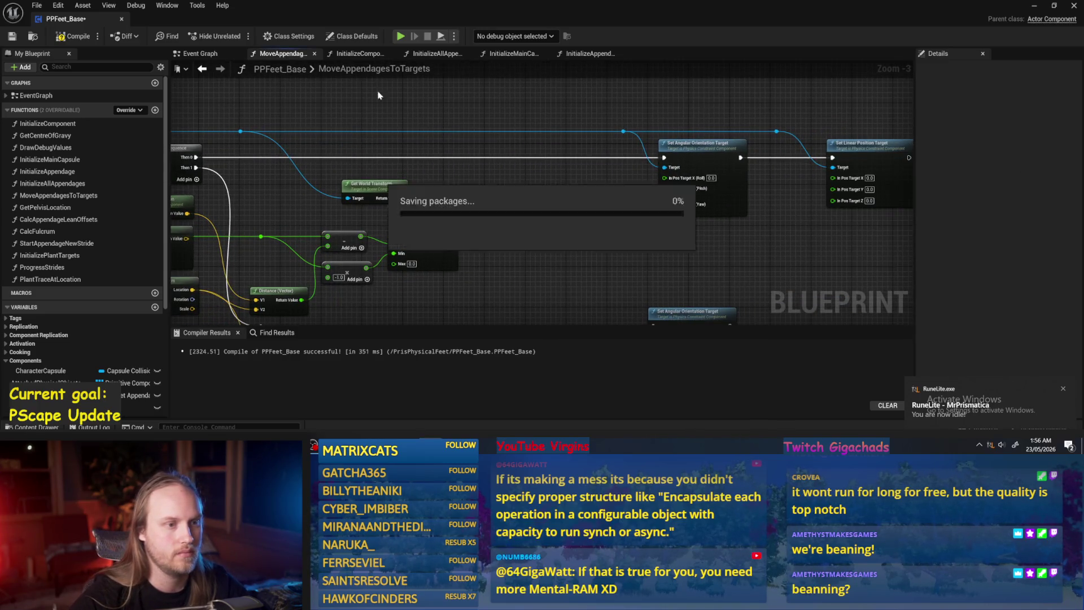
{"action": "left_click_drag", "start_coordinate": [181, 120], "coordinate": [127, 118]}
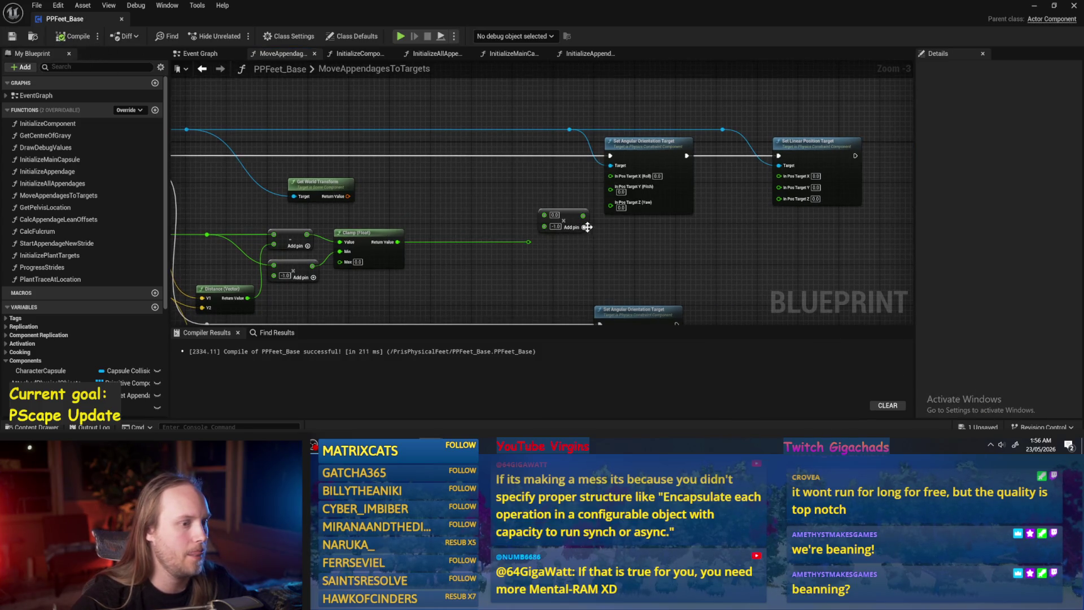
{"action": "left_click", "coordinate": [1033, 6]}
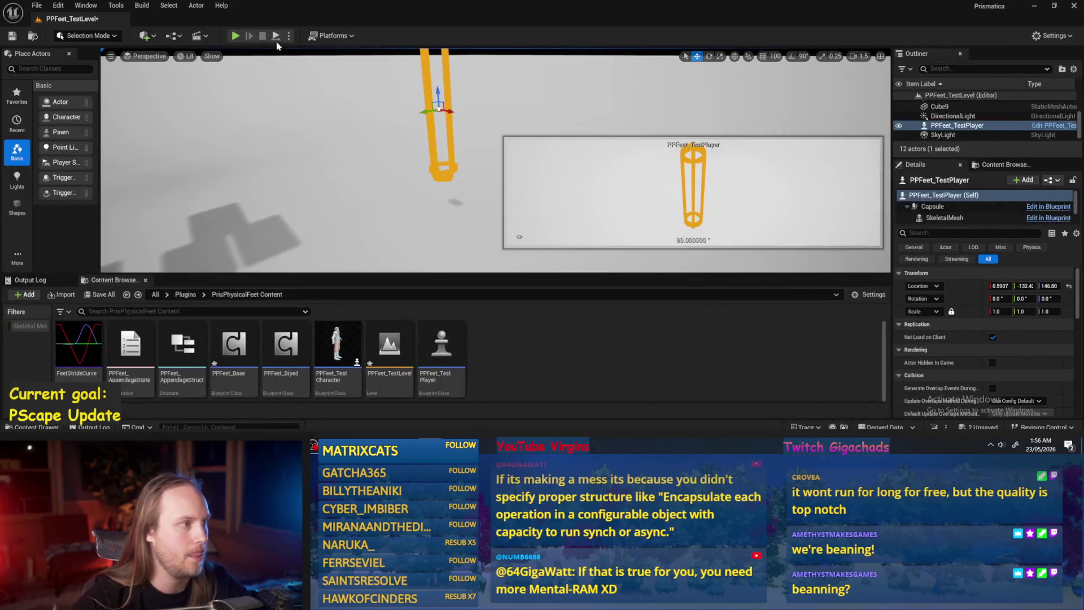
{"action": "key", "text": "alt+p"}
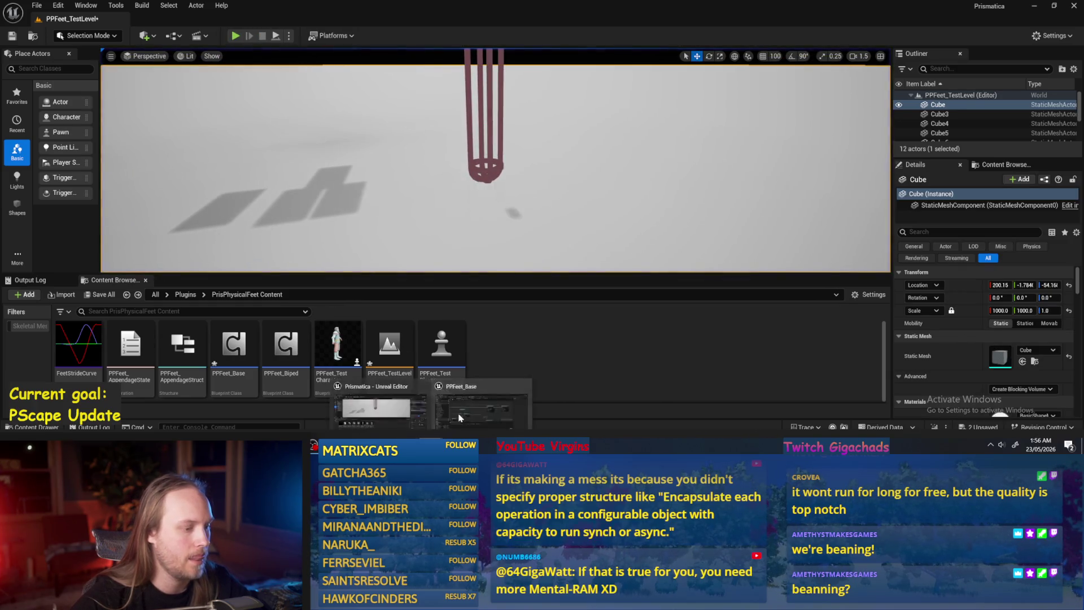
{"action": "key", "text": "alt+Tab"}
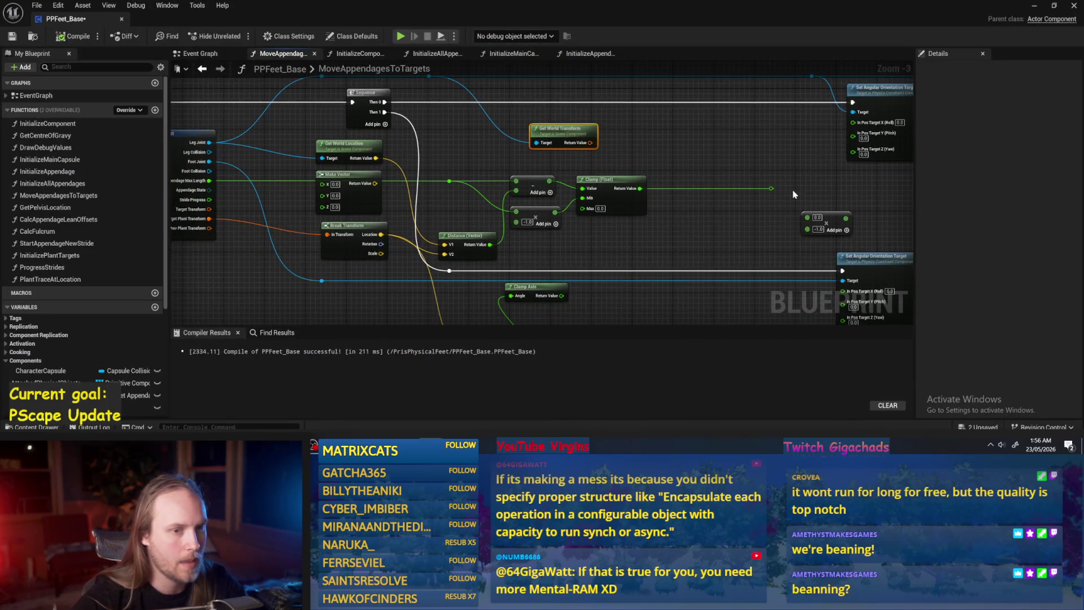
- Delete the Make Vector node from MoveAppendagesToTargets
{"action": "left_click_drag", "start_coordinate": [794, 194], "coordinate": [671, 188]}
{"action": "left_click_drag", "start_coordinate": [622, 226], "coordinate": [576, 178]}
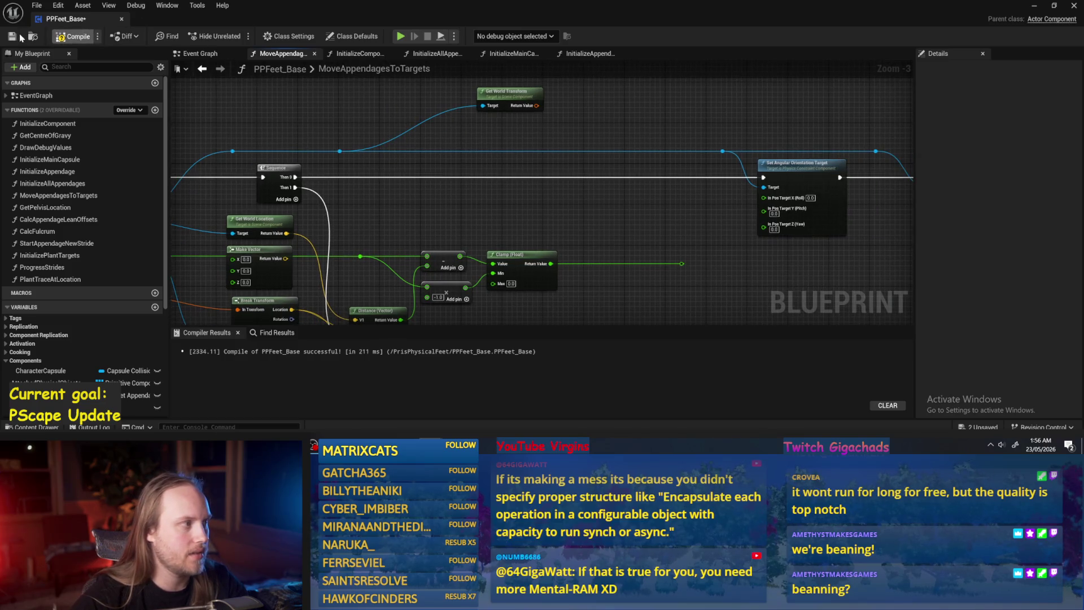
{"action": "left_click_drag", "start_coordinate": [600, 223], "coordinate": [660, 190]}
{"action": "left_click_drag", "start_coordinate": [339, 186], "coordinate": [438, 151]}
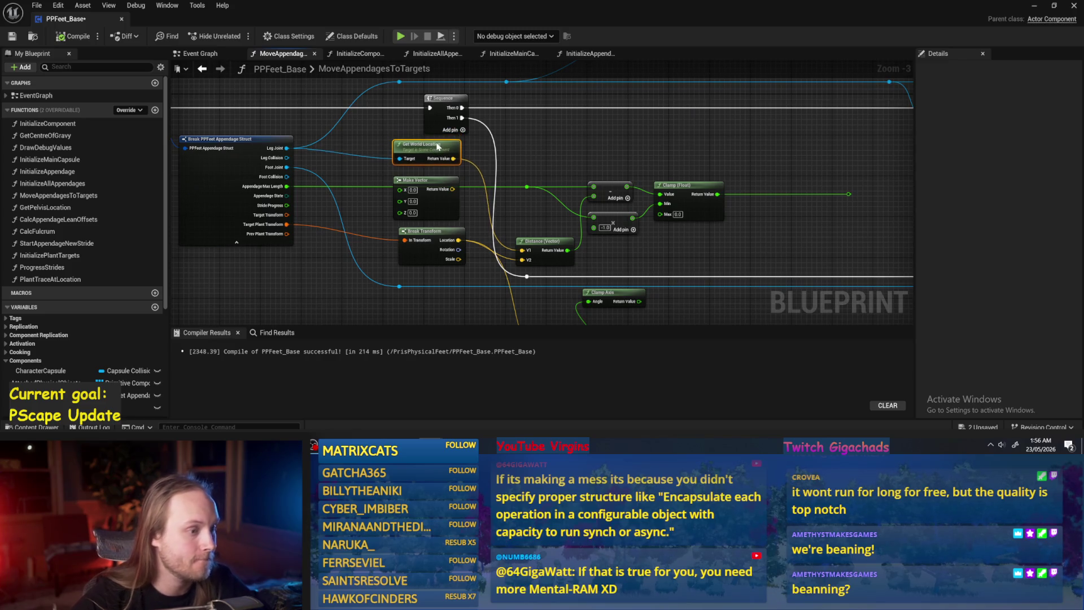
{"action": "scroll", "coordinate": [505, 217], "scroll_direction": "up", "scroll_amount": 1}
{"action": "left_click", "coordinate": [519, 226]}
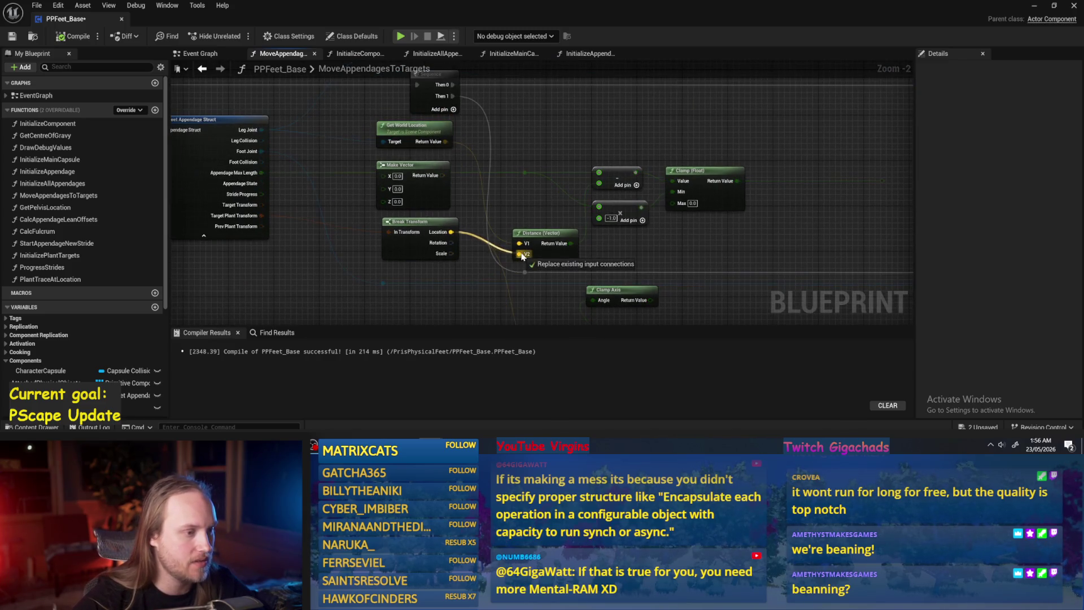
{"action": "left_click_drag", "start_coordinate": [508, 239], "coordinate": [538, 258]}
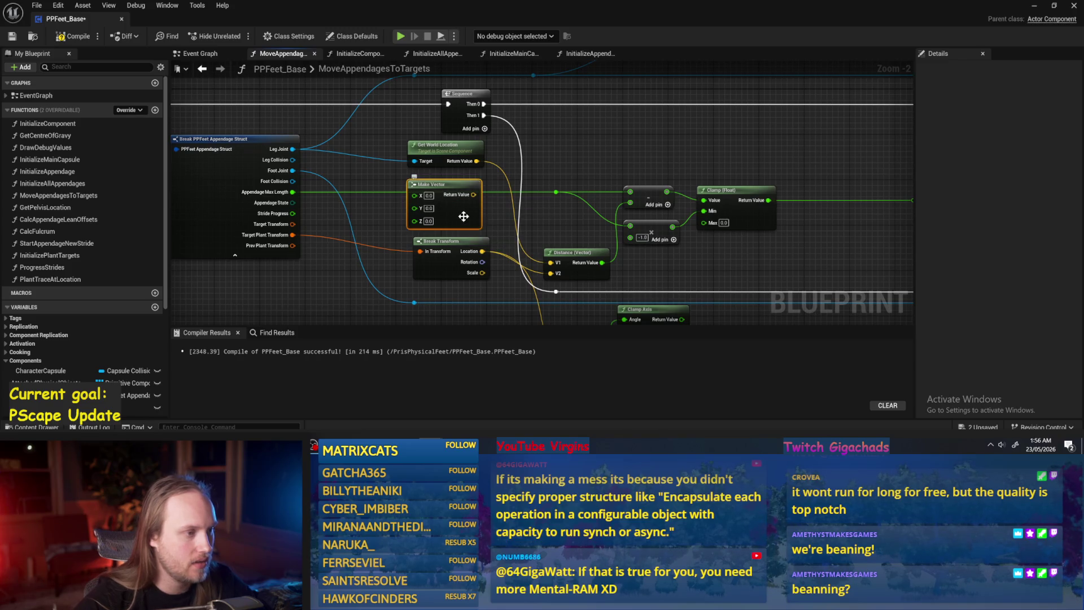
{"action": "key", "text": "Delete"}
{"action": "left_click_drag", "start_coordinate": [463, 216], "coordinate": [439, 231]}
- Add Find Look at Rotation from transform location to world location, split its result, and test-play
{"action": "right_click", "coordinate": [544, 156]}
{"action": "type", "text": "look at"}
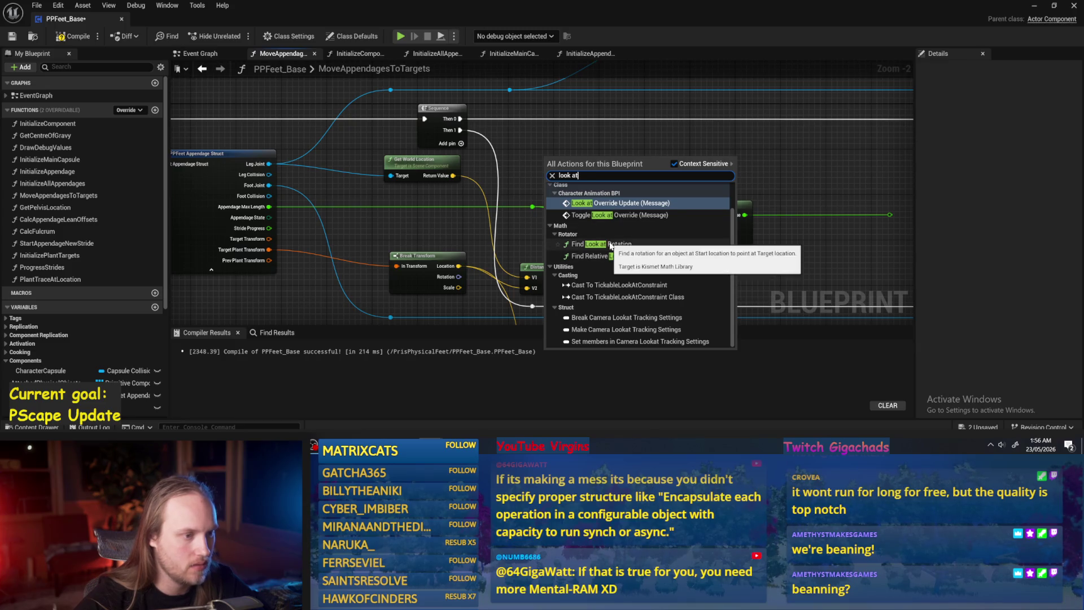
{"action": "left_click", "coordinate": [610, 245]}
{"action": "left_click_drag", "start_coordinate": [453, 176], "coordinate": [549, 181]}
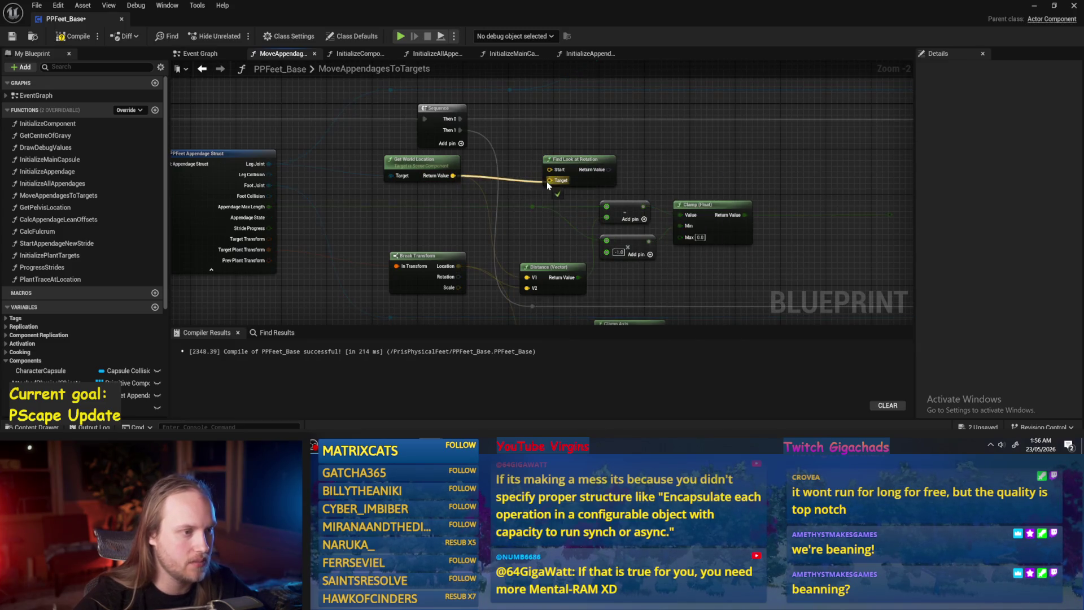
{"action": "left_click_drag", "start_coordinate": [459, 266], "coordinate": [550, 169]}
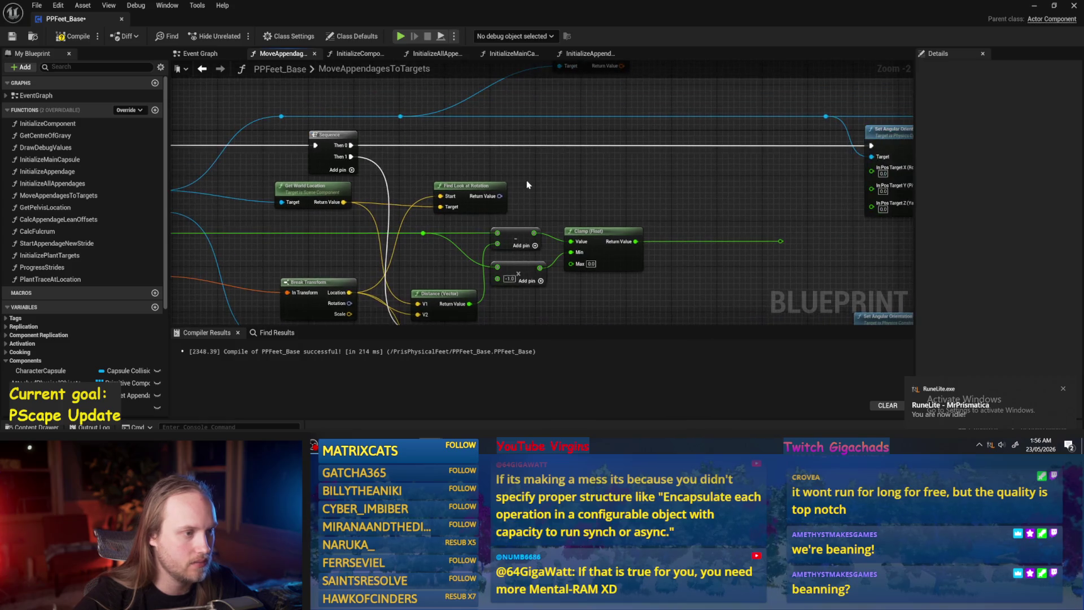
{"action": "right_click", "coordinate": [500, 198]}
{"action": "left_click", "coordinate": [518, 249]}
{"action": "mouse_move", "coordinate": [520, 186]}
{"action": "left_mouse_down"}
{"action": "mouse_move", "coordinate": [656, 164]}
{"action": "mouse_move", "coordinate": [872, 169]}
{"action": "mouse_move", "coordinate": [652, 185]}
{"action": "left_mouse_up"}
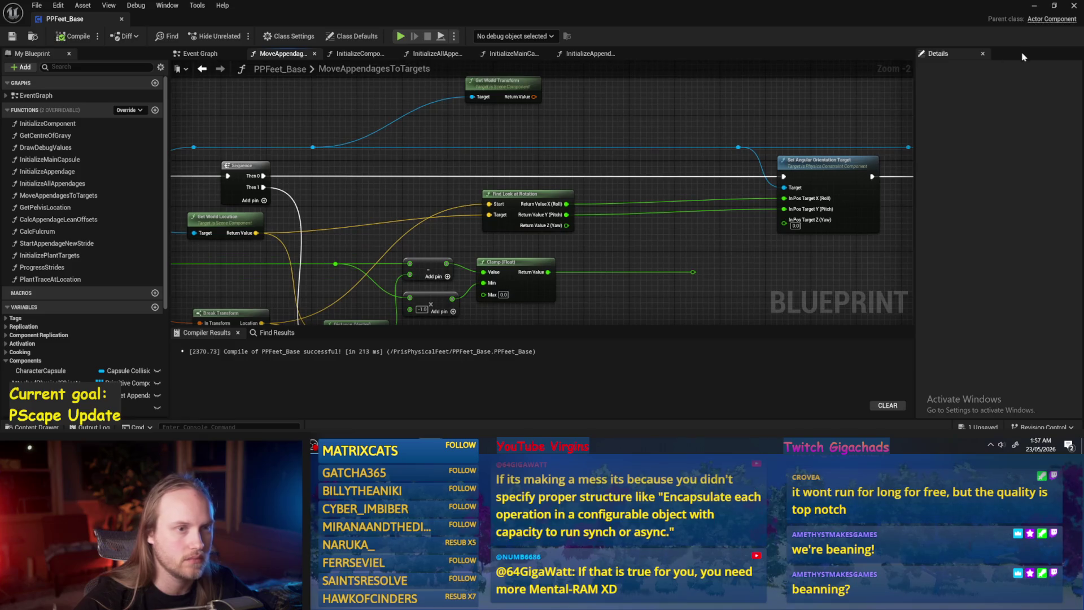
{"action": "left_click", "coordinate": [1034, 7]}
{"action": "left_click", "coordinate": [276, 37]}
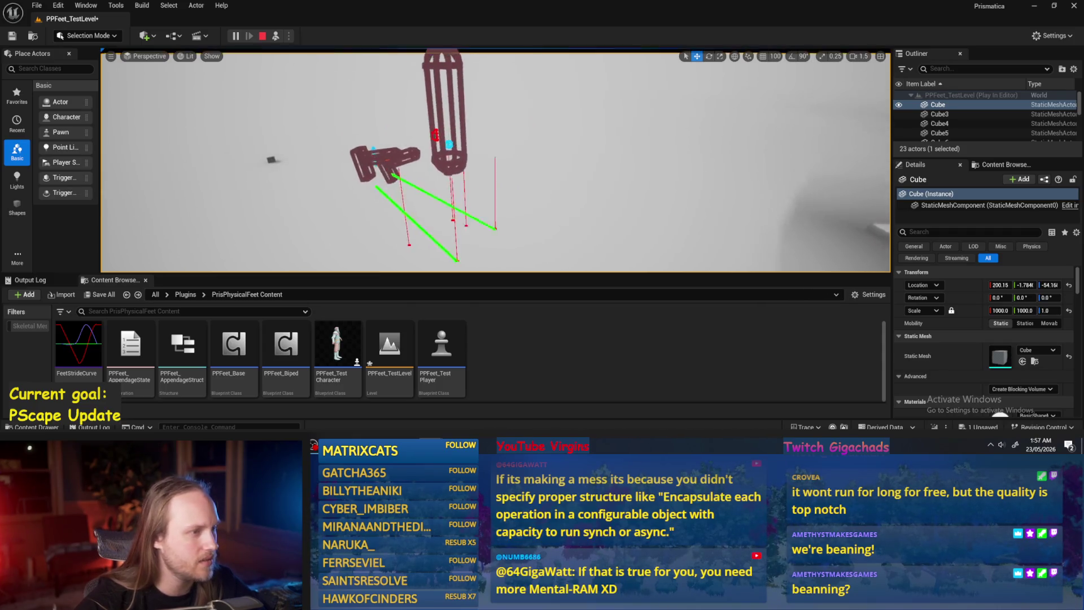
- Select PPFeet_TestPlayer during play to watch the feet rotate, then return to PPFeet_Base
{"action": "left_click", "coordinate": [457, 170]}
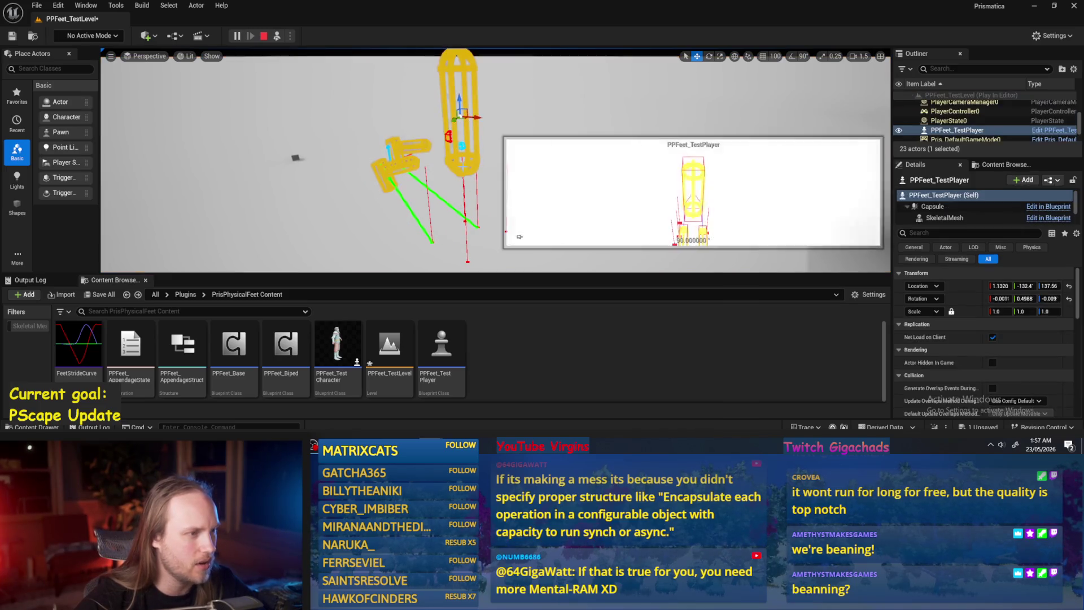
{"action": "key", "text": "alt+Tab"}
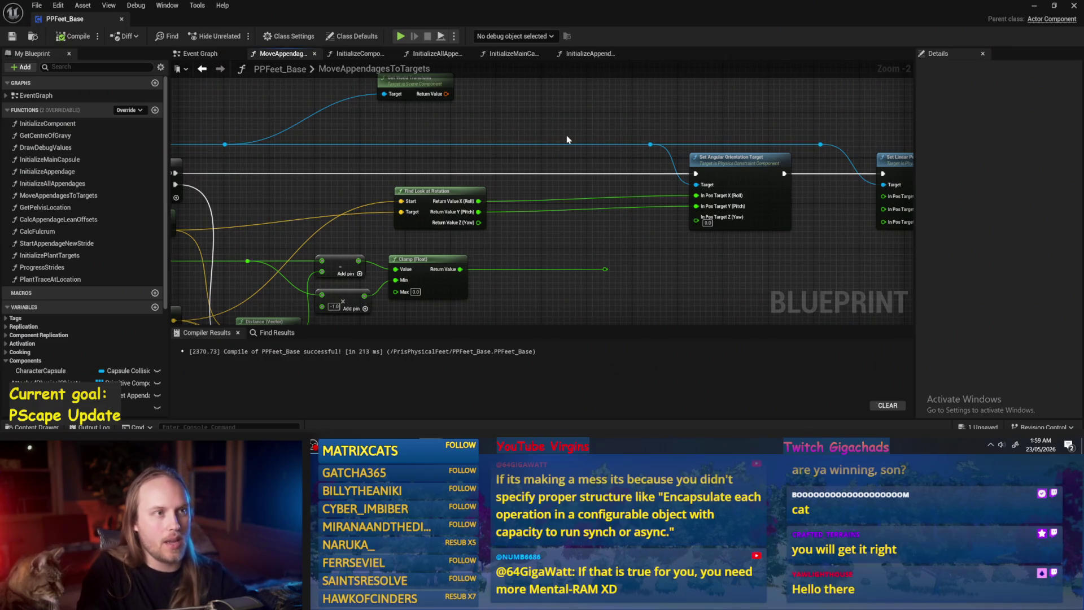
- Move the Find Look at Rotation node up-left and save PPFeet_Base
{"action": "left_click_drag", "start_coordinate": [451, 164], "coordinate": [500, 148]}
{"action": "mouse_move", "coordinate": [511, 184]}
{"action": "left_mouse_down"}
{"action": "mouse_move", "coordinate": [494, 105]}
{"action": "mouse_move", "coordinate": [547, 134]}
{"action": "left_mouse_up"}
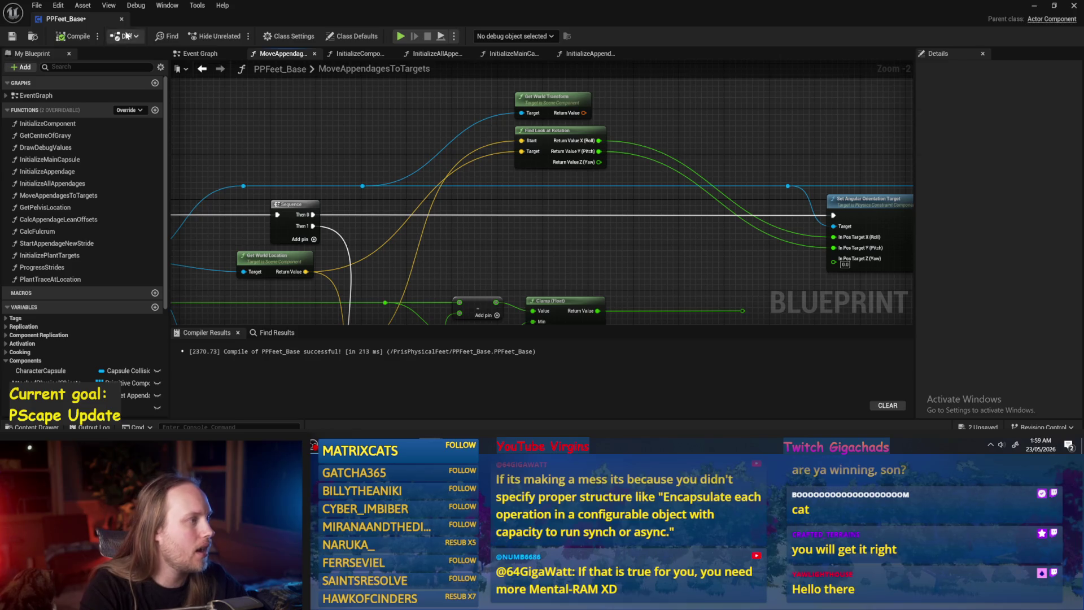
{"action": "left_click", "coordinate": [11, 37]}
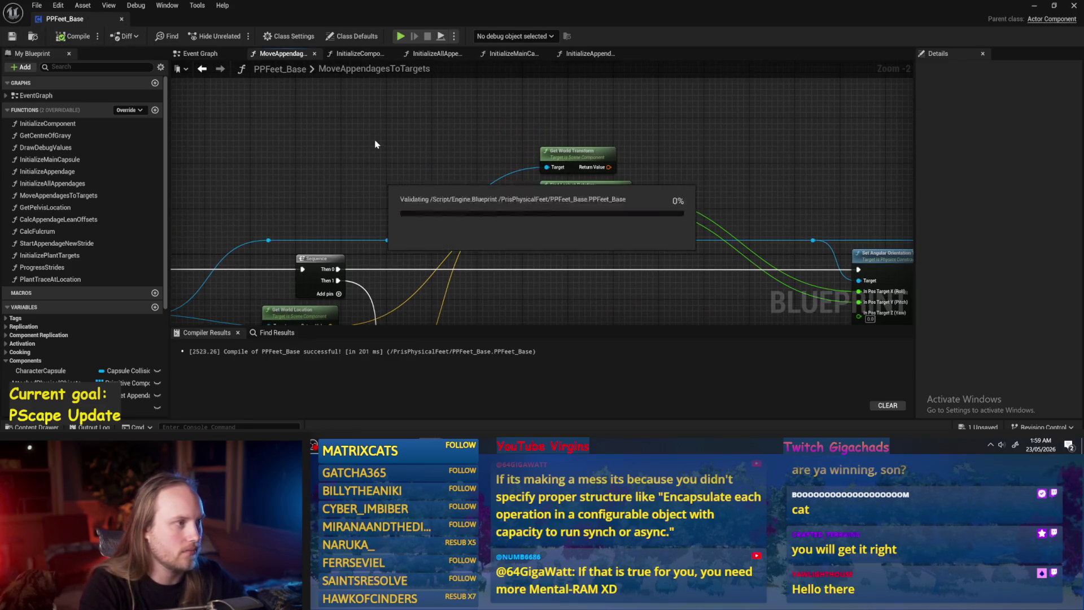
- Disconnect the look-at roll and pitch from Set Angular Orientation Target and compile
{"action": "left_click_drag", "start_coordinate": [497, 199], "coordinate": [608, 195]}
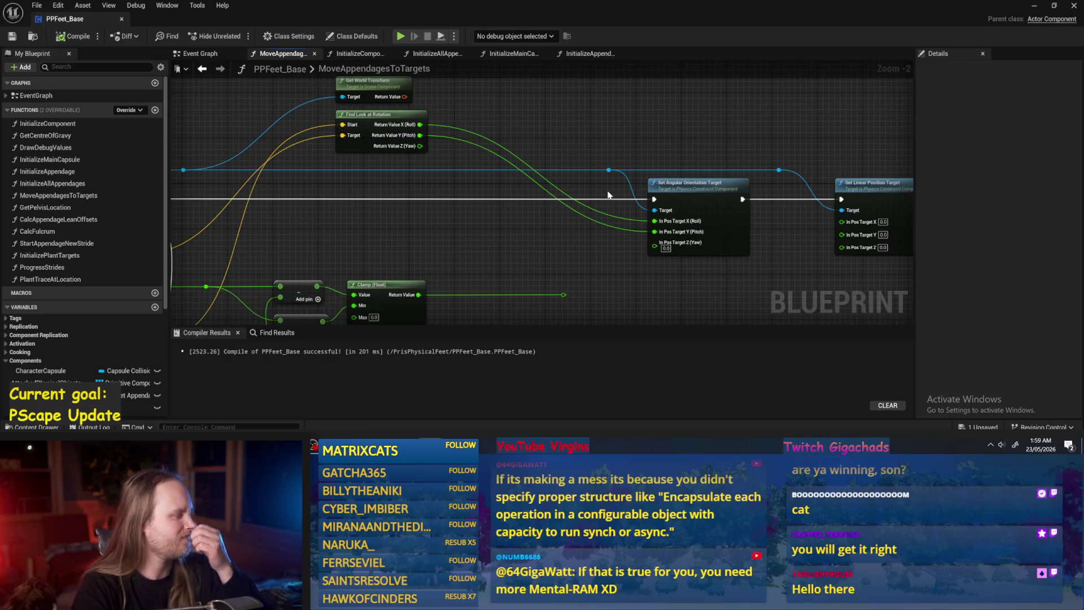
{"action": "left_click", "coordinate": [655, 221], "text": "alt"}
{"action": "left_click", "coordinate": [655, 239], "text": "alt"}
{"action": "left_click_drag", "start_coordinate": [516, 195], "coordinate": [460, 184]}
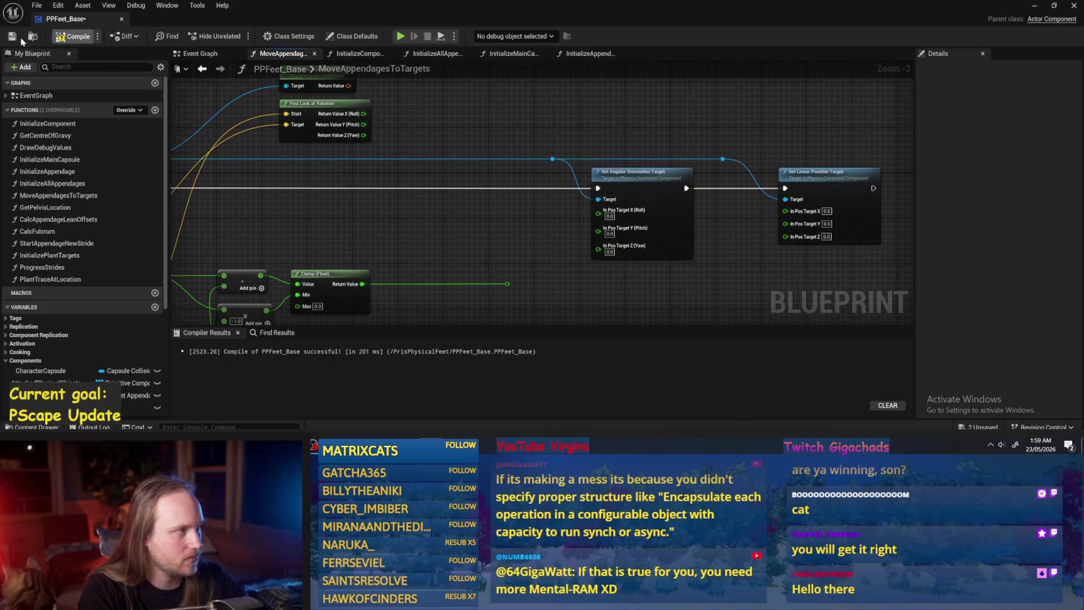
{"action": "left_click", "coordinate": [12, 37]}
- Fix the orientation target's pitch at 45.0, compile, and bring up the test level
{"action": "scroll", "coordinate": [613, 232], "scroll_direction": "up", "scroll_amount": 2}
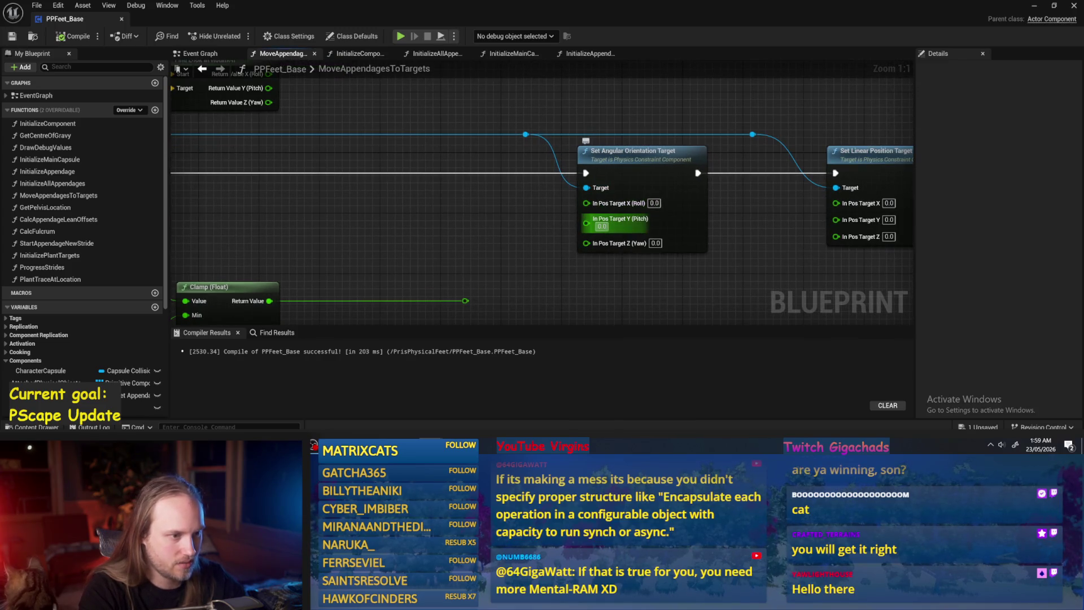
{"action": "type", "text": "45"}
{"action": "key", "text": "Return"}
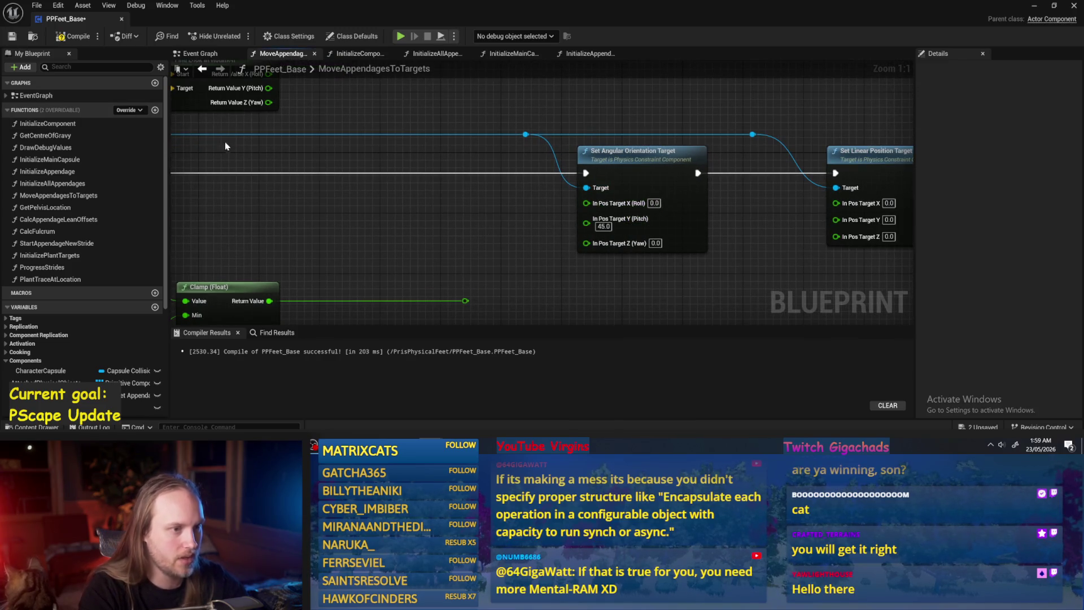
{"action": "left_click", "coordinate": [71, 36]}
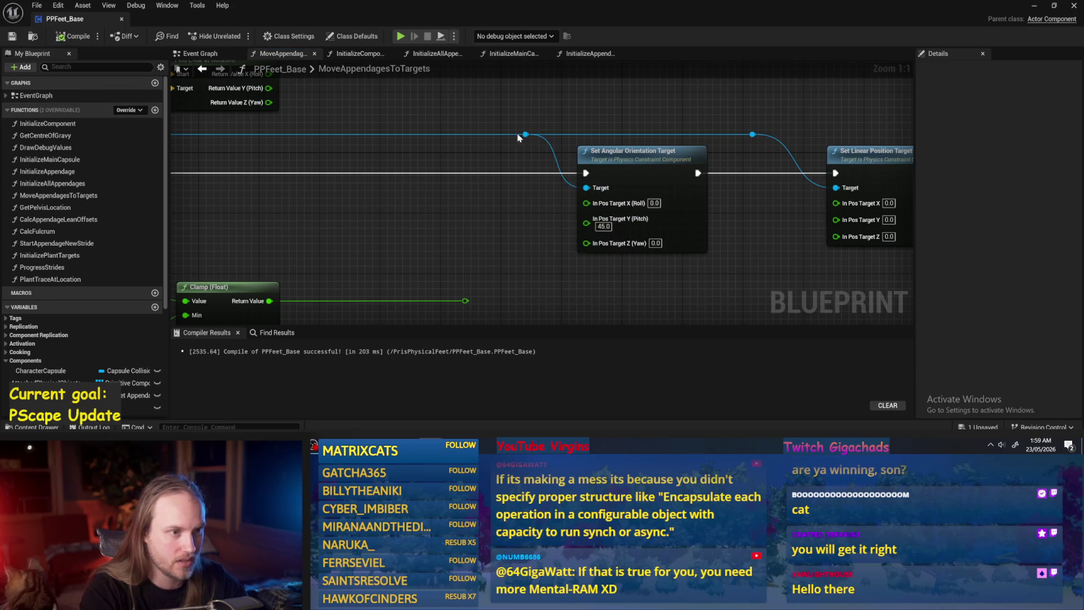
{"action": "left_click", "coordinate": [1034, 5]}
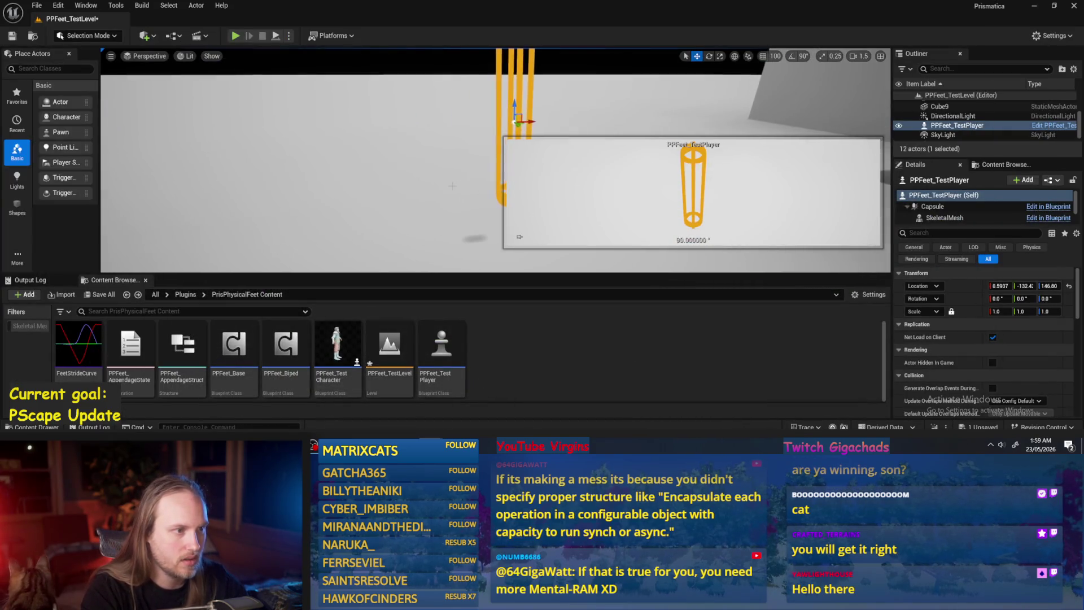
- Select the test player pawn, trial a 25° capsule tilt, and undo it
{"action": "left_click", "coordinate": [377, 172]}
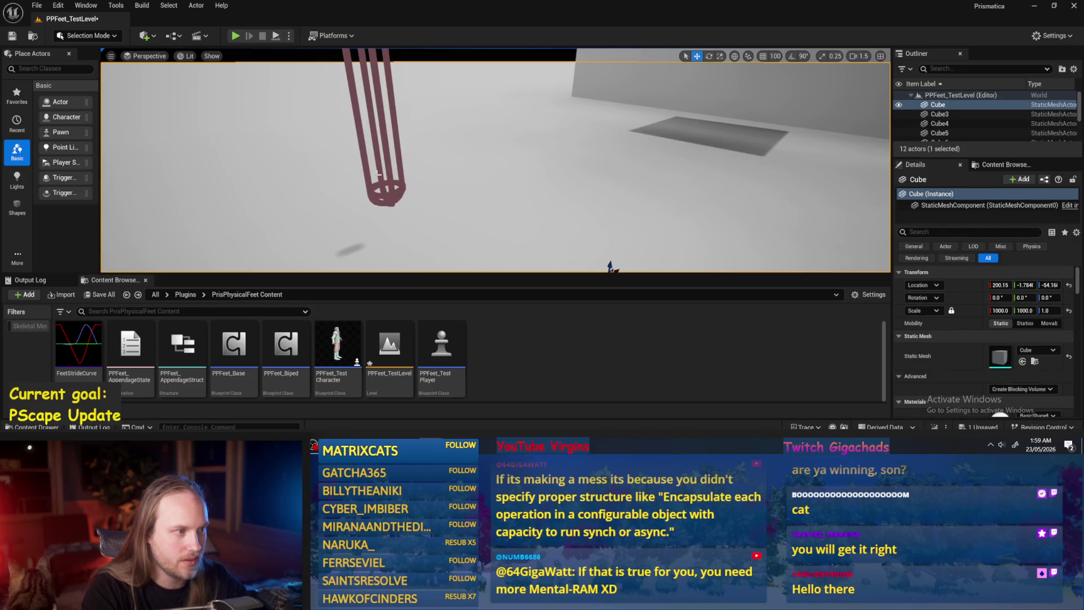
{"action": "left_click", "coordinate": [390, 175]}
{"action": "key", "text": "e"}
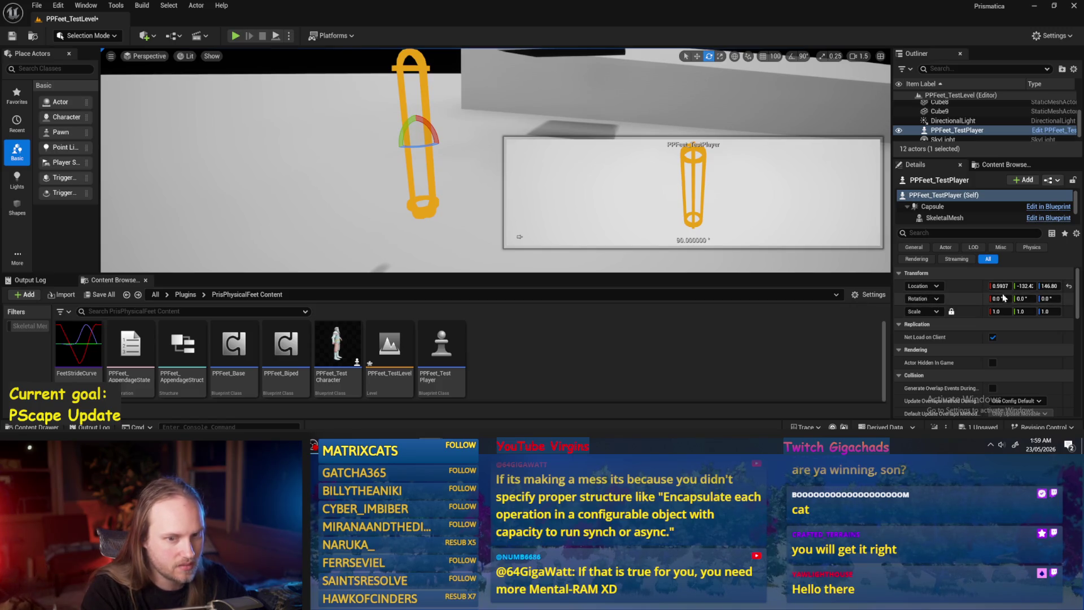
{"action": "key", "text": "alt+Tab"}
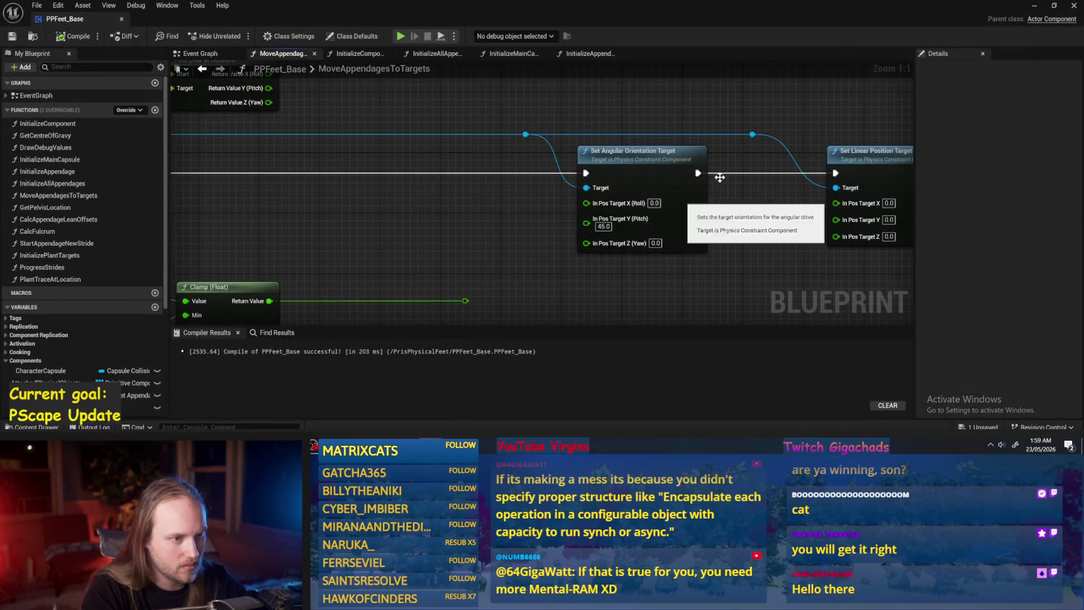
{"action": "left_click", "coordinate": [1034, 7]}
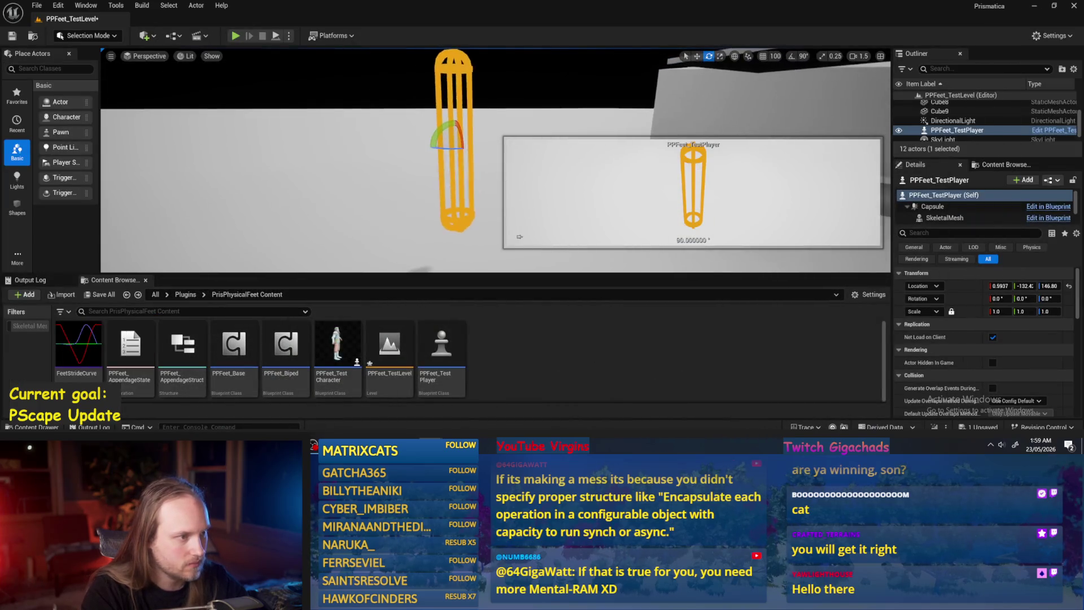
{"action": "mouse_move", "coordinate": [439, 129]}
{"action": "left_mouse_down"}
{"action": "mouse_move", "coordinate": [485, 151]}
{"action": "mouse_move", "coordinate": [442, 129]}
{"action": "left_mouse_up"}
{"action": "key", "text": "ctrl+z"}
- Run two brief simulations of PPFeet_TestLevel to watch the feet
{"action": "left_click", "coordinate": [276, 36]}
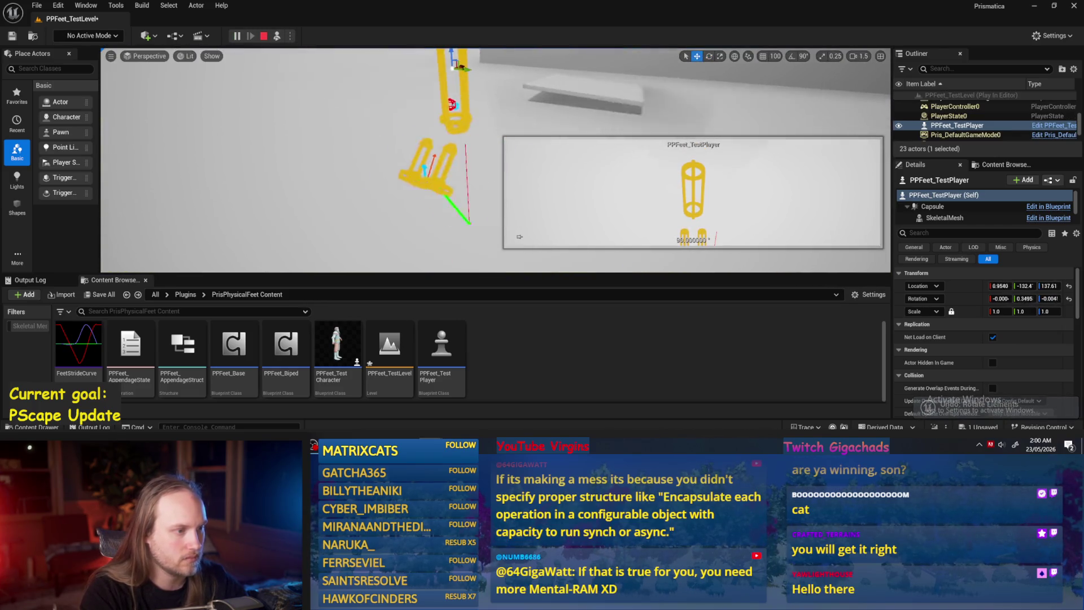
{"action": "key", "text": "Escape"}
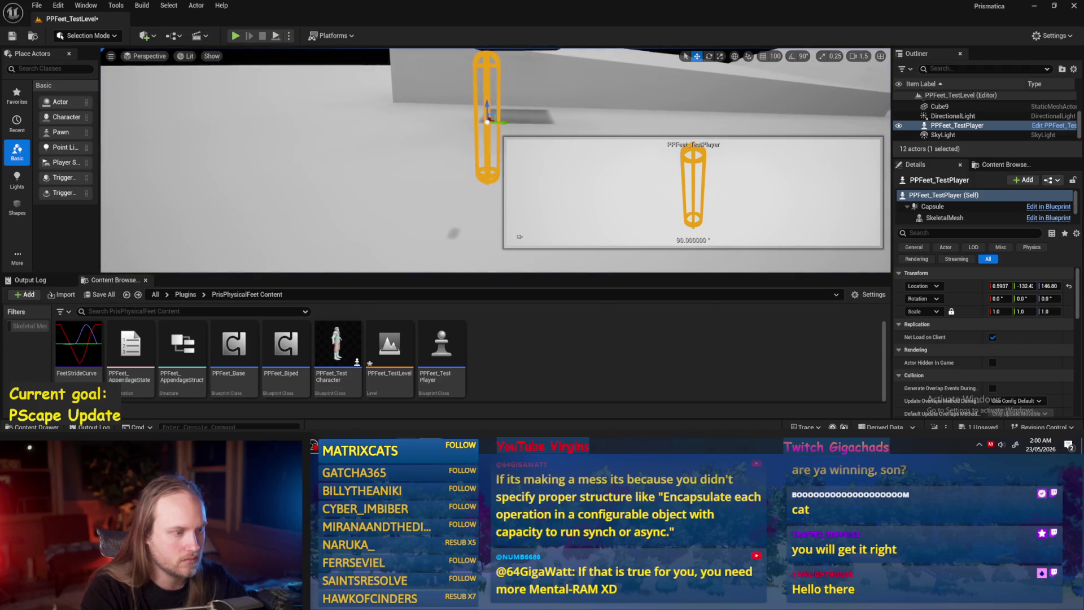
{"action": "key", "text": "alt+Tab"}
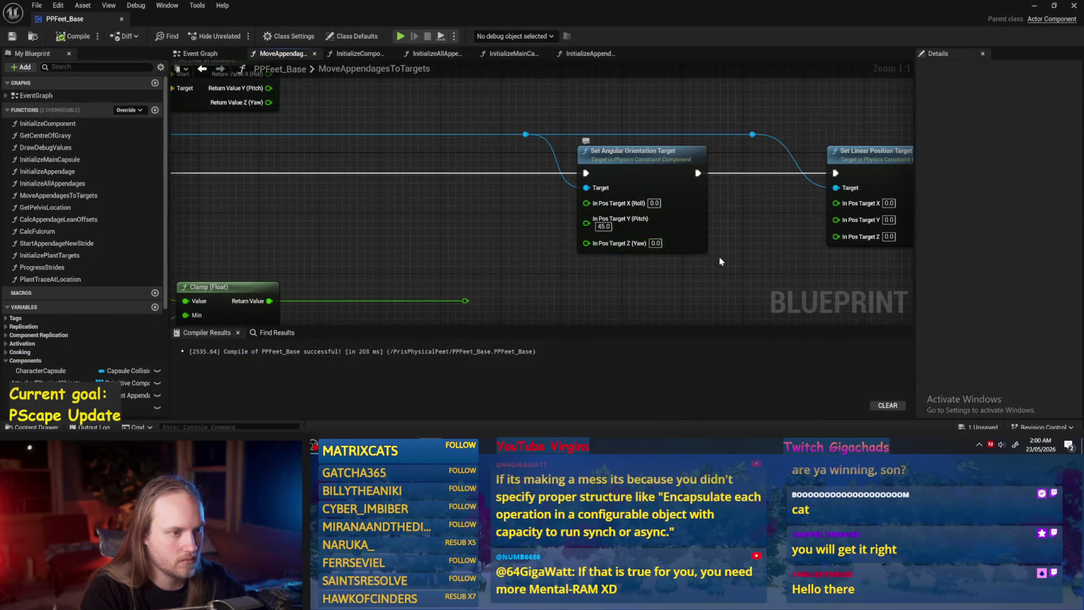
{"action": "left_click", "coordinate": [1037, 6]}
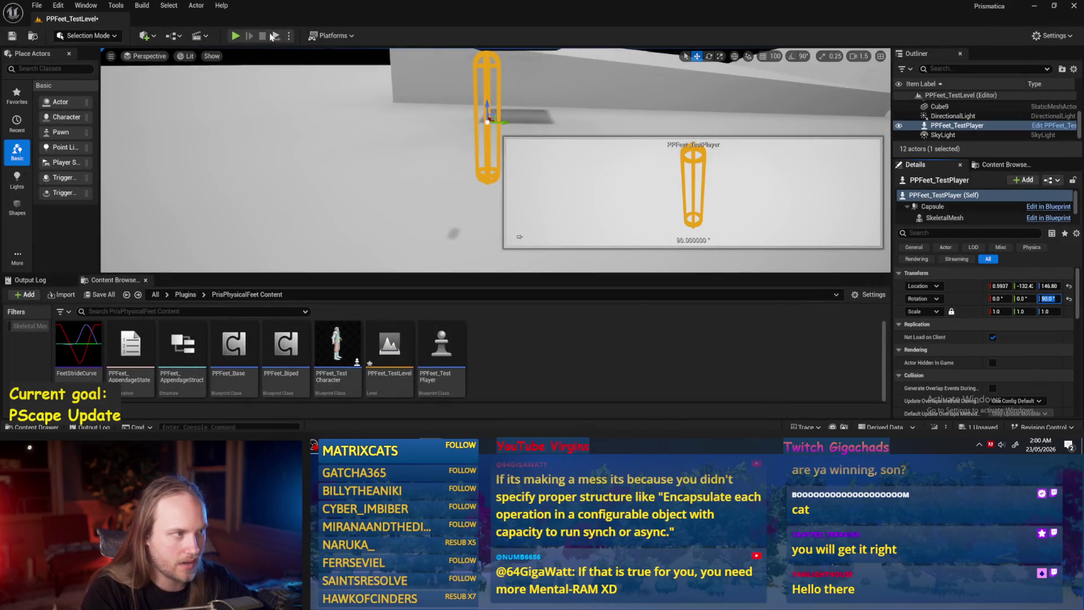
{"action": "key", "text": "alt+s"}
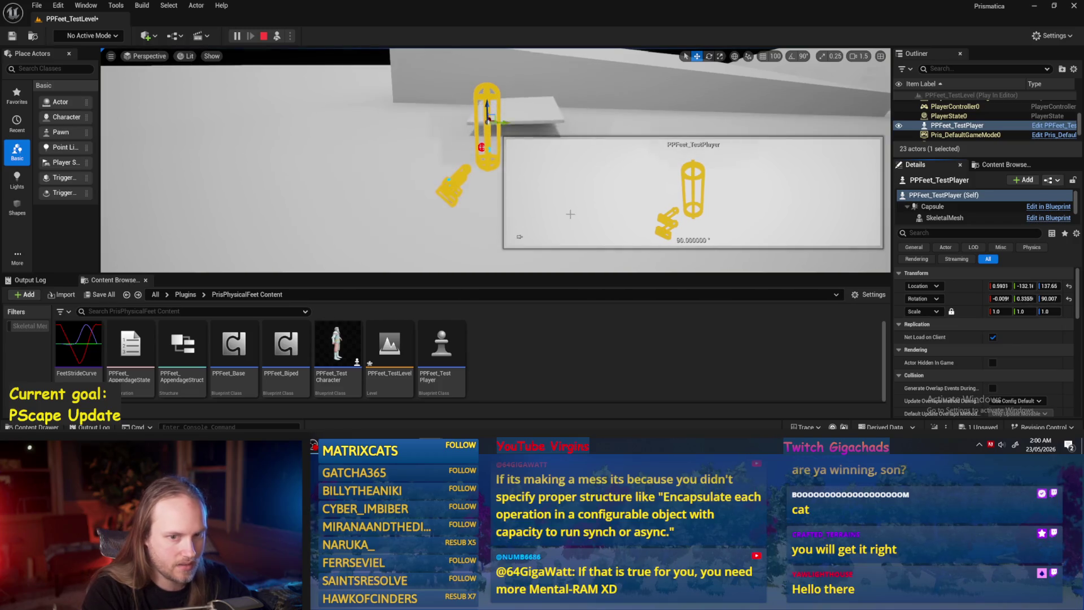
{"action": "key", "text": "Escape"}
- Reset the player's Z rotation to 0° and play-test the level once
{"action": "left_click", "coordinate": [1068, 299]}
{"action": "left_click", "coordinate": [235, 36]}
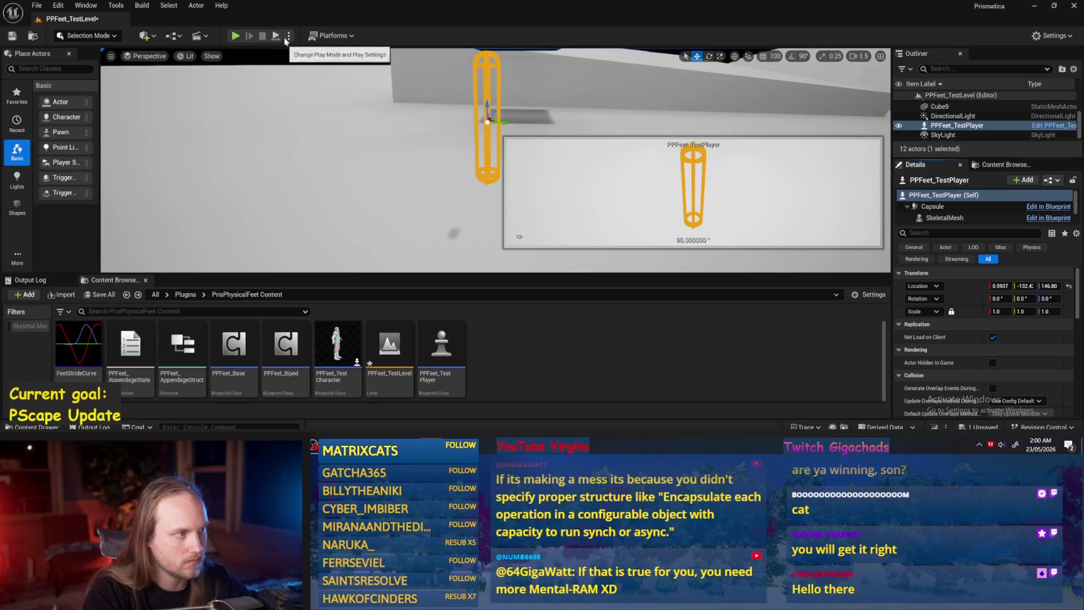
{"action": "key", "text": "Escape"}
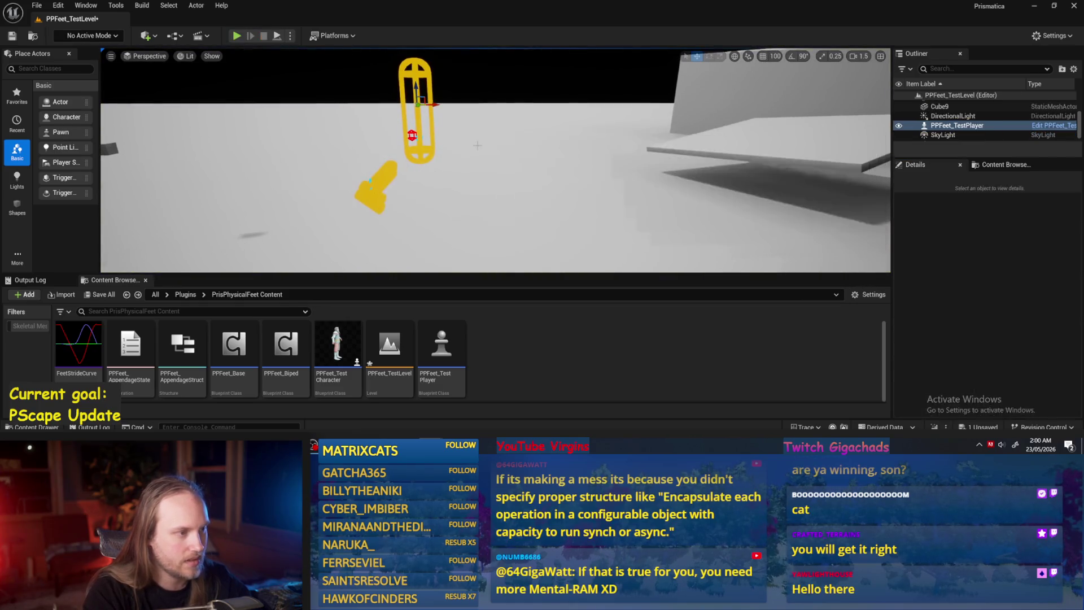
{"action": "left_click_drag", "start_coordinate": [423, 94], "coordinate": [410, 108]}
{"action": "key", "text": "ctrl+z"}
- Frame the capsule and play the level, tilting it to about 78° to test the feet
{"action": "key", "text": "alt+Tab"}
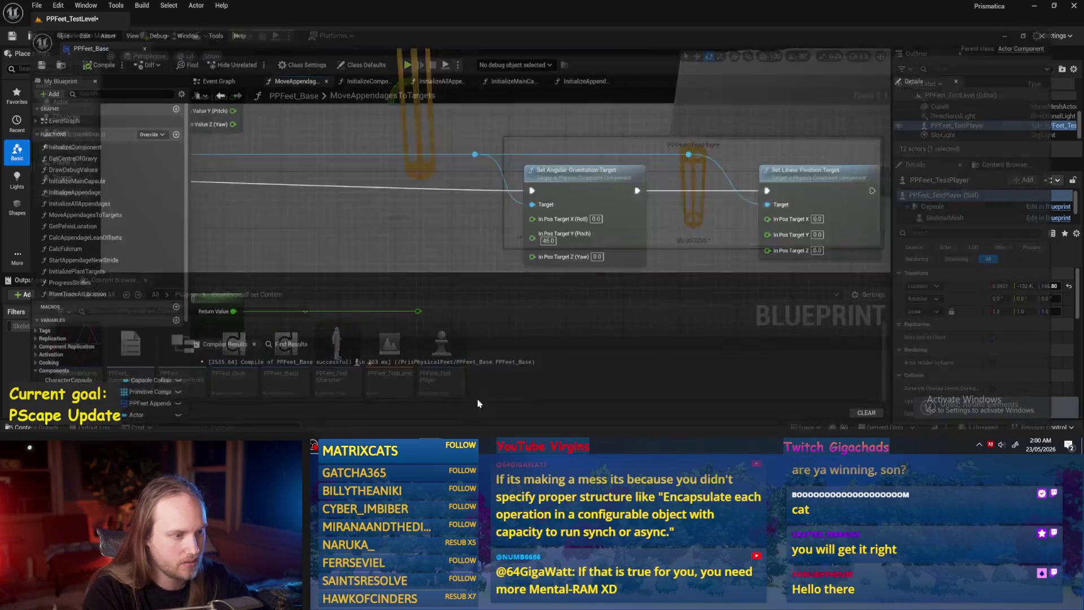
{"action": "scroll", "coordinate": [407, 225], "scroll_direction": "down", "scroll_amount": 5}
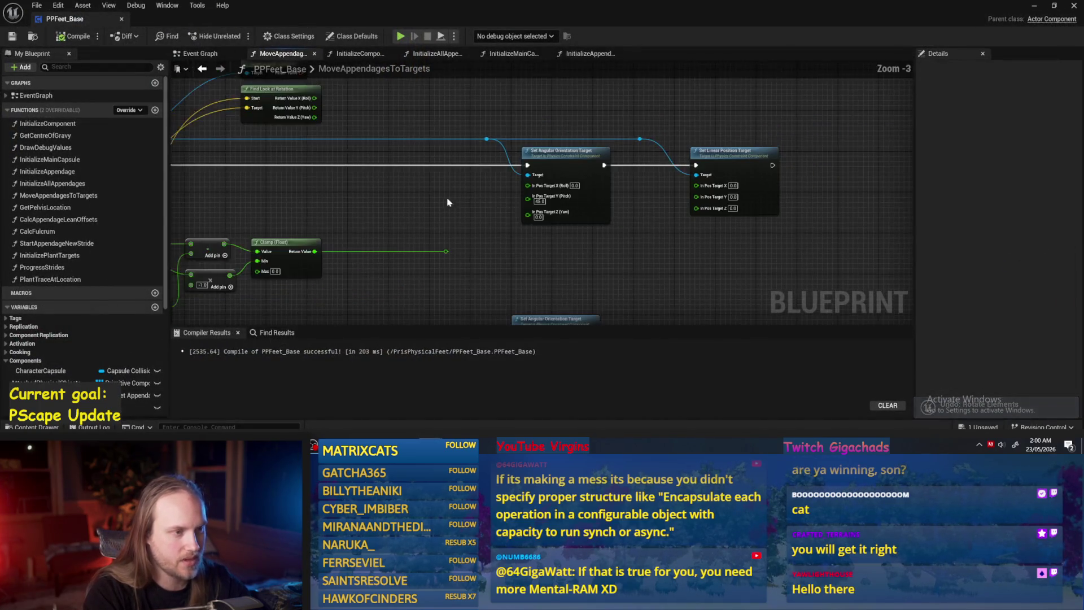
{"action": "scroll", "coordinate": [466, 196], "scroll_direction": "up", "scroll_amount": 1}
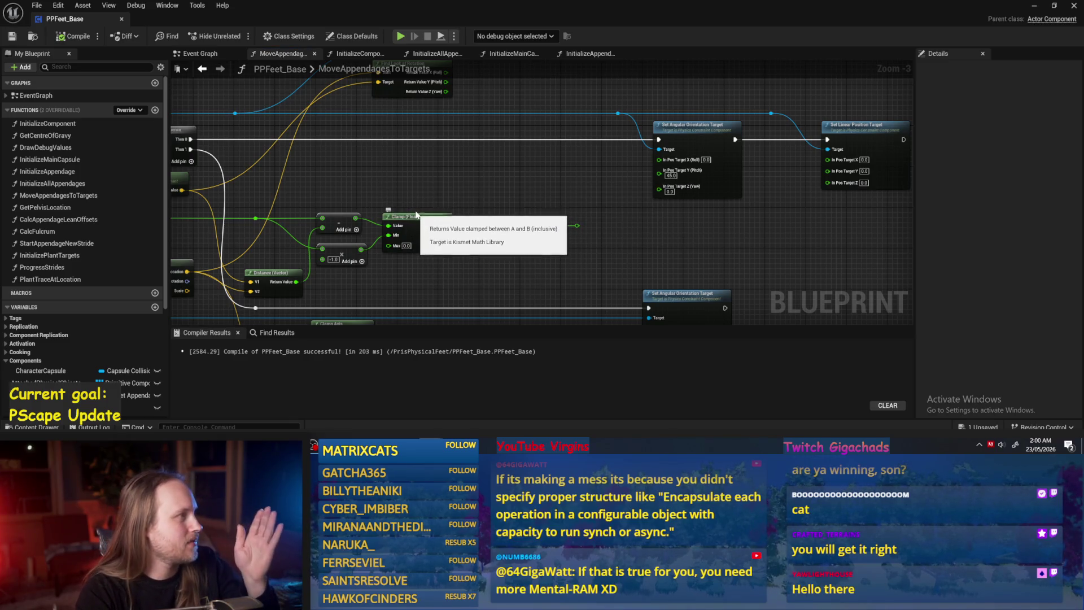
{"action": "left_click", "coordinate": [1034, 5]}
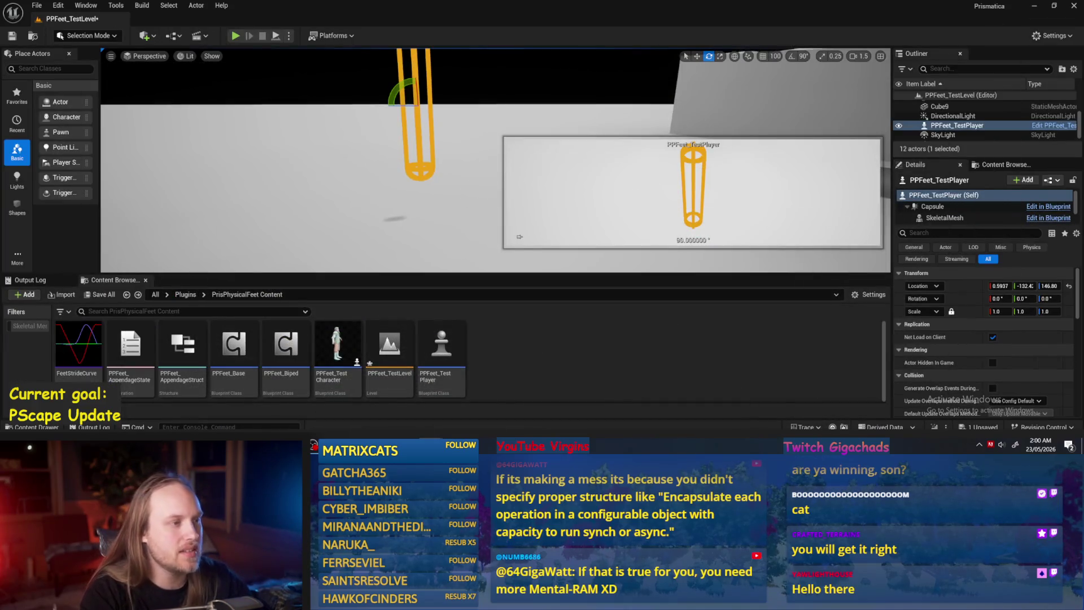
{"action": "key", "text": "f"}
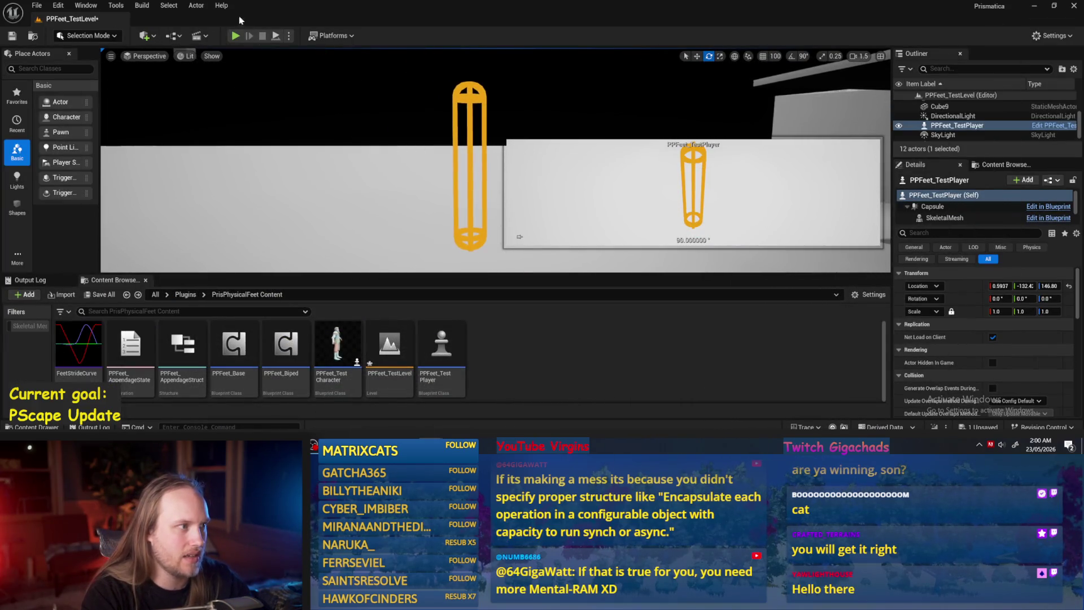
{"action": "key", "text": "alt+p"}
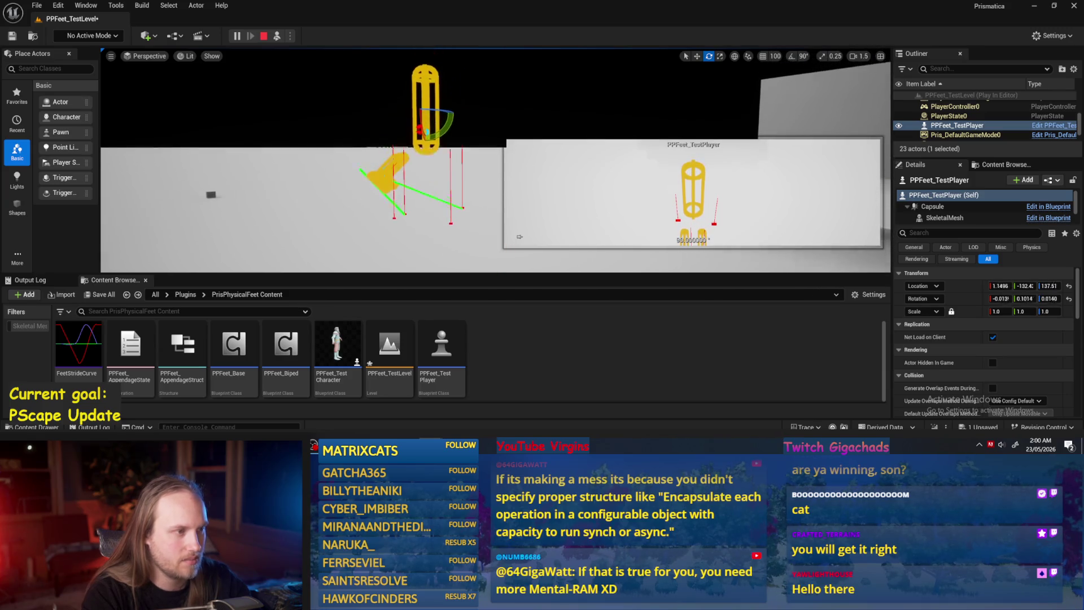
{"action": "left_click_drag", "start_coordinate": [448, 144], "coordinate": [461, 110]}
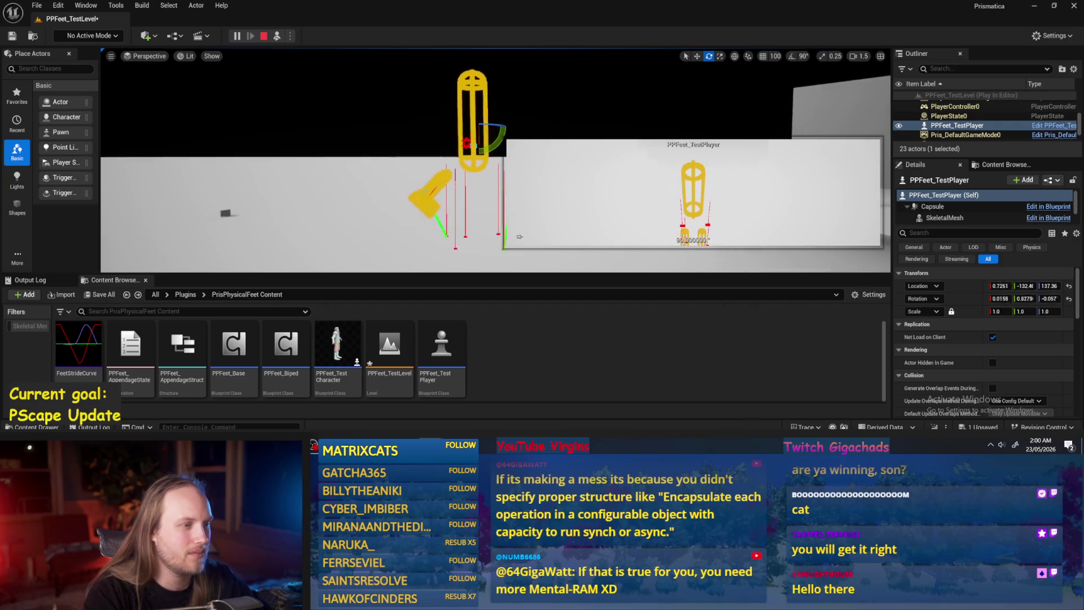
{"action": "key", "text": "Escape"}
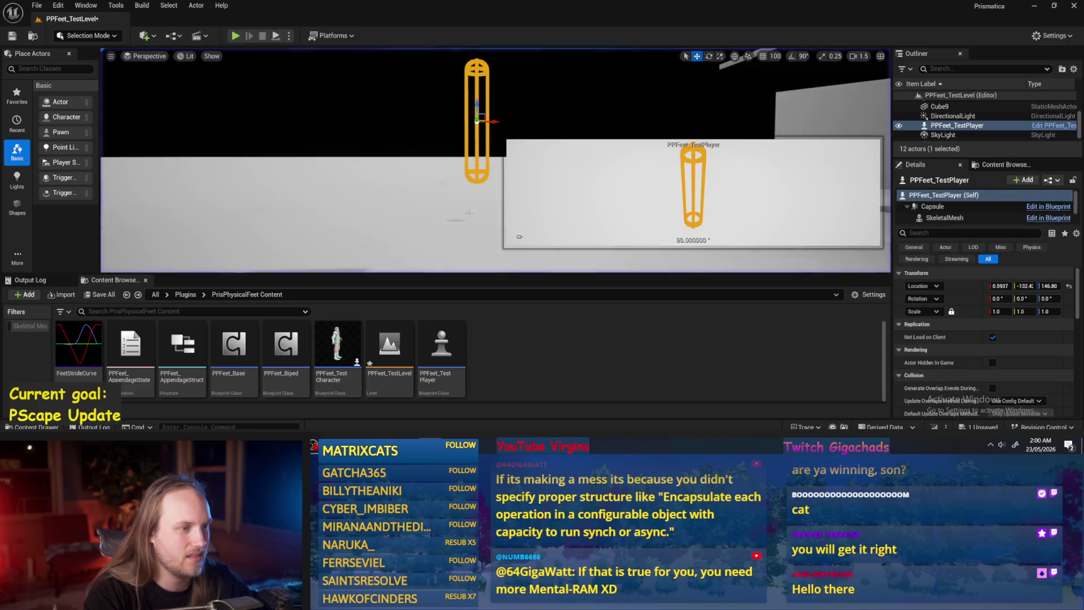
- Enlarge the level viewport and bring up the PPFeet_Base Blueprint
{"action": "left_click", "coordinate": [479, 266]}
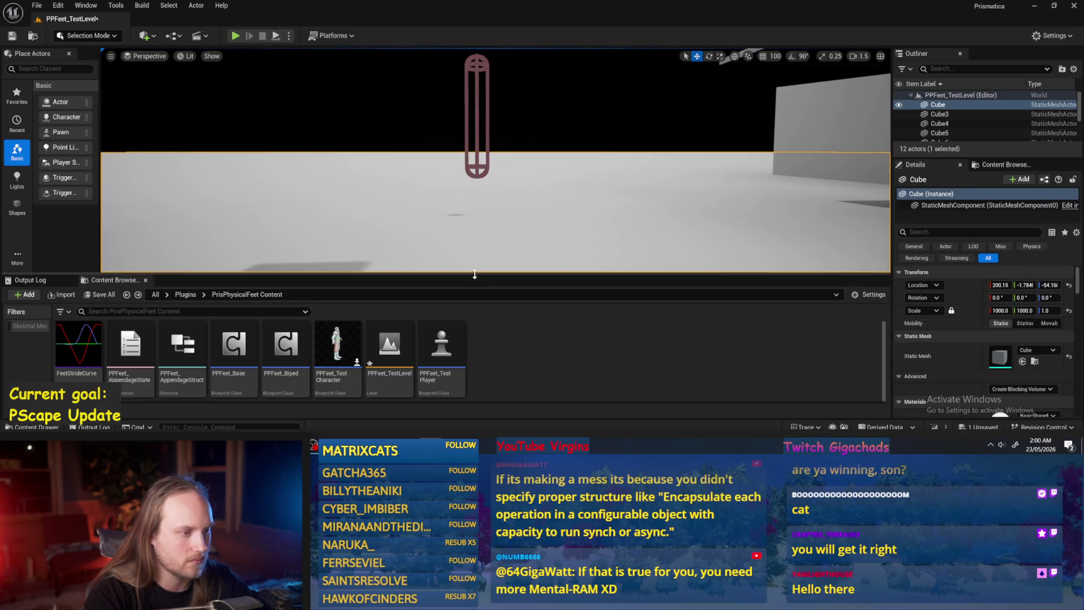
{"action": "left_click_drag", "start_coordinate": [477, 275], "coordinate": [477, 330]}
{"action": "double_click", "coordinate": [462, 398]}
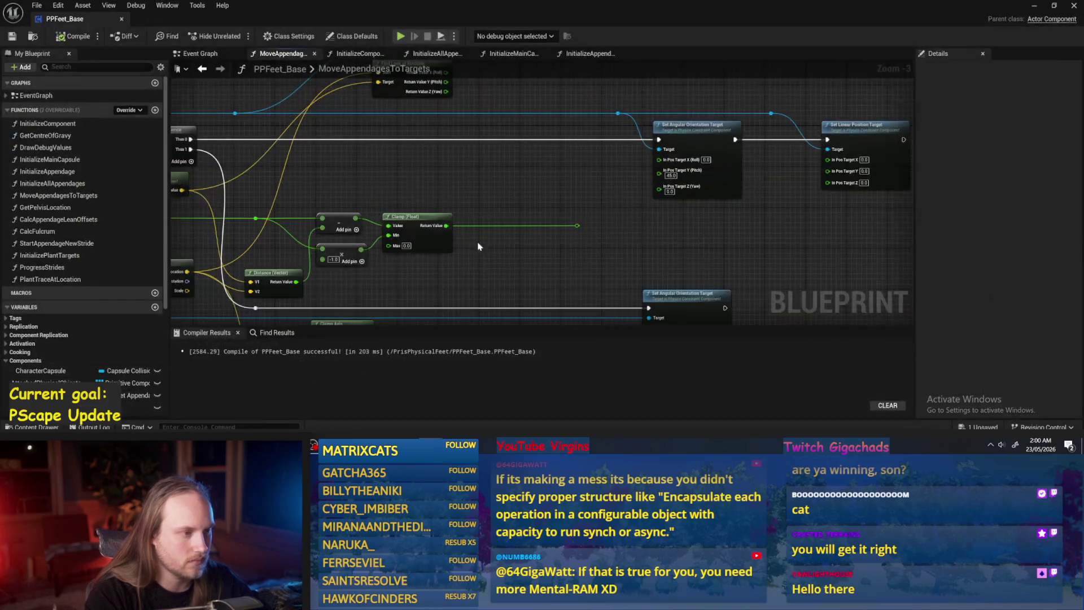
- Move Find Look at Rotation beside Clamp, rewire its pitch into the orientation target, and compile
{"action": "left_click", "coordinate": [12, 37]}
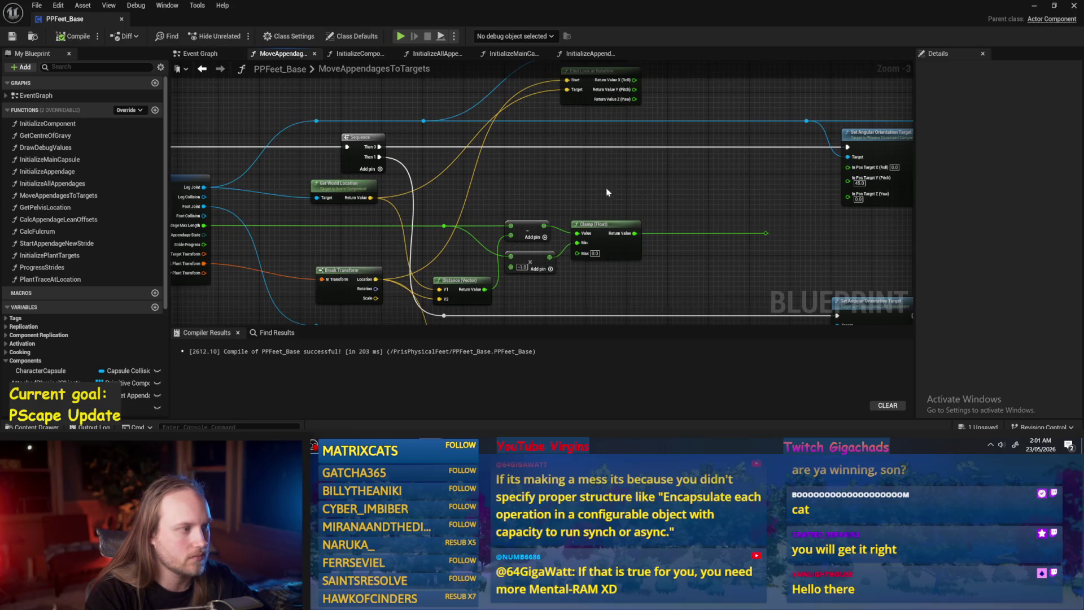
{"action": "left_click_drag", "start_coordinate": [678, 184], "coordinate": [549, 217]}
{"action": "left_click_drag", "start_coordinate": [463, 135], "coordinate": [499, 237]}
{"action": "left_click", "coordinate": [434, 168]}
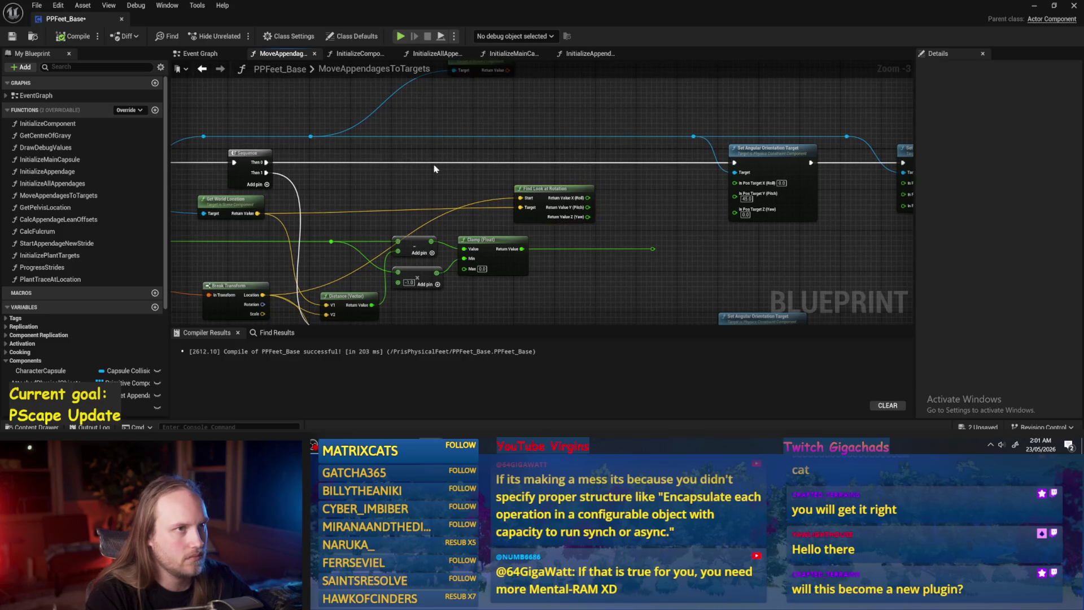
{"action": "mouse_move", "coordinate": [398, 212]}
{"action": "left_mouse_down"}
{"action": "mouse_move", "coordinate": [444, 196]}
{"action": "mouse_move", "coordinate": [452, 180]}
{"action": "mouse_move", "coordinate": [590, 172]}
{"action": "left_mouse_up"}
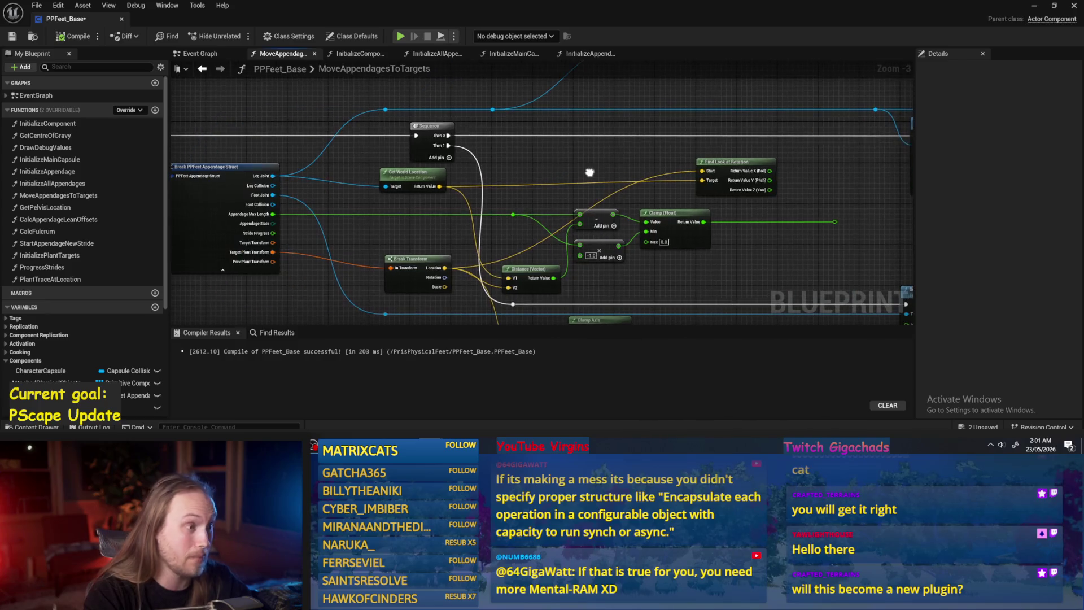
{"action": "scroll", "coordinate": [727, 220], "scroll_direction": "up", "scroll_amount": 1}
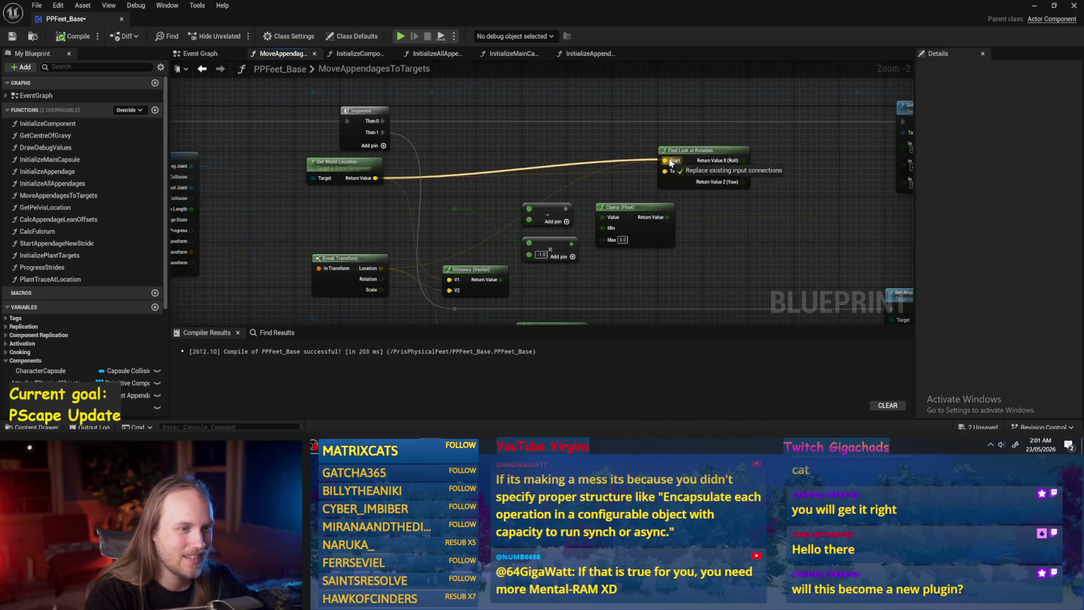
{"action": "left_click_drag", "start_coordinate": [666, 171], "coordinate": [381, 268]}
{"action": "mouse_move", "coordinate": [568, 193]}
{"action": "left_mouse_down"}
{"action": "mouse_move", "coordinate": [601, 210]}
{"action": "mouse_move", "coordinate": [604, 199]}
{"action": "mouse_move", "coordinate": [725, 196]}
{"action": "left_mouse_up"}
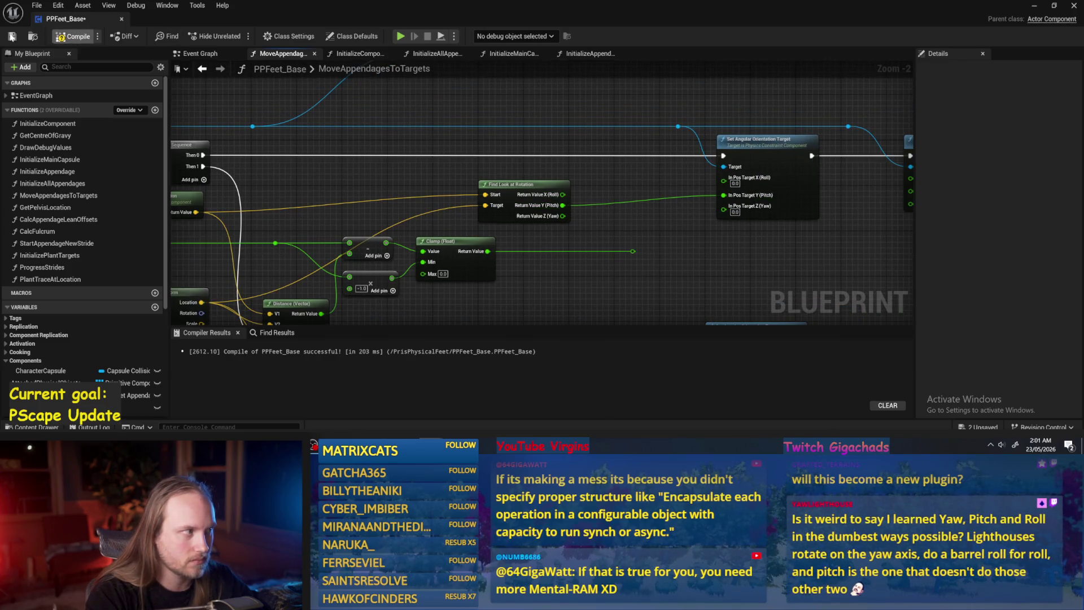
{"action": "left_click", "coordinate": [11, 36]}
- Reposition Get World Transform near the orientation and position target nodes
{"action": "left_click_drag", "start_coordinate": [642, 185], "coordinate": [648, 185]}
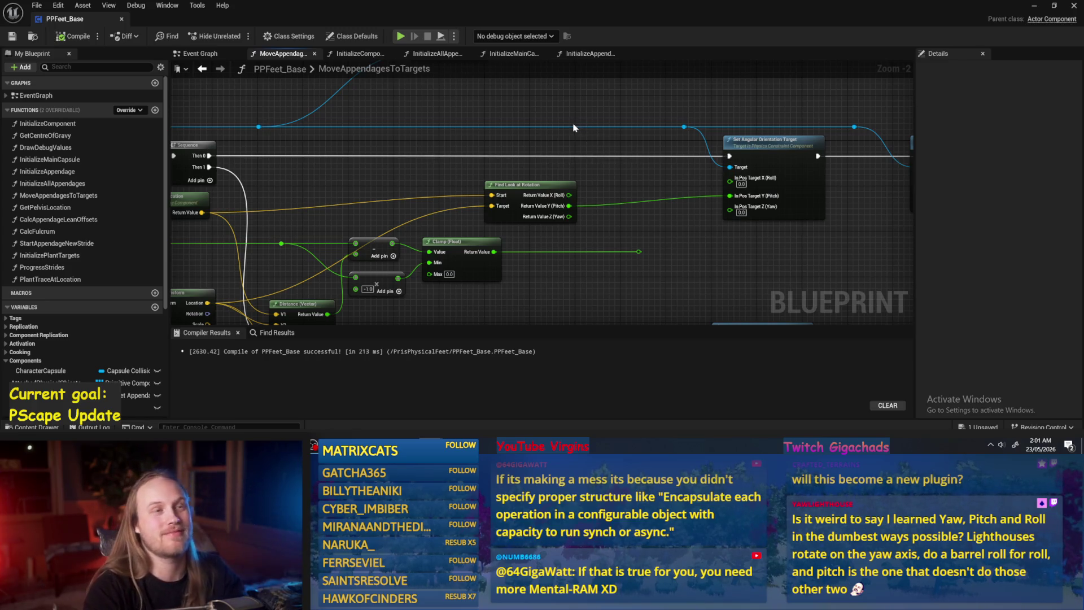
{"action": "left_click_drag", "start_coordinate": [554, 101], "coordinate": [505, 106]}
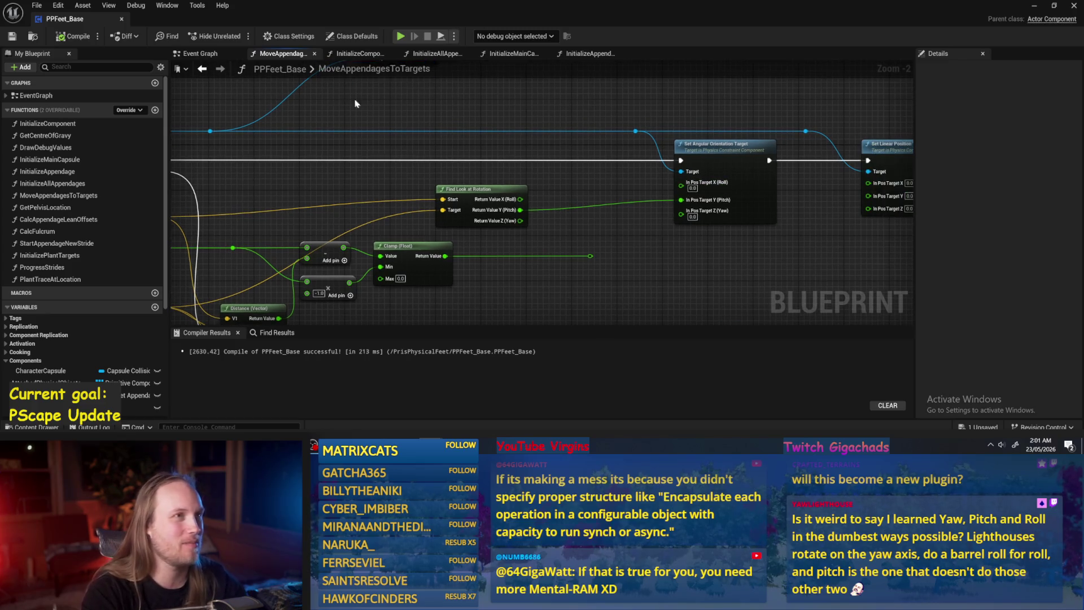
{"action": "left_click_drag", "start_coordinate": [562, 199], "coordinate": [561, 202]}
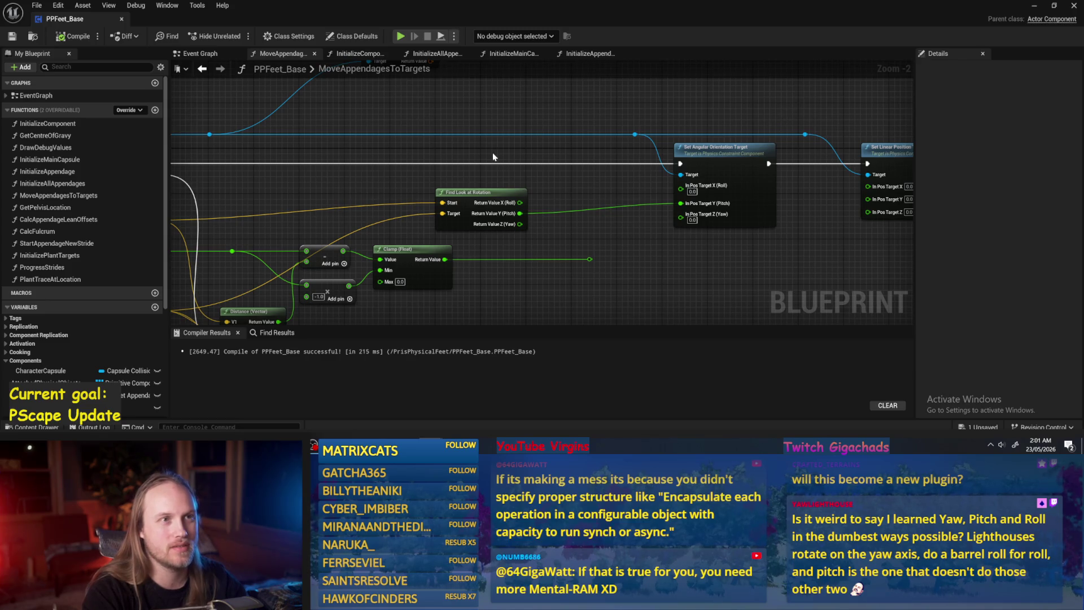
{"action": "mouse_move", "coordinate": [570, 211]}
{"action": "left_mouse_down"}
{"action": "mouse_move", "coordinate": [574, 147]}
{"action": "mouse_move", "coordinate": [451, 154]}
{"action": "left_mouse_up"}
{"action": "left_click_drag", "start_coordinate": [400, 94], "coordinate": [475, 122]}
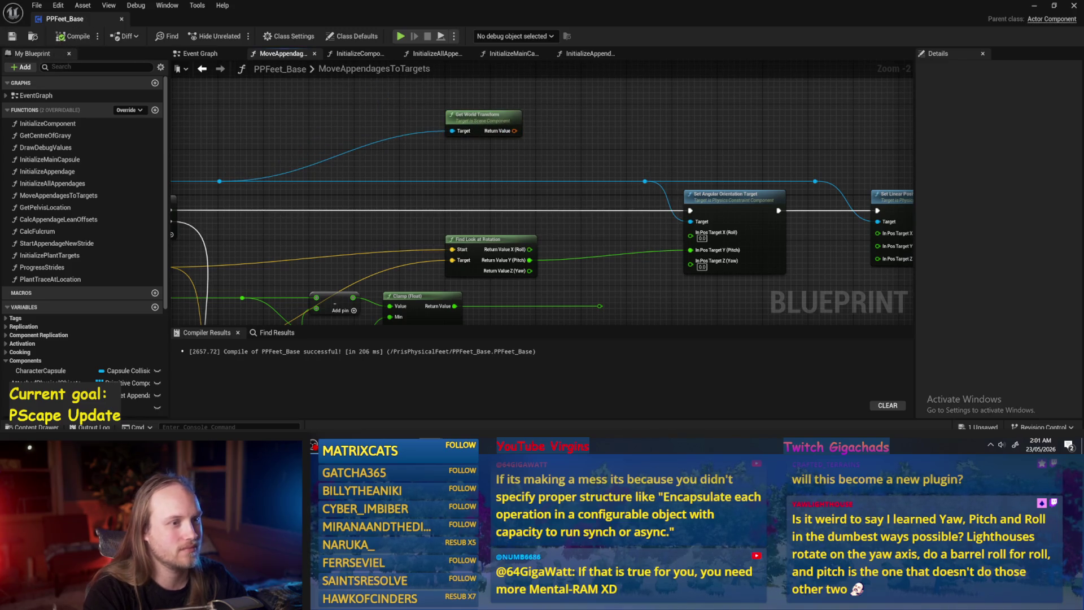
{"action": "left_click_drag", "start_coordinate": [594, 176], "coordinate": [538, 177]}
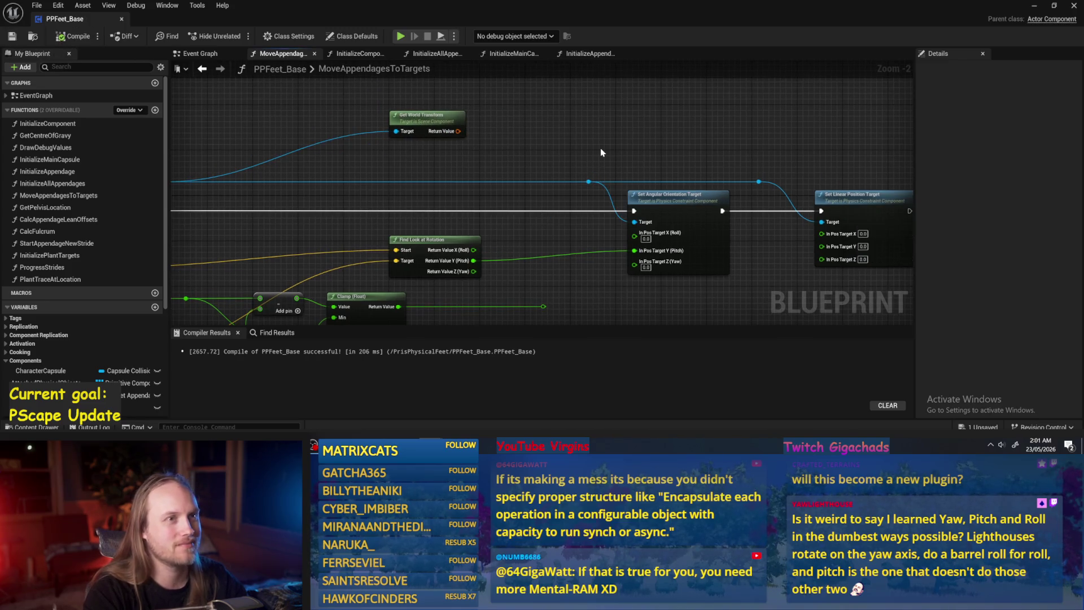
{"action": "left_click", "coordinate": [1031, 10]}
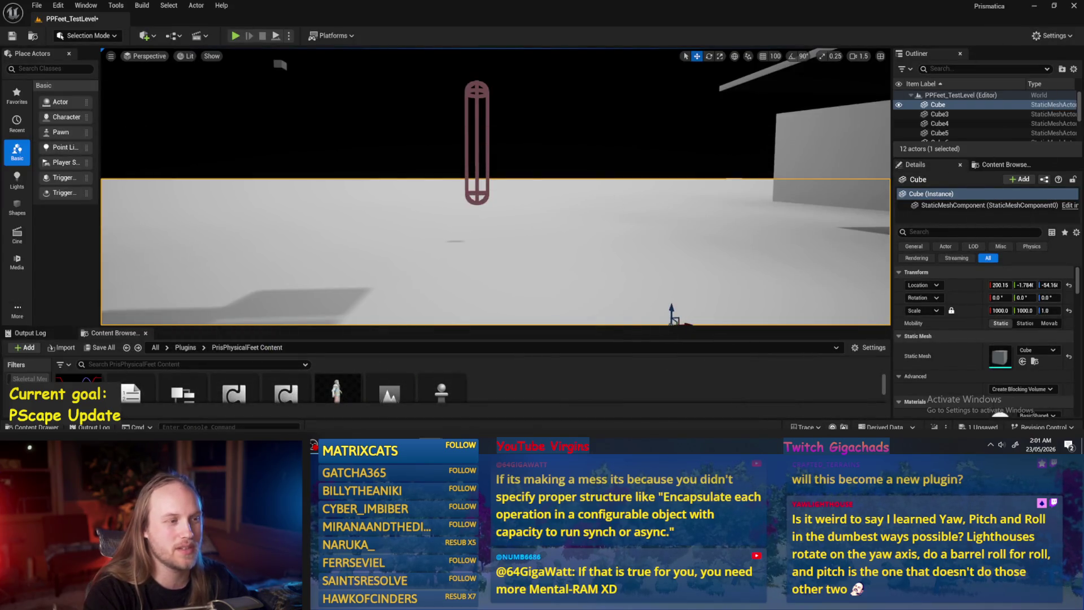
- Frame the capsule, trial and undo a rotation, then play PPFeet_TestLevel to check foot rotation
{"action": "left_click", "coordinate": [479, 158]}
{"action": "key", "text": "f"}
{"action": "left_click_drag", "start_coordinate": [997, 295], "coordinate": [998, 295]}
{"action": "key", "text": "ctrl+z"}
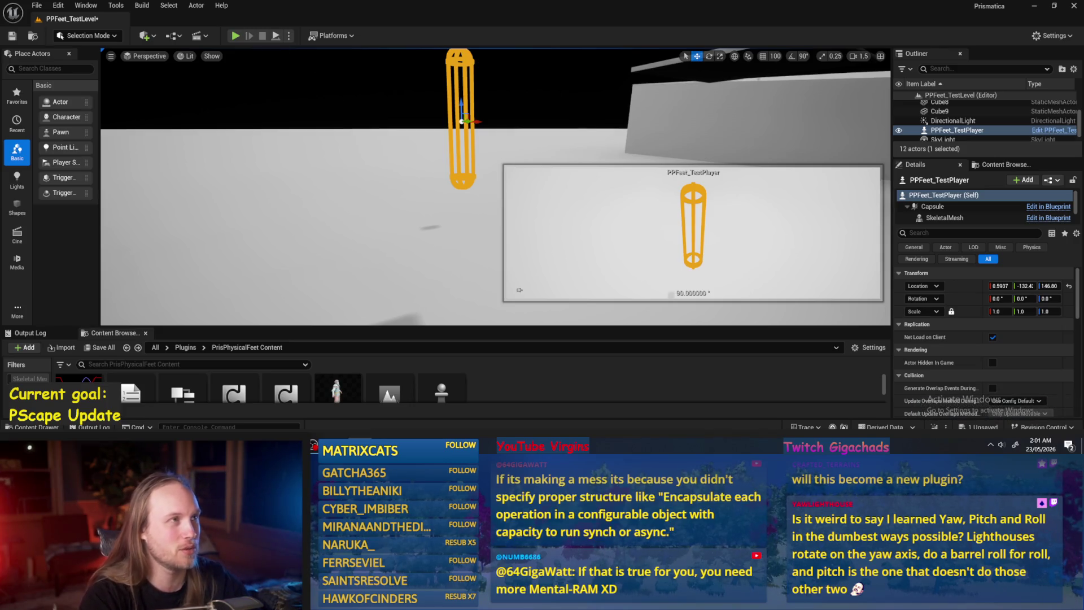
{"action": "left_click", "coordinate": [520, 290]}
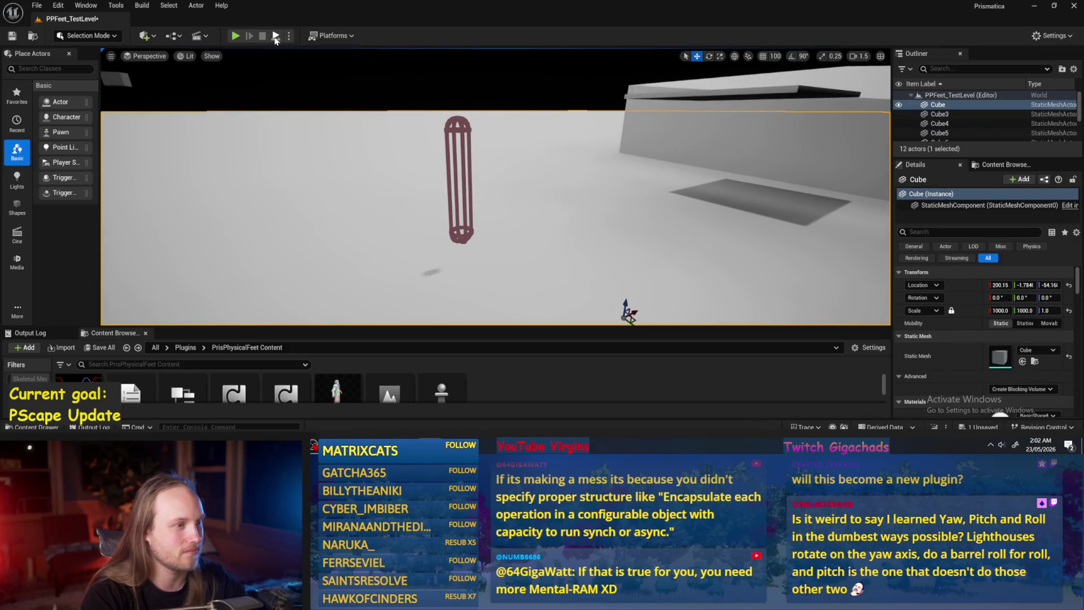
{"action": "left_click", "coordinate": [275, 36]}
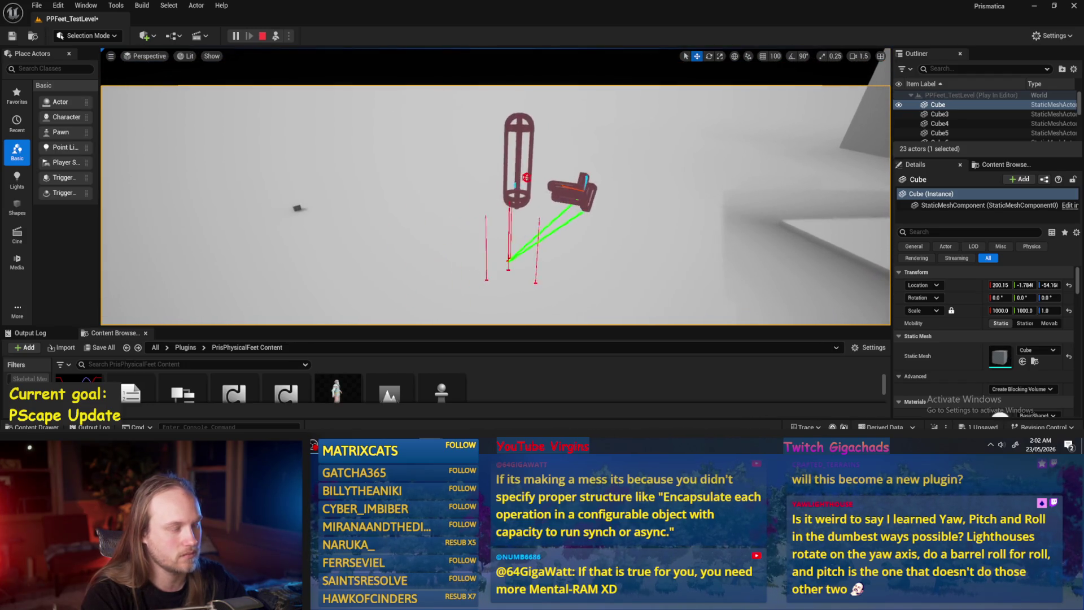
{"action": "left_click", "coordinate": [497, 387]}
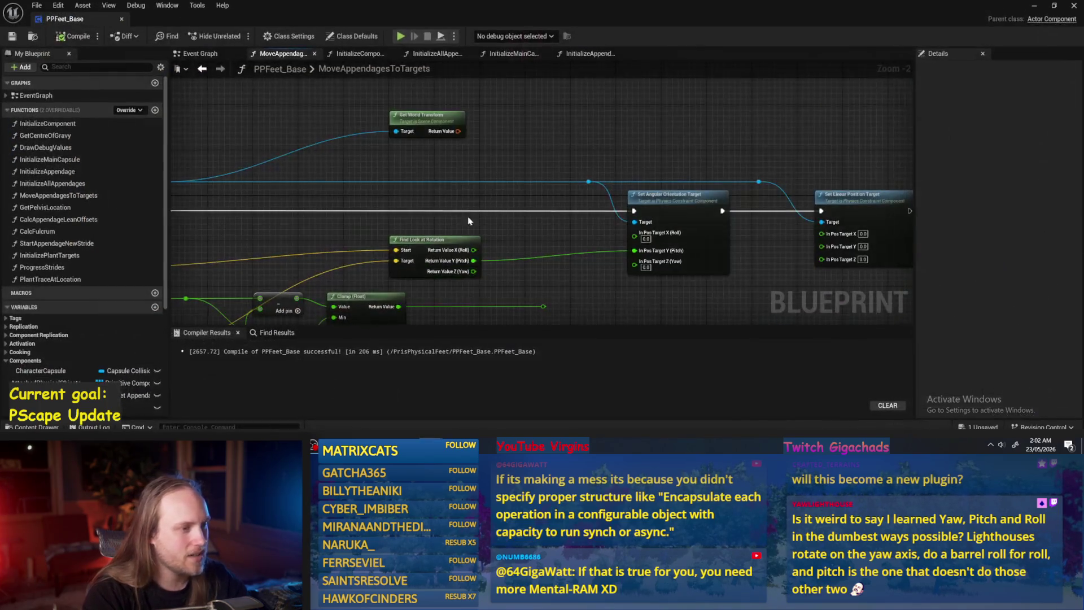
- Add a Print String on the execution line that prints the look-at rotation's pitch
{"action": "right_click", "coordinate": [495, 203]}
{"action": "type", "text": "print"}
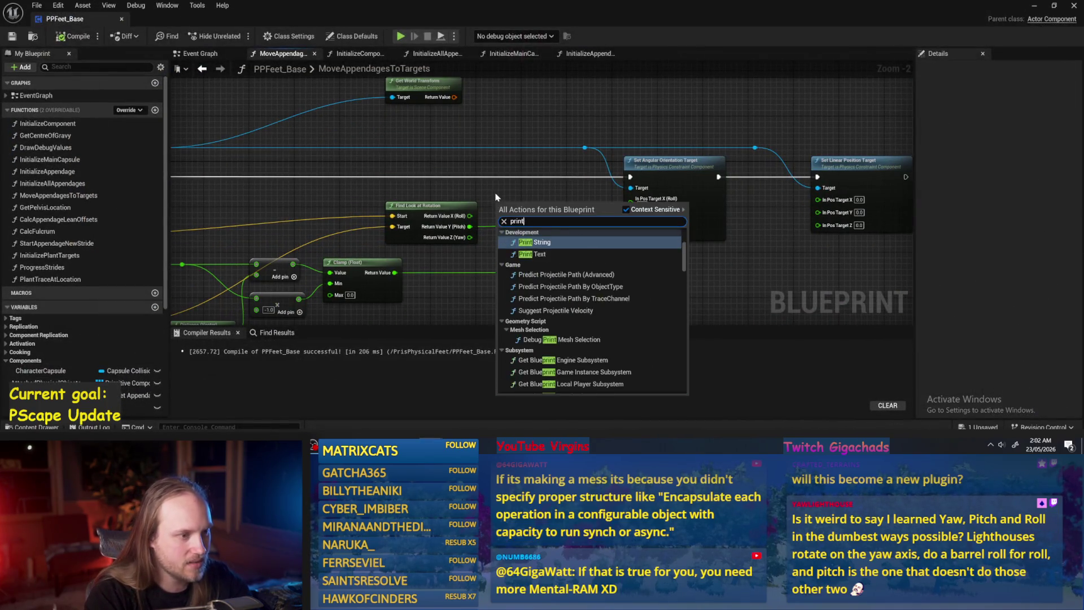
{"action": "key", "text": "Return"}
{"action": "left_click_drag", "start_coordinate": [520, 204], "coordinate": [524, 163]}
{"action": "mouse_move", "coordinate": [635, 179]}
{"action": "left_mouse_down"}
{"action": "mouse_move", "coordinate": [526, 181]}
{"action": "mouse_move", "coordinate": [631, 177]}
{"action": "left_mouse_up"}
{"action": "left_click_drag", "start_coordinate": [470, 227], "coordinate": [507, 189]}
- Compile and save PPFeet_Base and test-play the level to see the printed angle values
{"action": "left_click", "coordinate": [12, 36]}
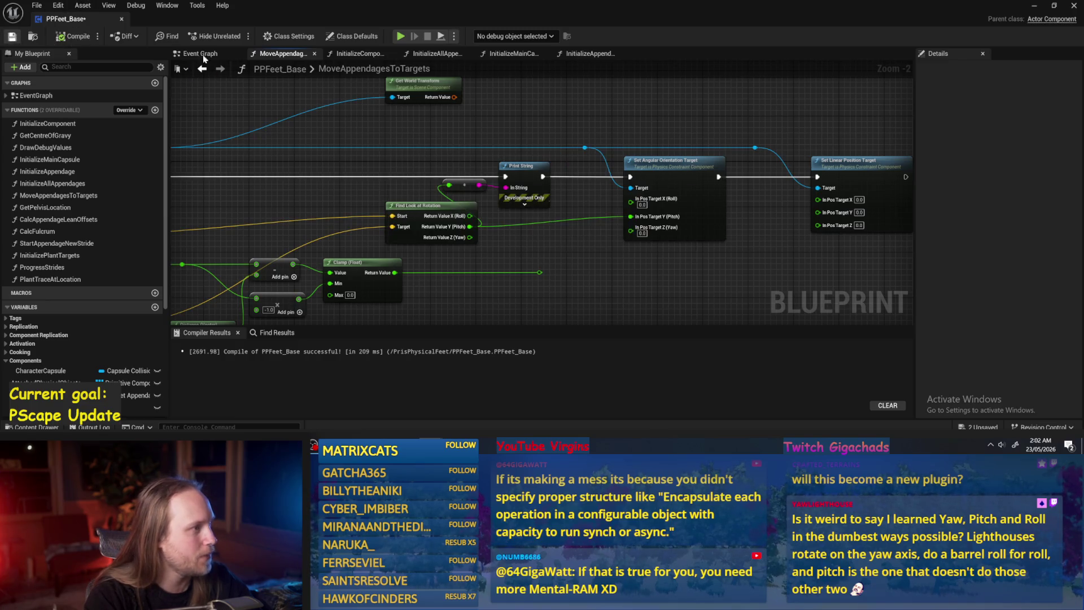
{"action": "left_click", "coordinate": [198, 53]}
{"action": "mouse_move", "coordinate": [257, 205]}
{"action": "left_mouse_down"}
{"action": "mouse_move", "coordinate": [685, 218]}
{"action": "mouse_move", "coordinate": [627, 188]}
{"action": "left_mouse_up"}
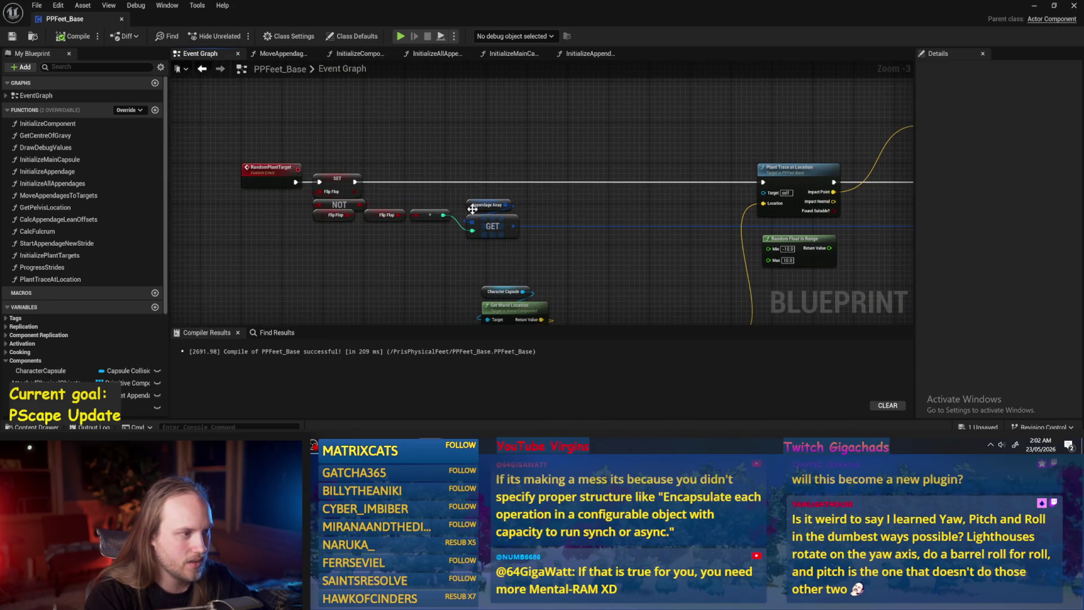
{"action": "mouse_move", "coordinate": [589, 142]}
{"action": "left_mouse_down"}
{"action": "mouse_move", "coordinate": [400, 134]}
{"action": "mouse_move", "coordinate": [426, 135]}
{"action": "left_mouse_up"}
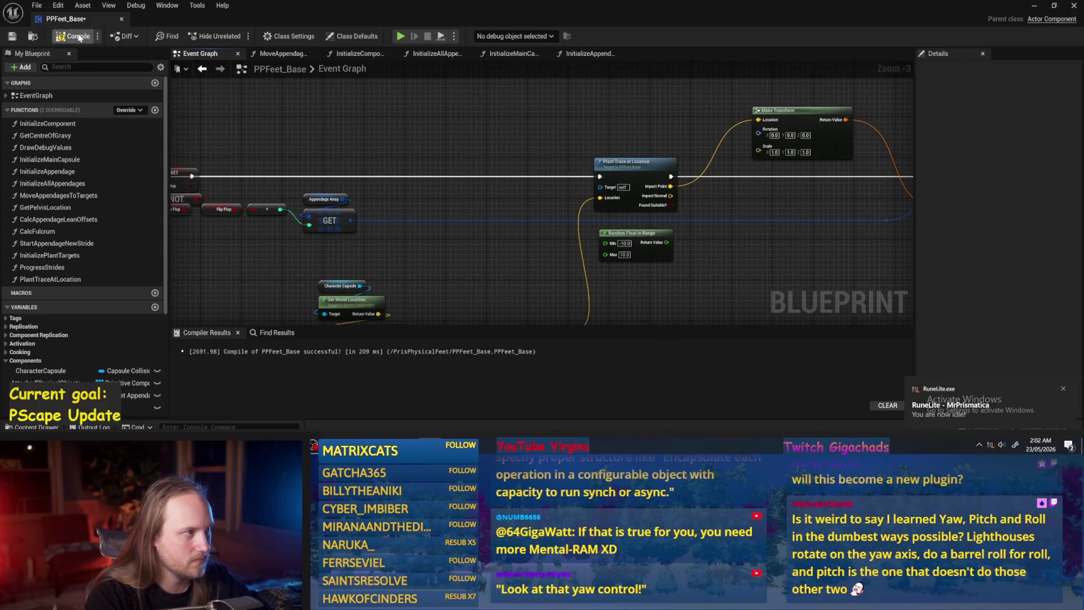
{"action": "left_click", "coordinate": [11, 37]}
{"action": "left_click", "coordinate": [1033, 6]}
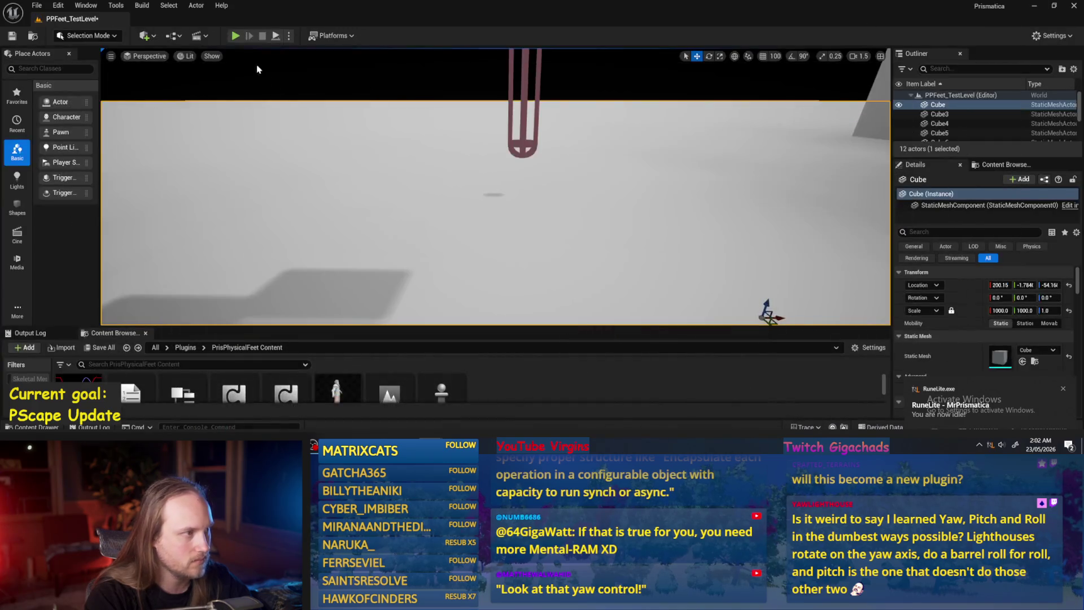
{"action": "left_click", "coordinate": [275, 36]}
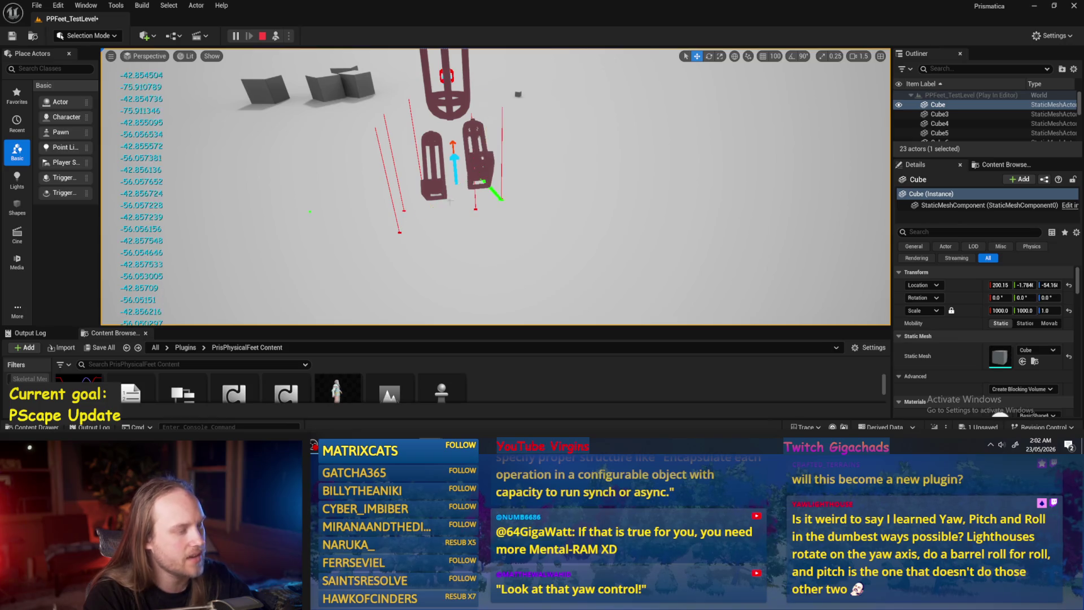
{"action": "key", "text": "Escape"}
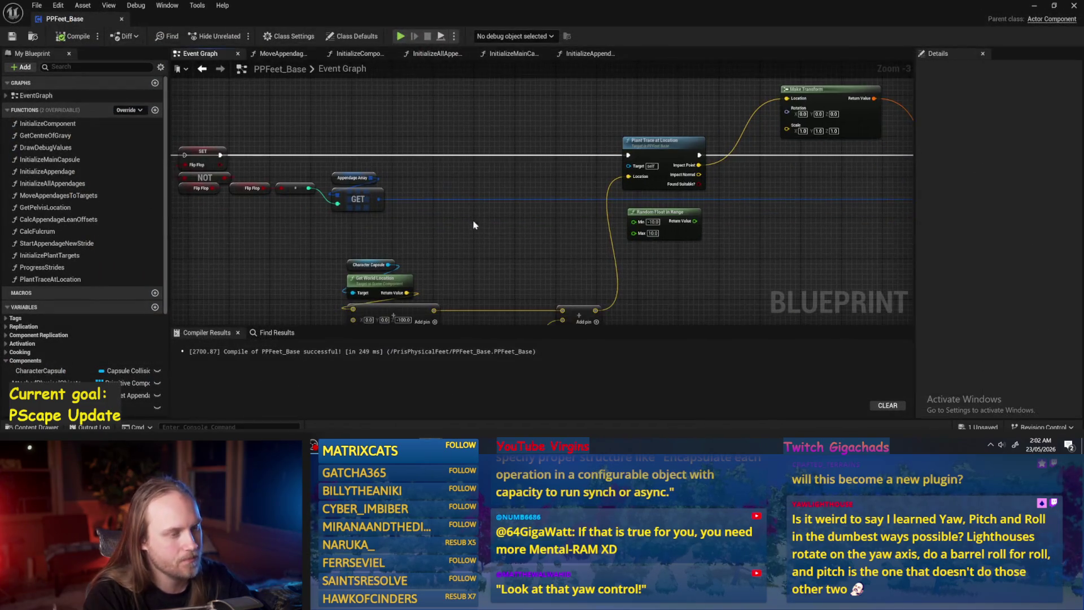
{"action": "left_click_drag", "start_coordinate": [473, 224], "coordinate": [462, 209]}
{"action": "left_click", "coordinate": [351, 54]}
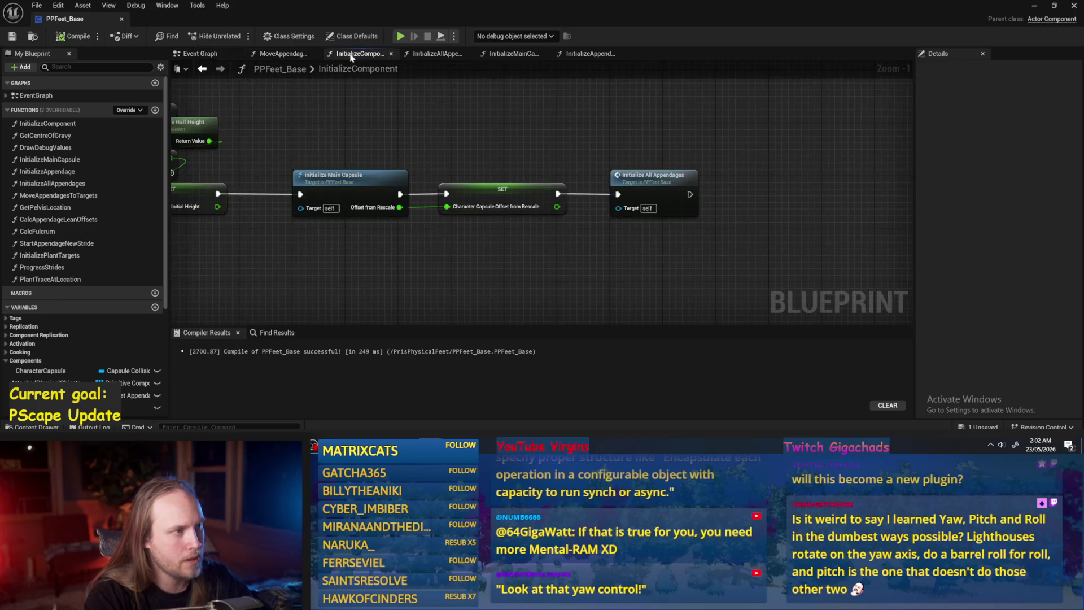
- From the Event Begin Play chain, drill through InitializeComponent and InitializeAllAppendages into InitializeAppendage
{"action": "left_click", "coordinate": [266, 53]}
{"action": "left_click", "coordinate": [198, 54]}
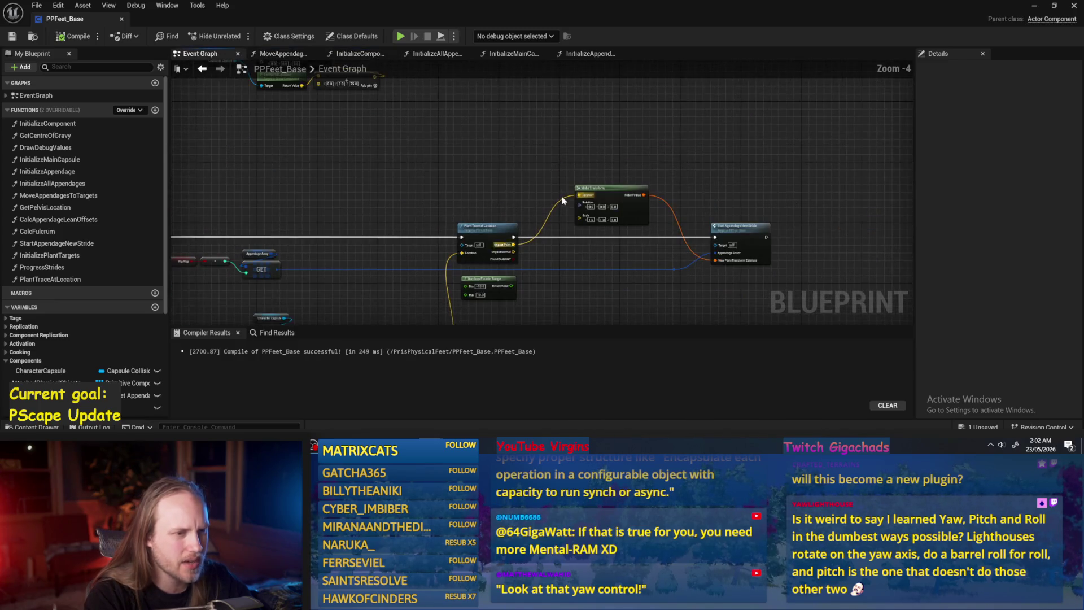
{"action": "left_click_drag", "start_coordinate": [604, 274], "coordinate": [582, 322]}
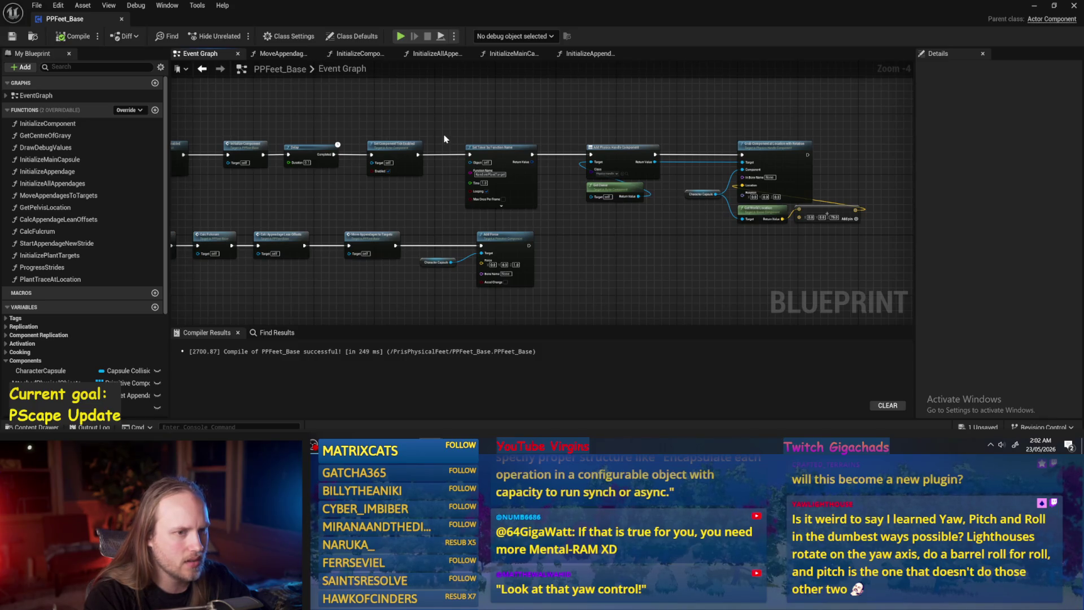
{"action": "left_click_drag", "start_coordinate": [443, 139], "coordinate": [576, 170]}
{"action": "scroll", "coordinate": [418, 201], "scroll_direction": "up", "scroll_amount": 1}
{"action": "mouse_move", "coordinate": [516, 244]}
{"action": "left_mouse_down"}
{"action": "mouse_move", "coordinate": [381, 153]}
{"action": "mouse_move", "coordinate": [360, 196]}
{"action": "left_mouse_up"}
{"action": "double_click", "coordinate": [402, 139]}
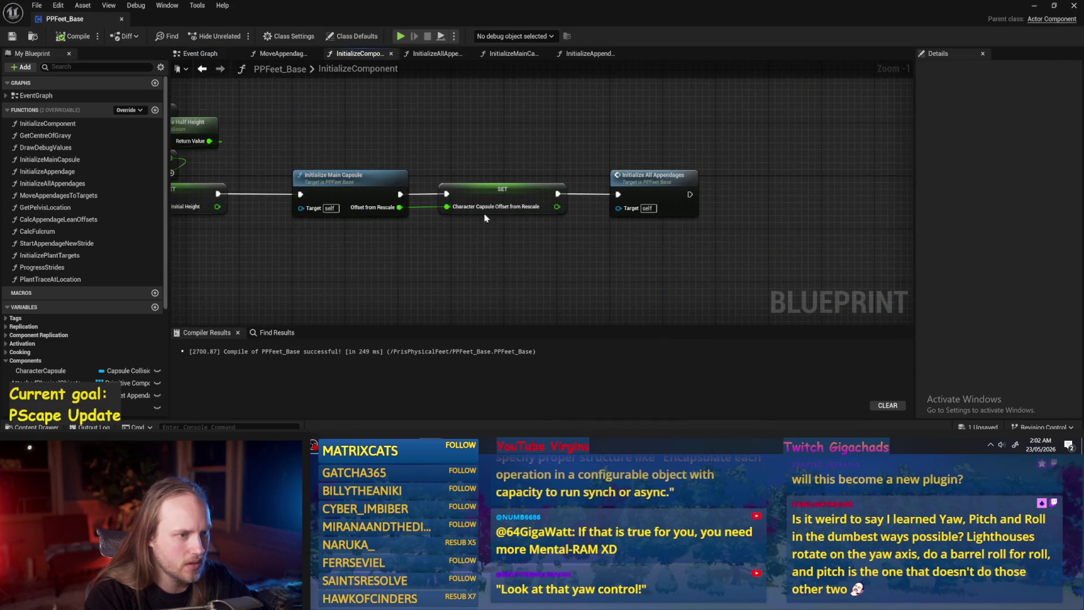
{"action": "double_click", "coordinate": [657, 180]}
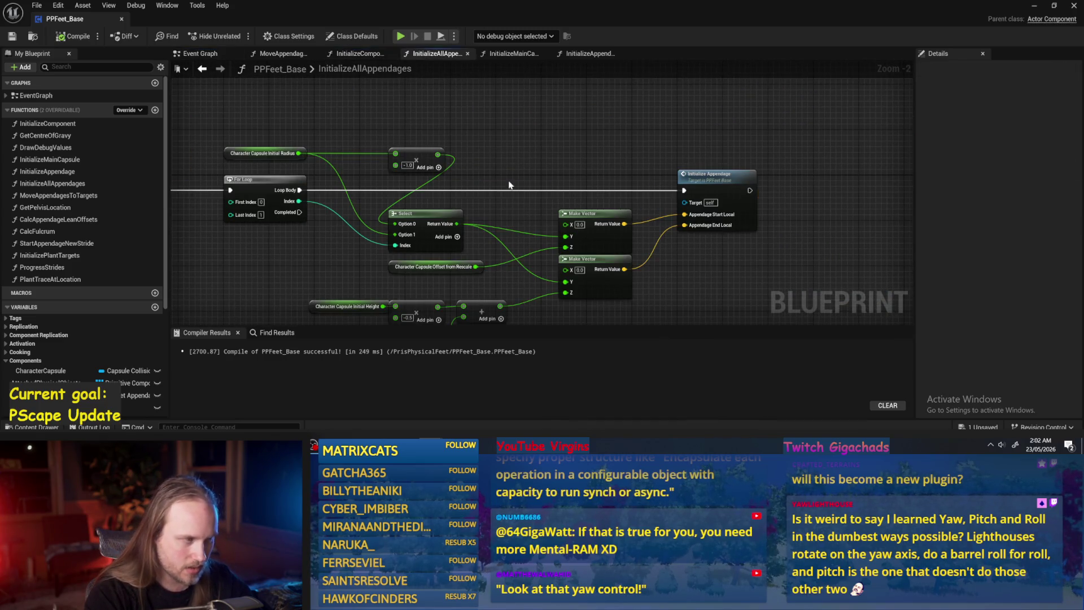
{"action": "double_click", "coordinate": [706, 148]}
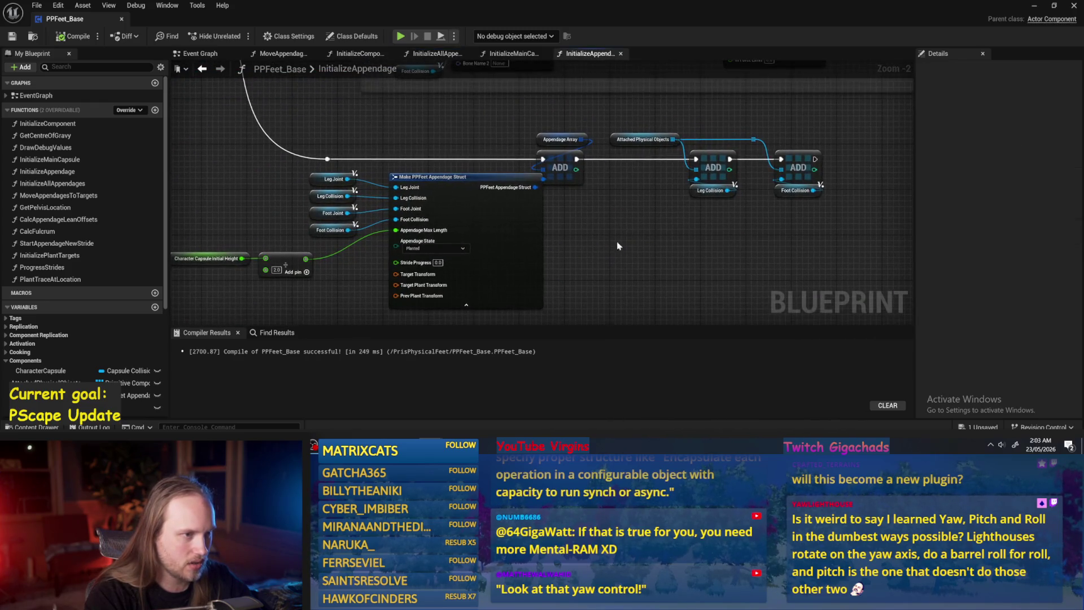
- Shift the ADD nodes right to make room around the Make PPFeet Appendage Struct node
{"action": "mouse_move", "coordinate": [885, 112]}
{"action": "left_mouse_down"}
{"action": "mouse_move", "coordinate": [557, 192]}
{"action": "mouse_move", "coordinate": [600, 167]}
{"action": "left_mouse_up"}
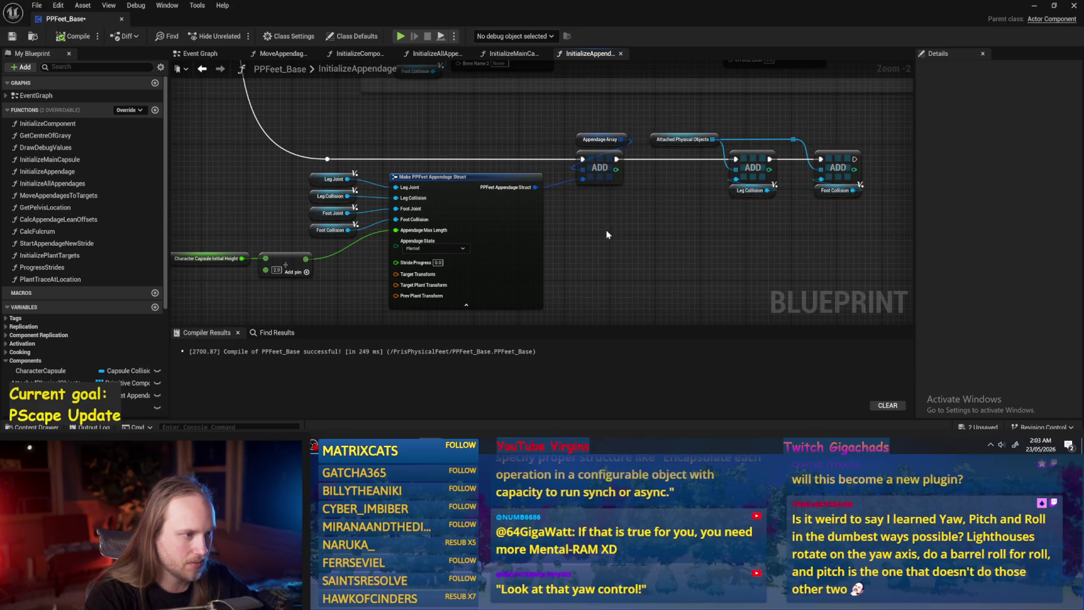
{"action": "left_click", "coordinate": [411, 294]}
{"action": "mouse_move", "coordinate": [405, 300]}
{"action": "left_mouse_down"}
{"action": "mouse_move", "coordinate": [444, 261]}
{"action": "mouse_move", "coordinate": [475, 255]}
{"action": "mouse_move", "coordinate": [367, 230]}
{"action": "left_mouse_up"}
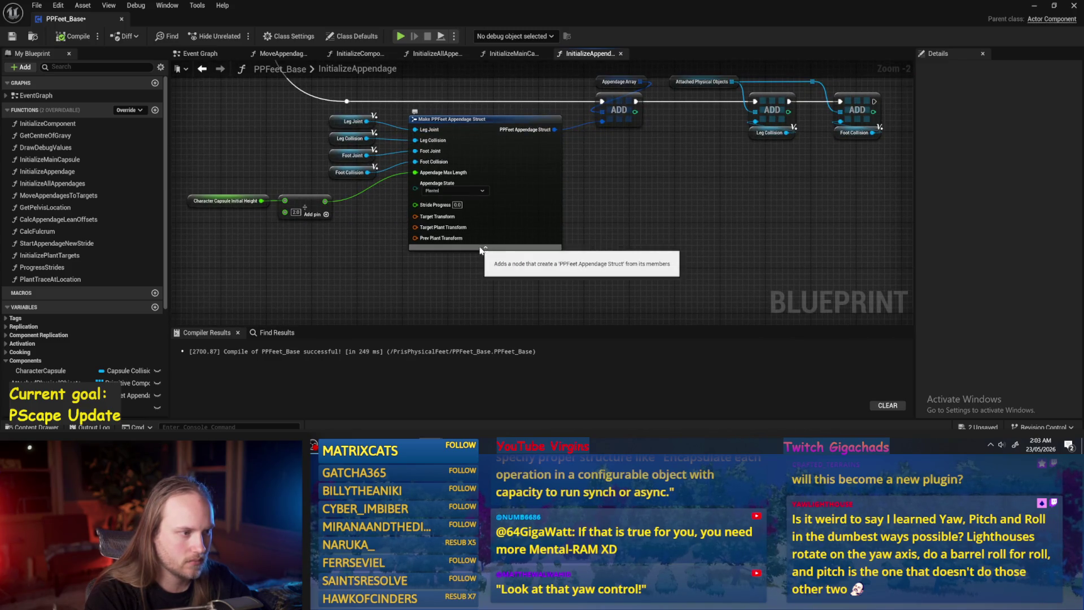
{"action": "scroll", "coordinate": [426, 248], "scroll_direction": "up", "scroll_amount": 1}
{"action": "mouse_move", "coordinate": [425, 246]}
{"action": "left_mouse_down"}
{"action": "mouse_move", "coordinate": [450, 242]}
{"action": "mouse_move", "coordinate": [443, 211]}
{"action": "mouse_move", "coordinate": [418, 223]}
{"action": "mouse_move", "coordinate": [456, 227]}
{"action": "left_mouse_up"}
- Feed Foot Collision's Get World Transform into the struct's Target and Prev Plant Transform
{"action": "mouse_move", "coordinate": [479, 192]}
{"action": "left_mouse_down"}
{"action": "mouse_move", "coordinate": [435, 265]}
{"action": "mouse_move", "coordinate": [447, 269]}
{"action": "left_mouse_up"}
{"action": "type", "text": "get world trans"}
{"action": "left_click", "coordinate": [511, 189]}
{"action": "left_click_drag", "start_coordinate": [453, 283], "coordinate": [406, 276]}
{"action": "left_click_drag", "start_coordinate": [536, 257], "coordinate": [473, 312]}
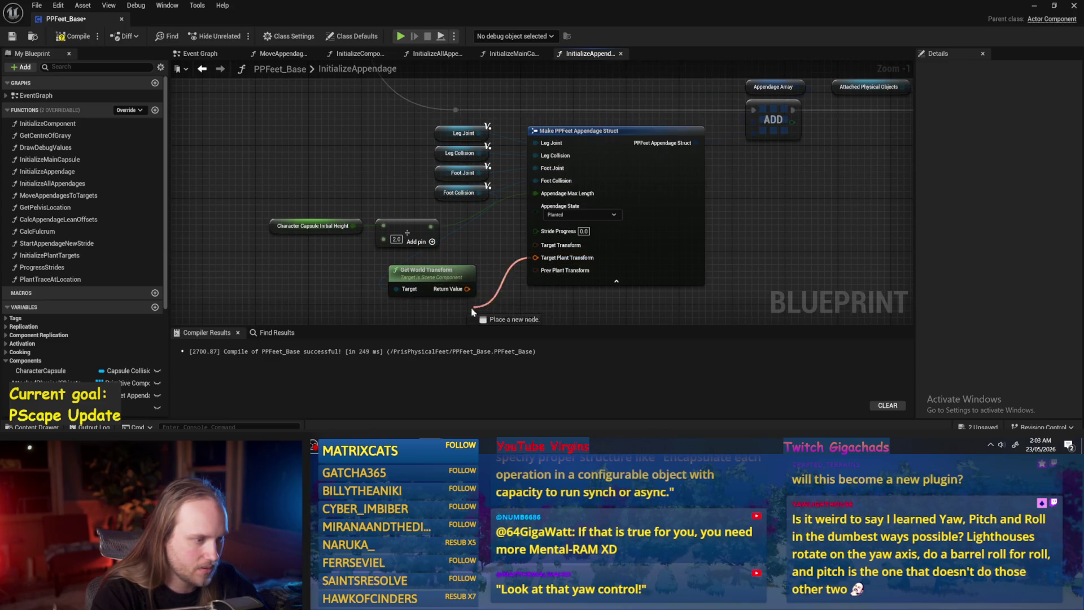
{"action": "left_click_drag", "start_coordinate": [535, 252], "coordinate": [536, 249]}
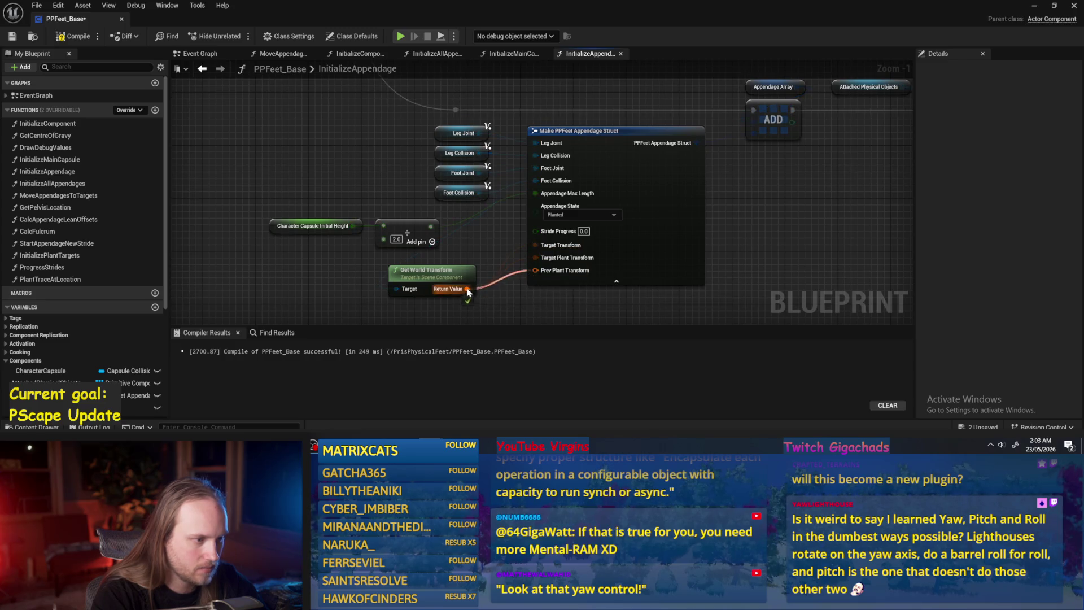
{"action": "left_click_drag", "start_coordinate": [455, 276], "coordinate": [461, 276]}
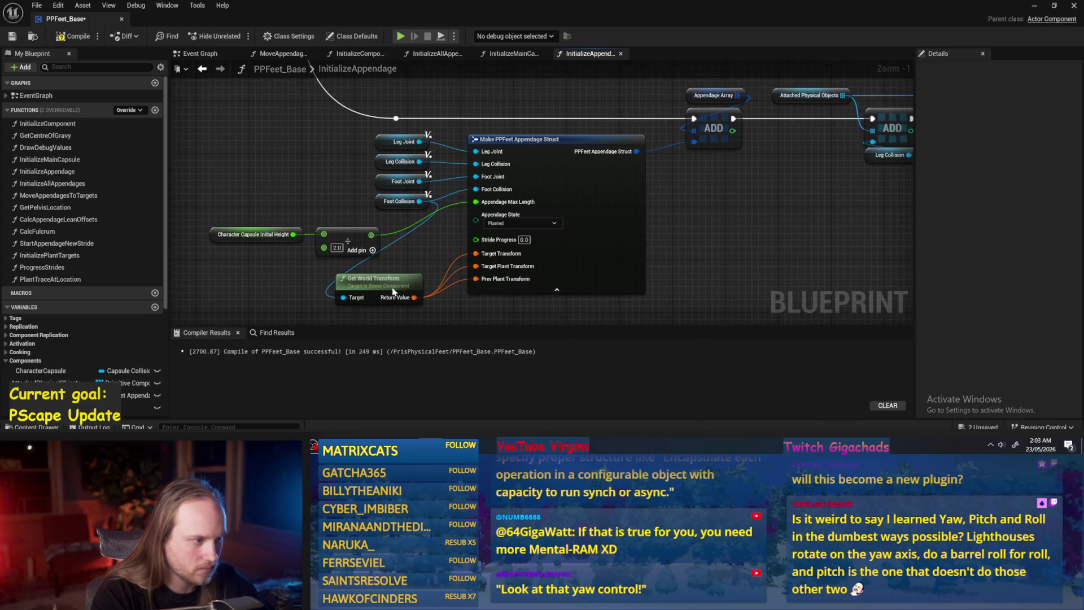
- Review the ADD, Make Leg Mesh, Foot Joint, Foot Mesh and Add Box Collision nodes
{"action": "scroll", "coordinate": [658, 233], "scroll_direction": "down", "scroll_amount": 1}
{"action": "left_click_drag", "start_coordinate": [658, 234], "coordinate": [479, 209]}
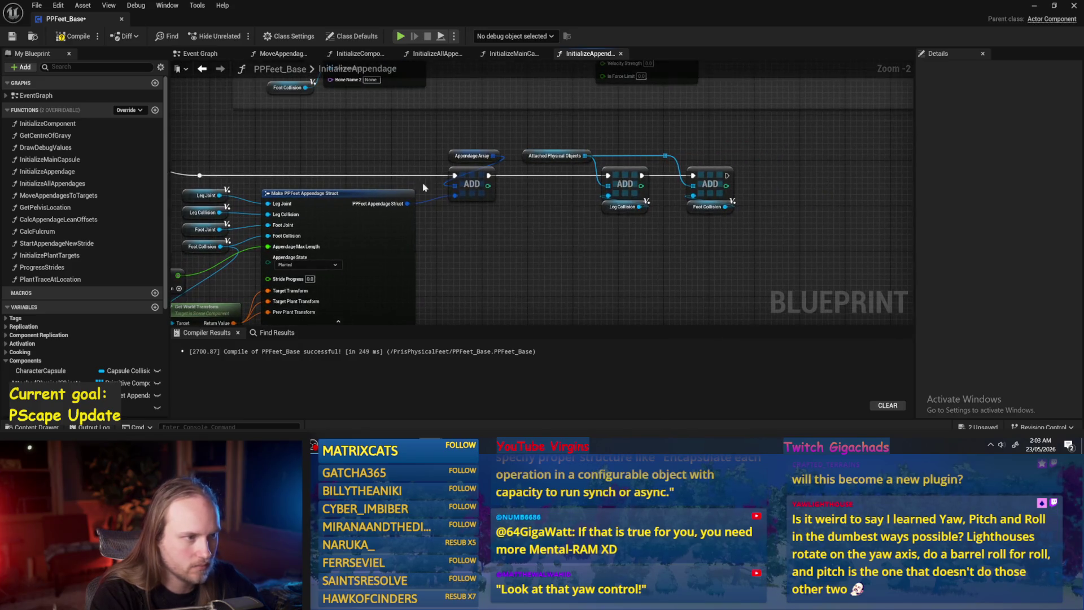
{"action": "scroll", "coordinate": [560, 232], "scroll_direction": "down", "scroll_amount": 3}
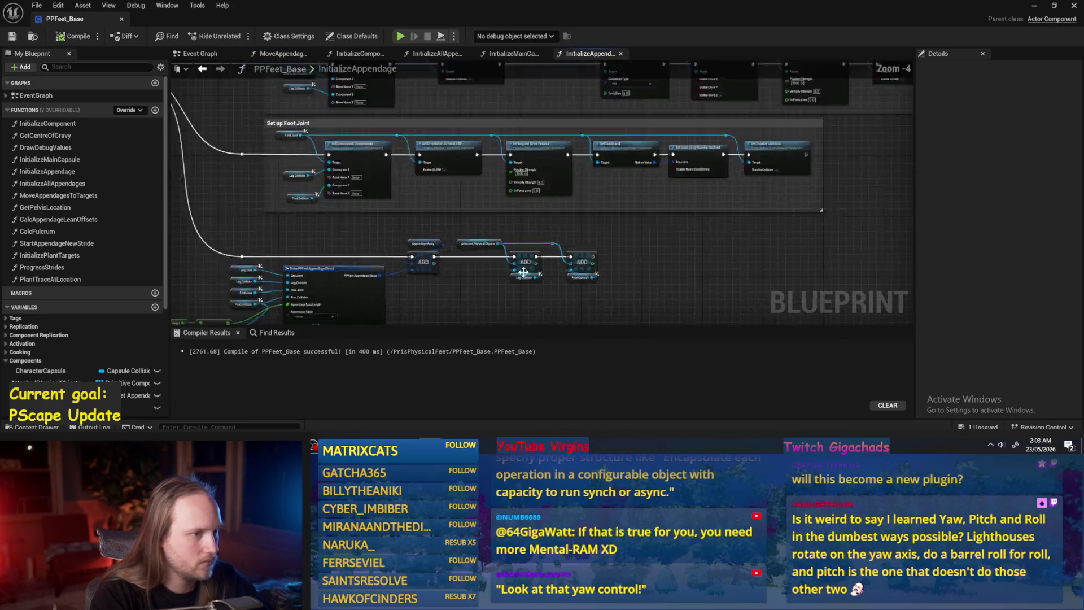
{"action": "mouse_move", "coordinate": [712, 222]}
{"action": "left_mouse_down"}
{"action": "mouse_move", "coordinate": [770, 164]}
{"action": "mouse_move", "coordinate": [666, 233]}
{"action": "left_mouse_up"}
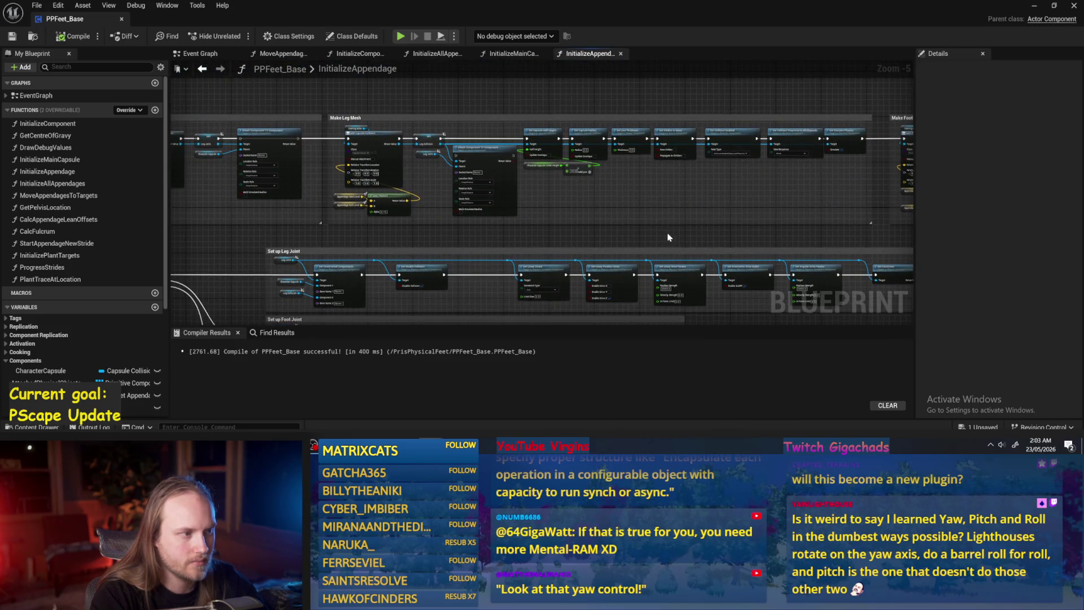
{"action": "mouse_move", "coordinate": [757, 193]}
{"action": "left_mouse_down"}
{"action": "mouse_move", "coordinate": [603, 213]}
{"action": "mouse_move", "coordinate": [511, 208]}
{"action": "left_mouse_up"}
{"action": "scroll", "coordinate": [581, 208], "scroll_direction": "up", "scroll_amount": 2}
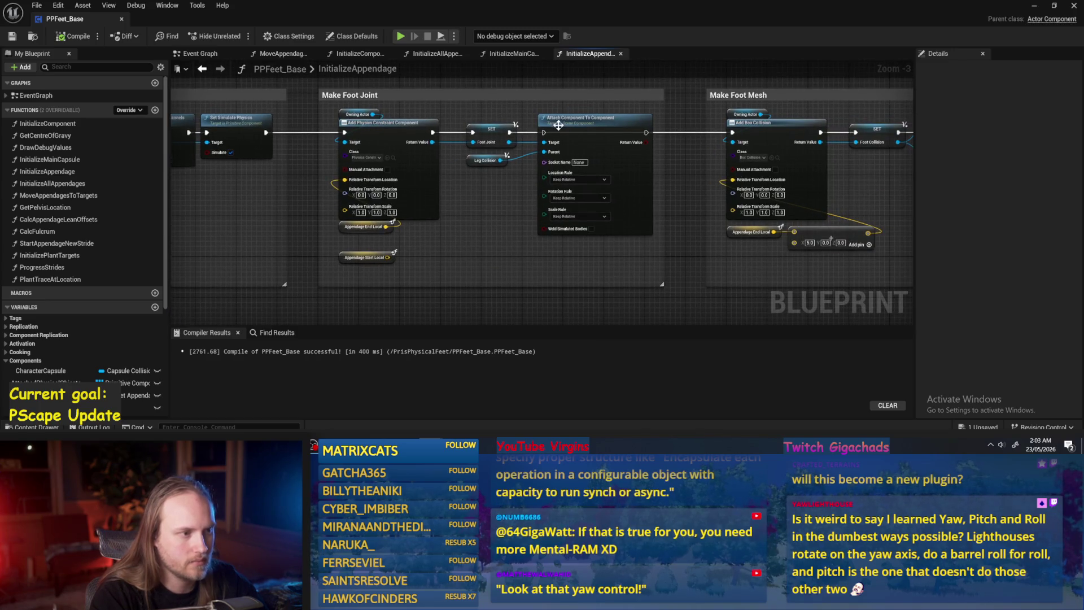
{"action": "scroll", "coordinate": [370, 186], "scroll_direction": "up", "scroll_amount": 2}
{"action": "left_click_drag", "start_coordinate": [407, 202], "coordinate": [457, 204]}
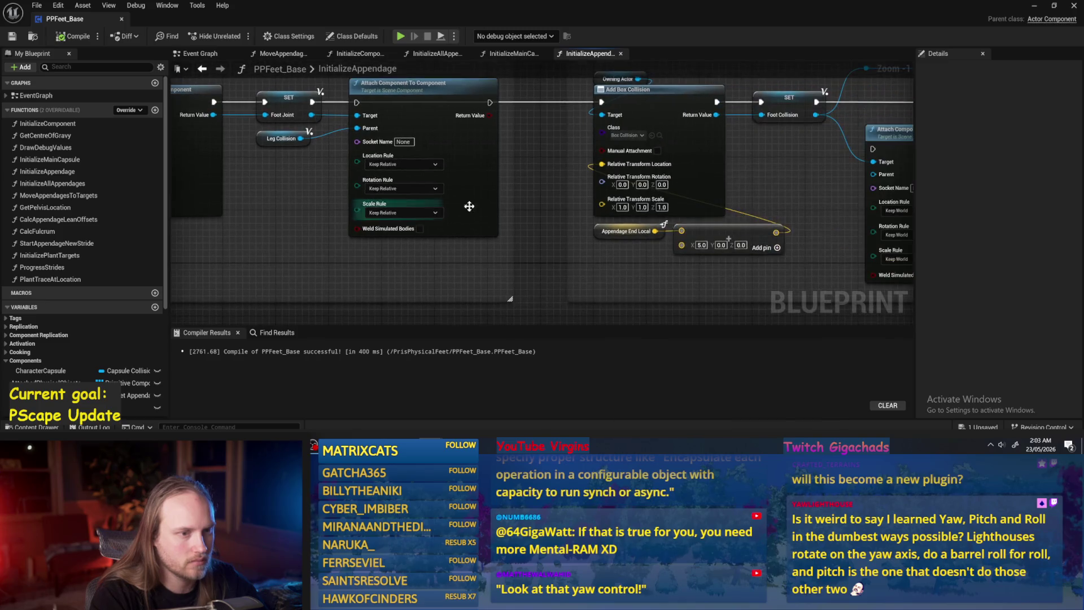
{"action": "left_click", "coordinate": [1035, 7]}
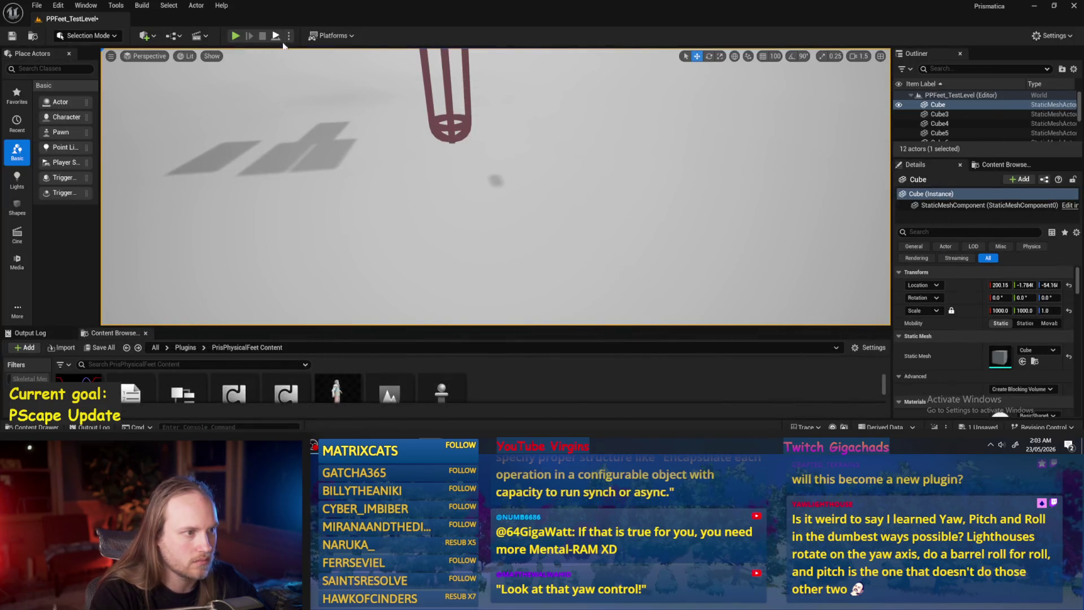
- Run two quick test plays of PPFeet_TestLevel
{"action": "left_click", "coordinate": [278, 37]}
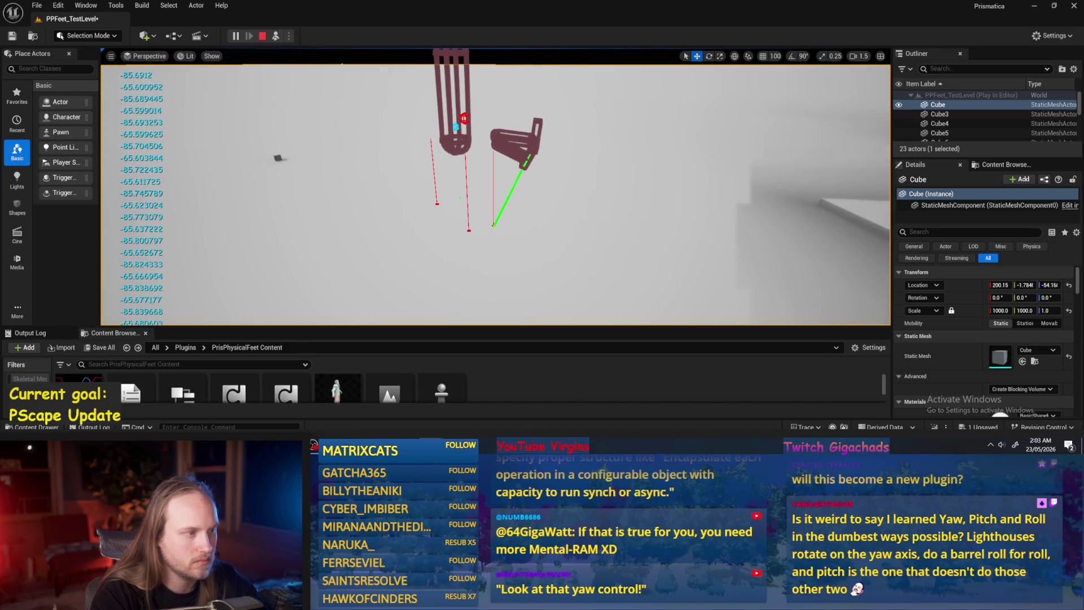
{"action": "key", "text": "Escape"}
{"action": "left_click", "coordinate": [276, 36]}
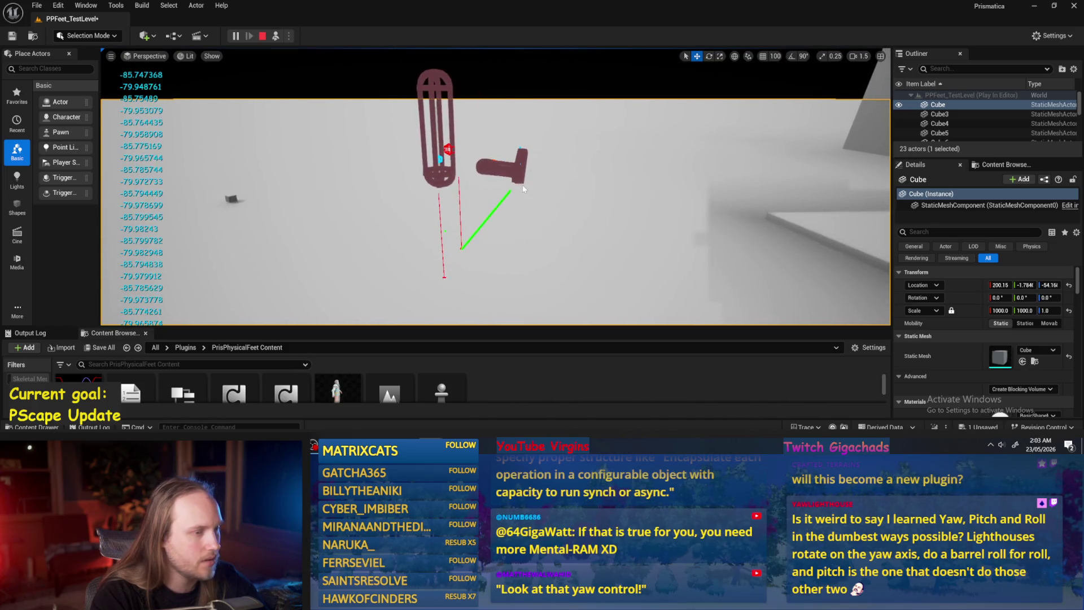
{"action": "key", "text": "Escape"}
- Switch PPFeet_Base to the InitializeMainCapsule graph, then test-play the level once more
{"action": "left_click", "coordinate": [449, 402]}
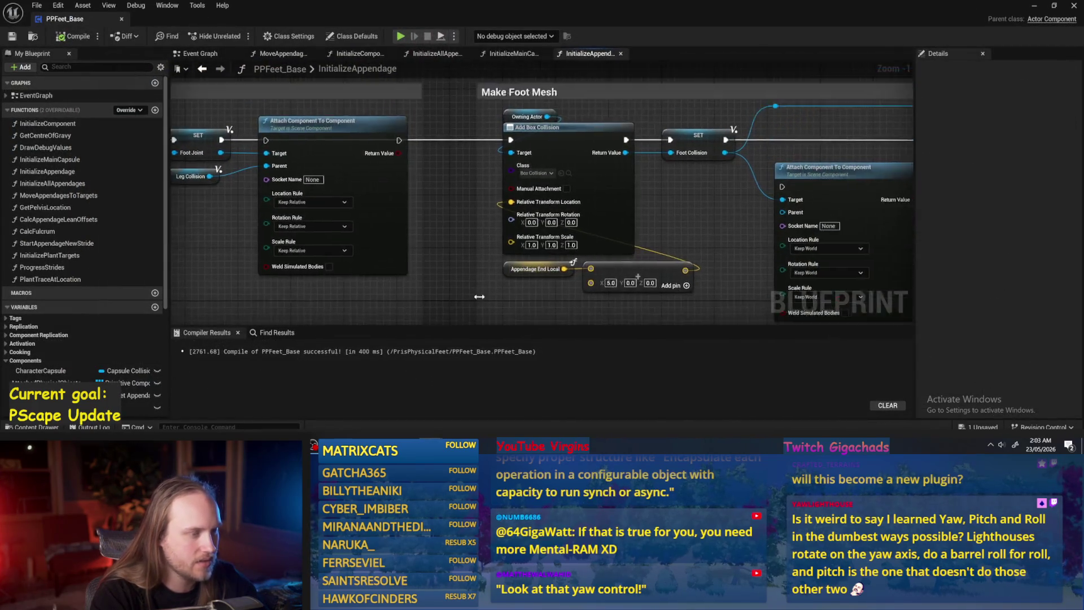
{"action": "left_click", "coordinate": [511, 53]}
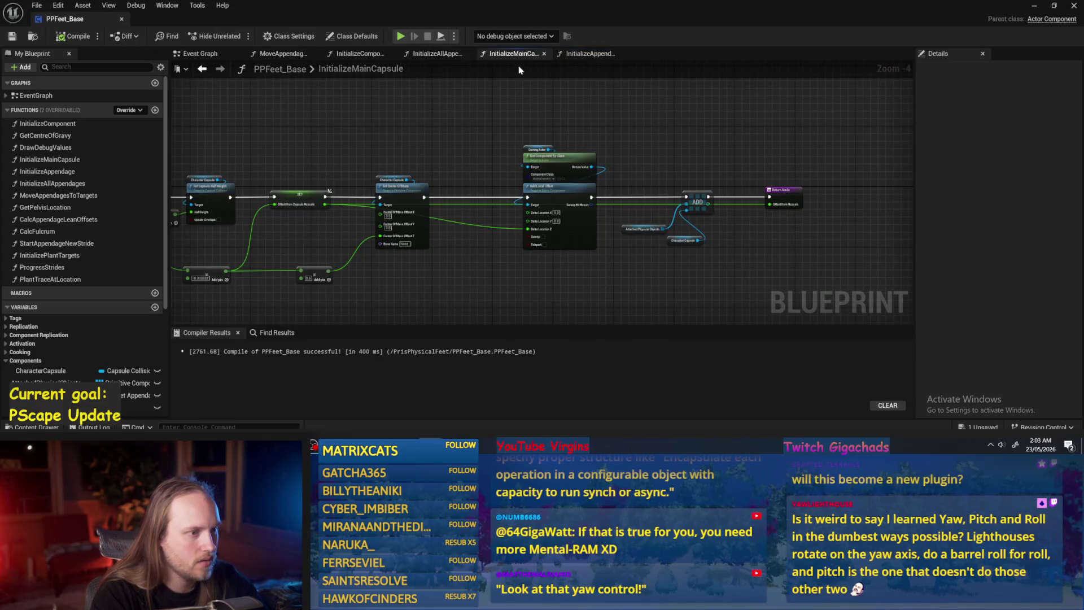
{"action": "left_click", "coordinate": [1036, 8]}
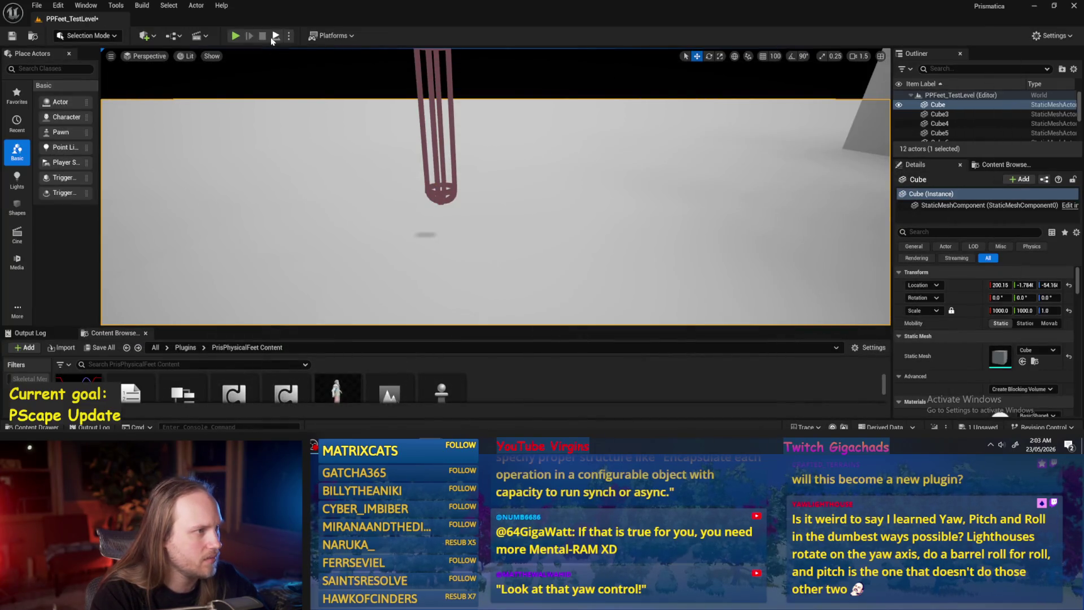
{"action": "key", "text": "alt+p"}
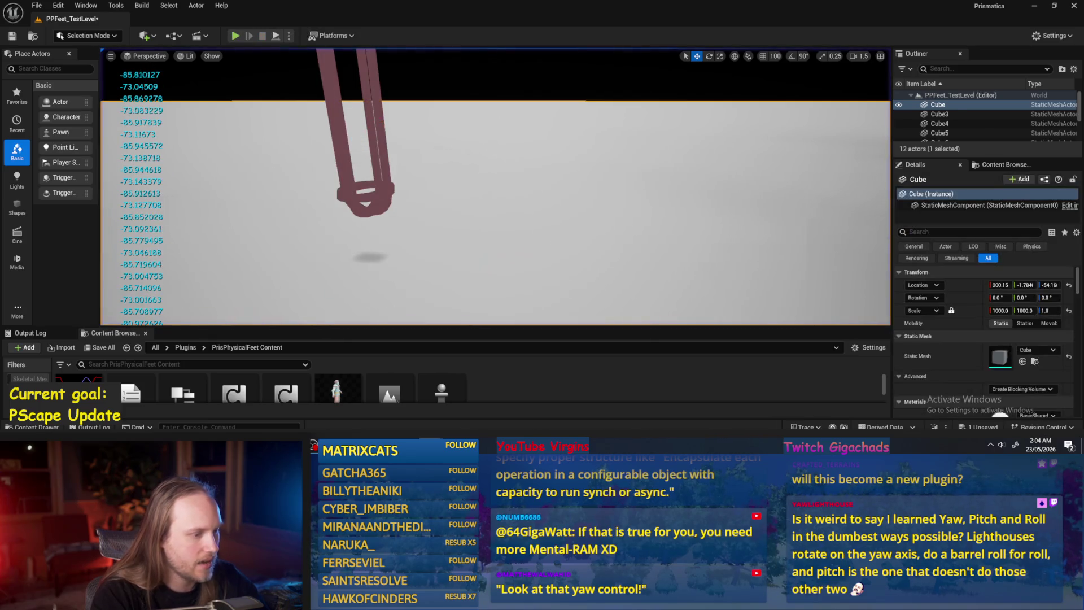
{"action": "key", "text": "alt+Tab"}
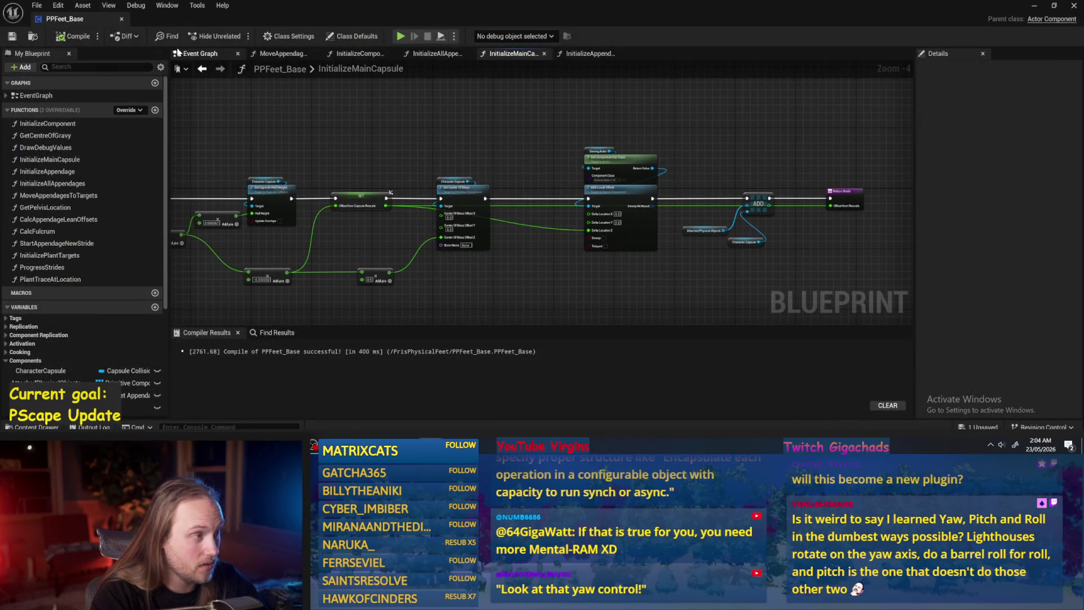
- Inspect the InitializeComponent, InitializeAllAppendages and InitializeAppendage function graphs
{"action": "left_click", "coordinate": [178, 53]}
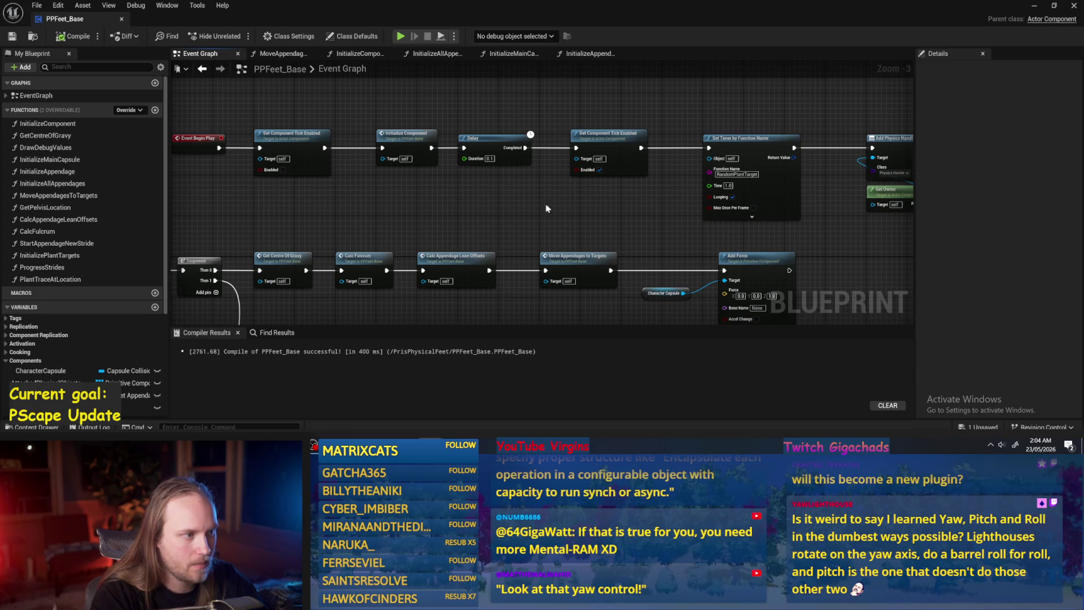
{"action": "double_click", "coordinate": [407, 136]}
{"action": "mouse_move", "coordinate": [439, 255]}
{"action": "left_mouse_down"}
{"action": "mouse_move", "coordinate": [891, 213]}
{"action": "mouse_move", "coordinate": [320, 182]}
{"action": "mouse_move", "coordinate": [517, 237]}
{"action": "left_mouse_up"}
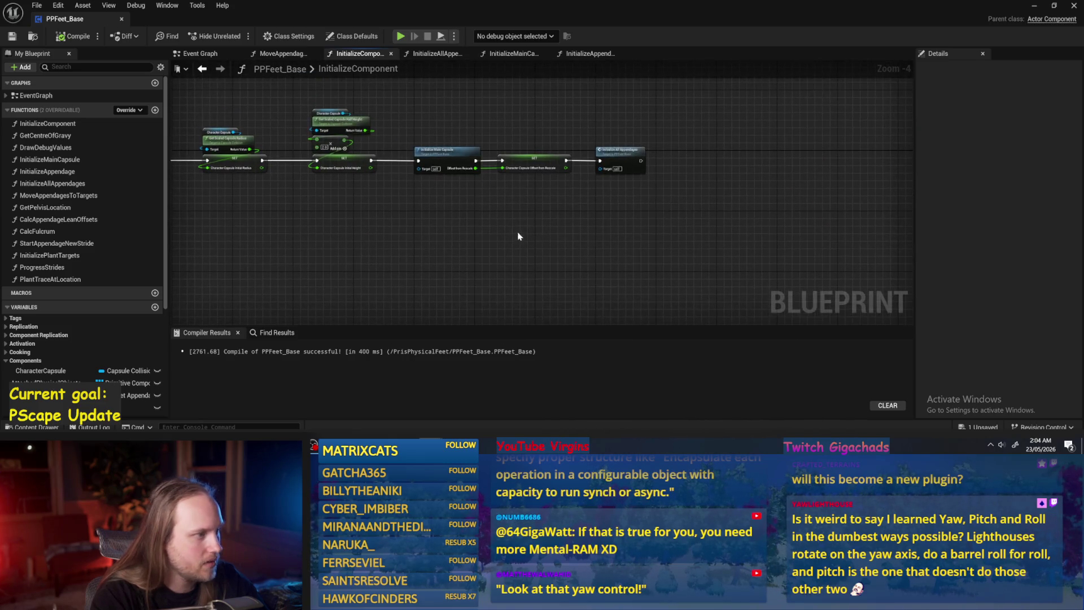
{"action": "scroll", "coordinate": [588, 169], "scroll_direction": "up", "scroll_amount": 2}
{"action": "double_click", "coordinate": [592, 172]}
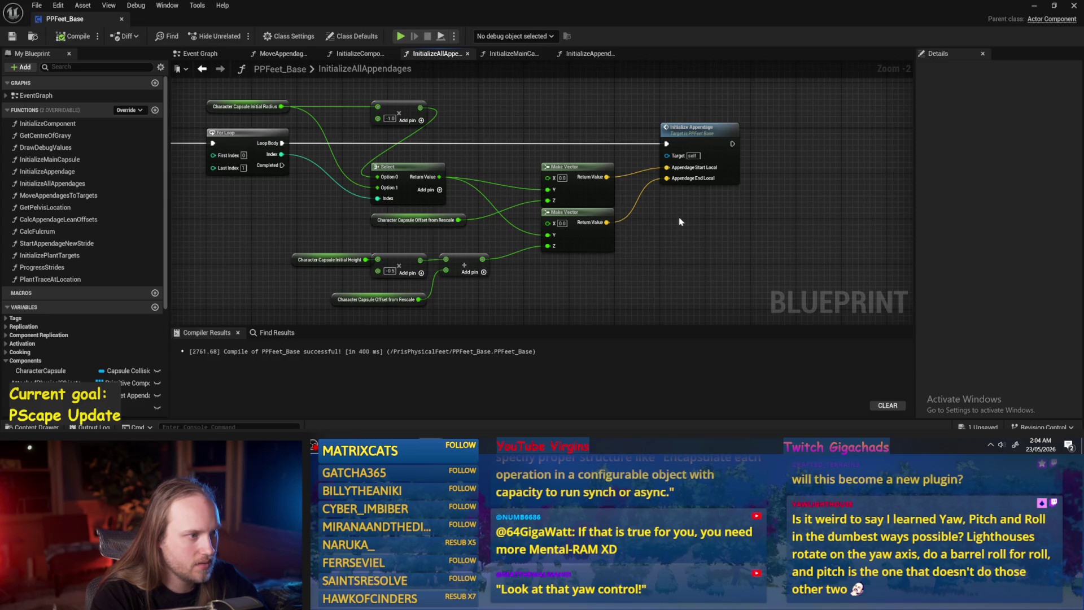
{"action": "double_click", "coordinate": [649, 160]}
{"action": "scroll", "coordinate": [678, 169], "scroll_direction": "down", "scroll_amount": 2}
- Back in the Event Graph, move the SET and NOT node group lower
{"action": "left_click", "coordinate": [182, 56]}
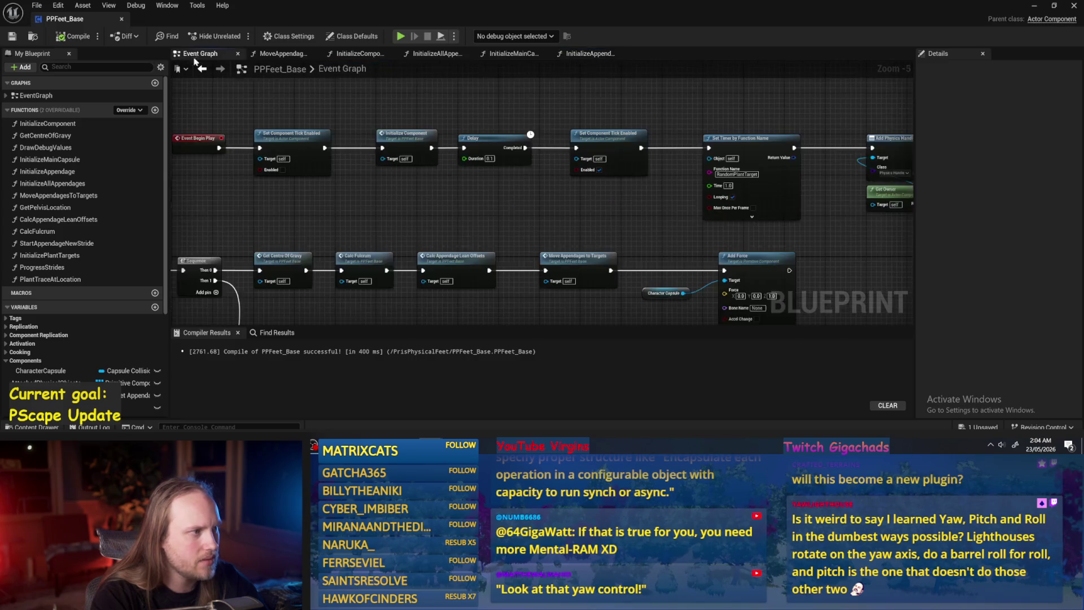
{"action": "scroll", "coordinate": [672, 226], "scroll_direction": "down", "scroll_amount": 2}
{"action": "scroll", "coordinate": [667, 248], "scroll_direction": "up", "scroll_amount": 3}
{"action": "mouse_move", "coordinate": [658, 273]}
{"action": "left_mouse_down"}
{"action": "mouse_move", "coordinate": [378, 201]}
{"action": "mouse_move", "coordinate": [577, 169]}
{"action": "left_mouse_up"}
{"action": "mouse_move", "coordinate": [504, 247]}
{"action": "left_mouse_down"}
{"action": "mouse_move", "coordinate": [455, 235]}
{"action": "mouse_move", "coordinate": [471, 263]}
{"action": "left_mouse_up"}
{"action": "left_click_drag", "start_coordinate": [847, 254], "coordinate": [587, 238]}
{"action": "scroll", "coordinate": [644, 168], "scroll_direction": "up", "scroll_amount": 2}
{"action": "mouse_move", "coordinate": [644, 168]}
{"action": "left_mouse_down"}
{"action": "mouse_move", "coordinate": [350, 164]}
{"action": "mouse_move", "coordinate": [226, 141]}
{"action": "left_mouse_up"}
{"action": "scroll", "coordinate": [632, 156], "scroll_direction": "up", "scroll_amount": 2}
{"action": "scroll", "coordinate": [633, 157], "scroll_direction": "down", "scroll_amount": 2}
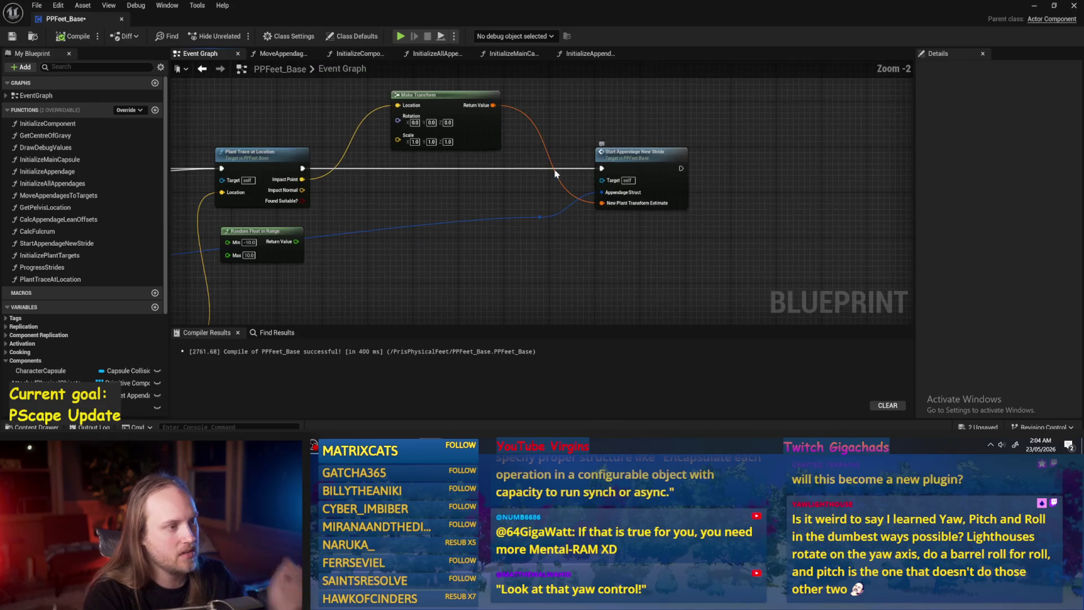
- Inspect the Plant Trace at Location, SET, NOT and GET nodes in the Event Graph
{"action": "left_click_drag", "start_coordinate": [356, 232], "coordinate": [425, 237]}
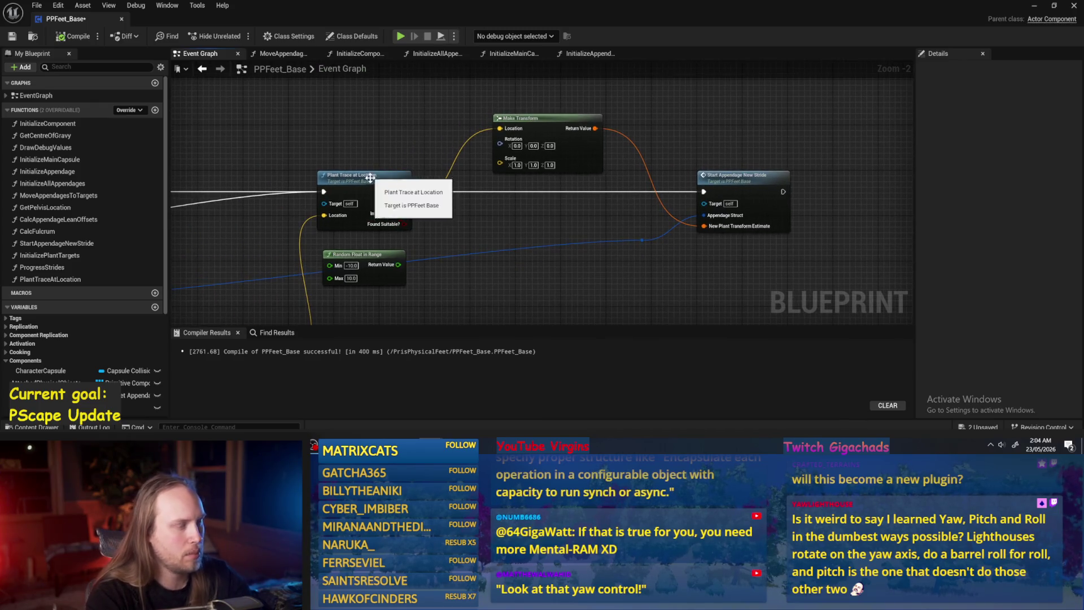
{"action": "left_click", "coordinate": [376, 195]}
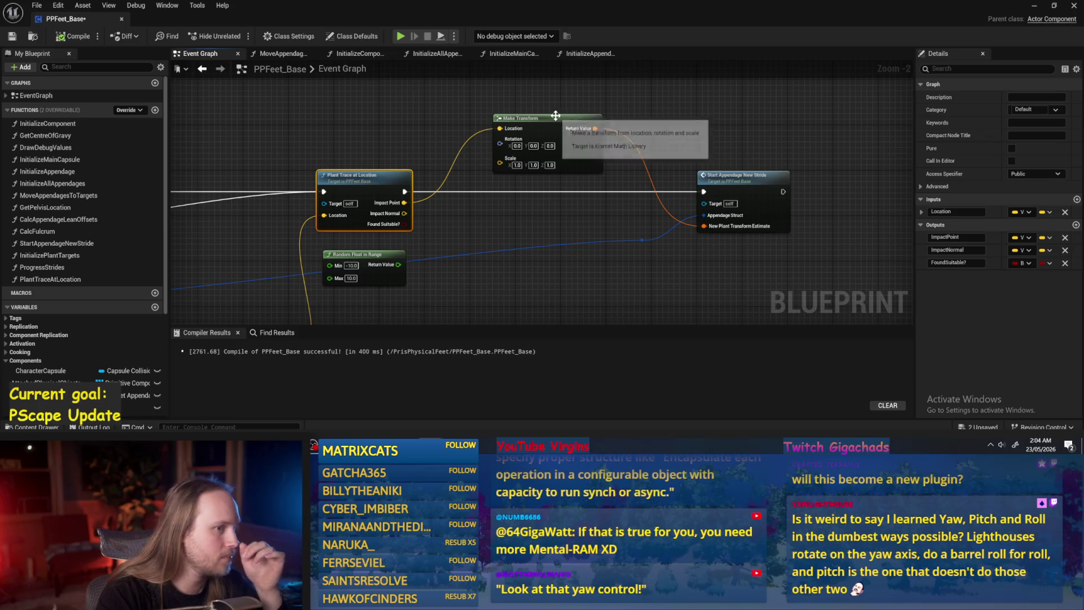
{"action": "left_click", "coordinate": [585, 215]}
{"action": "mouse_move", "coordinate": [804, 202]}
{"action": "left_mouse_down"}
{"action": "mouse_move", "coordinate": [792, 194]}
{"action": "mouse_move", "coordinate": [771, 225]}
{"action": "mouse_move", "coordinate": [441, 188]}
{"action": "left_mouse_up"}
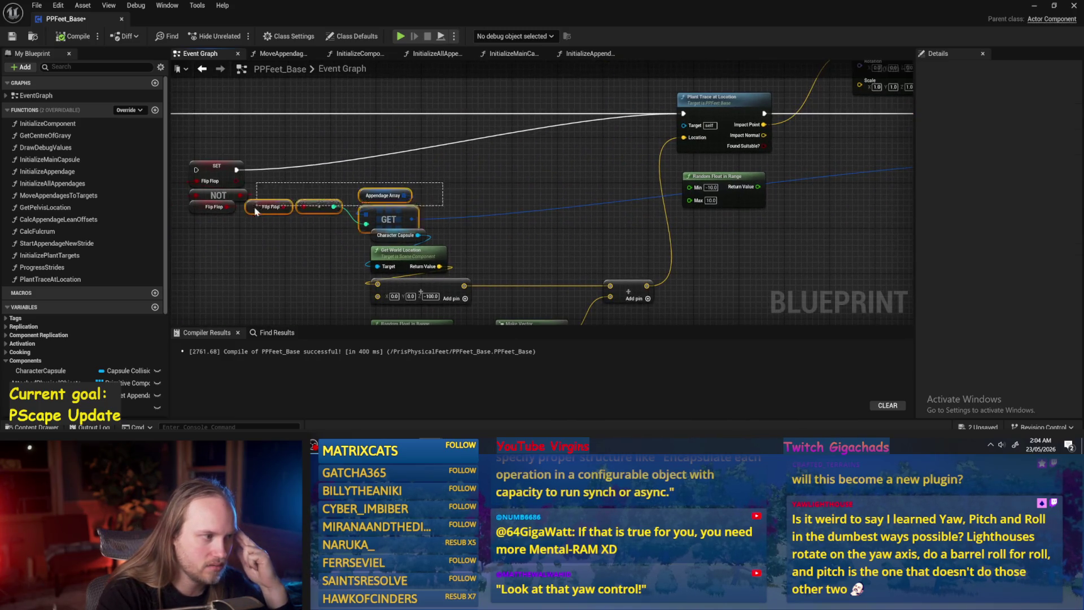
{"action": "scroll", "coordinate": [339, 203], "scroll_direction": "down", "scroll_amount": 1}
{"action": "scroll", "coordinate": [708, 179], "scroll_direction": "up", "scroll_amount": 1}
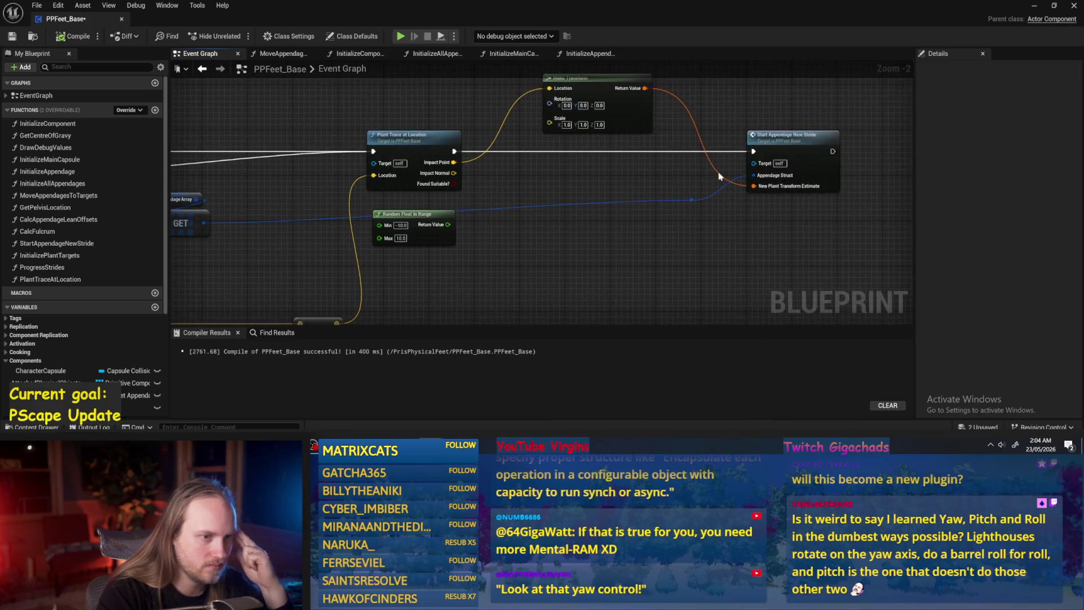
- Review StartAppendageNewStride's Set members and Return nodes, then go back to the Event Graph
{"action": "double_click", "coordinate": [802, 137]}
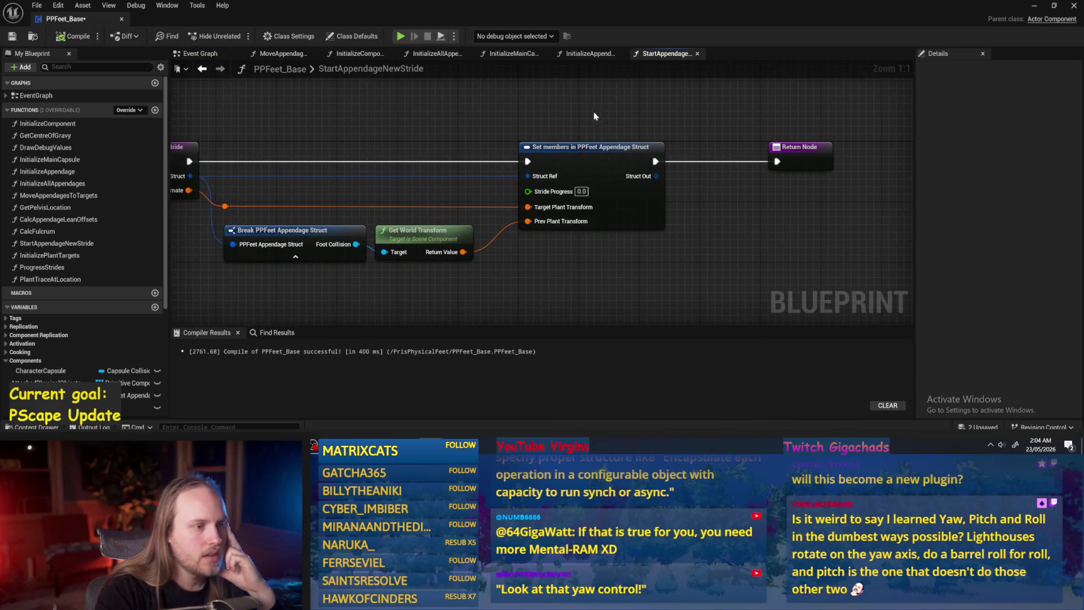
{"action": "left_click", "coordinate": [567, 227]}
{"action": "left_click", "coordinate": [566, 262]}
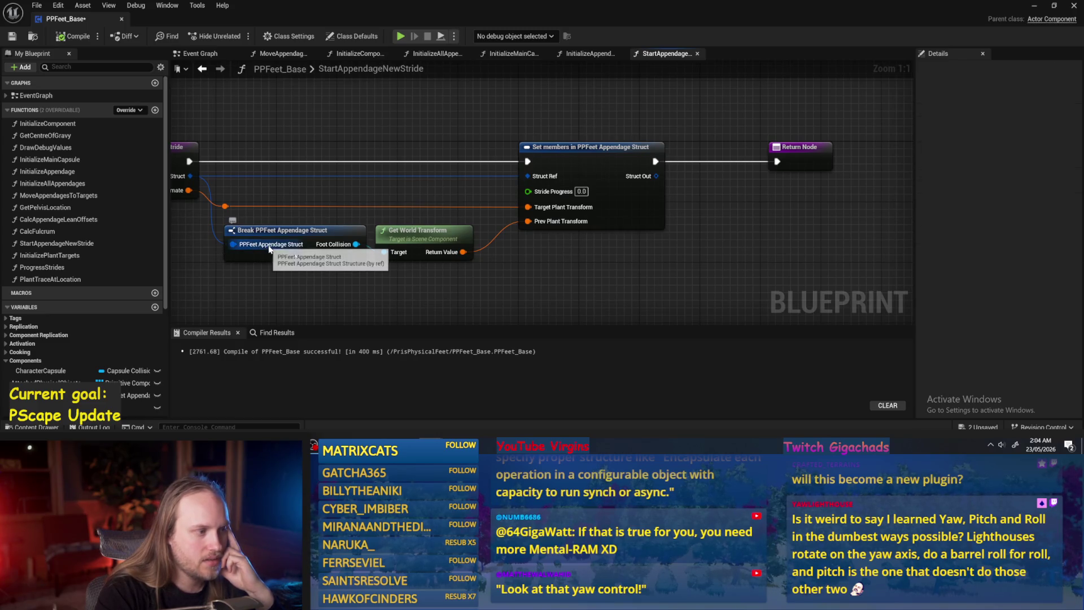
{"action": "left_click_drag", "start_coordinate": [264, 286], "coordinate": [368, 288]}
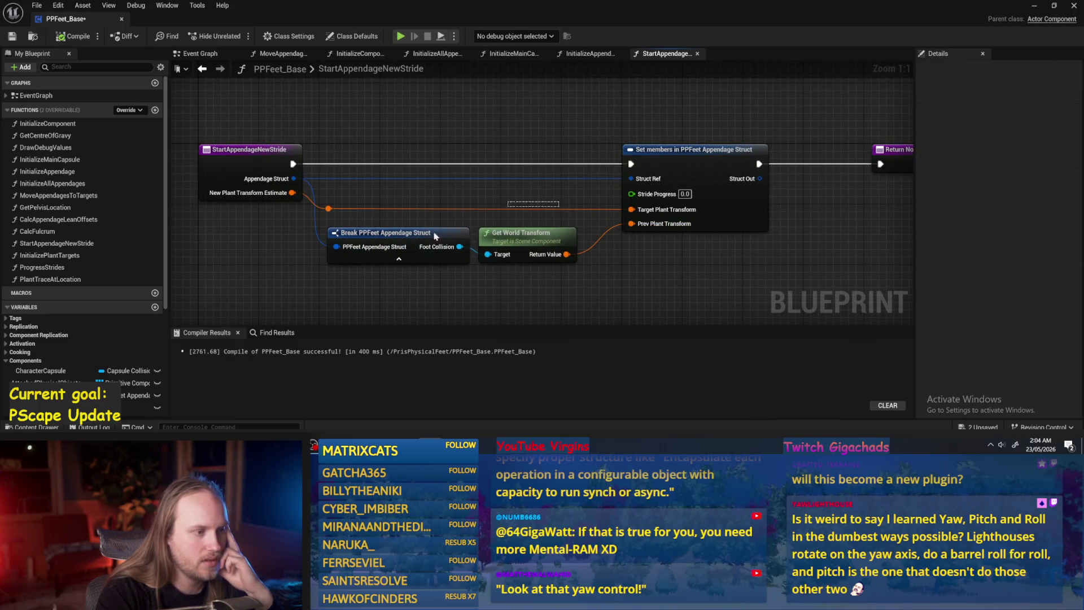
{"action": "left_click_drag", "start_coordinate": [802, 258], "coordinate": [679, 270]}
{"action": "left_click_drag", "start_coordinate": [568, 228], "coordinate": [473, 174]}
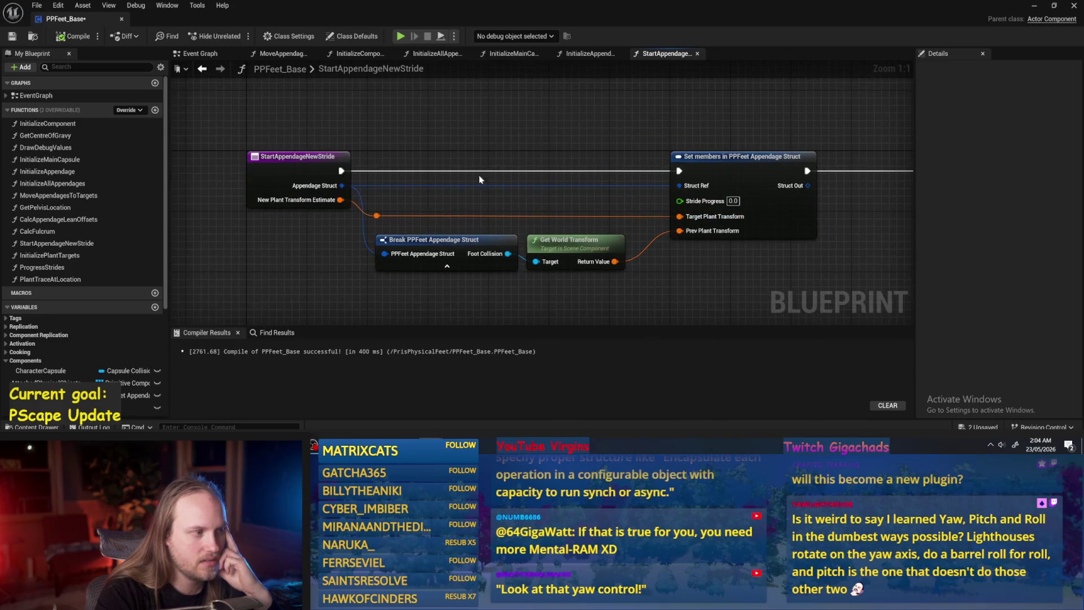
{"action": "left_click_drag", "start_coordinate": [312, 150], "coordinate": [726, 141]}
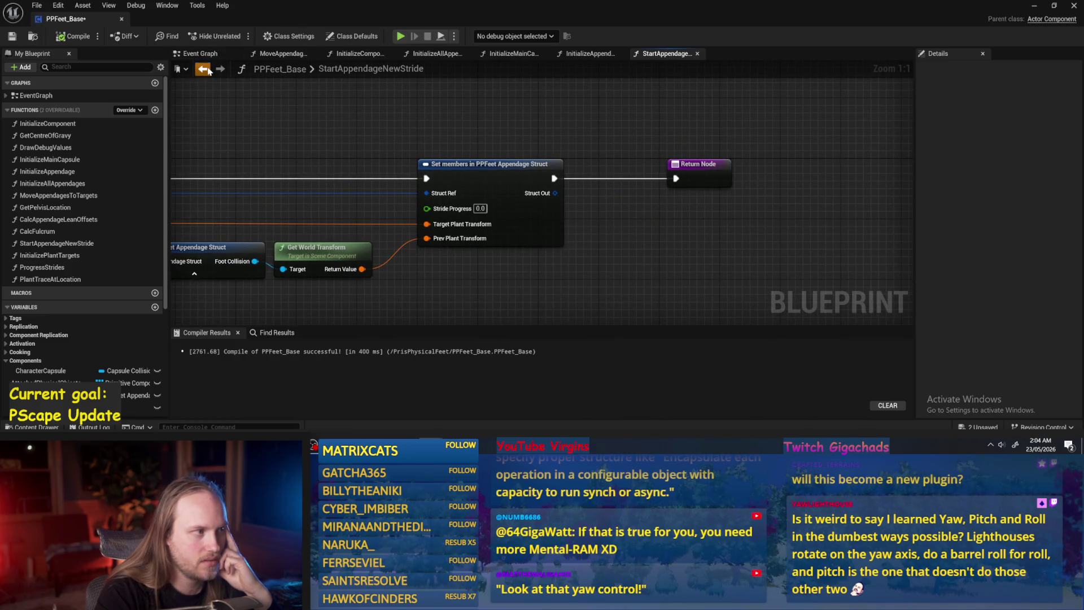
{"action": "left_click", "coordinate": [207, 70]}
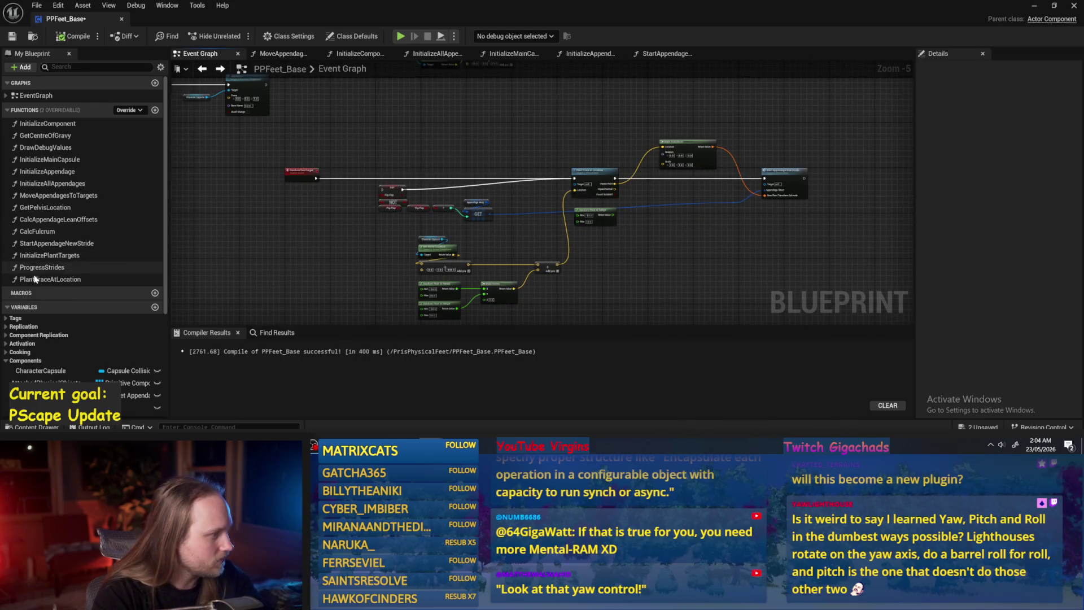
- Open the InitializePlantTargets function graph, glance at the Event Graph, then open MoveAppendagesToTargets
{"action": "double_click", "coordinate": [28, 256]}
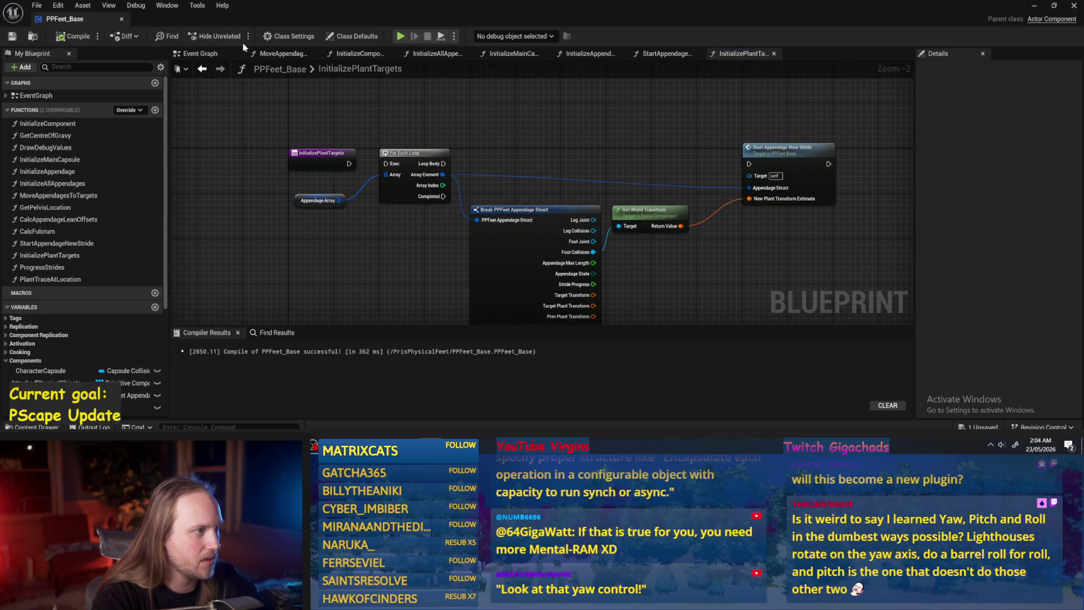
{"action": "left_click", "coordinate": [197, 53]}
{"action": "mouse_move", "coordinate": [503, 150]}
{"action": "left_mouse_down"}
{"action": "mouse_move", "coordinate": [620, 138]}
{"action": "mouse_move", "coordinate": [593, 170]}
{"action": "mouse_move", "coordinate": [562, 179]}
{"action": "mouse_move", "coordinate": [615, 202]}
{"action": "mouse_move", "coordinate": [478, 185]}
{"action": "left_mouse_up"}
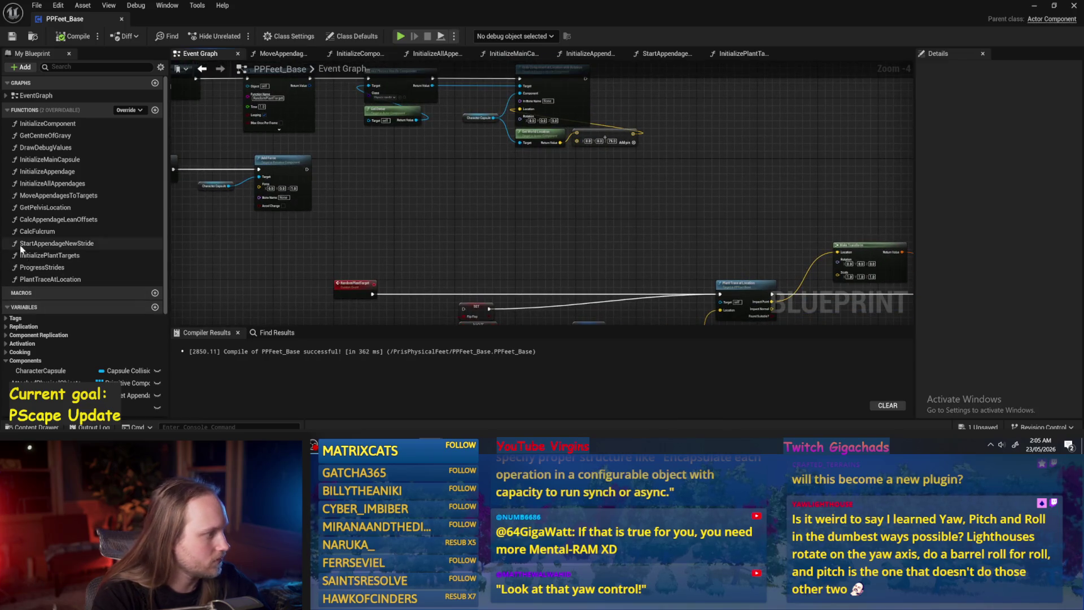
{"action": "double_click", "coordinate": [48, 255]}
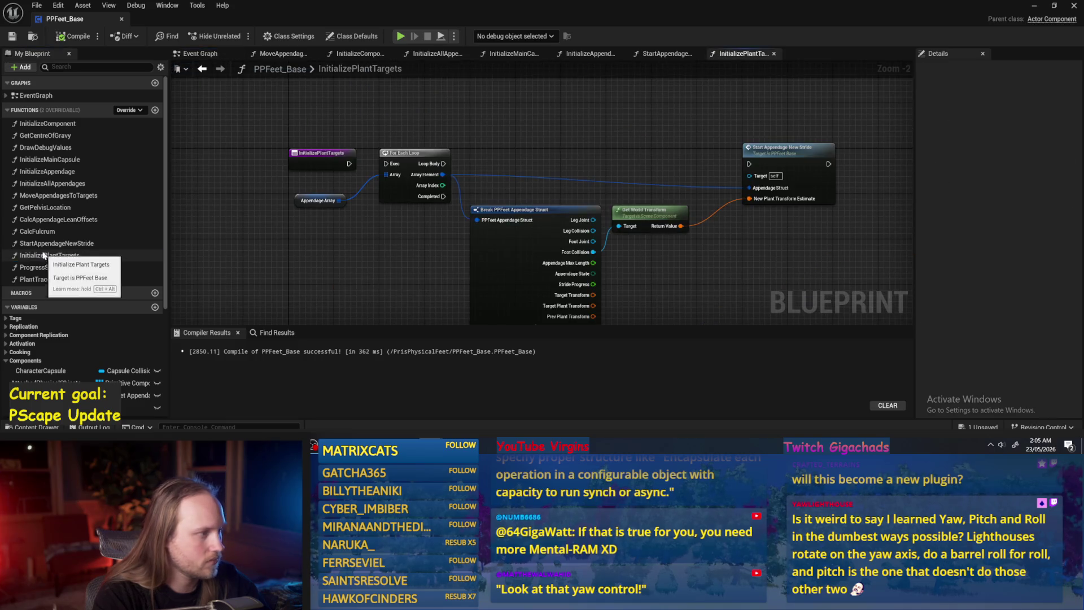
{"action": "double_click", "coordinate": [38, 195]}
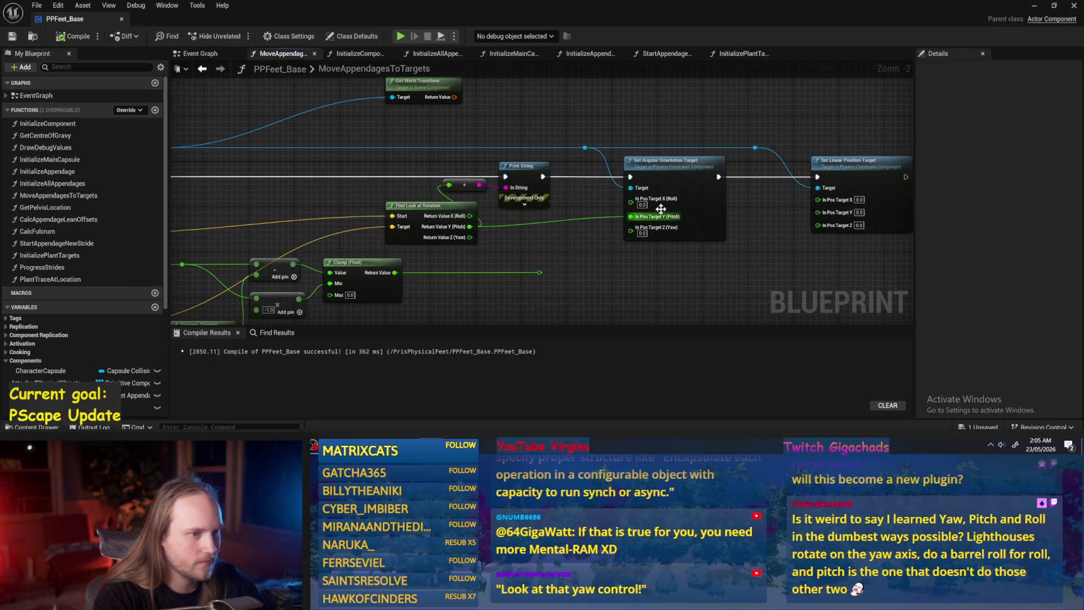
- Disconnect the rotation wire from the Pitch target input
{"action": "left_click_drag", "start_coordinate": [585, 267], "coordinate": [544, 255]}
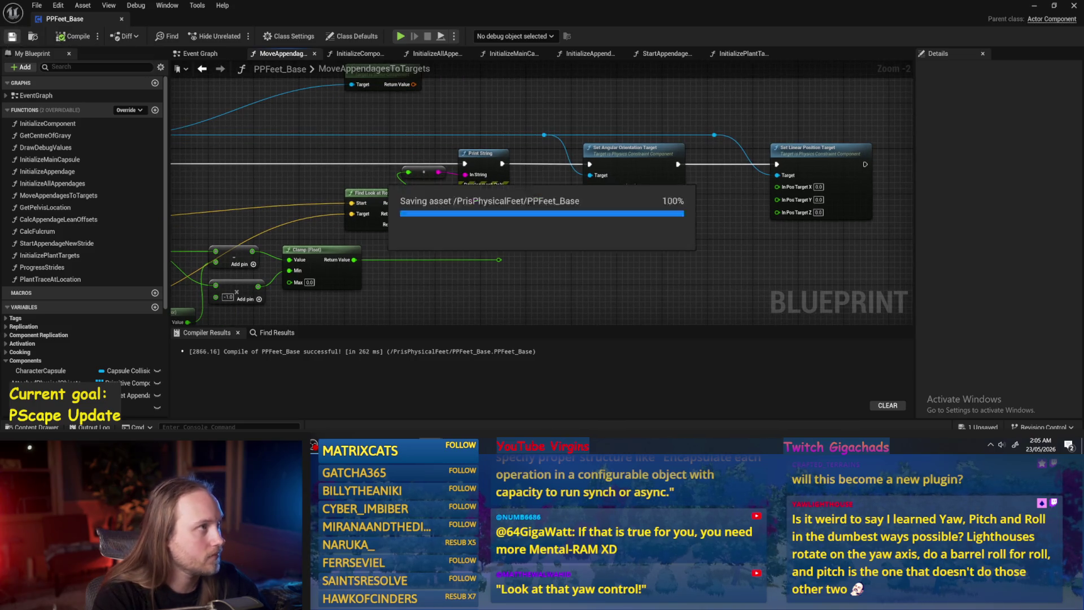
{"action": "left_click_drag", "start_coordinate": [659, 244], "coordinate": [629, 256]}
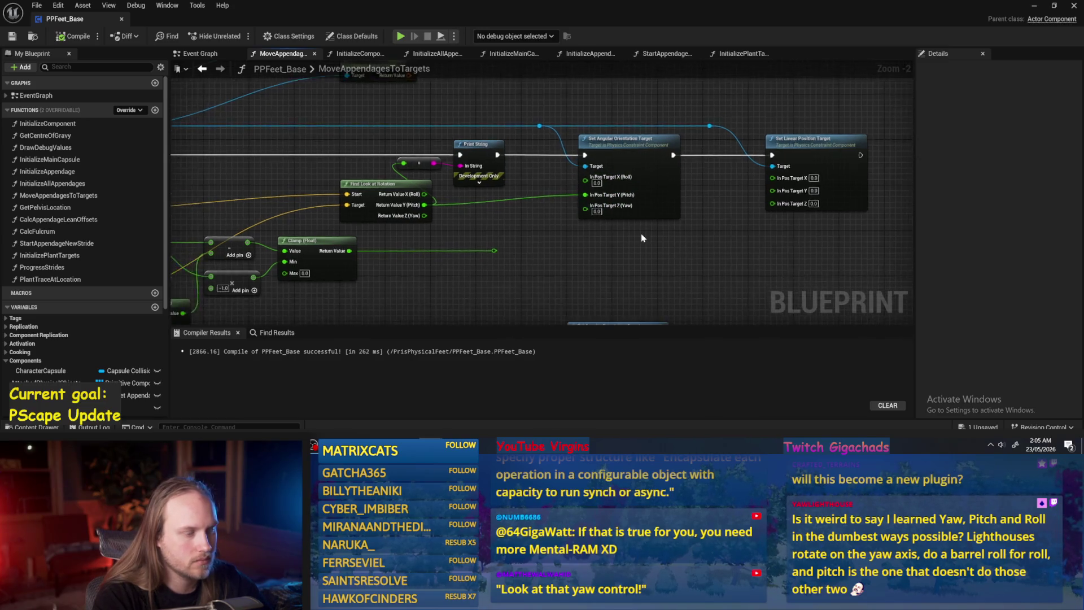
{"action": "scroll", "coordinate": [559, 220], "scroll_direction": "up", "scroll_amount": 2}
{"action": "left_click", "coordinate": [566, 179], "text": "alt"}
{"action": "scroll", "coordinate": [567, 178], "scroll_direction": "down", "scroll_amount": 4}
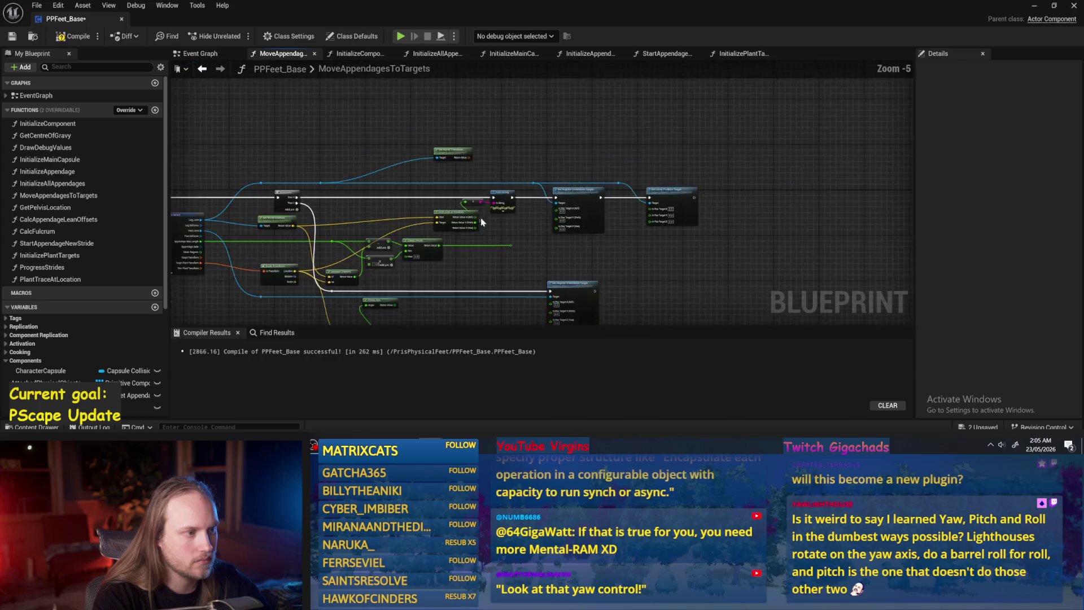
{"action": "scroll", "coordinate": [322, 185], "scroll_direction": "up", "scroll_amount": 1}
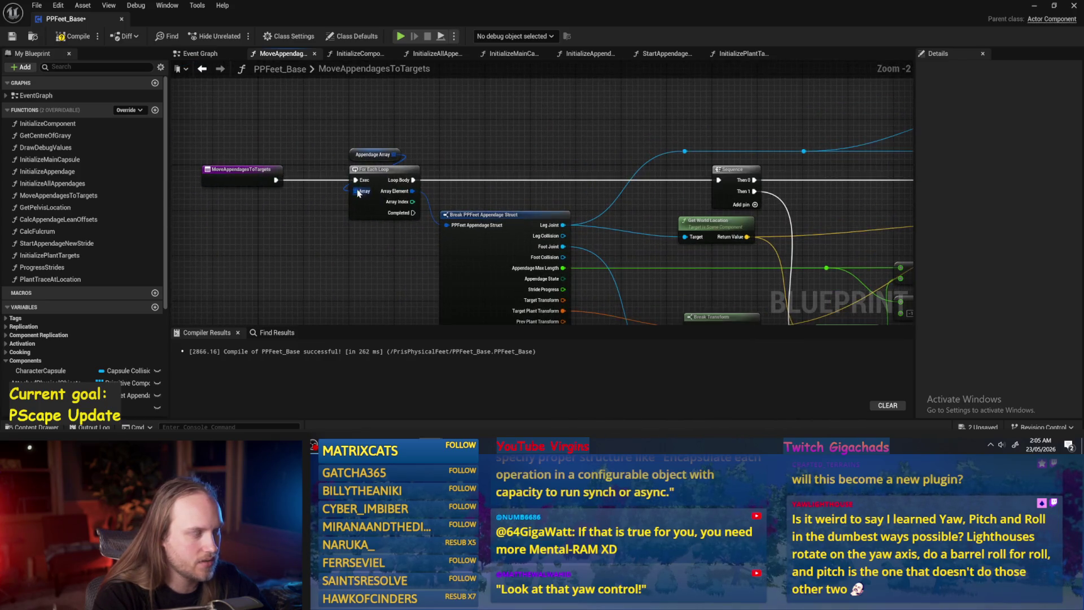
{"action": "scroll", "coordinate": [360, 193], "scroll_direction": "up", "scroll_amount": 2}
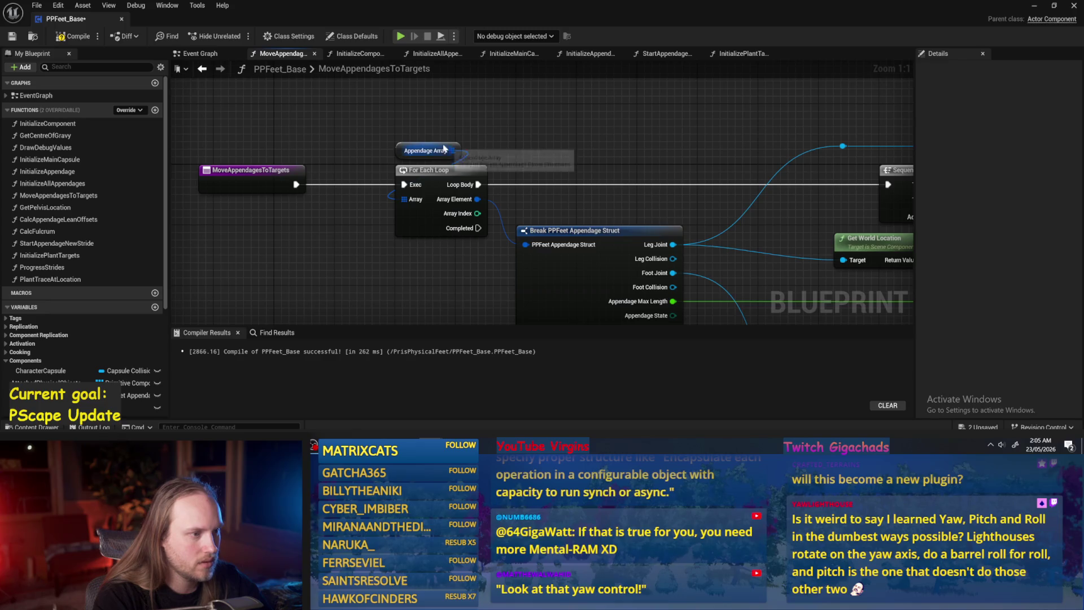
- Add a GET (index 0) from Appendage Array and feed it into Break PPFeet Appendage Struct
{"action": "left_click_drag", "start_coordinate": [423, 150], "coordinate": [394, 119]}
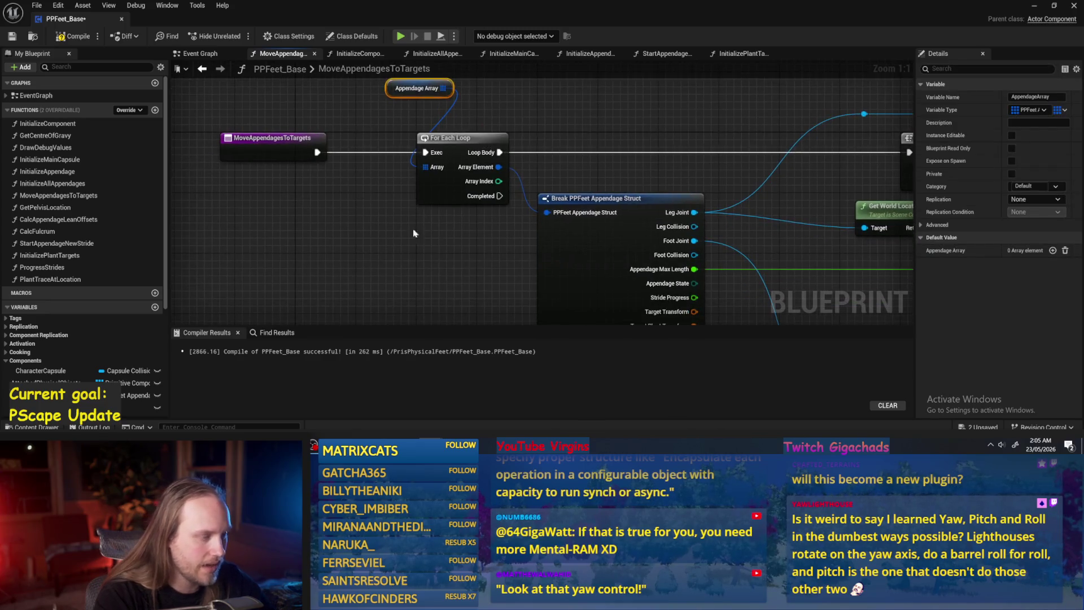
{"action": "left_click_drag", "start_coordinate": [430, 249], "coordinate": [467, 251]}
{"action": "left_click", "coordinate": [534, 240]}
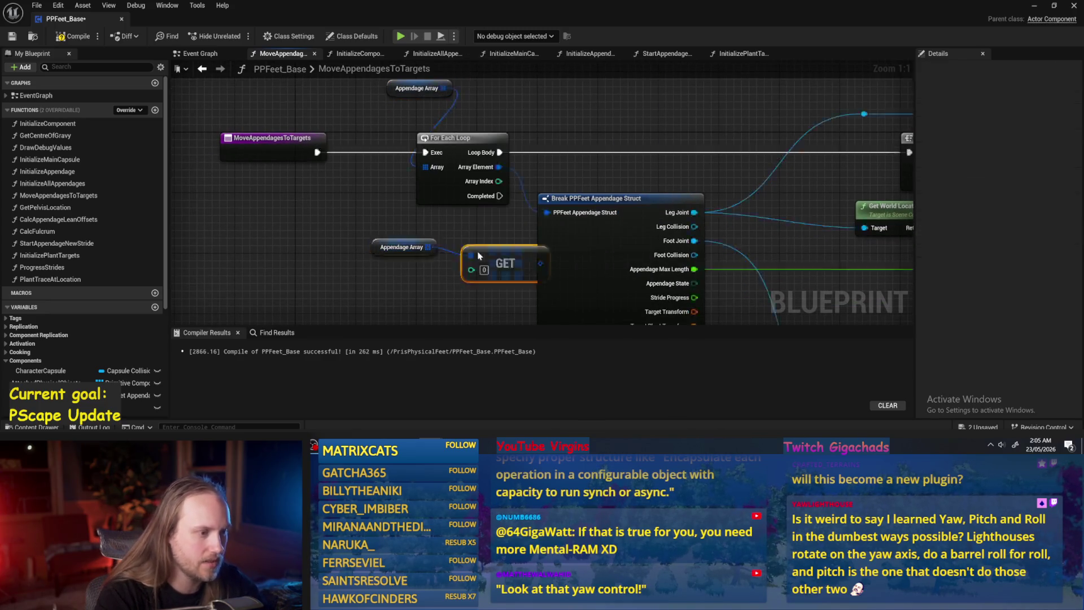
{"action": "mouse_move", "coordinate": [533, 240]}
{"action": "left_mouse_down"}
{"action": "mouse_move", "coordinate": [488, 240]}
{"action": "mouse_move", "coordinate": [546, 212]}
{"action": "left_mouse_up"}
{"action": "scroll", "coordinate": [491, 228], "scroll_direction": "down", "scroll_amount": 1}
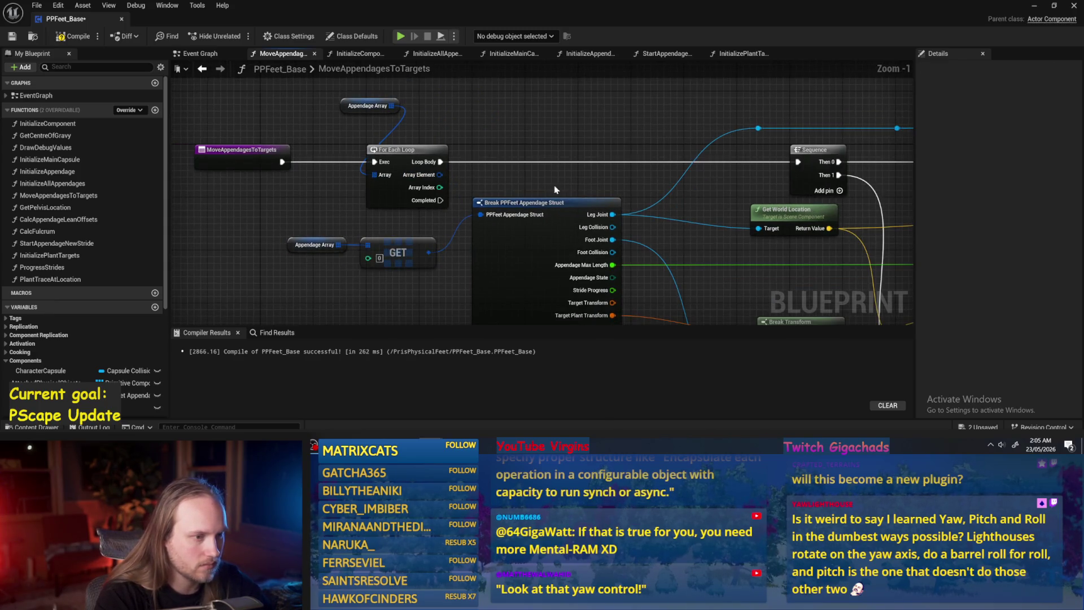
{"action": "scroll", "coordinate": [555, 189], "scroll_direction": "down", "scroll_amount": 3}
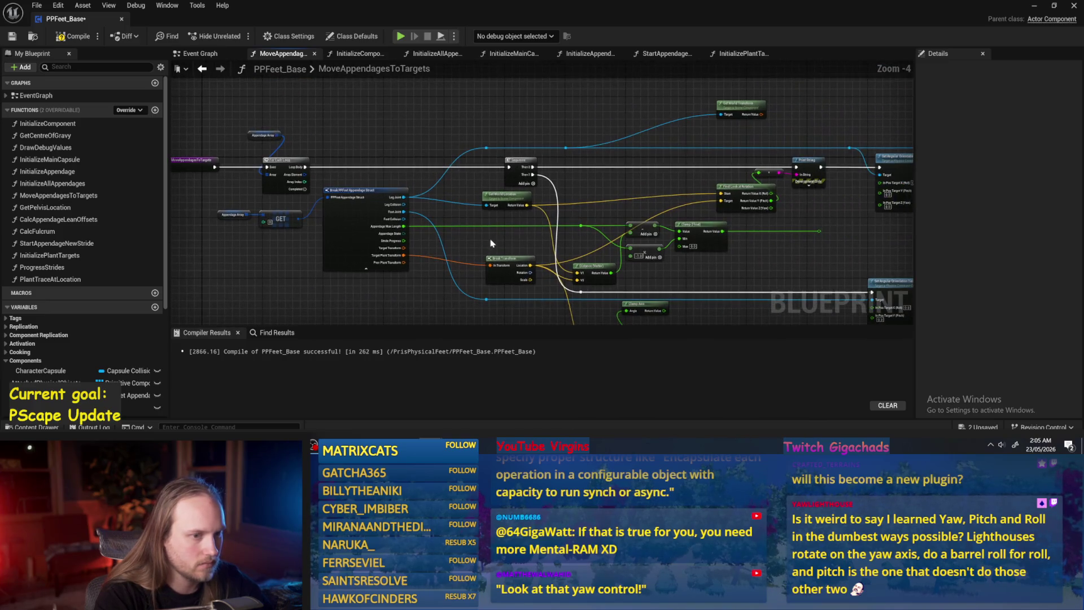
{"action": "left_click_drag", "start_coordinate": [490, 242], "coordinate": [334, 235]}
- Compile PPFeet_Base, check the Sequence and Print String nodes, and return to the level editor
{"action": "left_click", "coordinate": [73, 36]}
{"action": "scroll", "coordinate": [395, 186], "scroll_direction": "up", "scroll_amount": 1}
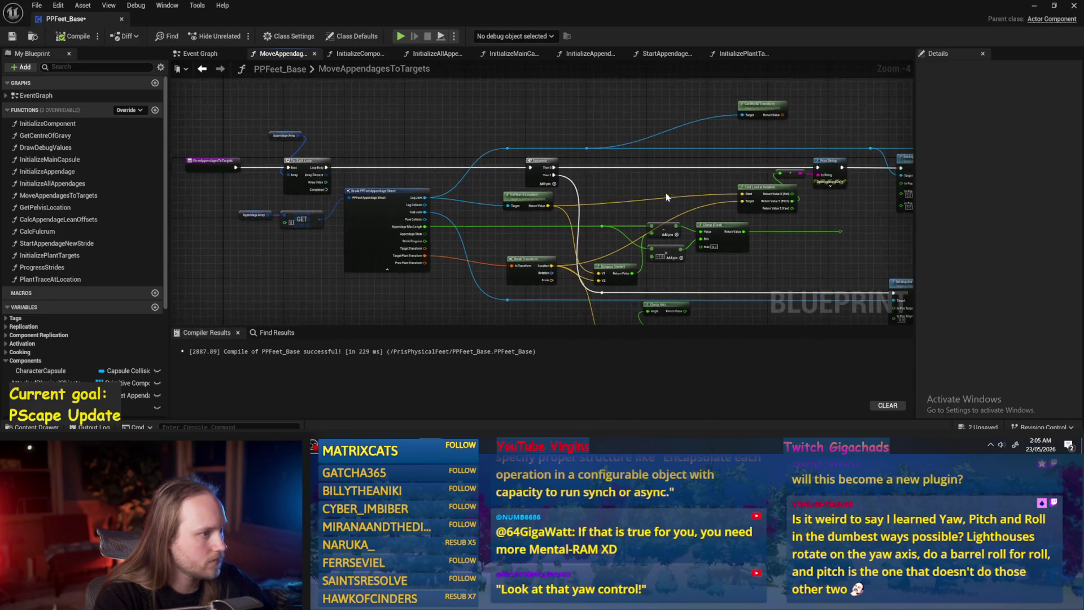
{"action": "left_click_drag", "start_coordinate": [223, 166], "coordinate": [243, 168]}
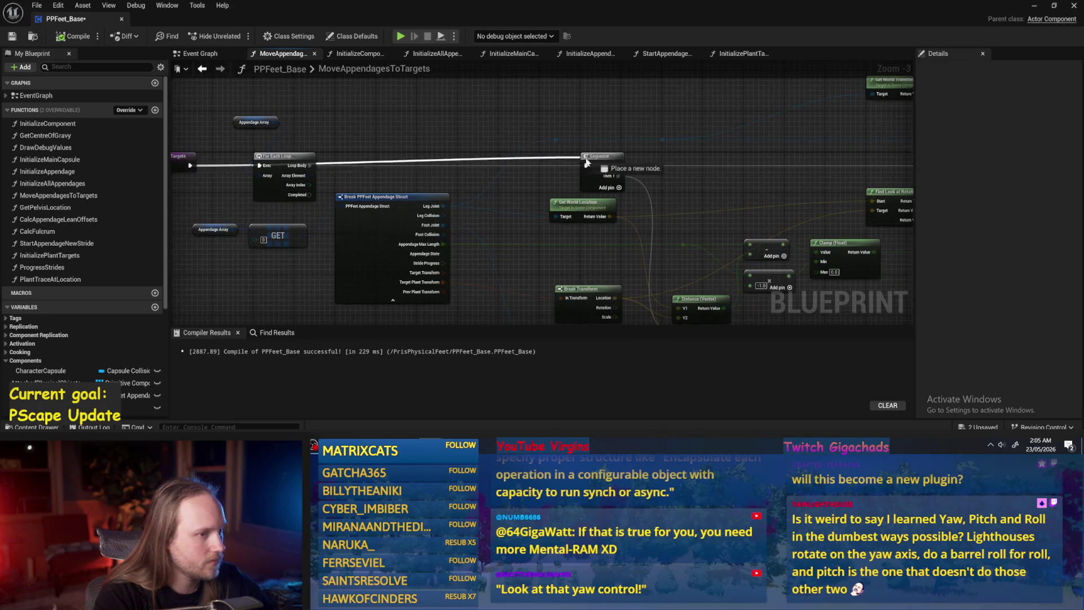
{"action": "mouse_move", "coordinate": [804, 231]}
{"action": "left_mouse_down"}
{"action": "mouse_move", "coordinate": [545, 249]}
{"action": "mouse_move", "coordinate": [695, 221]}
{"action": "left_mouse_up"}
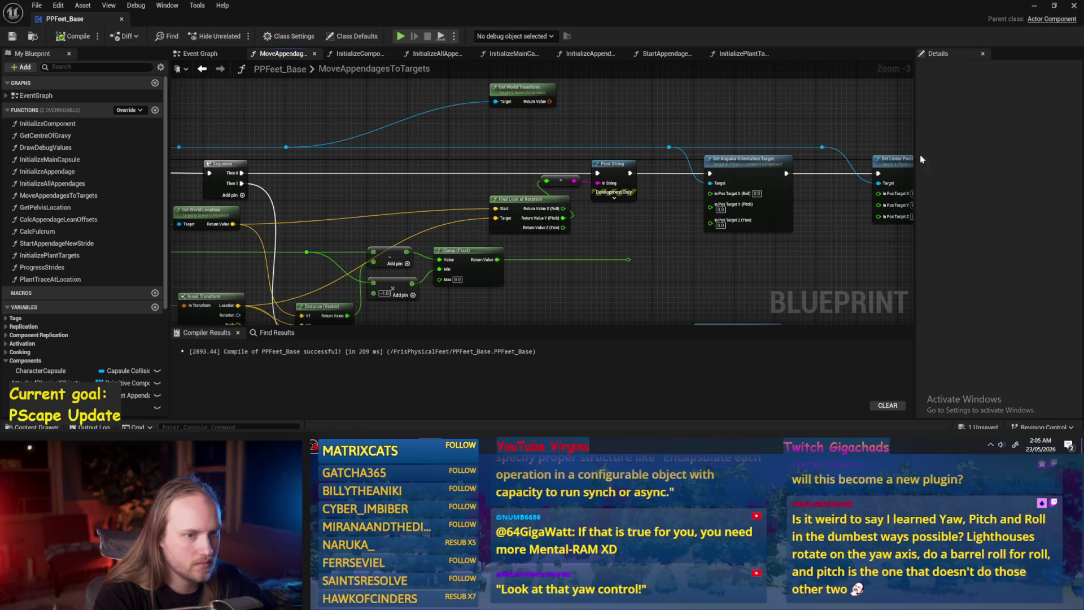
{"action": "left_click", "coordinate": [1035, 6]}
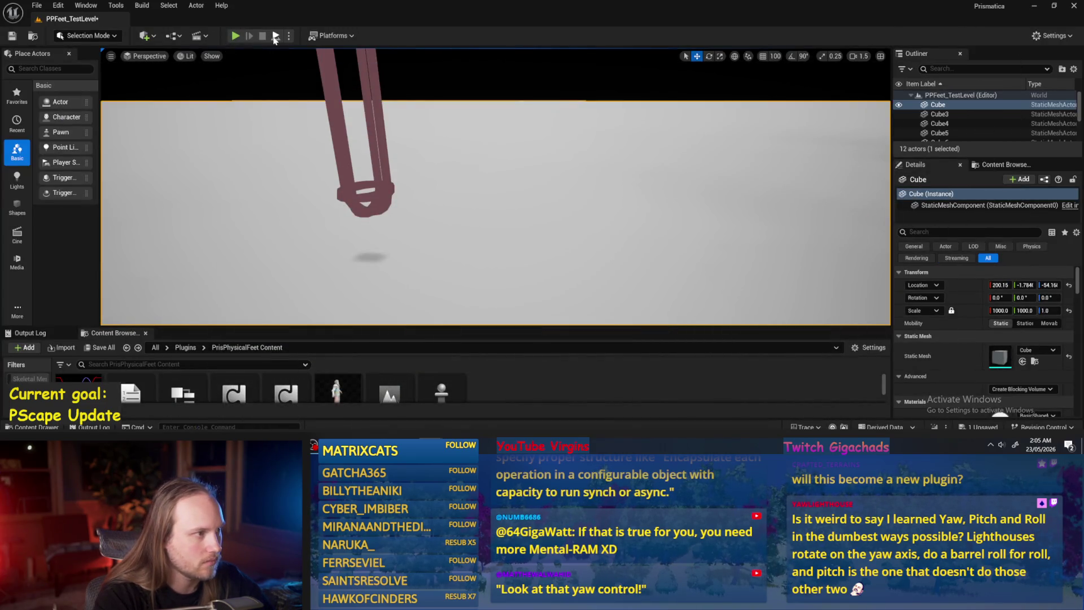
- Run a quick test, then move Find Look at Rotation left and save PPFeet_Base
{"action": "left_click", "coordinate": [275, 36]}
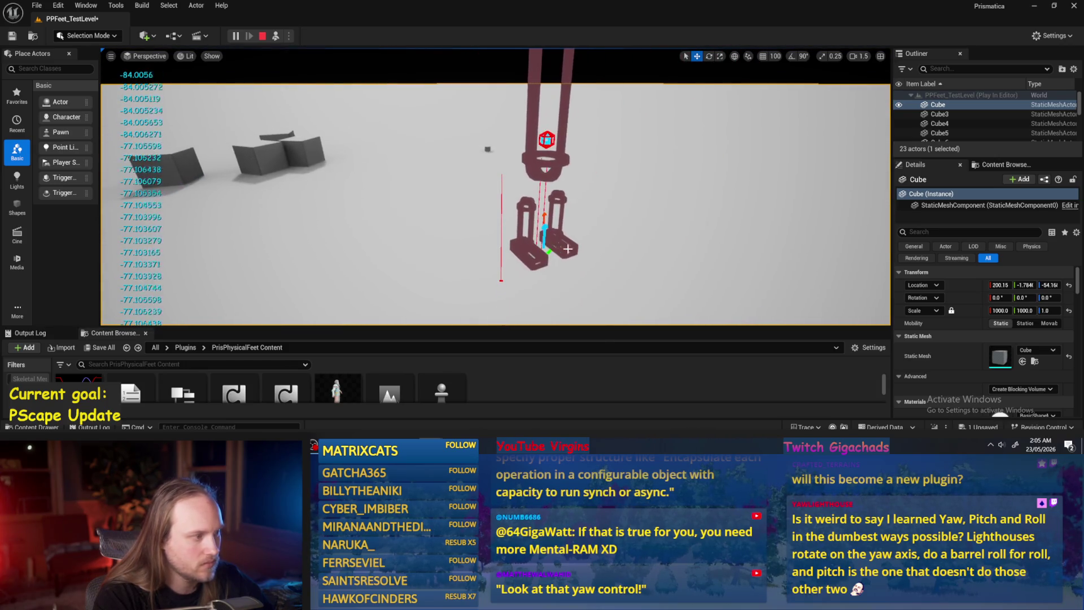
{"action": "left_click", "coordinate": [440, 396]}
{"action": "scroll", "coordinate": [668, 247], "scroll_direction": "up", "scroll_amount": 2}
{"action": "mouse_move", "coordinate": [531, 277]}
{"action": "left_mouse_down"}
{"action": "mouse_move", "coordinate": [563, 220]}
{"action": "mouse_move", "coordinate": [530, 207]}
{"action": "mouse_move", "coordinate": [621, 185]}
{"action": "mouse_move", "coordinate": [756, 179]}
{"action": "mouse_move", "coordinate": [491, 176]}
{"action": "left_mouse_up"}
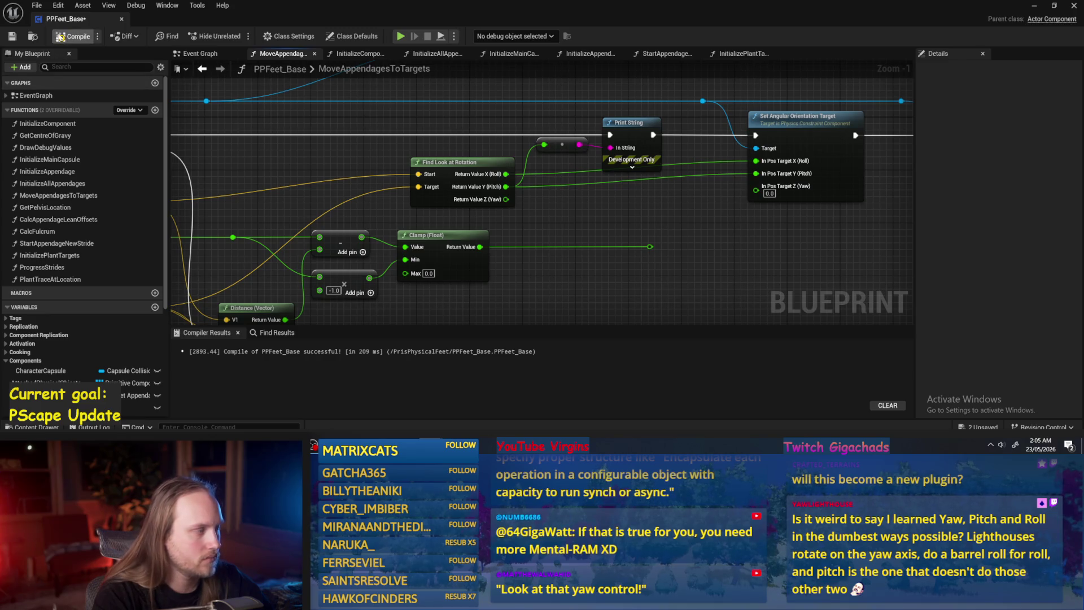
{"action": "left_click", "coordinate": [12, 36]}
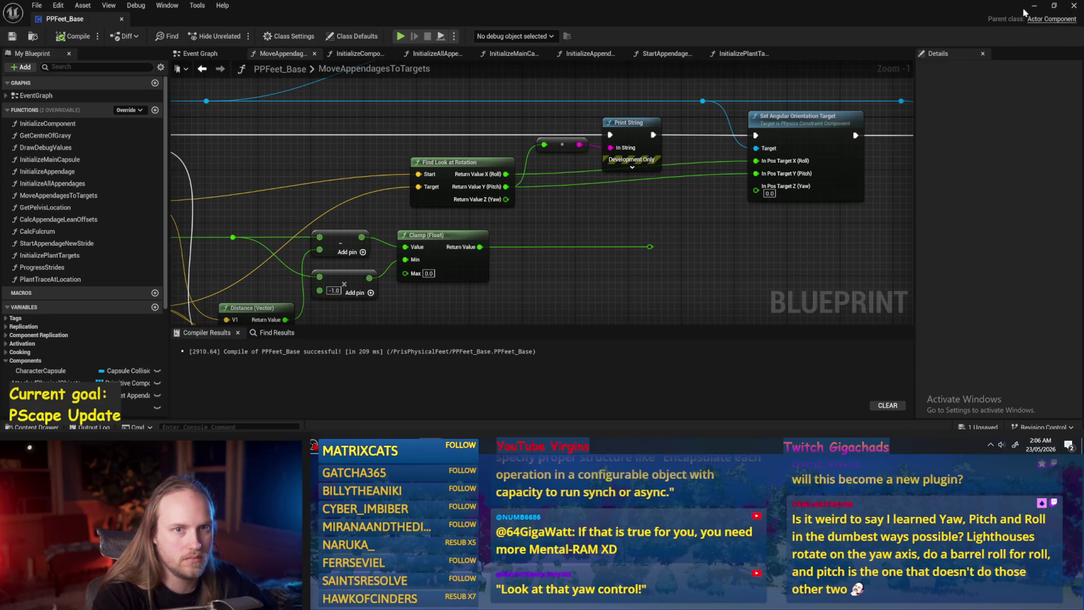
- Play-test PPFeet_TestLevel several times, stopping and restarting to watch the pitch values
{"action": "left_click", "coordinate": [1034, 5]}
{"action": "left_click", "coordinate": [276, 36]}
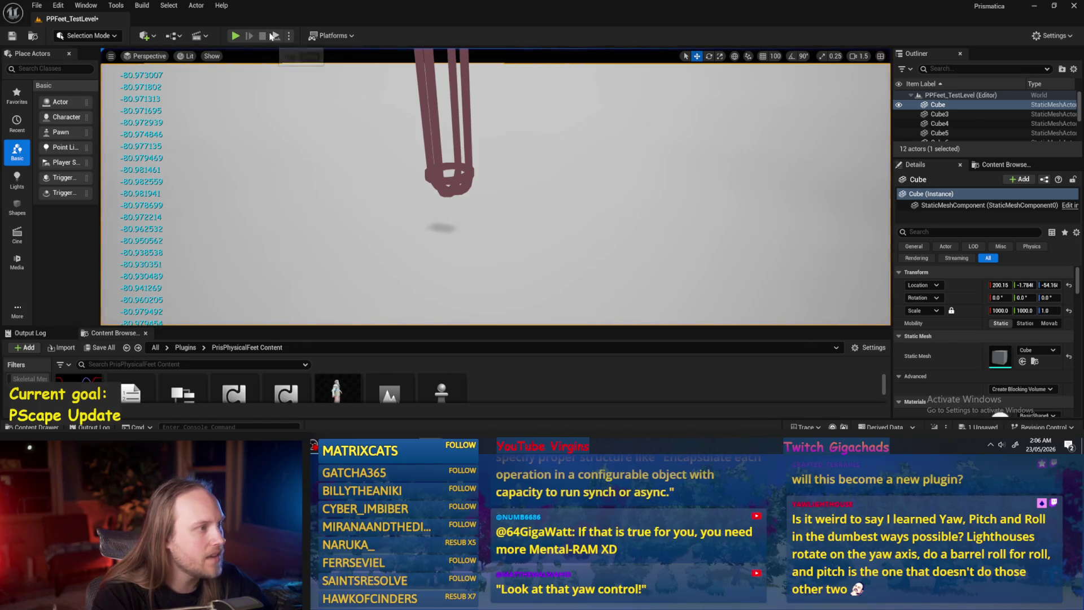
{"action": "left_click", "coordinate": [276, 36]}
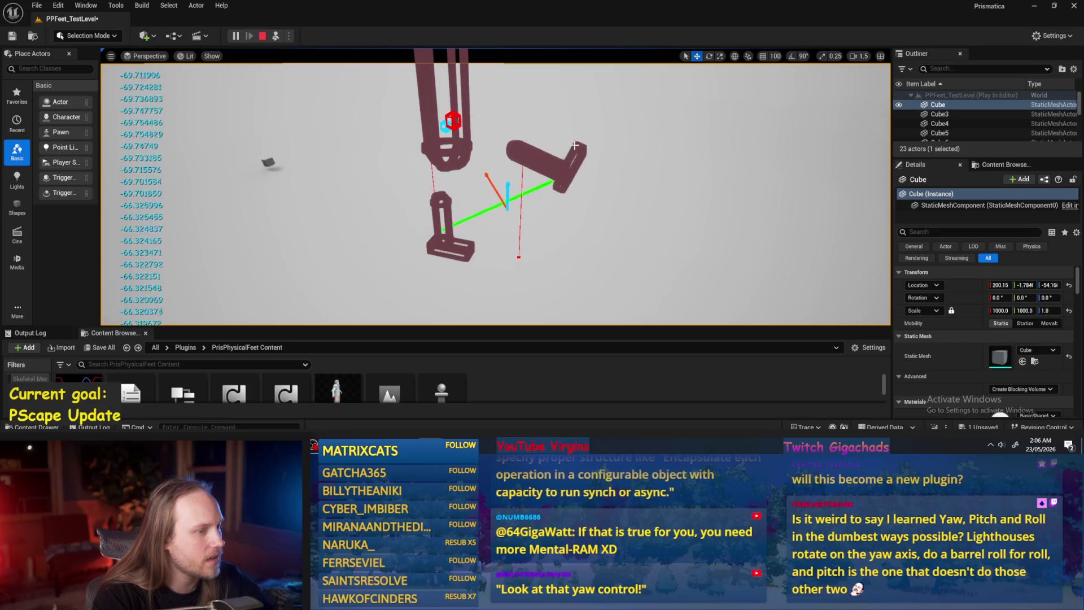
{"action": "left_click", "coordinate": [263, 36]}
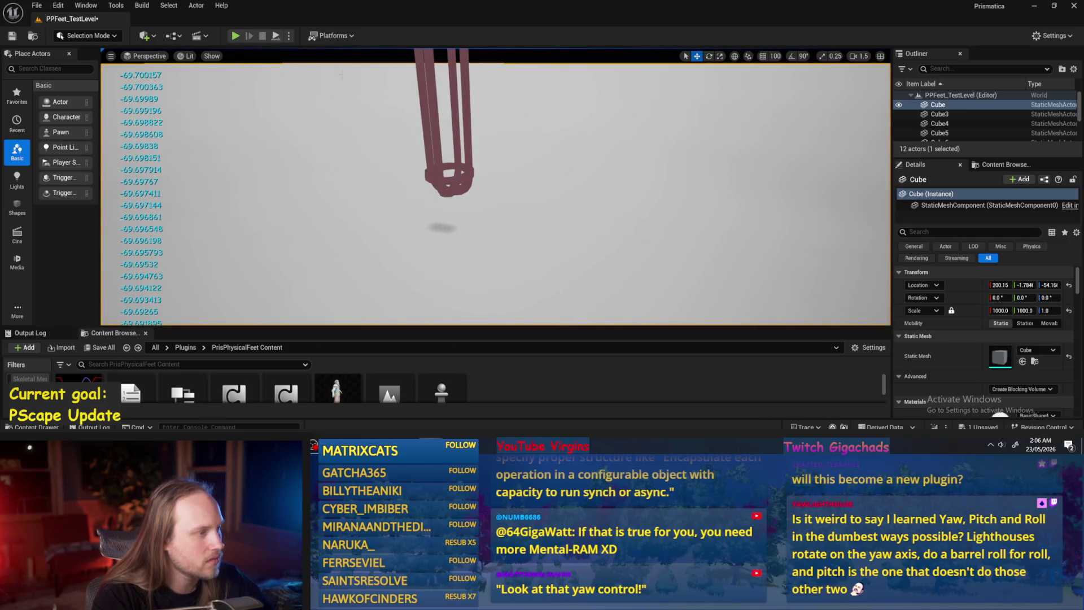
{"action": "left_click", "coordinate": [277, 36]}
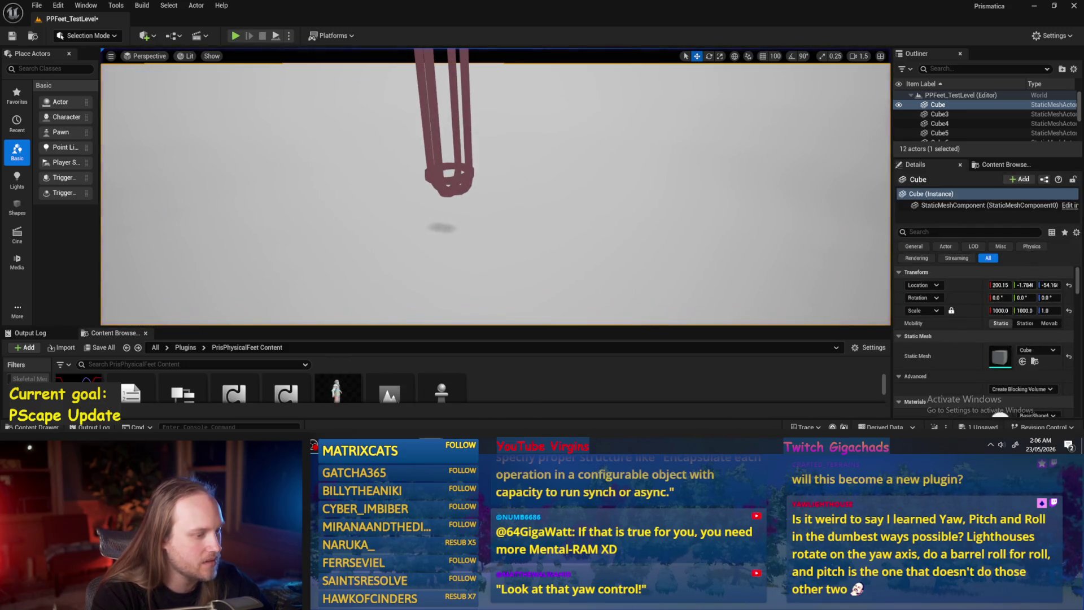
{"action": "key", "text": "alt+Tab"}
- Save and recompile PPFeet_Base, then run a test play of PPFeet_TestLevel
{"action": "scroll", "coordinate": [589, 236], "scroll_direction": "down", "scroll_amount": 2}
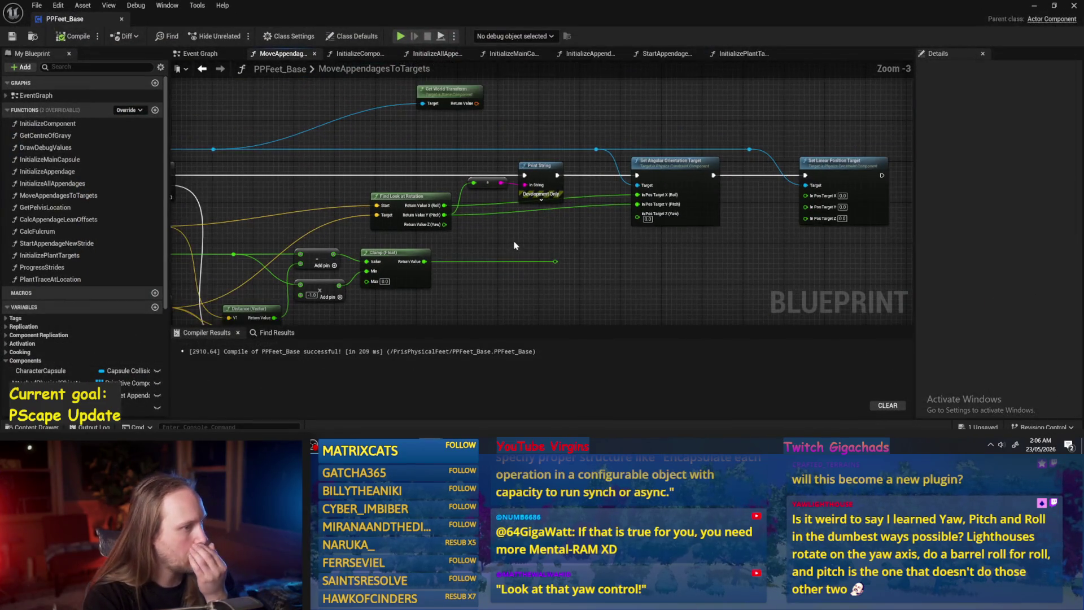
{"action": "scroll", "coordinate": [621, 215], "scroll_direction": "up", "scroll_amount": 1}
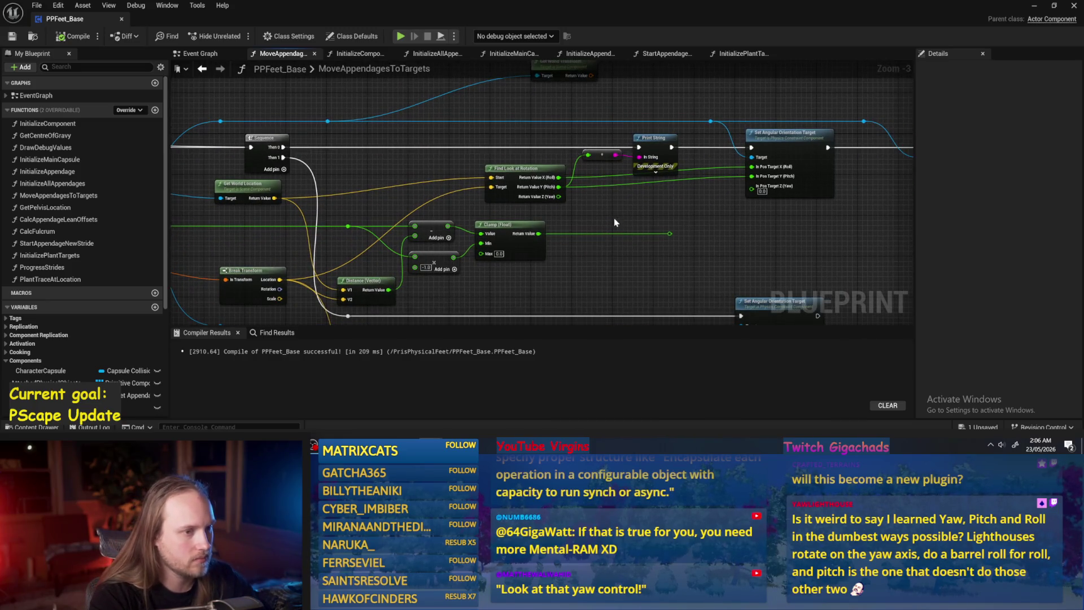
{"action": "left_click_drag", "start_coordinate": [182, 199], "coordinate": [394, 179]}
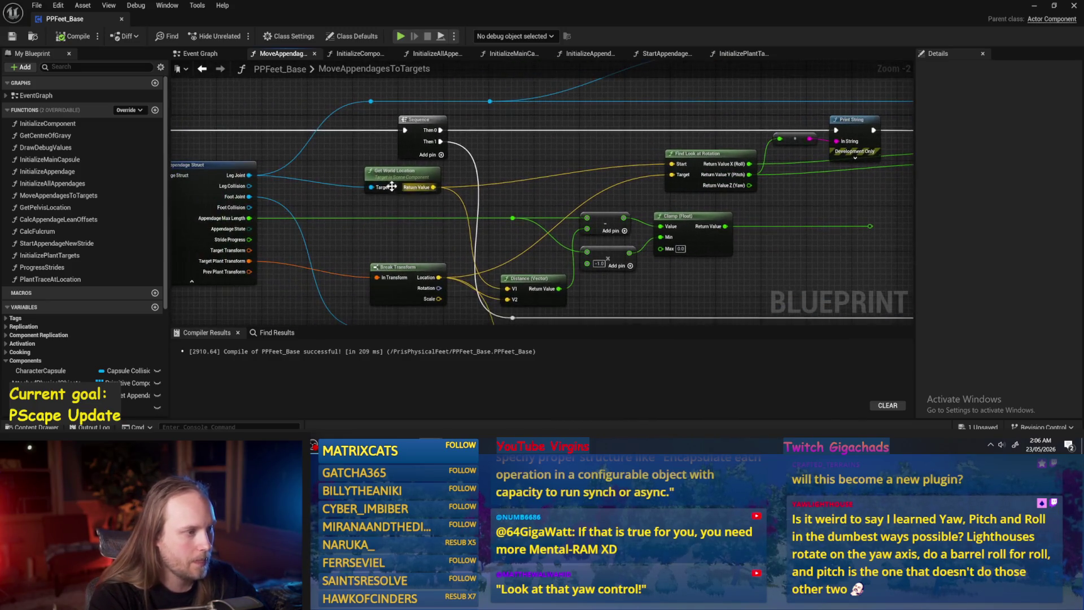
{"action": "right_click", "coordinate": [519, 144]}
{"action": "mouse_move", "coordinate": [480, 166]}
{"action": "left_mouse_down"}
{"action": "mouse_move", "coordinate": [428, 179]}
{"action": "mouse_move", "coordinate": [418, 208]}
{"action": "mouse_move", "coordinate": [785, 154]}
{"action": "left_mouse_up"}
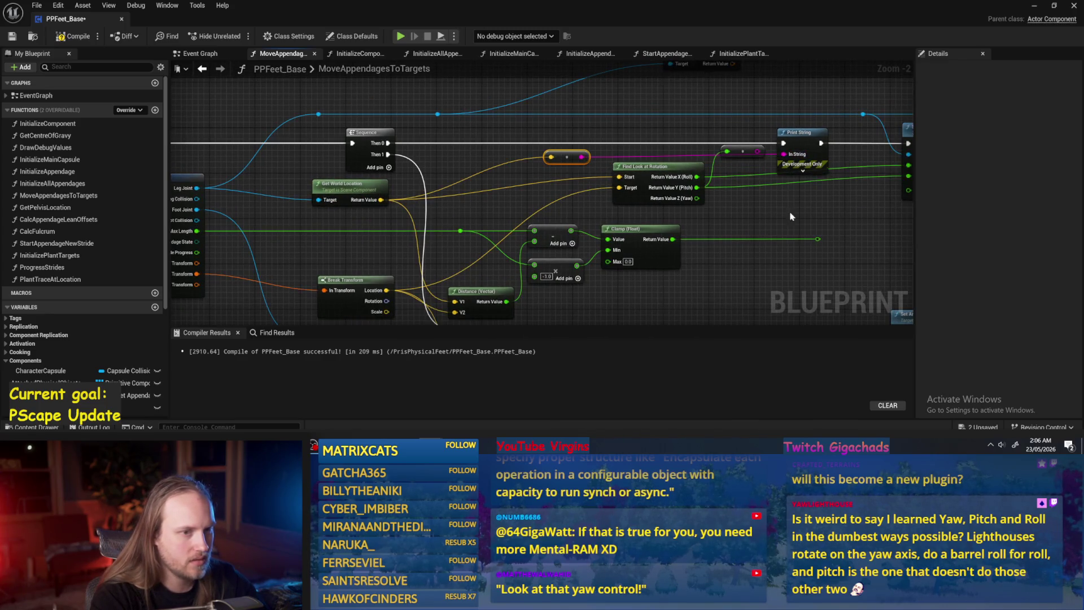
{"action": "left_click", "coordinate": [10, 37]}
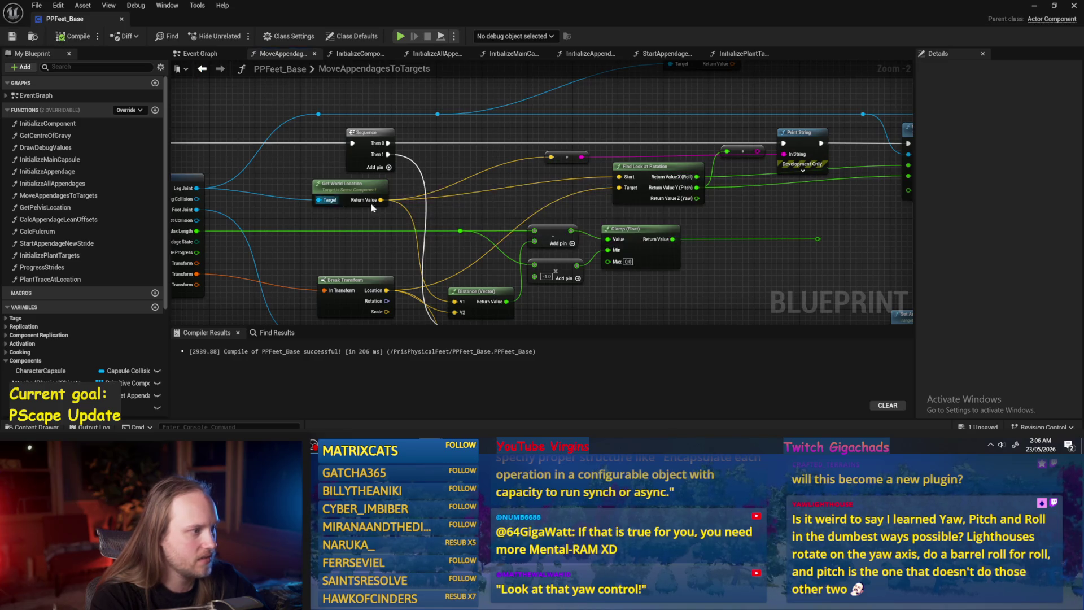
{"action": "left_click_drag", "start_coordinate": [182, 186], "coordinate": [275, 173]}
{"action": "left_click", "coordinate": [1036, 6]}
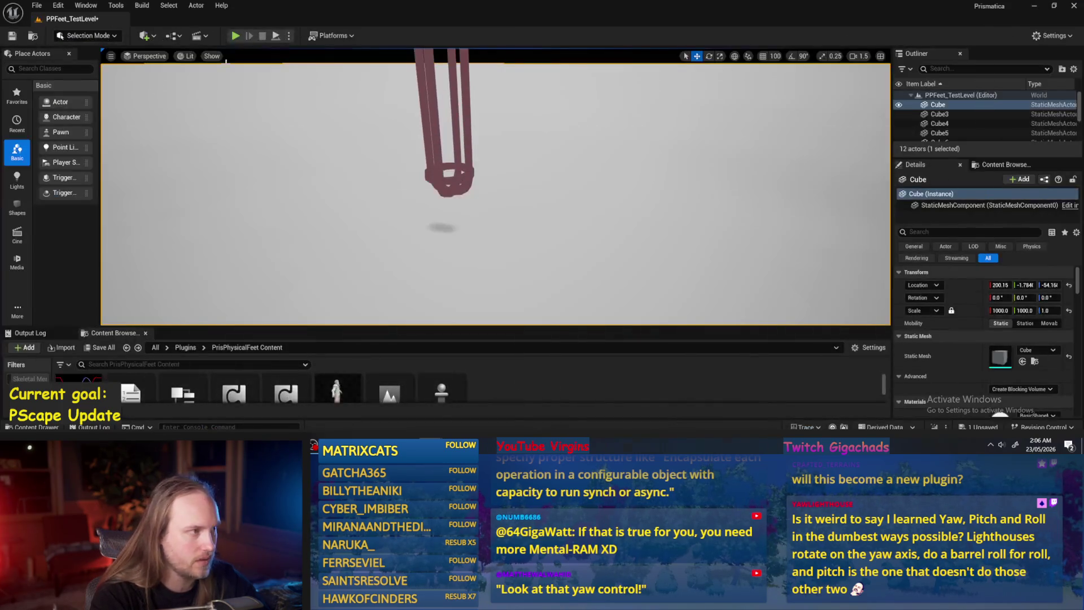
{"action": "left_click", "coordinate": [275, 36]}
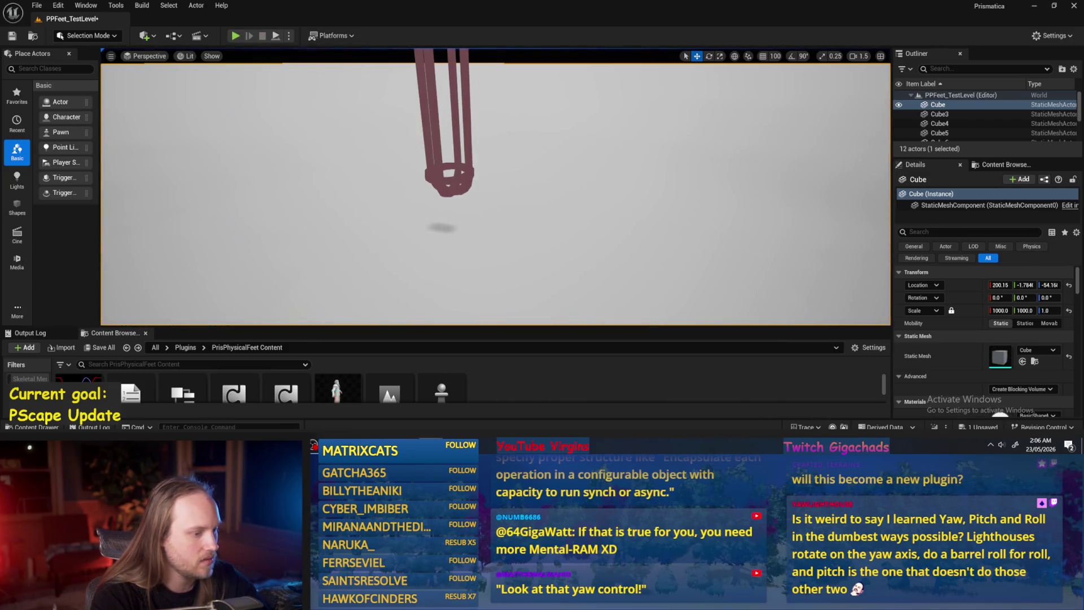
{"action": "key", "text": "alt+Tab"}
- Wire Break Transform's Location, add a Then 2 output to Sequence, save and test again
{"action": "mouse_move", "coordinate": [478, 277]}
{"action": "left_mouse_down"}
{"action": "mouse_move", "coordinate": [509, 280]}
{"action": "mouse_move", "coordinate": [736, 142]}
{"action": "mouse_move", "coordinate": [711, 164]}
{"action": "left_mouse_up"}
{"action": "left_click", "coordinate": [481, 154]}
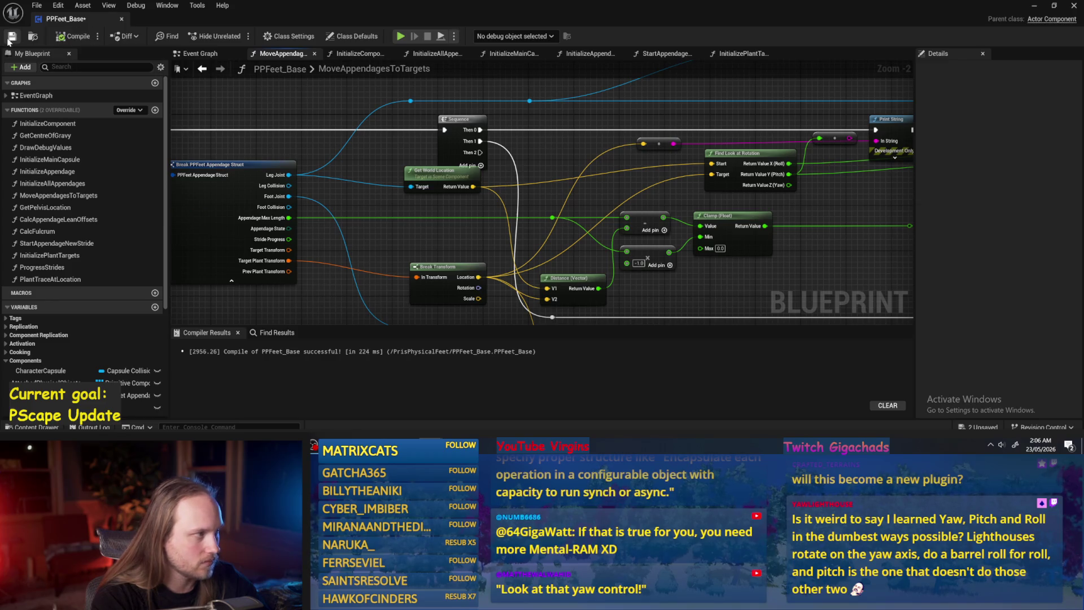
{"action": "left_click", "coordinate": [10, 38]}
{"action": "left_click", "coordinate": [1036, 9]}
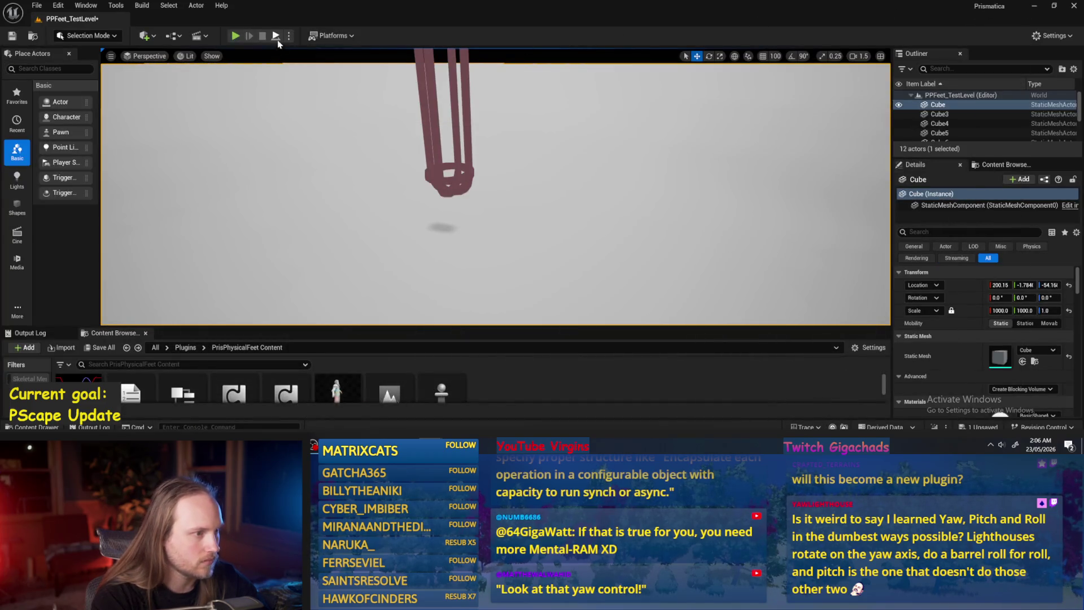
{"action": "left_click", "coordinate": [276, 37]}
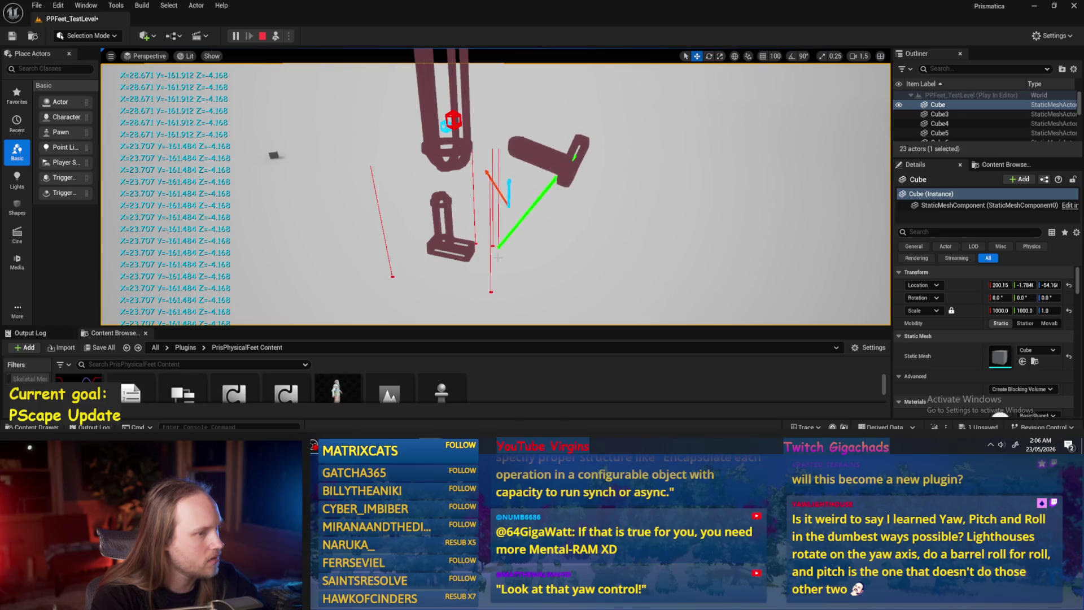
{"action": "key", "text": "Escape"}
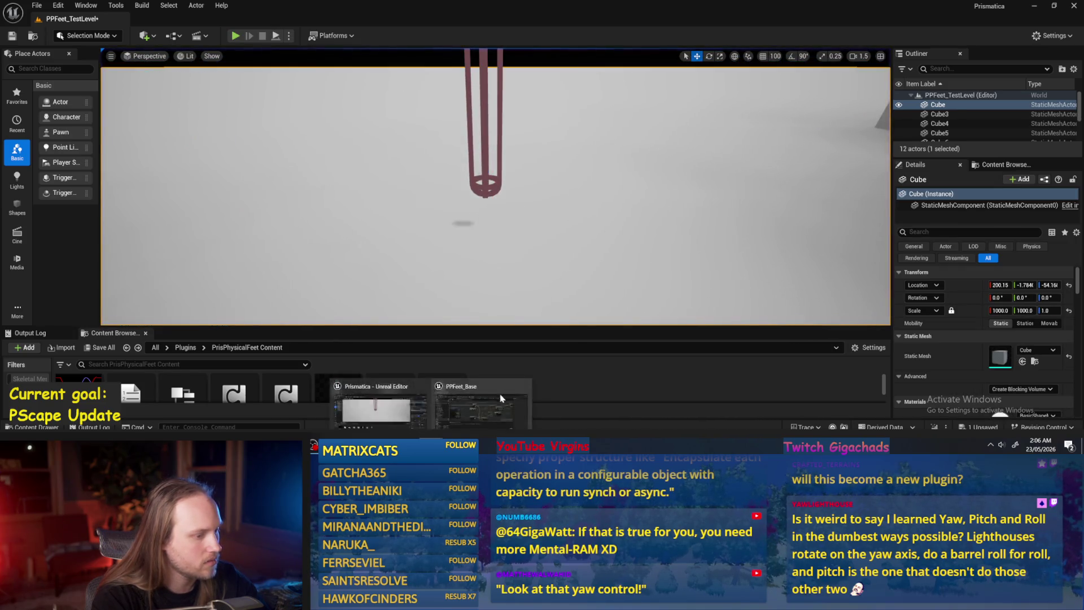
{"action": "left_click_drag", "start_coordinate": [624, 215], "coordinate": [395, 218]}
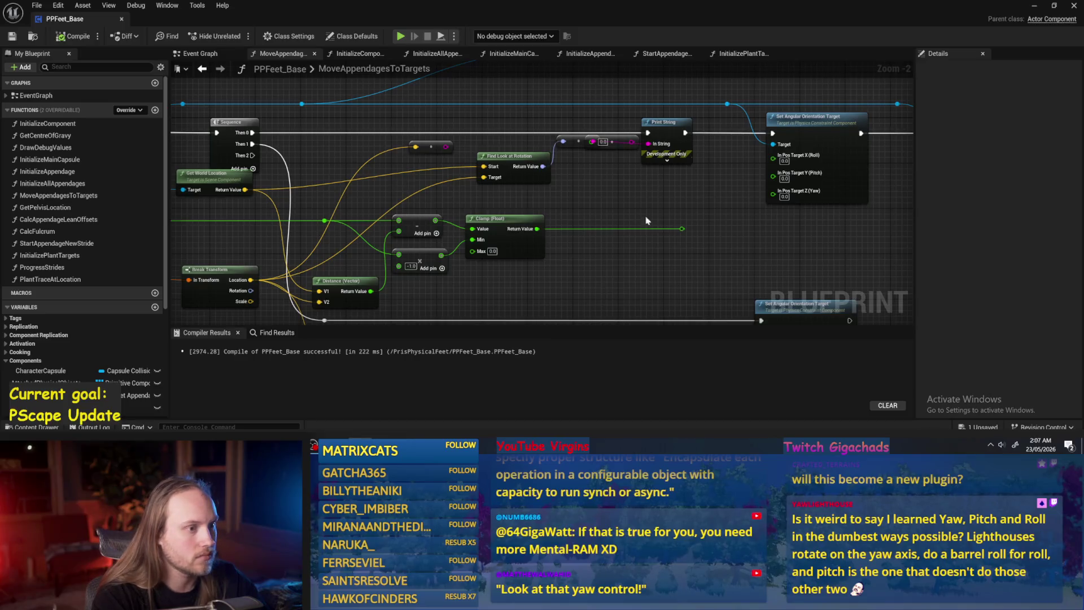
- Start a test play, then reposition the Print String and 0.0 nodes in PPFeet_Base
{"action": "left_click", "coordinate": [1035, 6]}
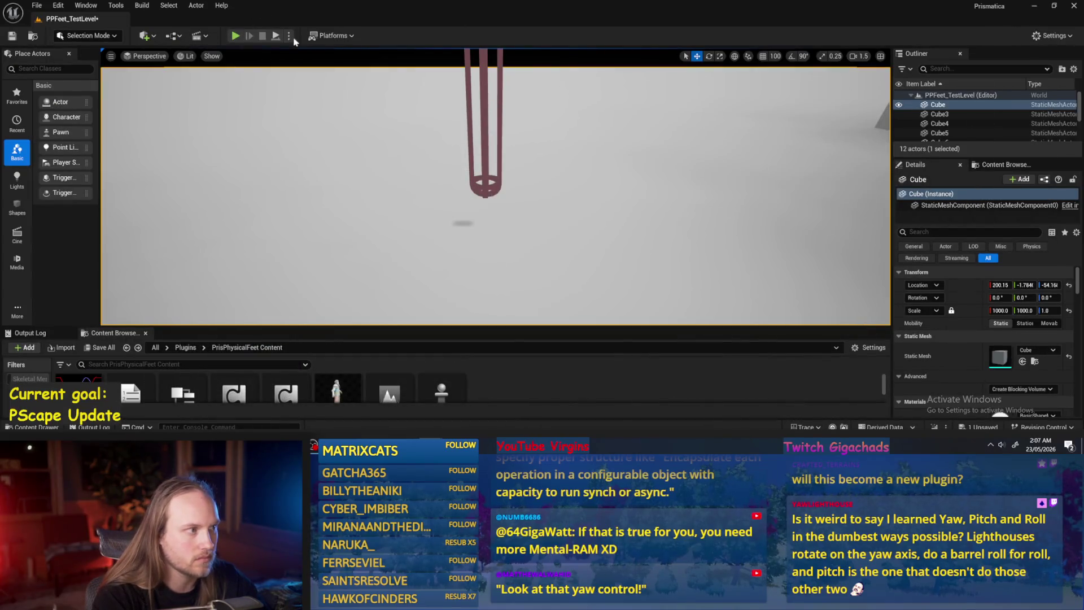
{"action": "left_click", "coordinate": [275, 36]}
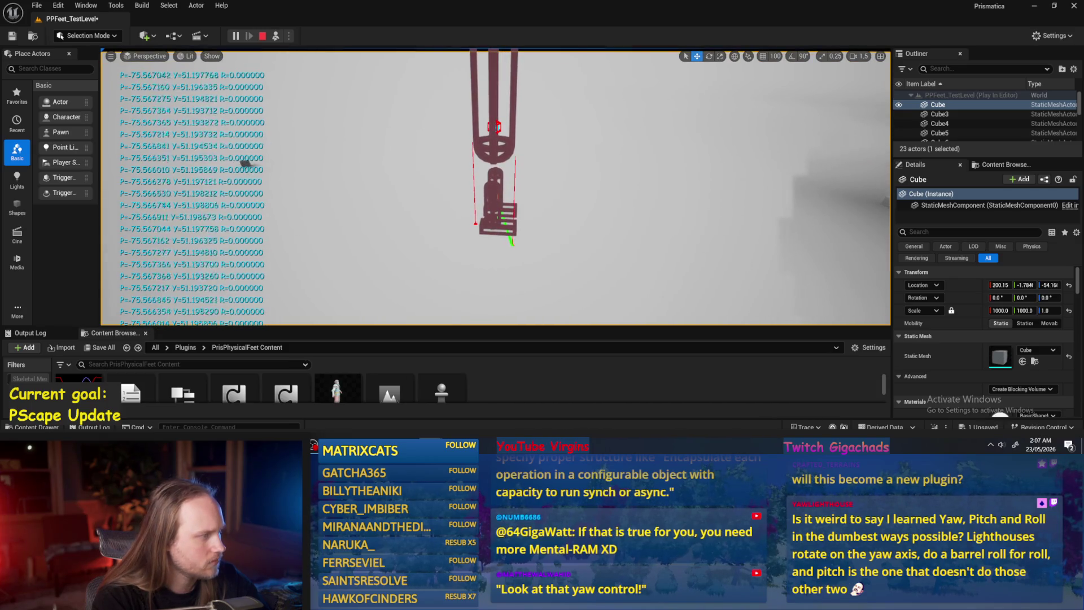
{"action": "mouse_move", "coordinate": [429, 445]}
{"action": "left_click", "coordinate": [378, 403]}
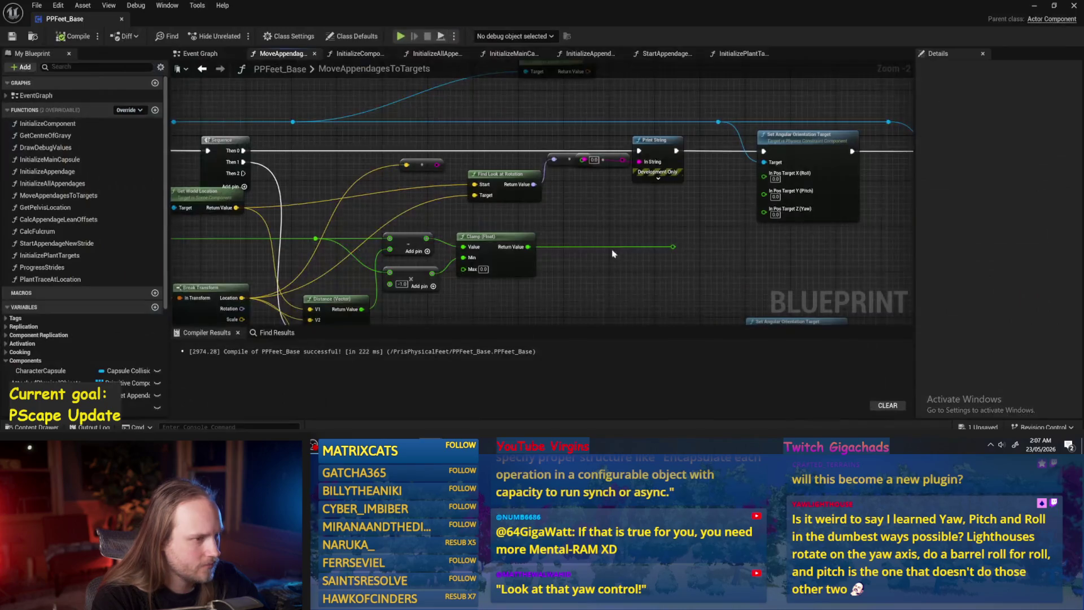
{"action": "left_click_drag", "start_coordinate": [689, 149], "coordinate": [695, 127]}
{"action": "left_click_drag", "start_coordinate": [648, 168], "coordinate": [663, 196]}
{"action": "left_click_drag", "start_coordinate": [720, 215], "coordinate": [665, 227]}
{"action": "left_click_drag", "start_coordinate": [644, 139], "coordinate": [644, 156]}
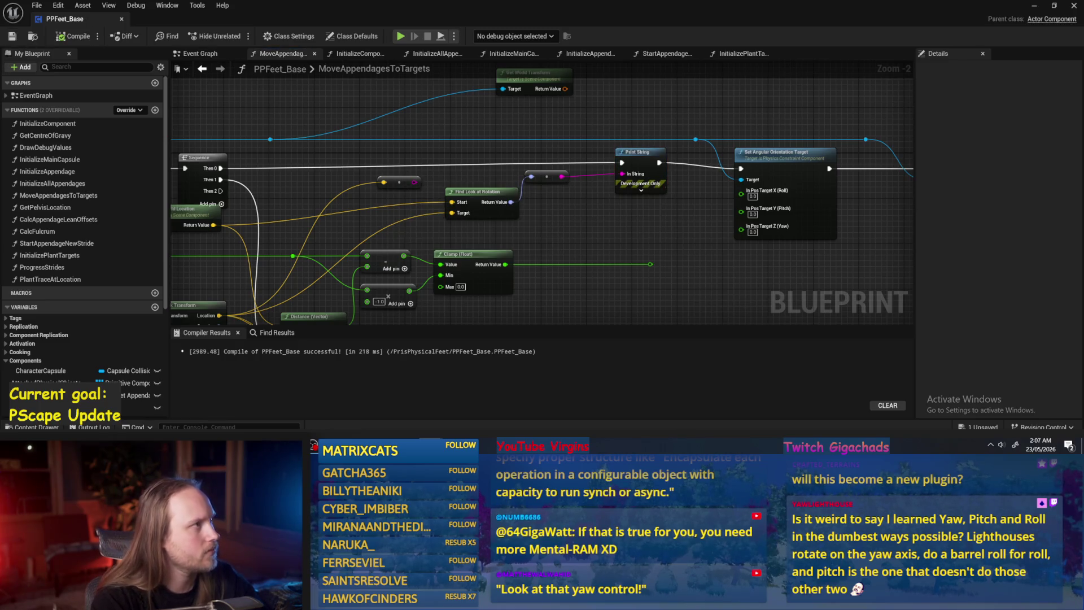
{"action": "left_click_drag", "start_coordinate": [629, 265], "coordinate": [602, 270]}
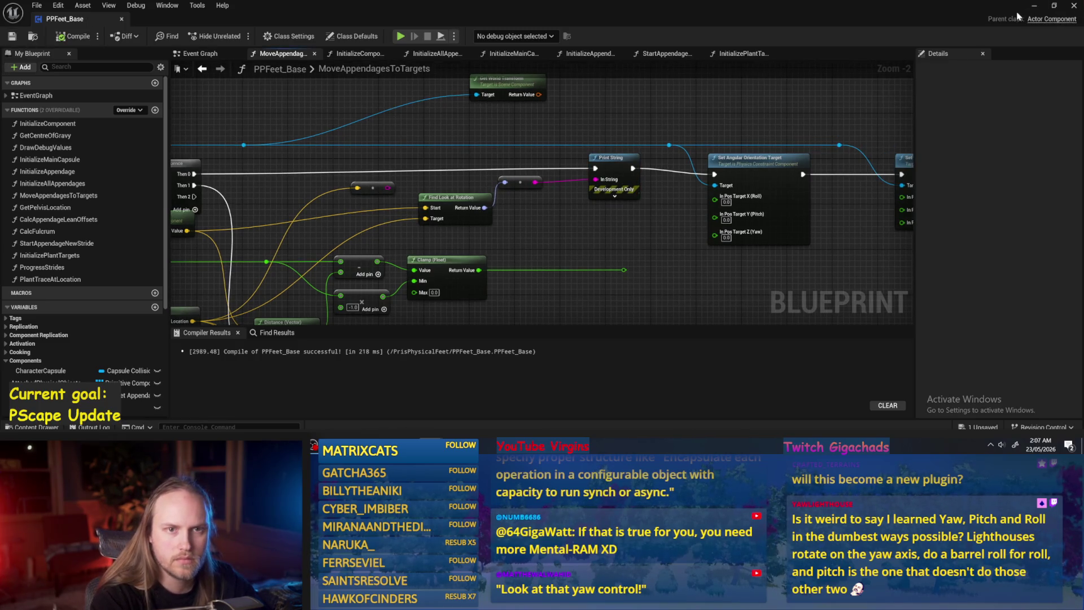
- Watch the feet from a new angle as pitch, yaw and roll print, then stop play
{"action": "left_click", "coordinate": [1035, 6]}
{"action": "left_click", "coordinate": [538, 234]}
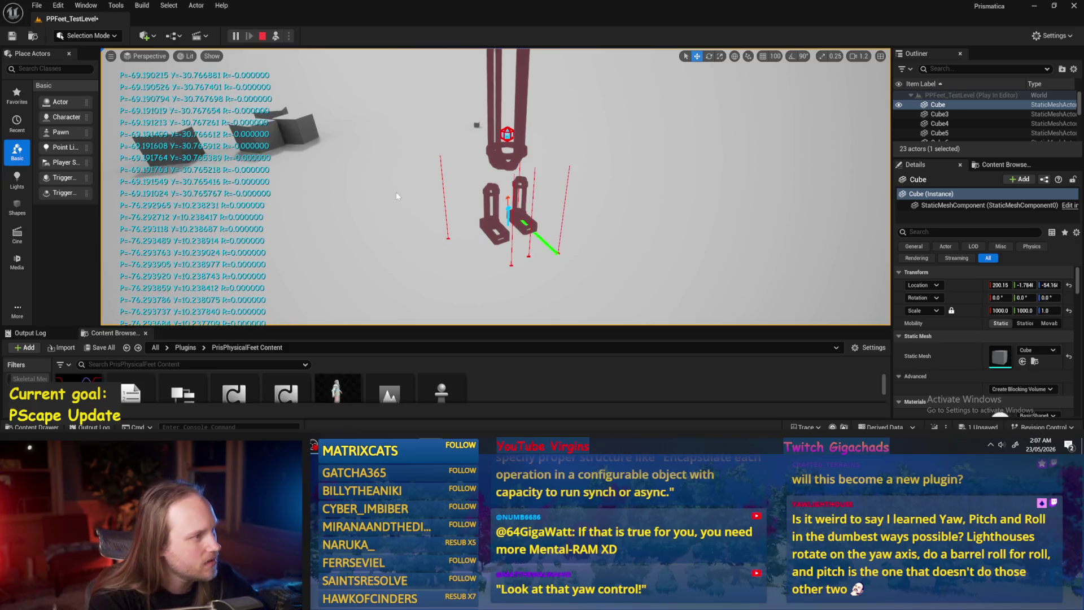
{"action": "key", "text": "Escape"}
{"action": "key", "text": "alt+Tab"}
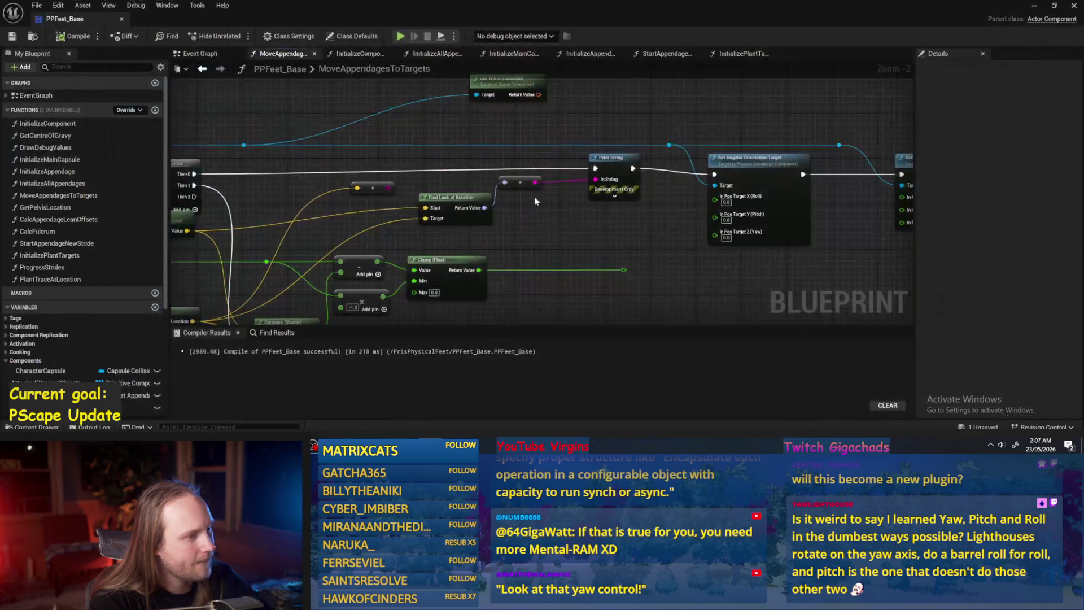
- Split Find Look at Rotation's return pin and delete the extra conversion and Append nodes
{"action": "right_click", "coordinate": [471, 222]}
{"action": "left_click", "coordinate": [516, 273]}
{"action": "scroll", "coordinate": [537, 195], "scroll_direction": "up", "scroll_amount": 2}
{"action": "key", "text": "Delete"}
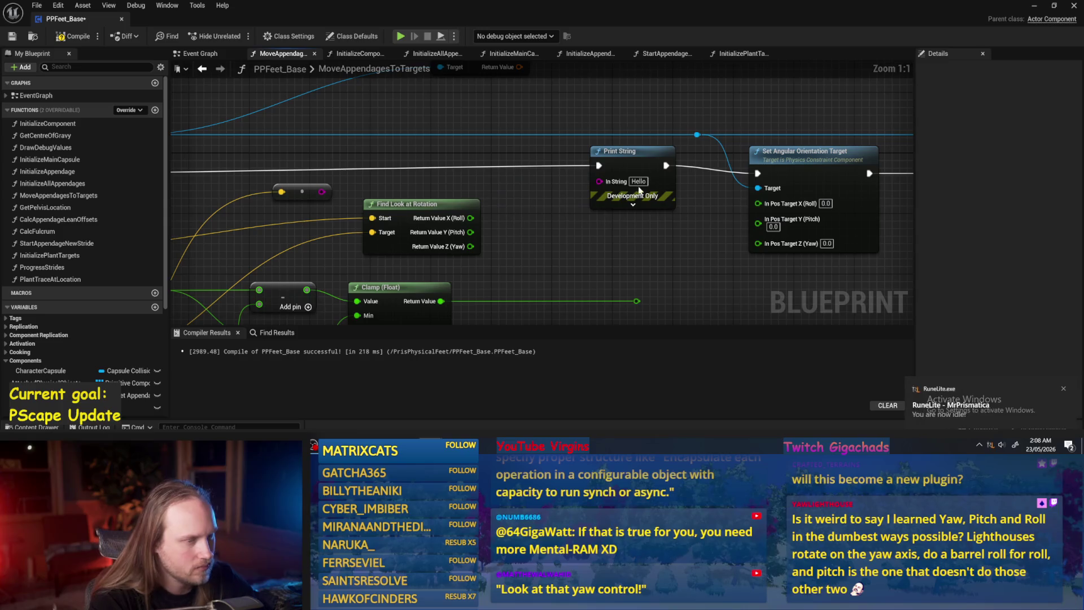
{"action": "right_click", "coordinate": [554, 231]}
{"action": "type", "text": "append"}
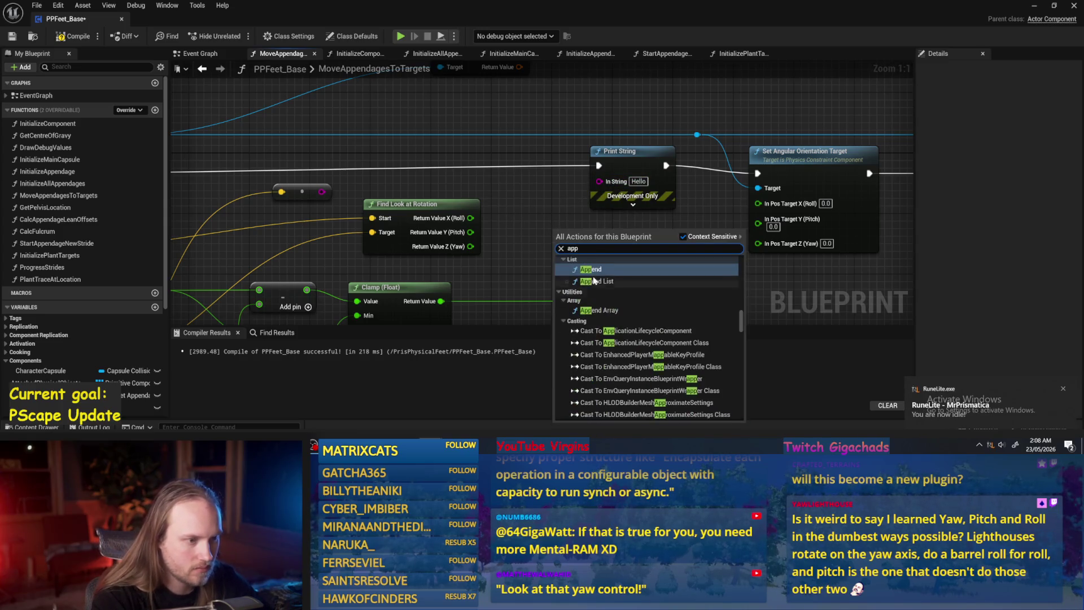
{"action": "key", "text": "Return"}
{"action": "key", "text": "Delete"}
- Add a string Append node and expand it to five inputs
{"action": "right_click", "coordinate": [520, 241]}
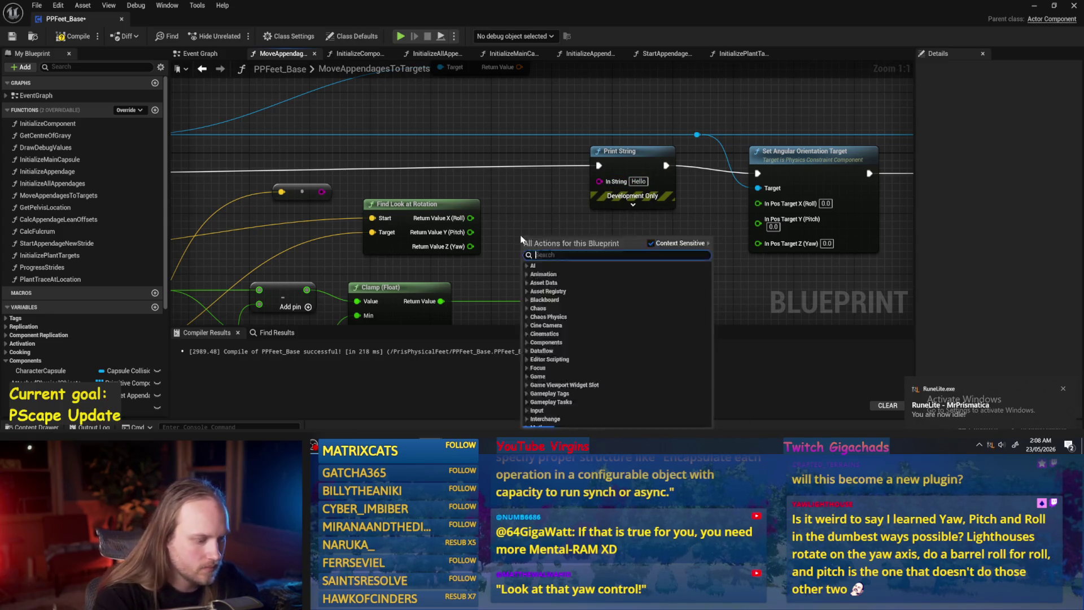
{"action": "type", "text": "append strin"}
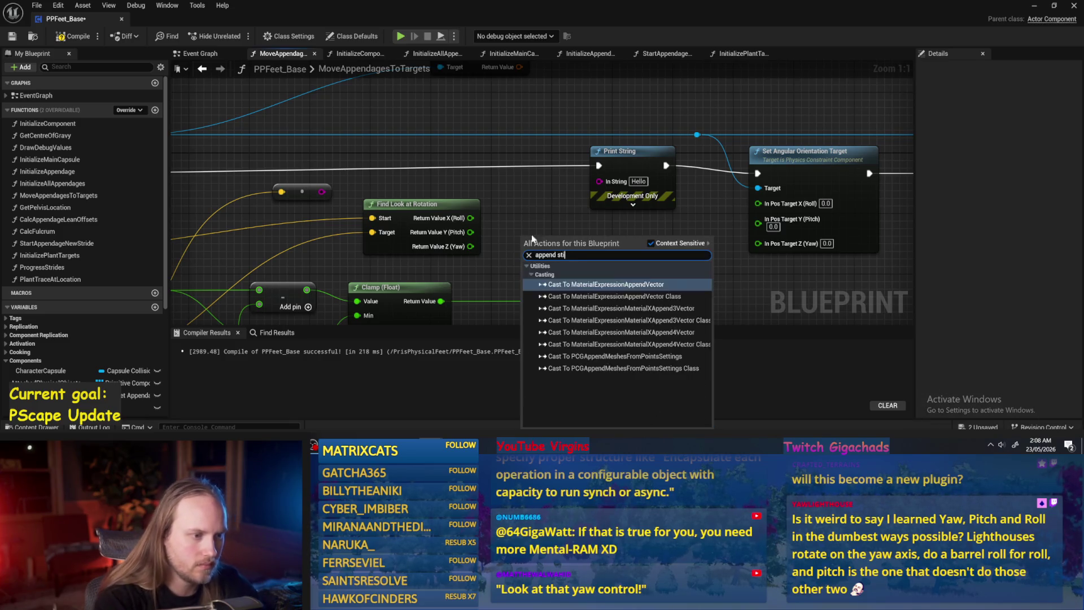
{"action": "key", "text": "BackSpace"}
{"action": "key", "text": "BackSpace"}
{"action": "key", "text": "BackSpace"}
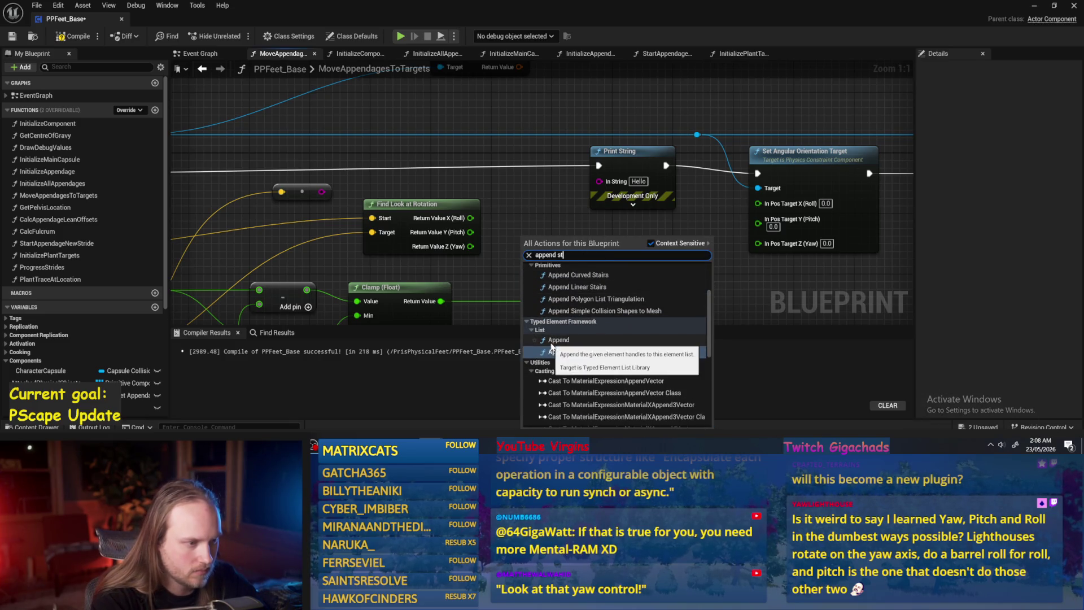
{"action": "type", "text": "ring"}
{"action": "left_click", "coordinate": [559, 285]}
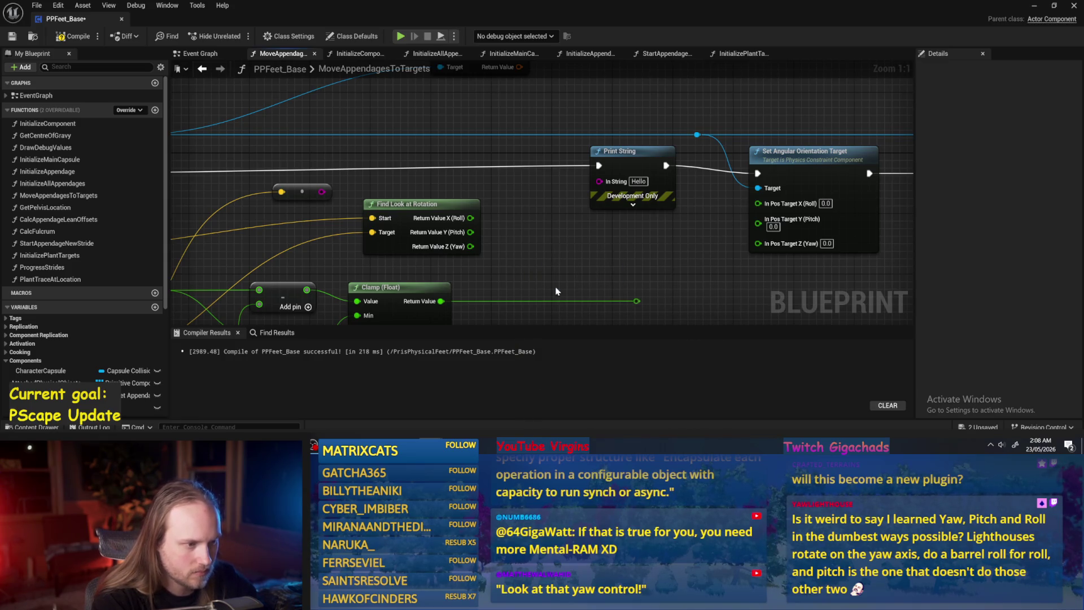
{"action": "left_click", "coordinate": [598, 267]}
{"action": "left_click", "coordinate": [597, 267]}
{"action": "left_click", "coordinate": [598, 266]}
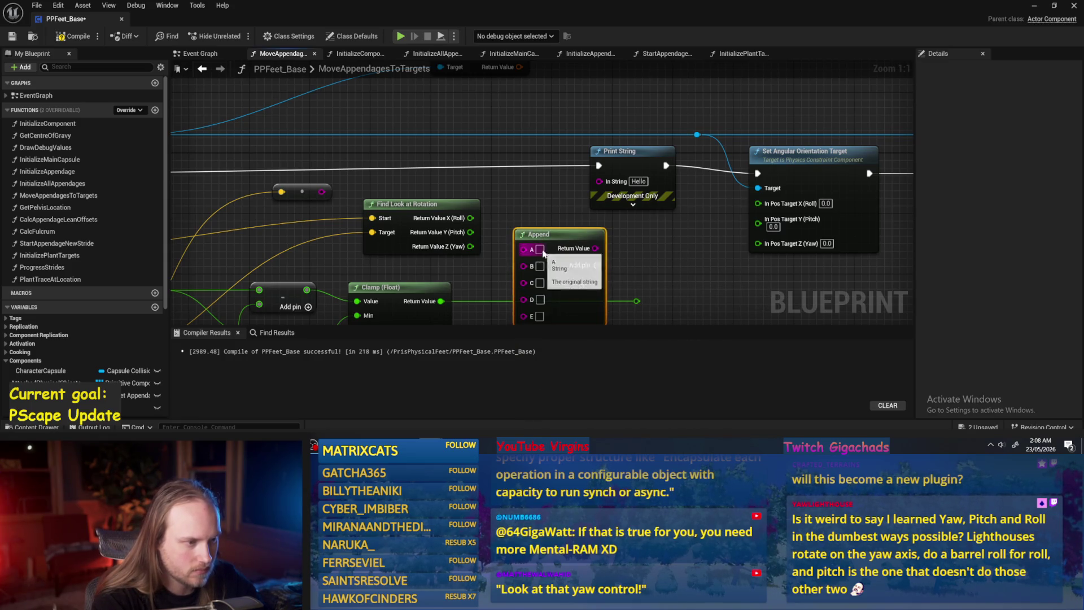
- Set Append A to 'Roll' and C to 'Pitch -', wire Roll and Pitch into B and D, remove E, feed Print String
{"action": "type", "text": "Roll"}
{"action": "key", "text": "Return"}
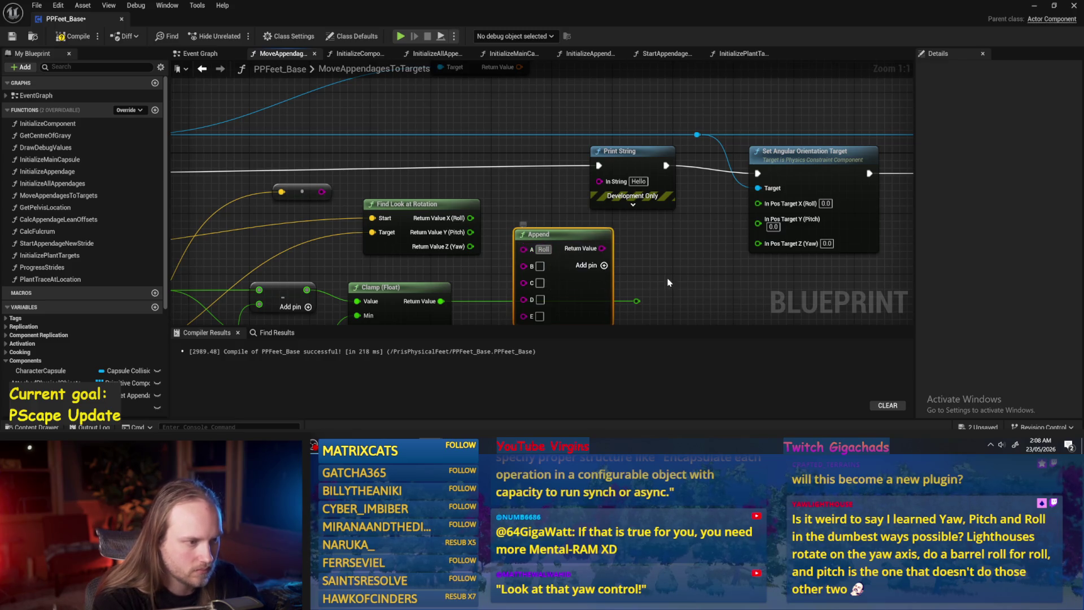
{"action": "left_click", "coordinate": [493, 227]}
{"action": "mouse_move", "coordinate": [459, 203]}
{"action": "left_mouse_down"}
{"action": "mouse_move", "coordinate": [511, 250]}
{"action": "mouse_move", "coordinate": [586, 225]}
{"action": "left_mouse_up"}
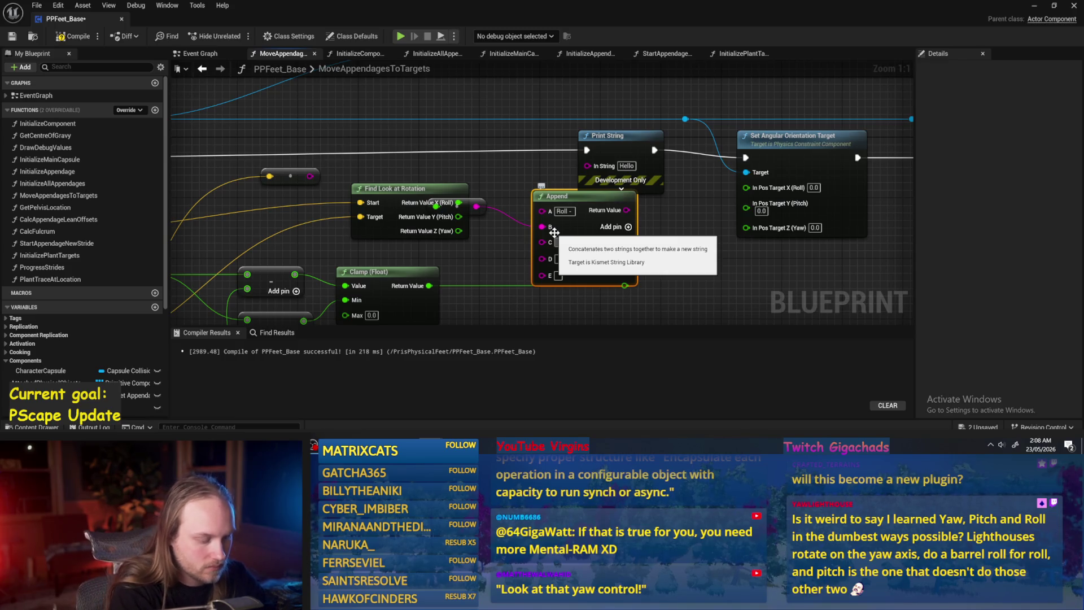
{"action": "type", "text": "Pitch"}
{"action": "left_click", "coordinate": [559, 242]}
{"action": "type", "text": "Pitch -"}
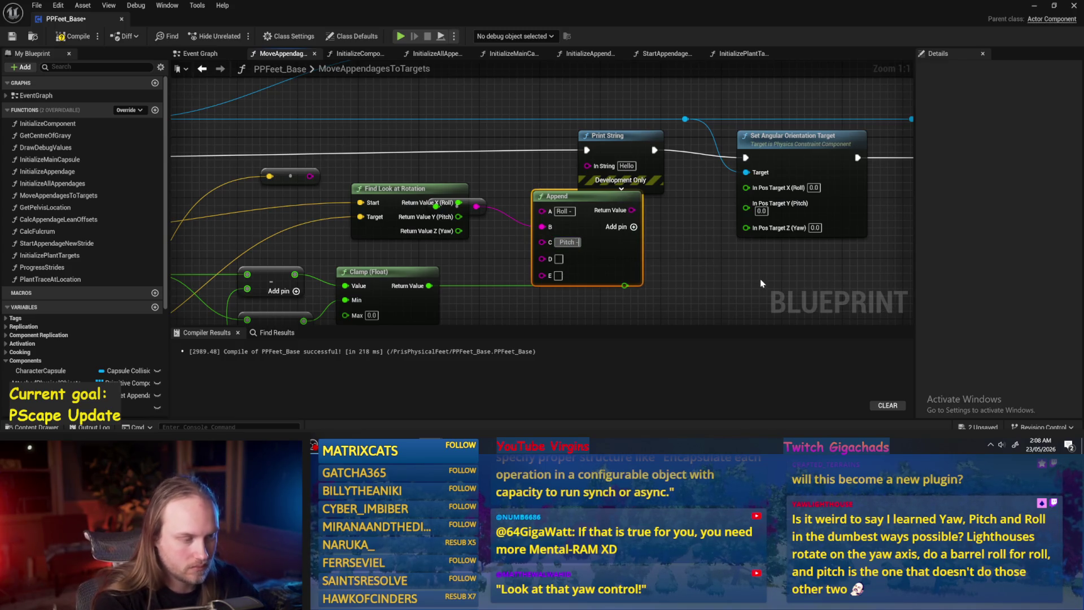
{"action": "left_click_drag", "start_coordinate": [459, 216], "coordinate": [542, 257]}
{"action": "left_click_drag", "start_coordinate": [475, 190], "coordinate": [510, 252]}
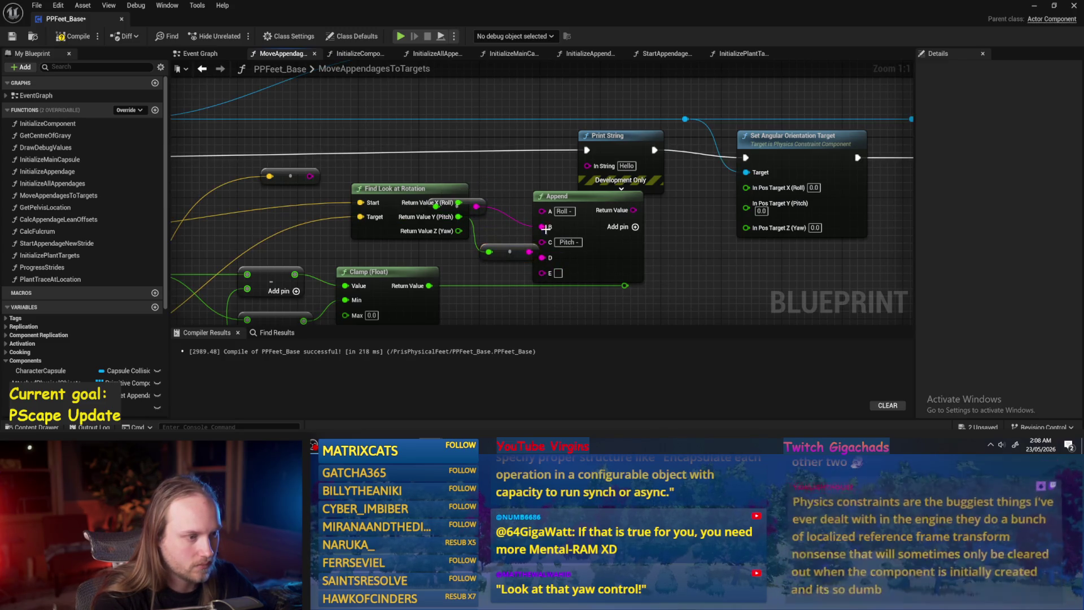
{"action": "right_click", "coordinate": [543, 273]}
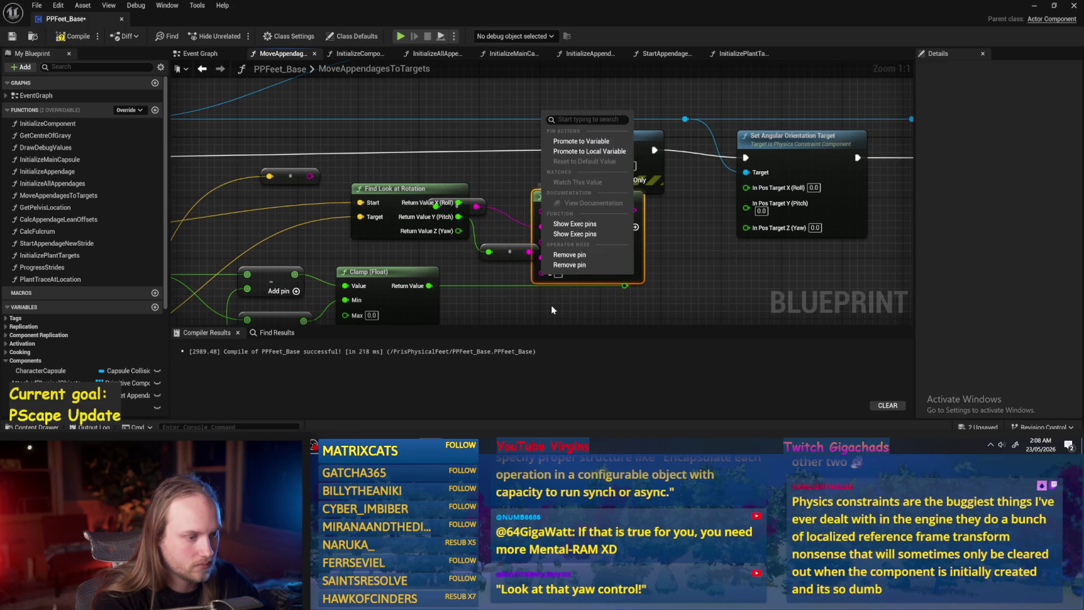
{"action": "left_click", "coordinate": [570, 265]}
{"action": "mouse_move", "coordinate": [581, 207]}
{"action": "left_mouse_down"}
{"action": "mouse_move", "coordinate": [534, 165]}
{"action": "mouse_move", "coordinate": [565, 103]}
{"action": "left_mouse_up"}
- Save, delete a stray node, tidy the rotation nodes and Print String, then start play
{"action": "key", "text": "ctrl+s"}
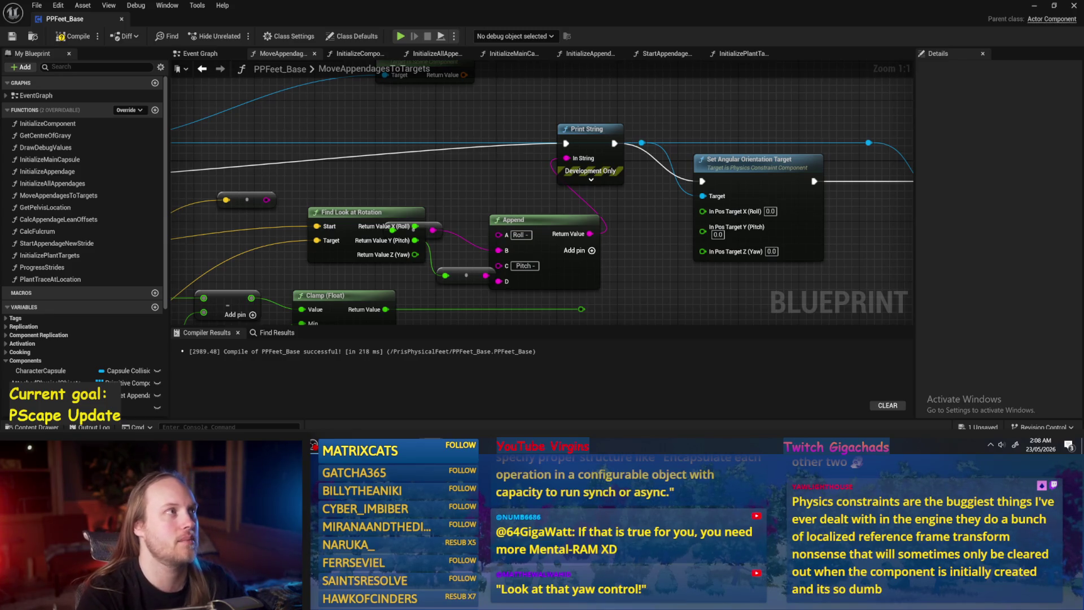
{"action": "left_click", "coordinate": [244, 203]}
{"action": "scroll", "coordinate": [244, 208], "scroll_direction": "down", "scroll_amount": 2}
{"action": "key", "text": "Delete"}
{"action": "mouse_move", "coordinate": [678, 192]}
{"action": "left_mouse_down"}
{"action": "mouse_move", "coordinate": [420, 303]}
{"action": "mouse_move", "coordinate": [422, 245]}
{"action": "left_mouse_up"}
{"action": "left_click_drag", "start_coordinate": [618, 227], "coordinate": [509, 222]}
{"action": "mouse_move", "coordinate": [641, 139]}
{"action": "left_mouse_down"}
{"action": "mouse_move", "coordinate": [634, 168]}
{"action": "mouse_move", "coordinate": [563, 142]}
{"action": "left_mouse_up"}
{"action": "left_click", "coordinate": [625, 138]}
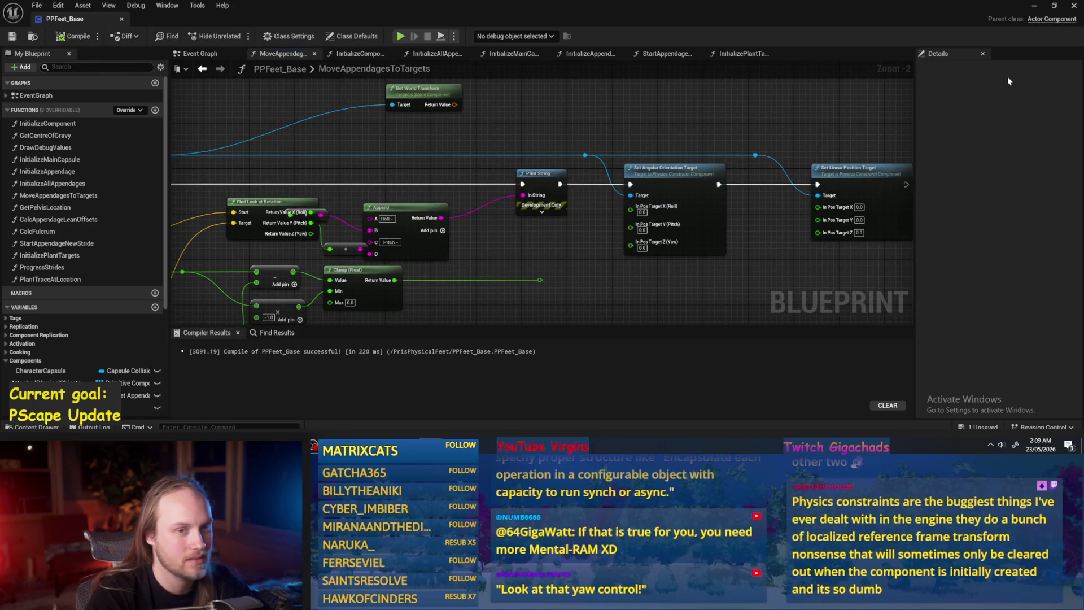
{"action": "left_click", "coordinate": [1039, 4]}
{"action": "left_click", "coordinate": [236, 36]}
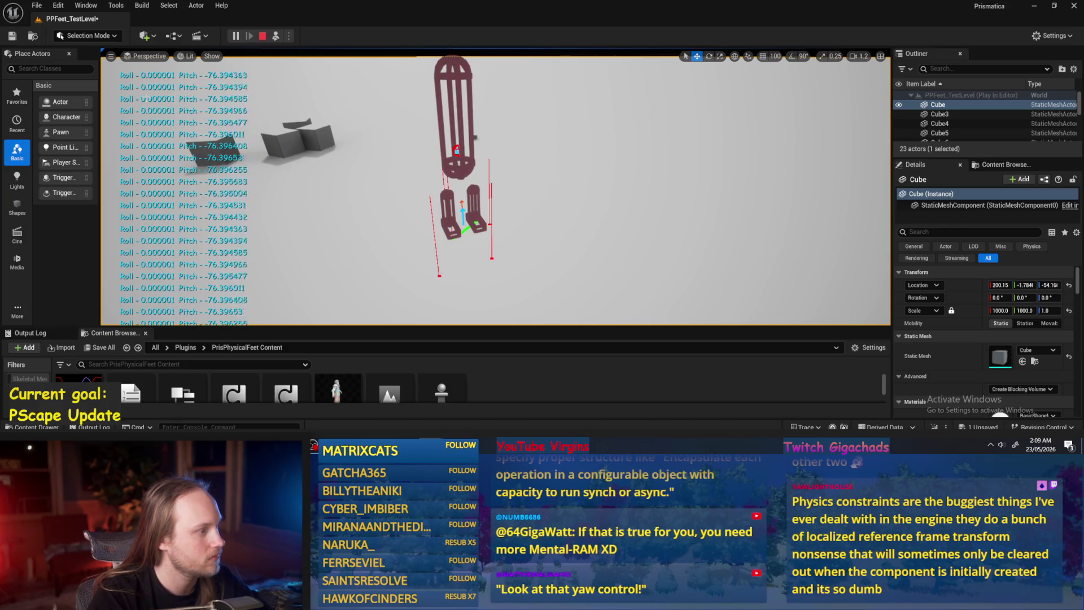
- Stop play and route the Roll wire through a reroute point above the Append node
{"action": "key", "text": "Escape"}
{"action": "left_click", "coordinate": [474, 420]}
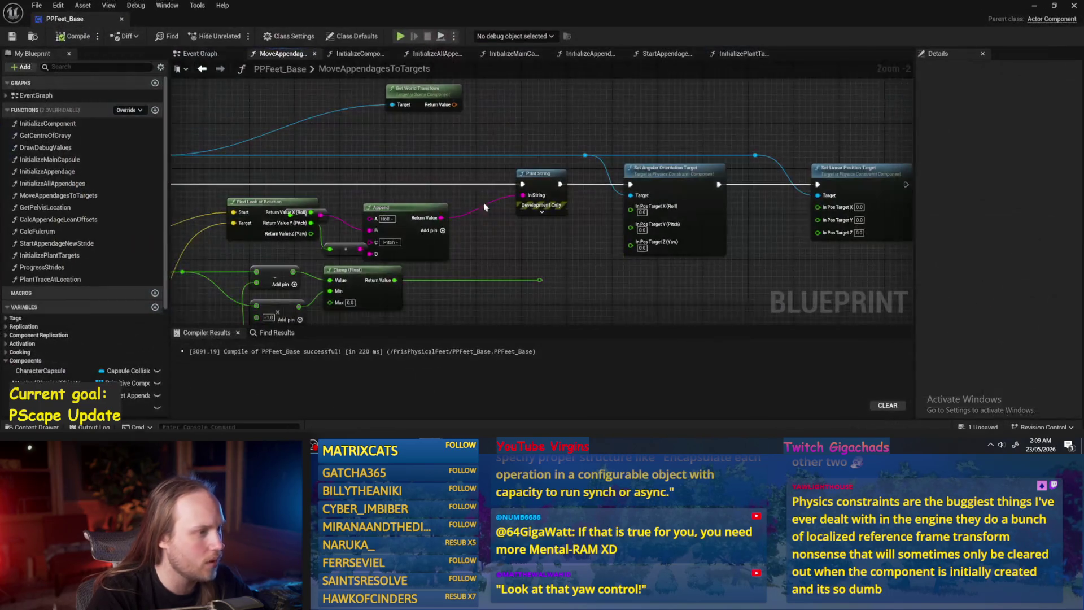
{"action": "left_click_drag", "start_coordinate": [452, 226], "coordinate": [480, 214]}
{"action": "scroll", "coordinate": [477, 217], "scroll_direction": "up", "scroll_amount": 2}
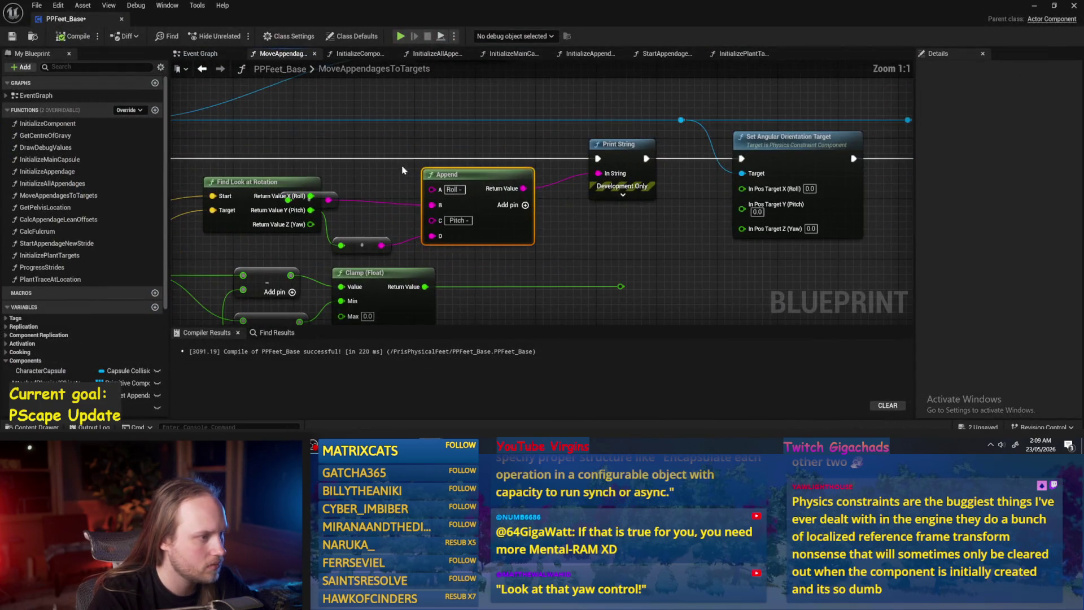
{"action": "right_click", "coordinate": [335, 200]}
{"action": "left_click", "coordinate": [372, 223]}
{"action": "left_click_drag", "start_coordinate": [339, 201], "coordinate": [400, 155]}
{"action": "left_click_drag", "start_coordinate": [373, 210], "coordinate": [526, 211]}
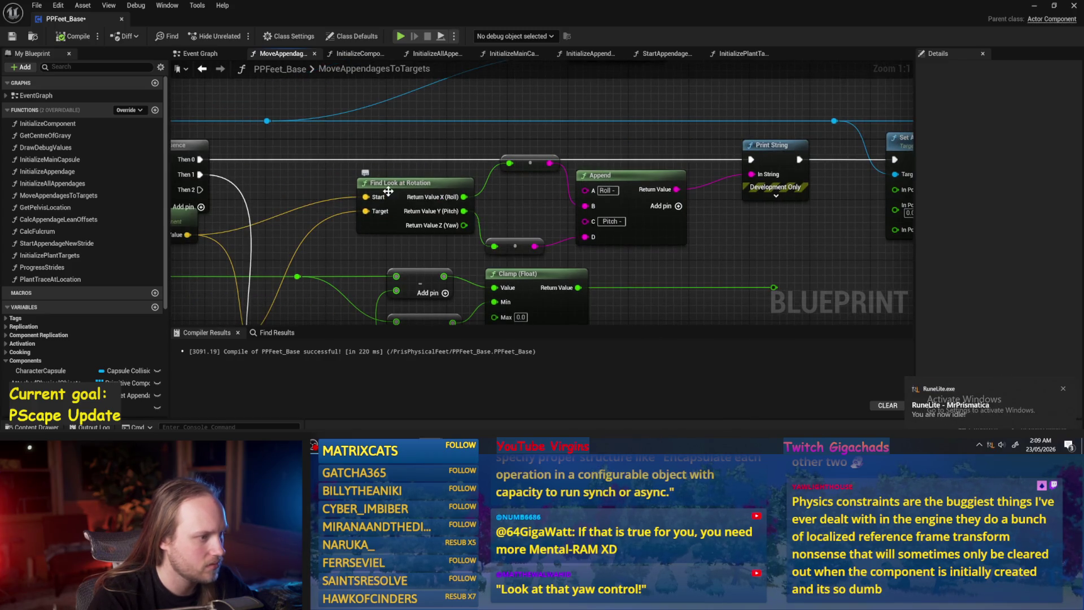
{"action": "left_click_drag", "start_coordinate": [389, 191], "coordinate": [358, 198]}
{"action": "left_click", "coordinate": [196, 135]}
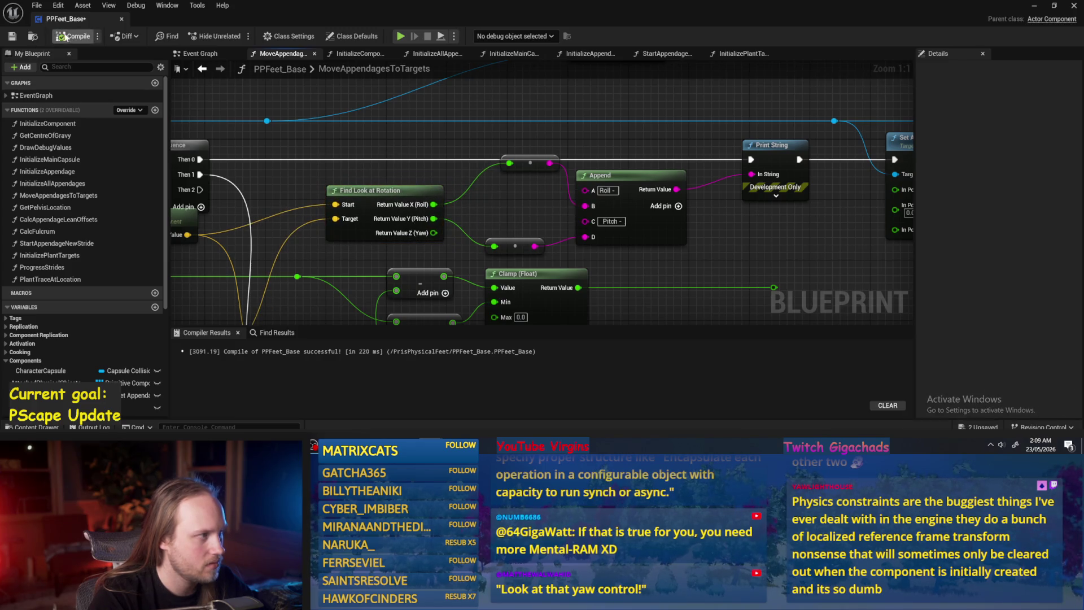
- Compile and save PPFeet_Base, check the level, and return to the Blueprint
{"action": "left_click", "coordinate": [19, 35]}
{"action": "left_click", "coordinate": [387, 210]}
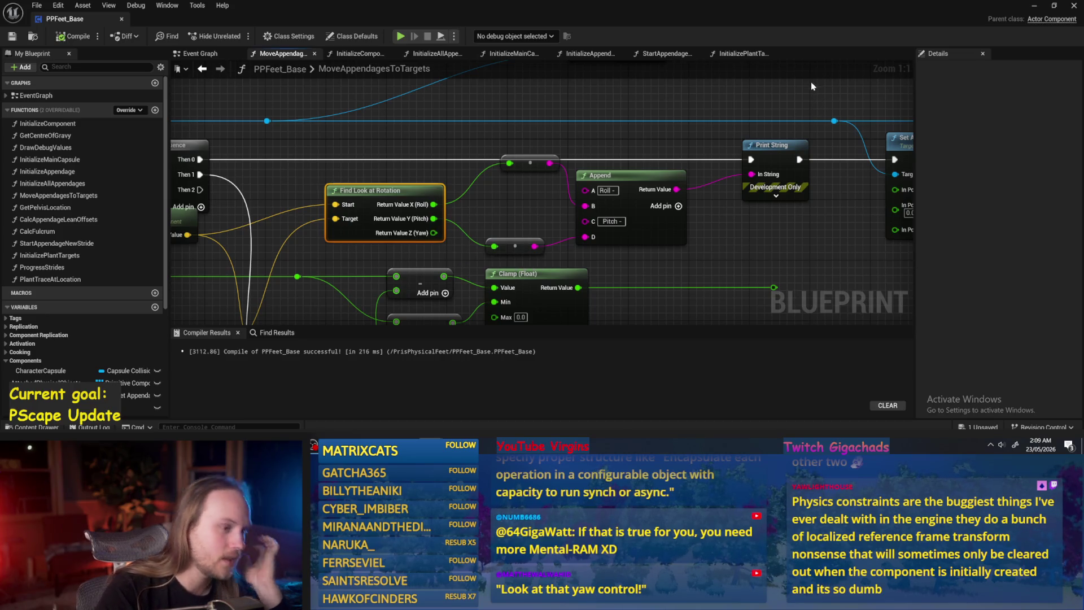
{"action": "left_click", "coordinate": [1035, 5]}
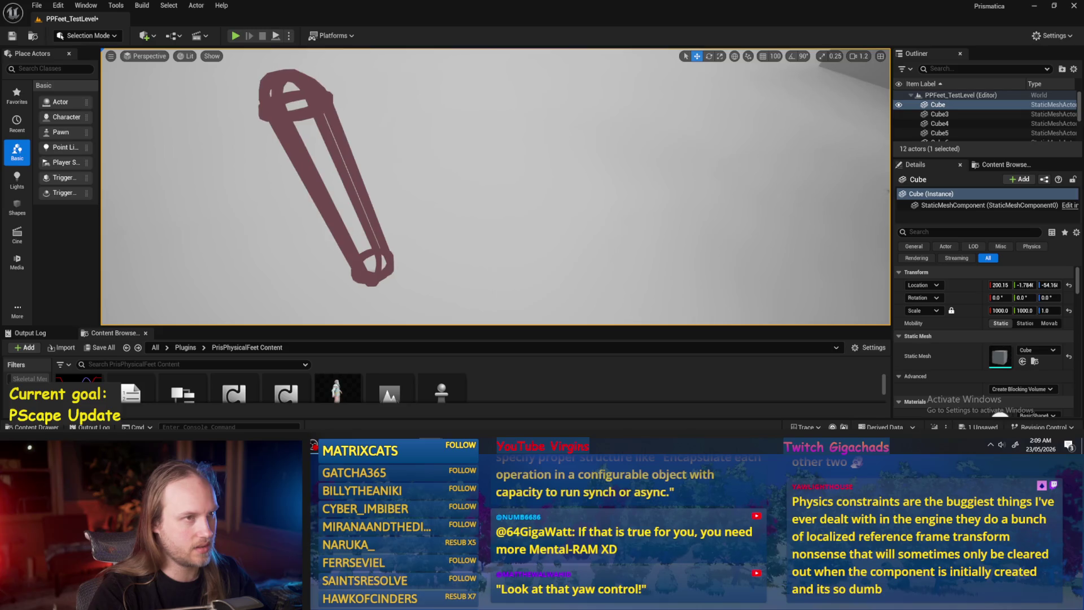
{"action": "key", "text": "alt+Tab"}
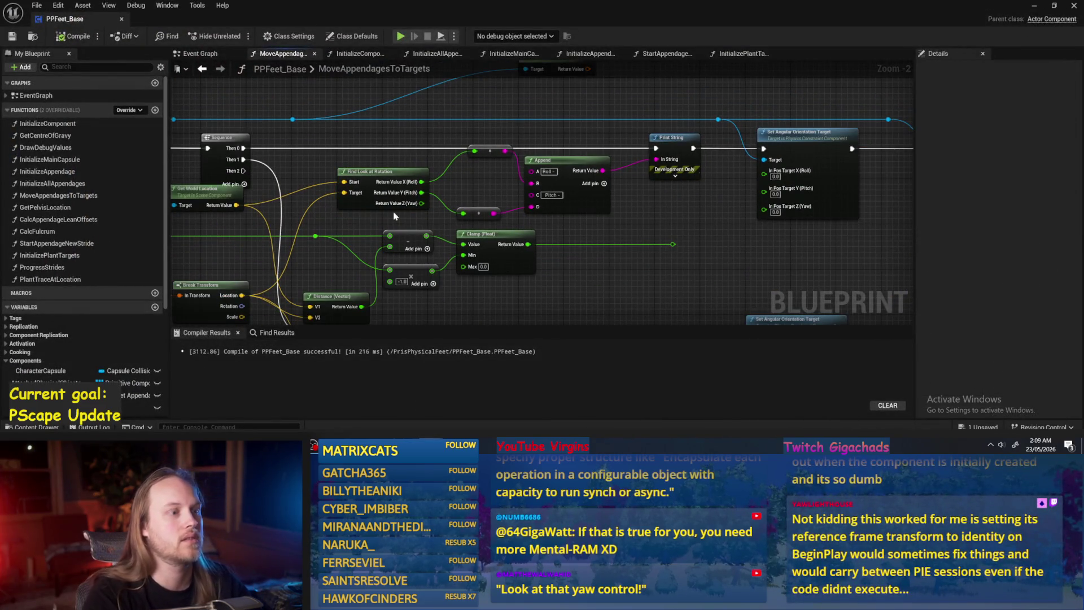
- Add a vector math node from Get World Location and wire in Break Transform's Location
{"action": "left_click_drag", "start_coordinate": [514, 170], "coordinate": [515, 184]}
{"action": "right_click", "coordinate": [465, 157]}
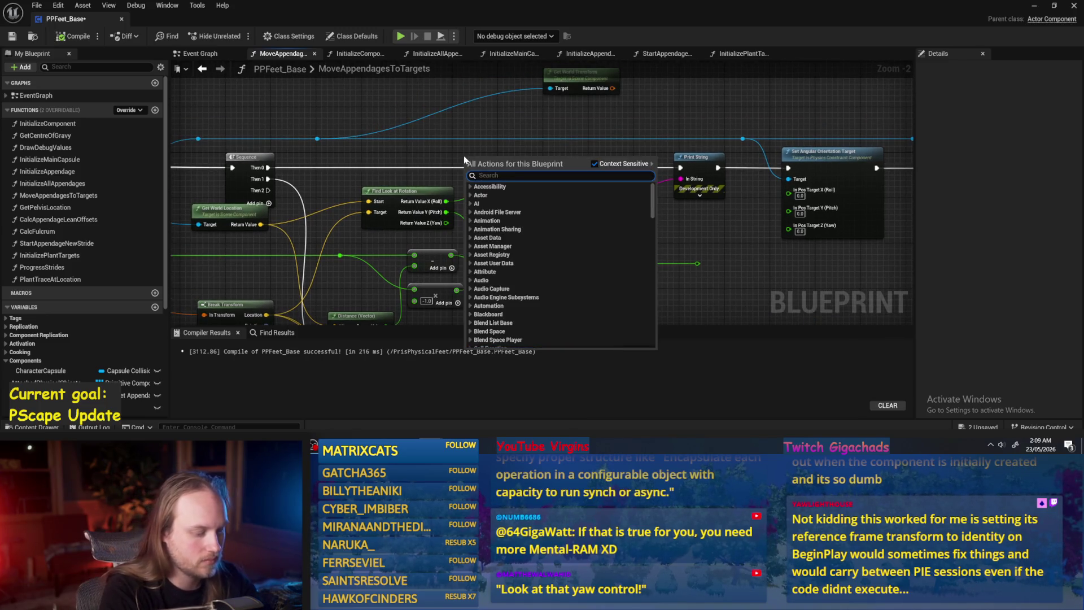
{"action": "type", "text": "rot from"}
{"action": "mouse_move", "coordinate": [402, 165]}
{"action": "left_mouse_down"}
{"action": "mouse_move", "coordinate": [434, 158]}
{"action": "mouse_move", "coordinate": [419, 199]}
{"action": "mouse_move", "coordinate": [425, 261]}
{"action": "mouse_move", "coordinate": [432, 218]}
{"action": "mouse_move", "coordinate": [565, 232]}
{"action": "mouse_move", "coordinate": [484, 221]}
{"action": "left_mouse_up"}
{"action": "key", "text": "Escape"}
{"action": "mouse_move", "coordinate": [460, 155]}
{"action": "left_mouse_down"}
{"action": "mouse_move", "coordinate": [419, 177]}
{"action": "mouse_move", "coordinate": [489, 173]}
{"action": "left_mouse_up"}
{"action": "left_click", "coordinate": [490, 210]}
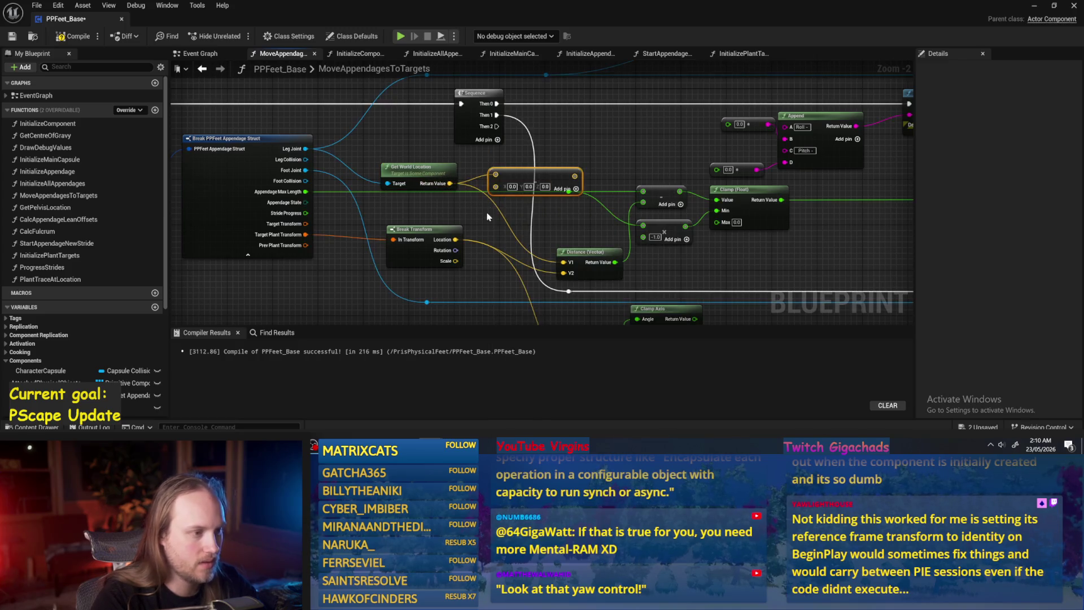
{"action": "left_click_drag", "start_coordinate": [455, 240], "coordinate": [507, 188]}
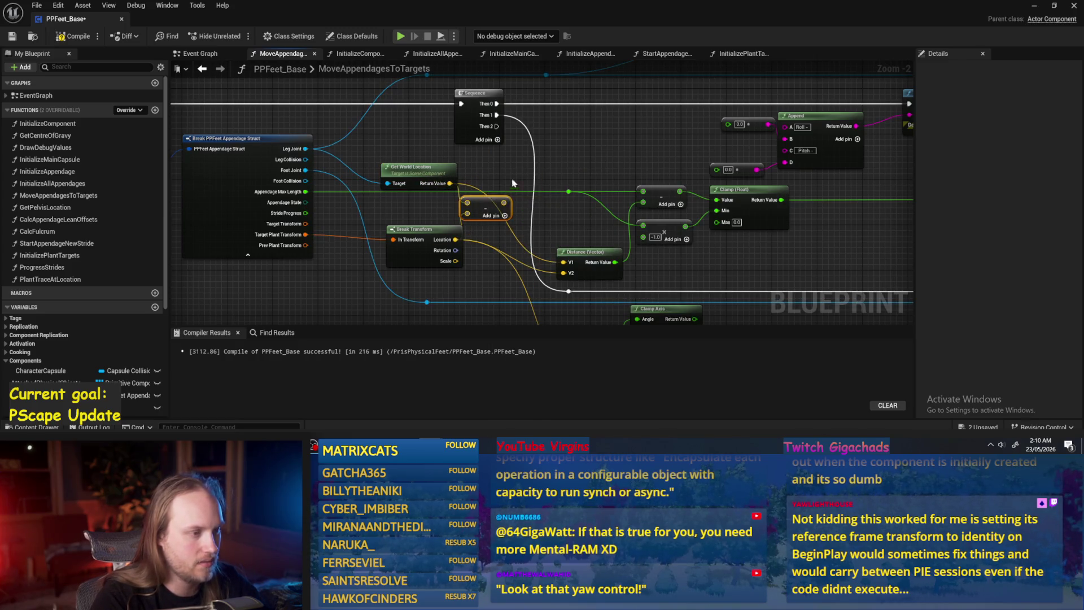
- Feed the vector node's result into a new Normalize node (tolerance 0.0001)
{"action": "right_click", "coordinate": [541, 186]}
{"action": "type", "text": "normalize"}
{"action": "key", "text": "Return"}
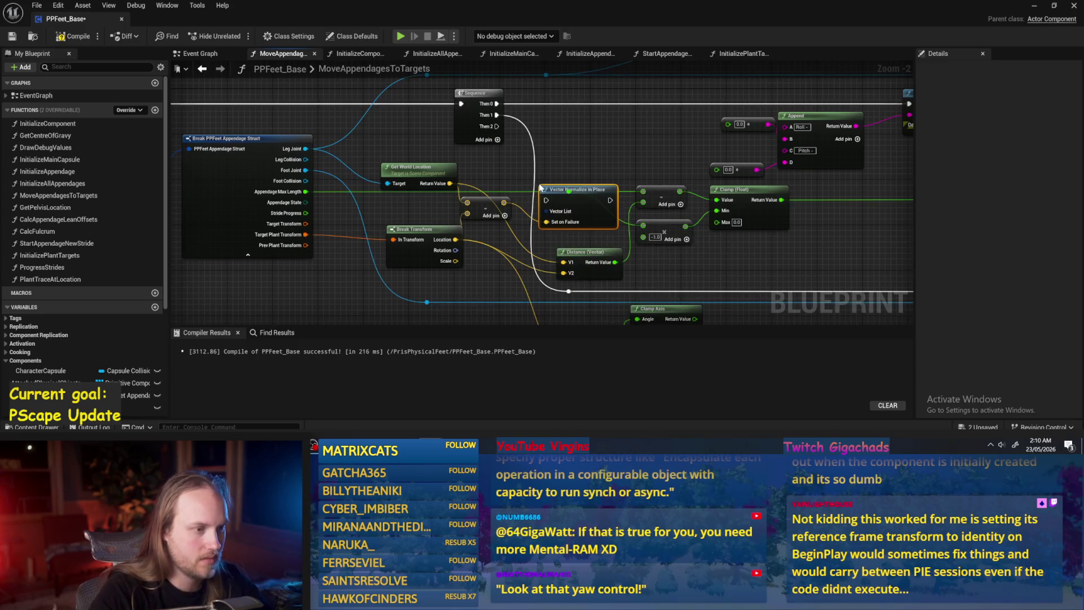
{"action": "key", "text": "Delete"}
{"action": "left_click_drag", "start_coordinate": [503, 202], "coordinate": [556, 176]}
{"action": "type", "text": "normalize"}
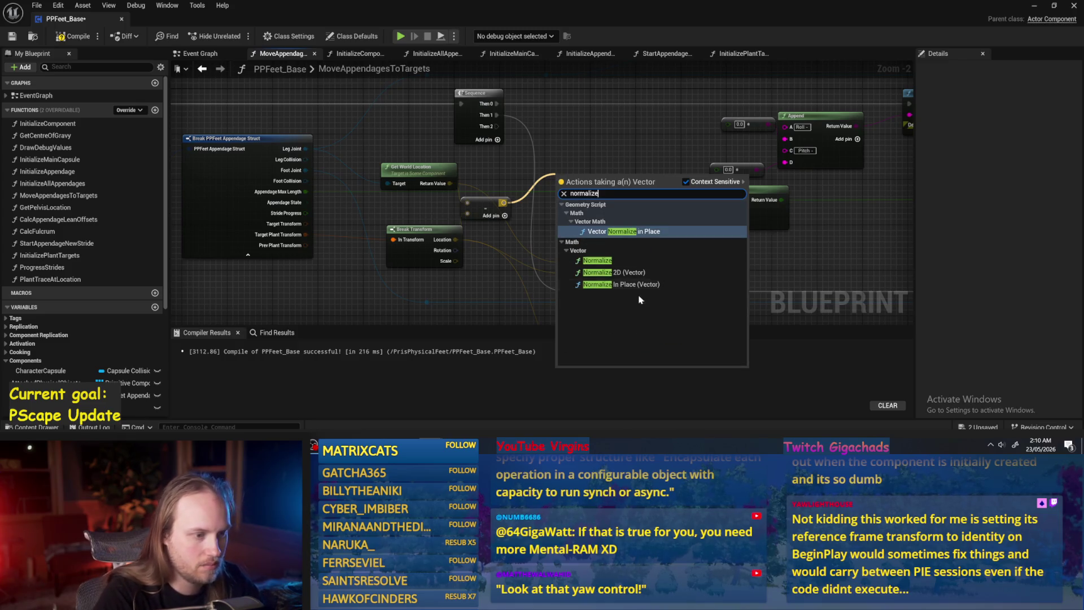
{"action": "left_click", "coordinate": [602, 260]}
{"action": "left_click_drag", "start_coordinate": [587, 178], "coordinate": [582, 139]}
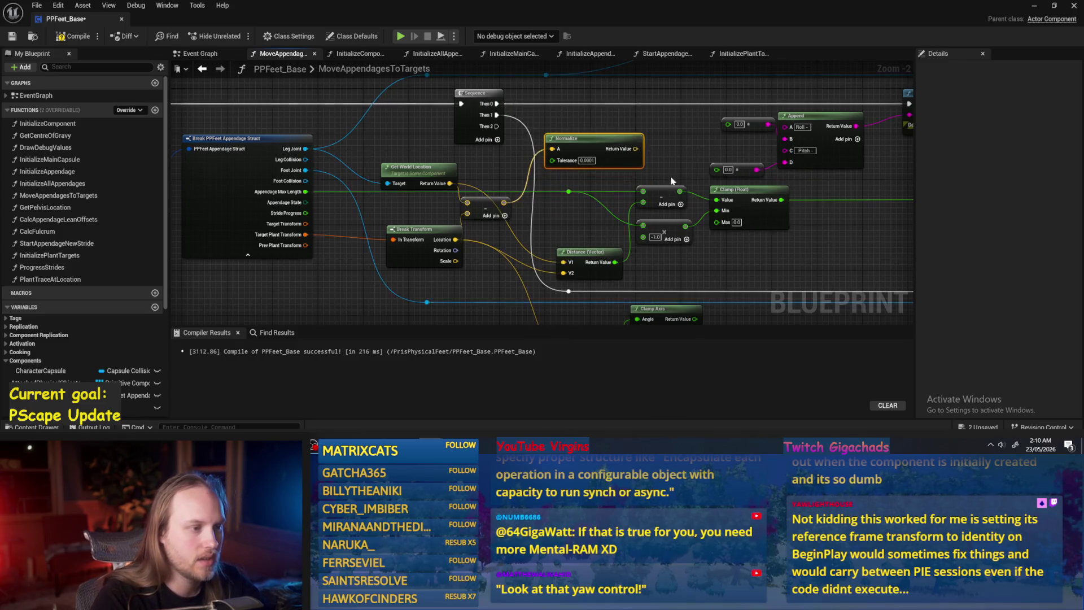
- Tidy Get World Location, Break Transform and Normalize, then drag a wire from Normalize's result
{"action": "left_click", "coordinate": [390, 176]}
{"action": "scroll", "coordinate": [394, 151], "scroll_direction": "up", "scroll_amount": 1}
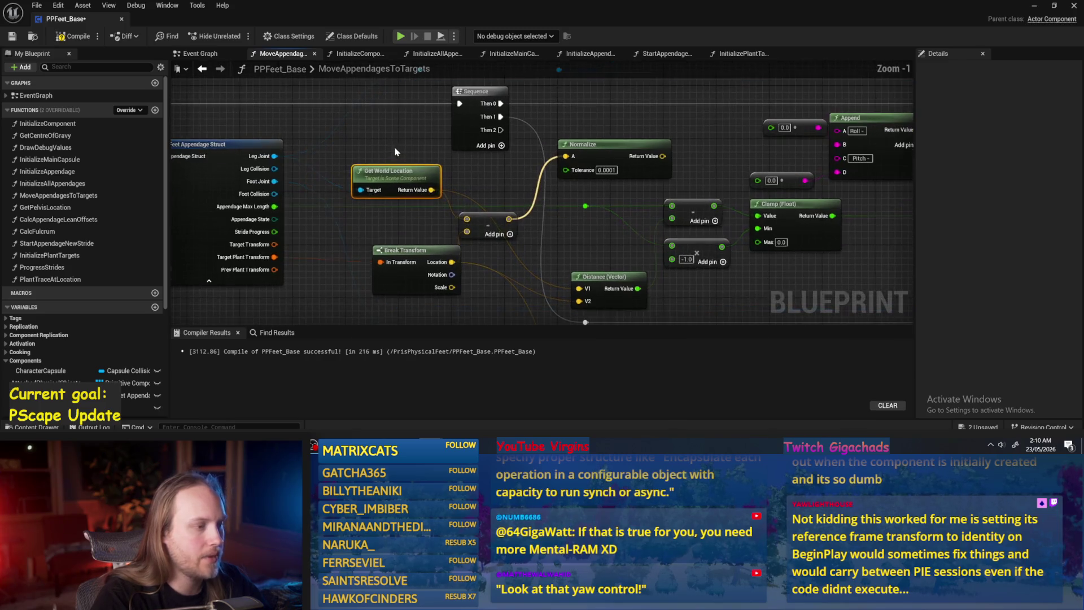
{"action": "left_click_drag", "start_coordinate": [446, 256], "coordinate": [433, 256]}
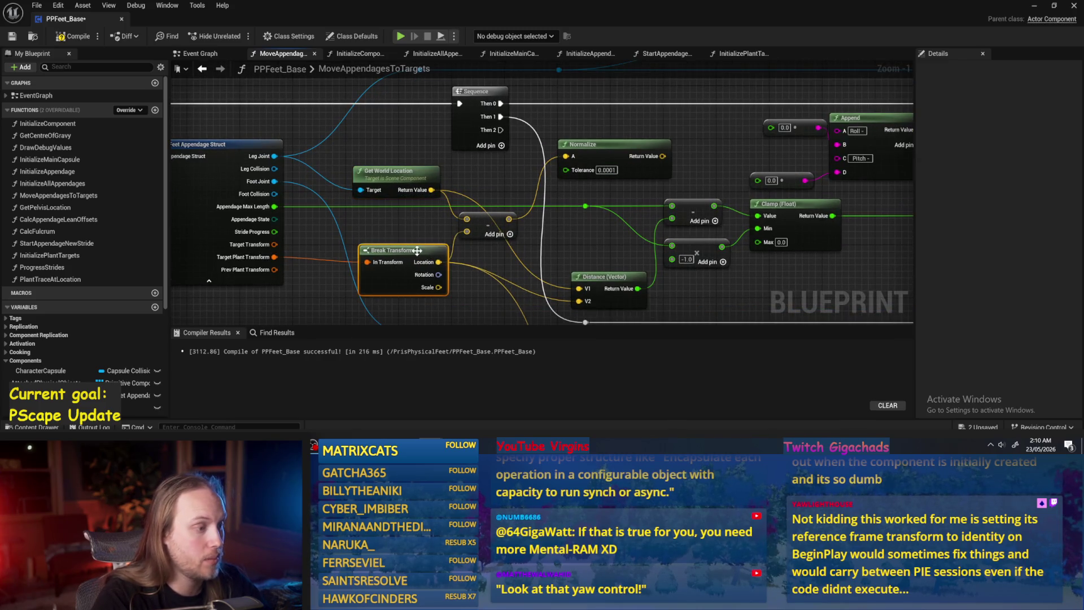
{"action": "left_click_drag", "start_coordinate": [390, 183], "coordinate": [397, 167]}
{"action": "left_click", "coordinate": [401, 144]}
{"action": "left_click_drag", "start_coordinate": [608, 149], "coordinate": [461, 188]}
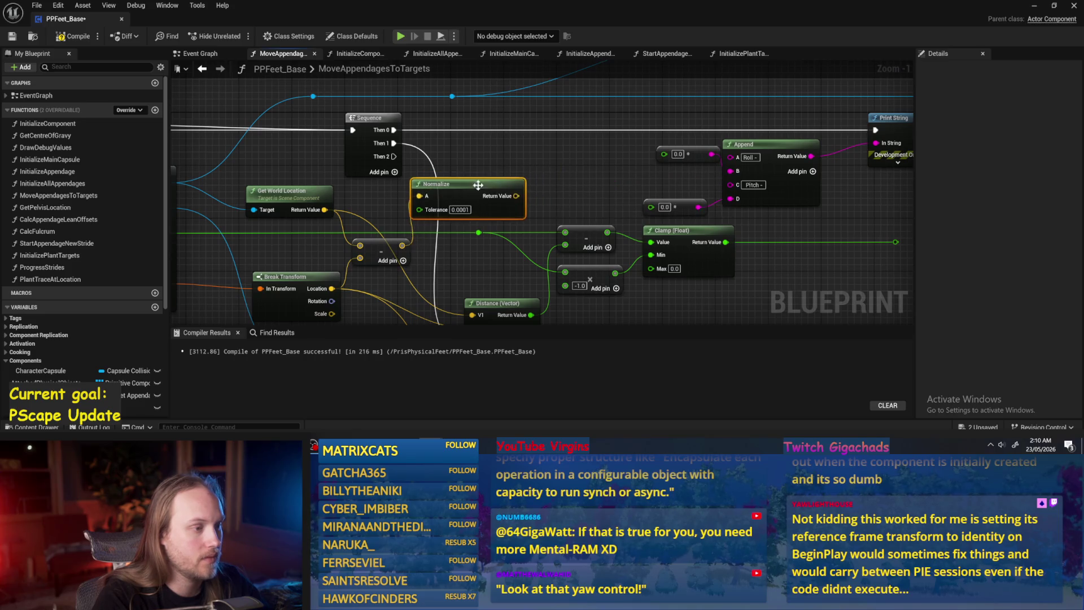
{"action": "left_click_drag", "start_coordinate": [565, 170], "coordinate": [513, 180]}
{"action": "left_click_drag", "start_coordinate": [465, 207], "coordinate": [546, 181]}
- Place a Make Rotation from Axes node beside Normalize and leave its Forward pin unlinked
{"action": "type", "text": "rot from"}
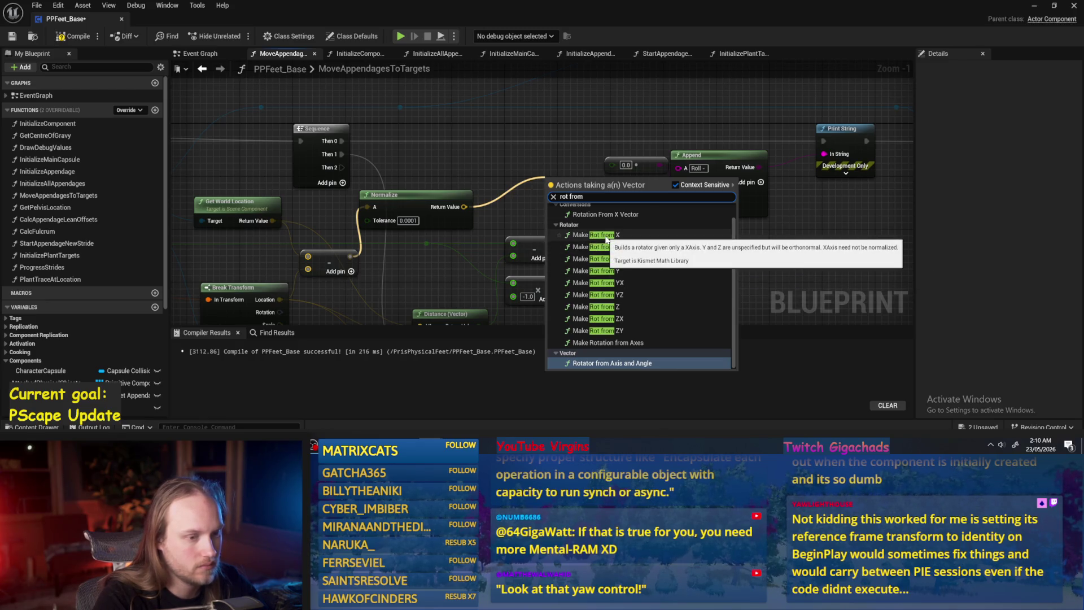
{"action": "left_click", "coordinate": [629, 343]}
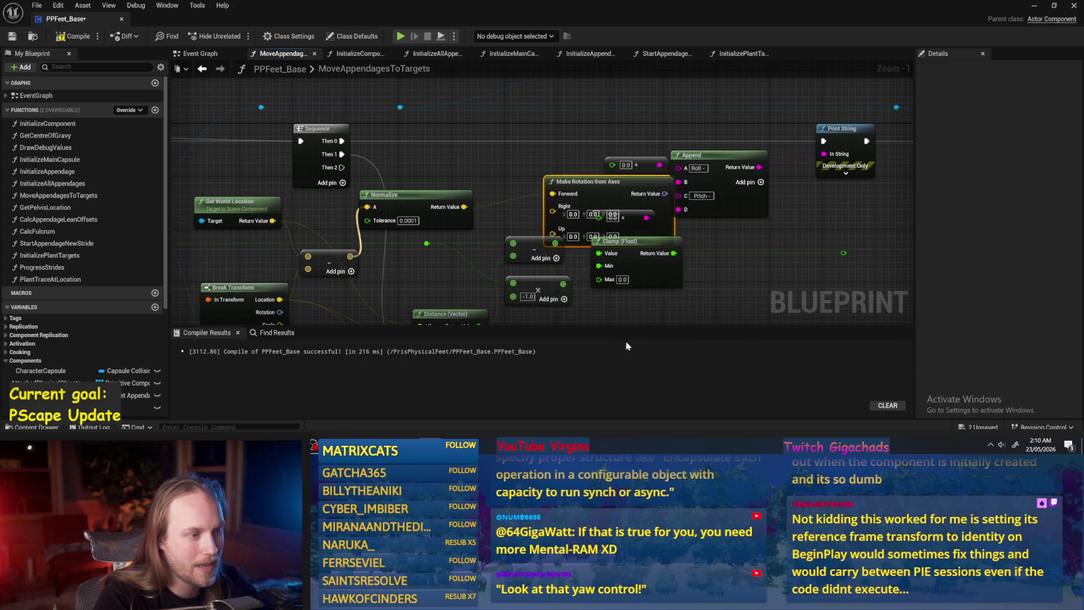
{"action": "scroll", "coordinate": [498, 183], "scroll_direction": "down", "scroll_amount": 2}
{"action": "mouse_move", "coordinate": [498, 184]}
{"action": "left_mouse_down"}
{"action": "mouse_move", "coordinate": [529, 181]}
{"action": "mouse_move", "coordinate": [479, 177]}
{"action": "left_mouse_up"}
{"action": "left_click_drag", "start_coordinate": [653, 166], "coordinate": [591, 150]}
{"action": "scroll", "coordinate": [669, 211], "scroll_direction": "down", "scroll_amount": 1}
{"action": "scroll", "coordinate": [668, 211], "scroll_direction": "up", "scroll_amount": 1}
{"action": "left_click", "coordinate": [492, 196], "text": "alt"}
{"action": "scroll", "coordinate": [520, 192], "scroll_direction": "down", "scroll_amount": 1}
{"action": "scroll", "coordinate": [499, 163], "scroll_direction": "up", "scroll_amount": 1}
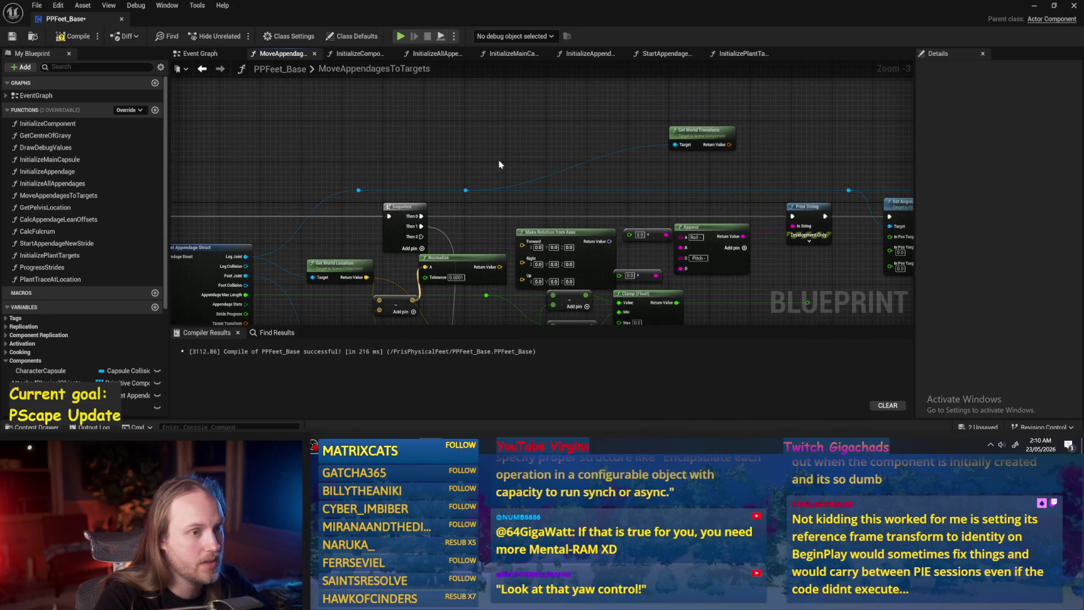
- Add a Character Capsule getter with a Get Forward Vector node off it
{"action": "mouse_move", "coordinate": [499, 164]}
{"action": "left_mouse_down"}
{"action": "mouse_move", "coordinate": [507, 138]}
{"action": "mouse_move", "coordinate": [541, 196]}
{"action": "left_mouse_up"}
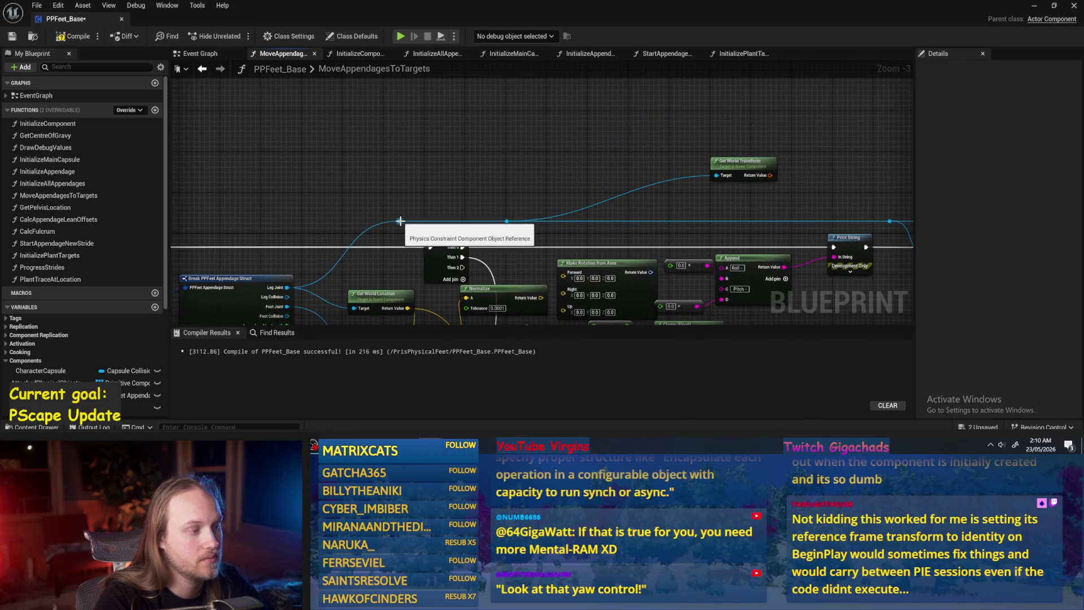
{"action": "right_click", "coordinate": [436, 171]}
{"action": "type", "text": "capsule"}
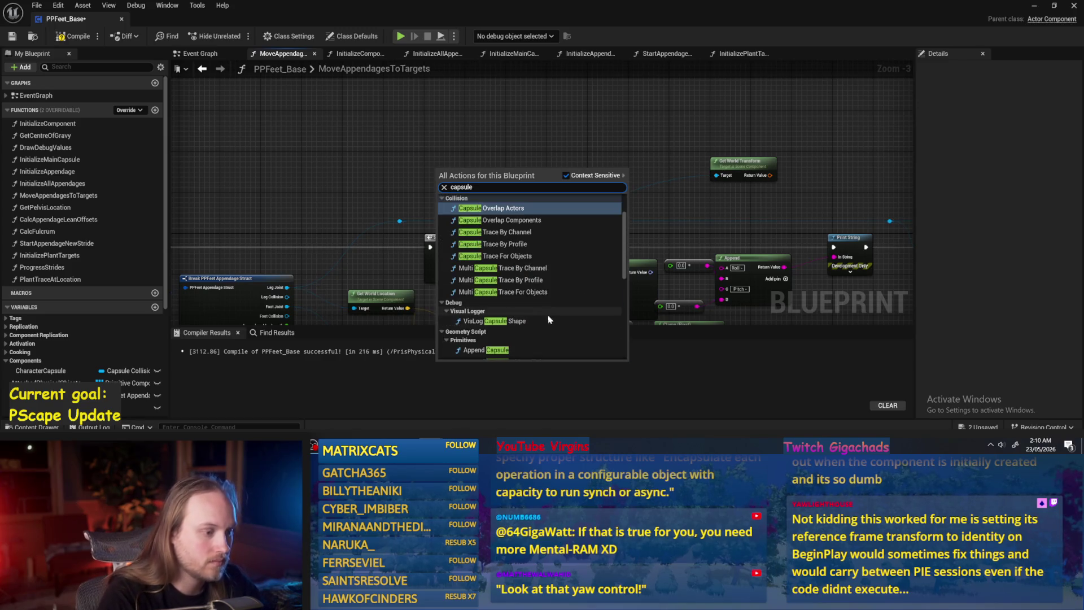
{"action": "scroll", "coordinate": [547, 316], "scroll_direction": "down", "scroll_amount": 3}
{"action": "scroll", "coordinate": [505, 274], "scroll_direction": "down", "scroll_amount": 2}
{"action": "left_click", "coordinate": [505, 277]}
{"action": "left_click_drag", "start_coordinate": [476, 172], "coordinate": [526, 180]}
{"action": "type", "text": "forward"}
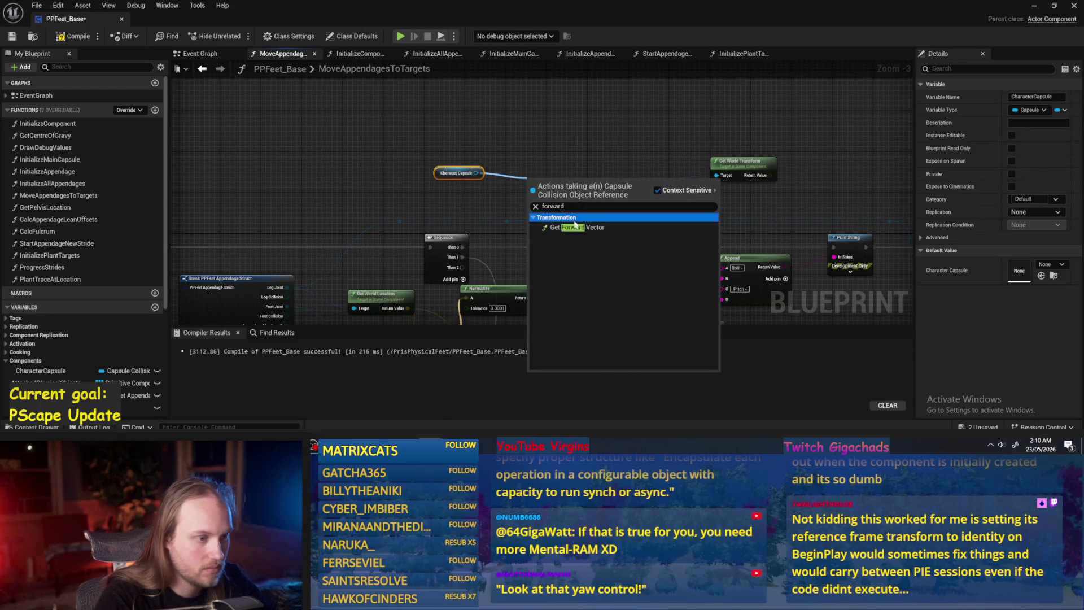
{"action": "left_click", "coordinate": [570, 227]}
{"action": "mouse_move", "coordinate": [539, 174]}
{"action": "left_mouse_down"}
{"action": "mouse_move", "coordinate": [460, 154]}
{"action": "mouse_move", "coordinate": [418, 176]}
{"action": "left_mouse_up"}
{"action": "left_click", "coordinate": [477, 165]}
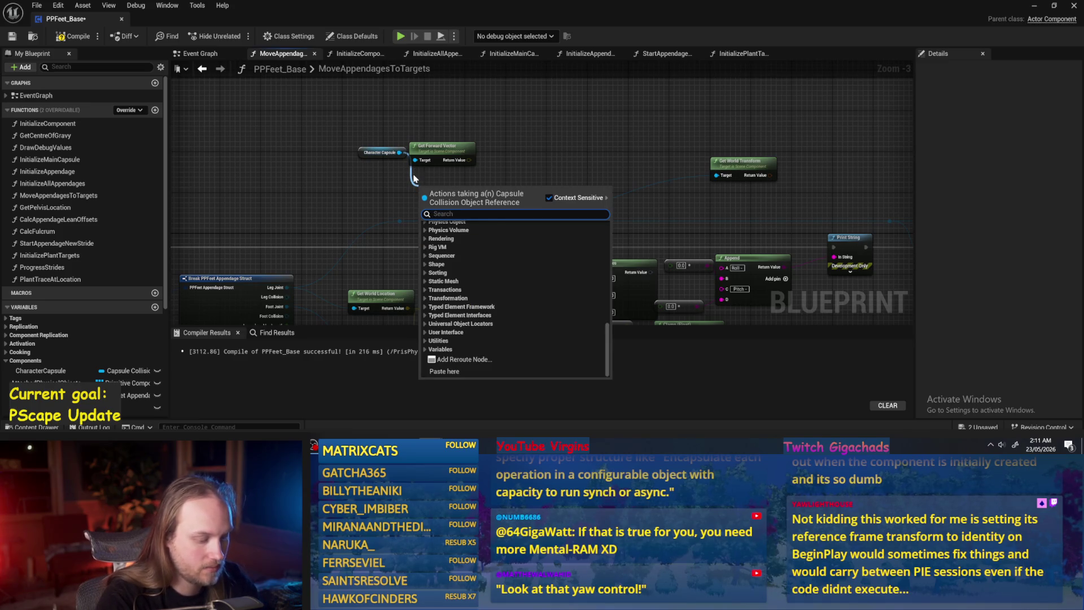
- Add a Get Right Vector node for the capsule, placed under Get Forward Vector
{"action": "type", "text": "right vector"}
{"action": "left_click", "coordinate": [452, 235]}
{"action": "left_click_drag", "start_coordinate": [442, 196], "coordinate": [437, 183]}
{"action": "left_click", "coordinate": [483, 172]}
{"action": "scroll", "coordinate": [483, 171], "scroll_direction": "up", "scroll_amount": 1}
{"action": "right_click", "coordinate": [458, 148]}
{"action": "key", "text": "Escape"}
{"action": "mouse_move", "coordinate": [354, 112]}
{"action": "left_mouse_down"}
{"action": "mouse_move", "coordinate": [337, 135]}
{"action": "mouse_move", "coordinate": [383, 137]}
{"action": "mouse_move", "coordinate": [402, 173]}
{"action": "left_mouse_up"}
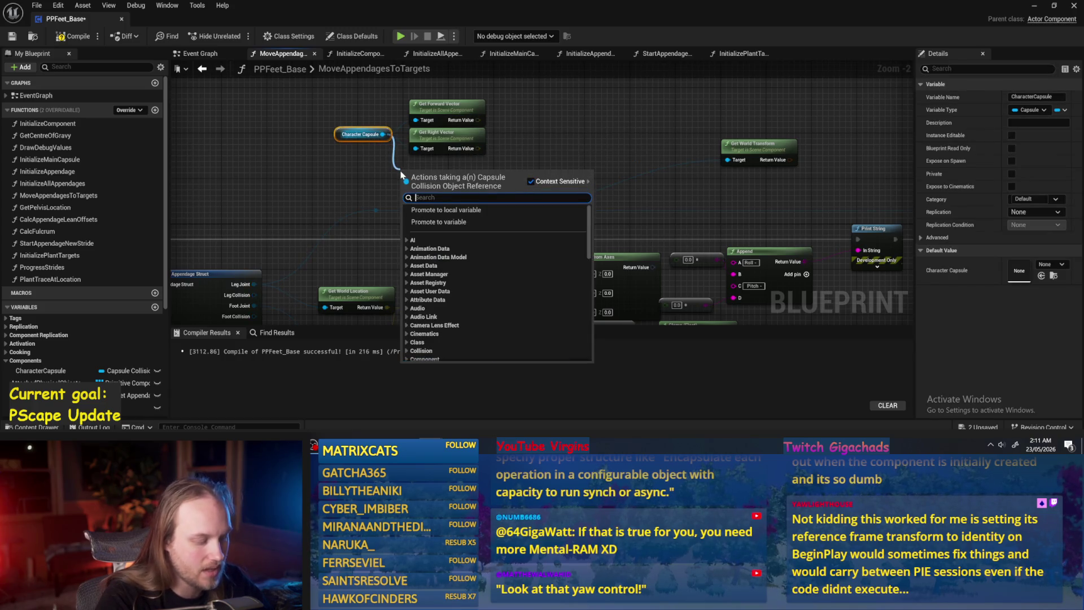
- Wire Get Up Vector's return value into Make Rotation from Axes
{"action": "type", "text": "set world rotation"}
{"action": "key", "text": "Escape"}
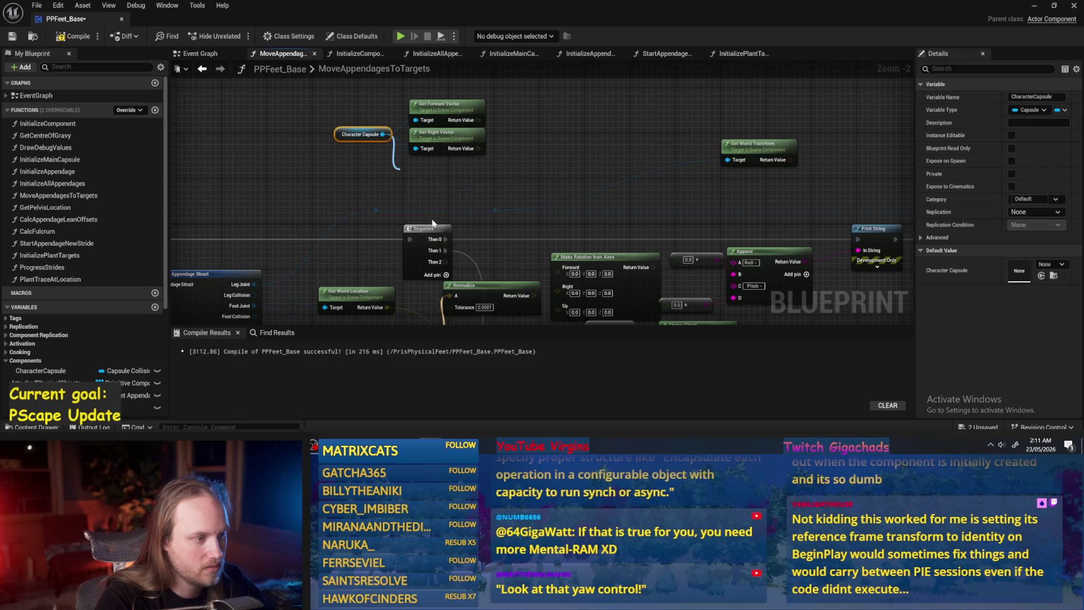
{"action": "left_click", "coordinate": [540, 157]}
{"action": "left_click", "coordinate": [431, 149]}
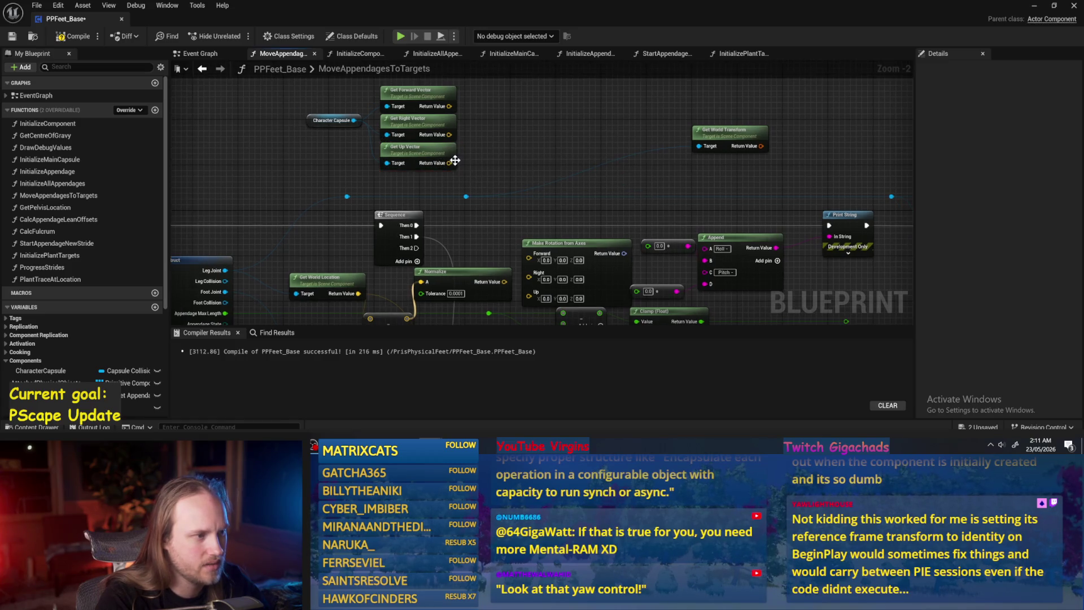
{"action": "mouse_move", "coordinate": [443, 160]}
{"action": "left_mouse_down"}
{"action": "mouse_move", "coordinate": [539, 317]}
{"action": "mouse_move", "coordinate": [450, 112]}
{"action": "mouse_move", "coordinate": [529, 232]}
{"action": "mouse_move", "coordinate": [538, 136]}
{"action": "mouse_move", "coordinate": [527, 97]}
{"action": "left_mouse_up"}
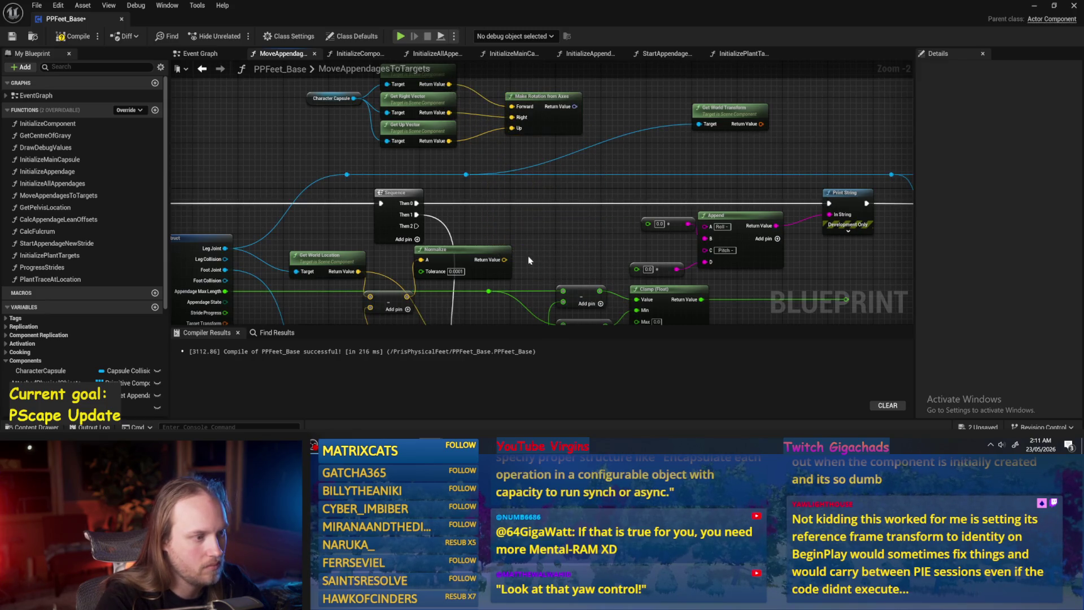
{"action": "left_click_drag", "start_coordinate": [529, 259], "coordinate": [590, 195]}
{"action": "left_click", "coordinate": [451, 233]}
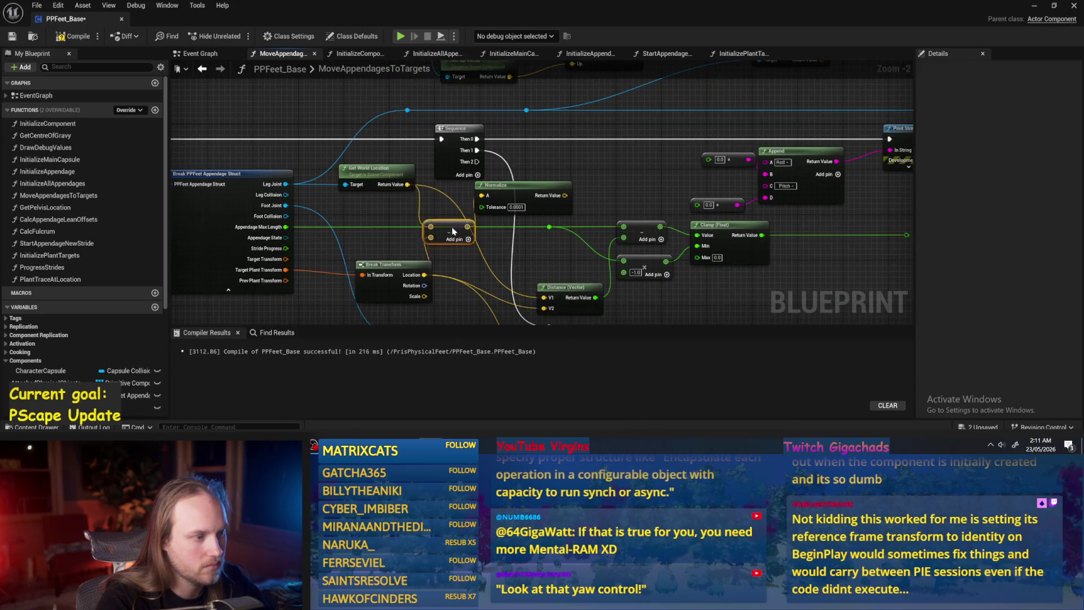
- Delete the axis-vector and Make Rotation from Axes nodes
{"action": "mouse_move", "coordinate": [495, 190]}
{"action": "left_mouse_down"}
{"action": "mouse_move", "coordinate": [521, 218]}
{"action": "mouse_move", "coordinate": [505, 278]}
{"action": "left_mouse_up"}
{"action": "left_click_drag", "start_coordinate": [570, 90], "coordinate": [408, 146]}
{"action": "left_click_drag", "start_coordinate": [540, 282], "coordinate": [556, 212]}
{"action": "key", "text": "Delete"}
- Add Make Rot from X on Normalize, split its rotator, and wire Roll and Pitch
{"action": "type", "text": "rotat"}
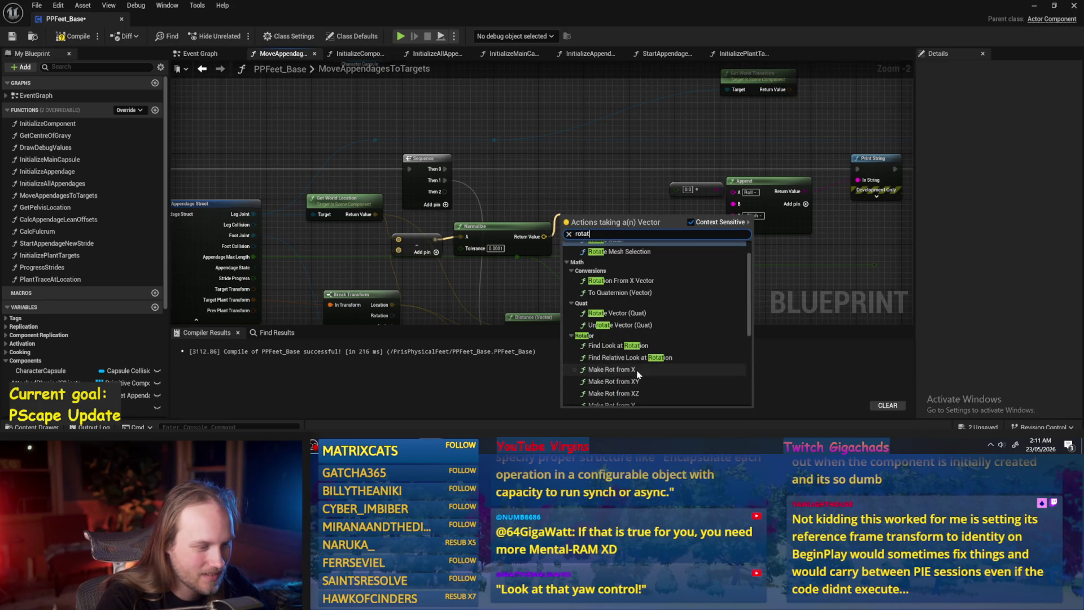
{"action": "left_click", "coordinate": [613, 384]}
{"action": "right_click", "coordinate": [468, 230]}
{"action": "key", "text": "Escape"}
{"action": "right_click", "coordinate": [535, 218]}
{"action": "left_click", "coordinate": [497, 248]}
{"action": "left_click_drag", "start_coordinate": [553, 218], "coordinate": [599, 182]}
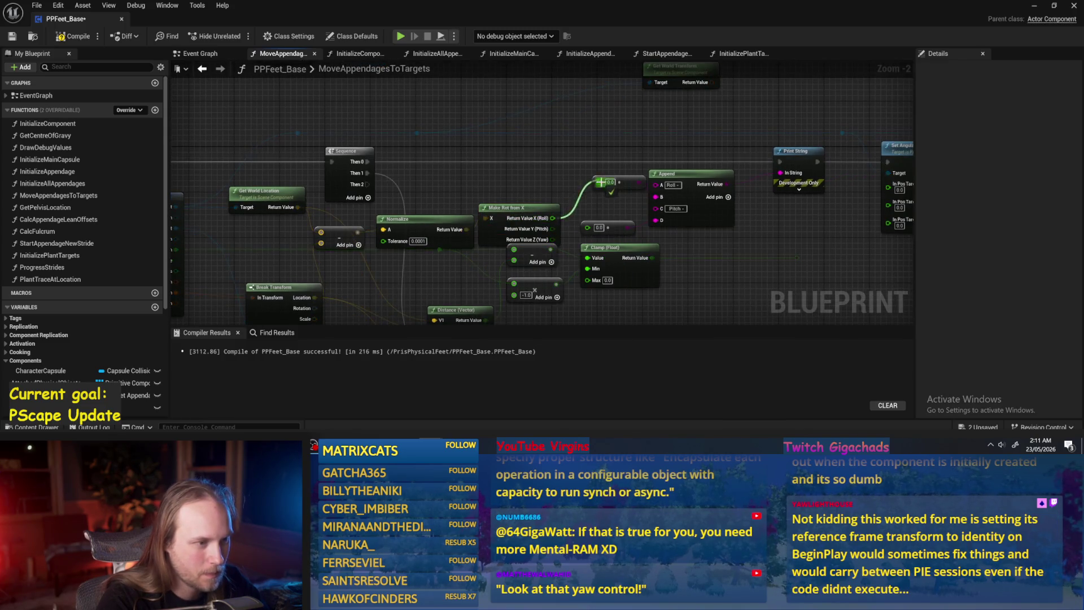
{"action": "left_click_drag", "start_coordinate": [552, 229], "coordinate": [588, 227]}
{"action": "left_click_drag", "start_coordinate": [511, 207], "coordinate": [511, 196]}
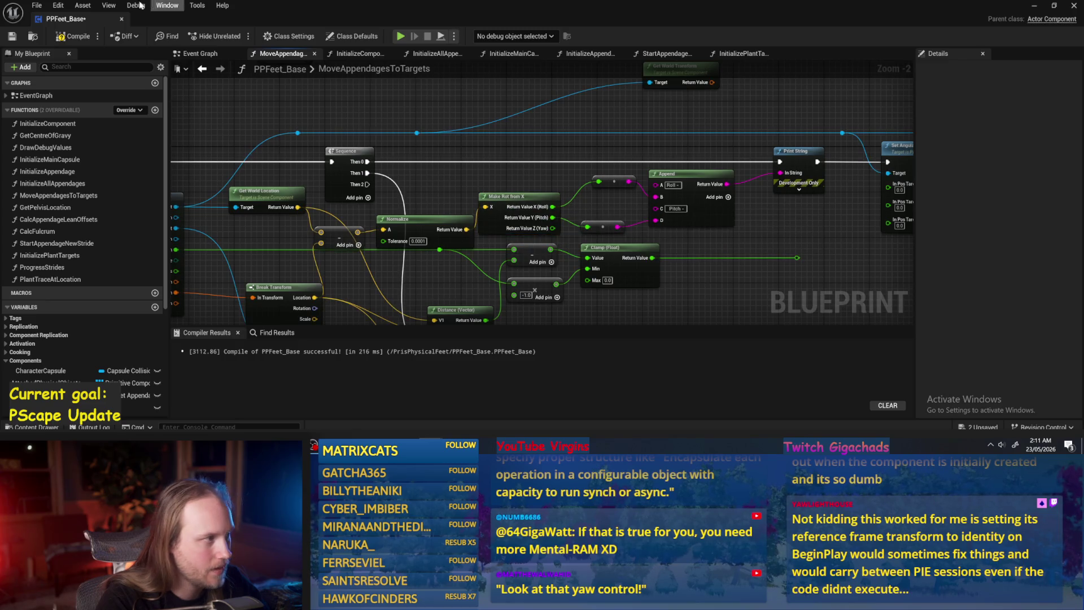
{"action": "left_click_drag", "start_coordinate": [446, 212], "coordinate": [471, 181]}
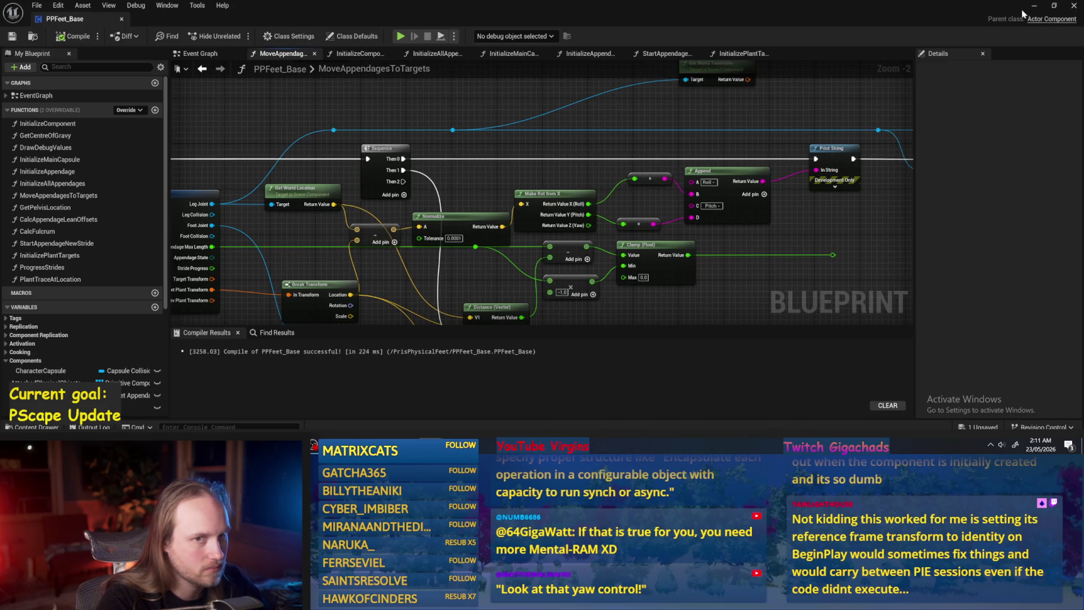
- Test-play the level to check the rotation output
{"action": "left_click", "coordinate": [1034, 6]}
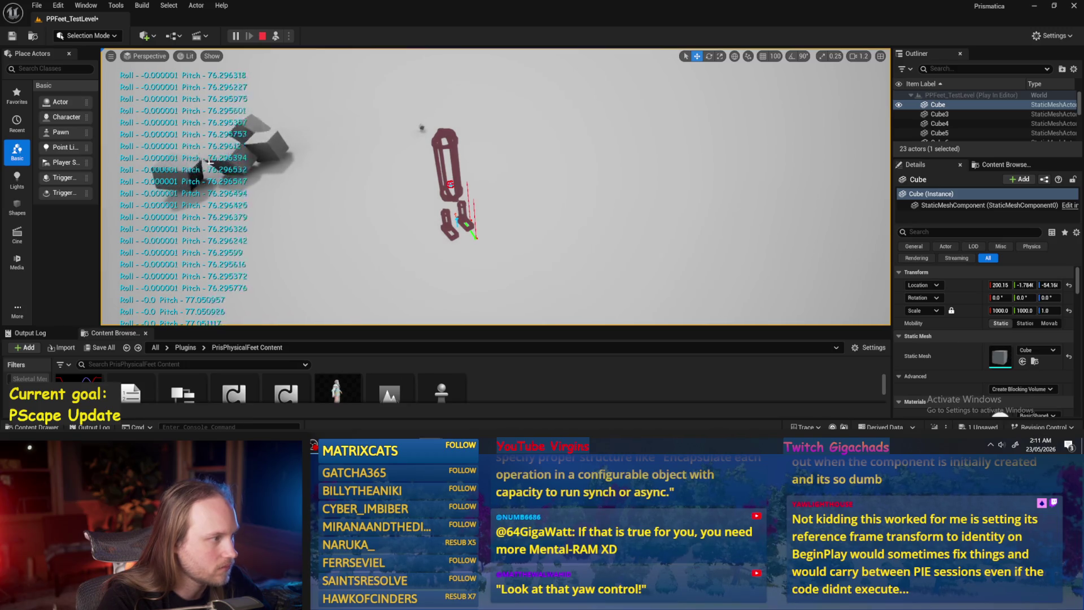
{"action": "key", "text": "Escape"}
{"action": "key", "text": "alt+Tab"}
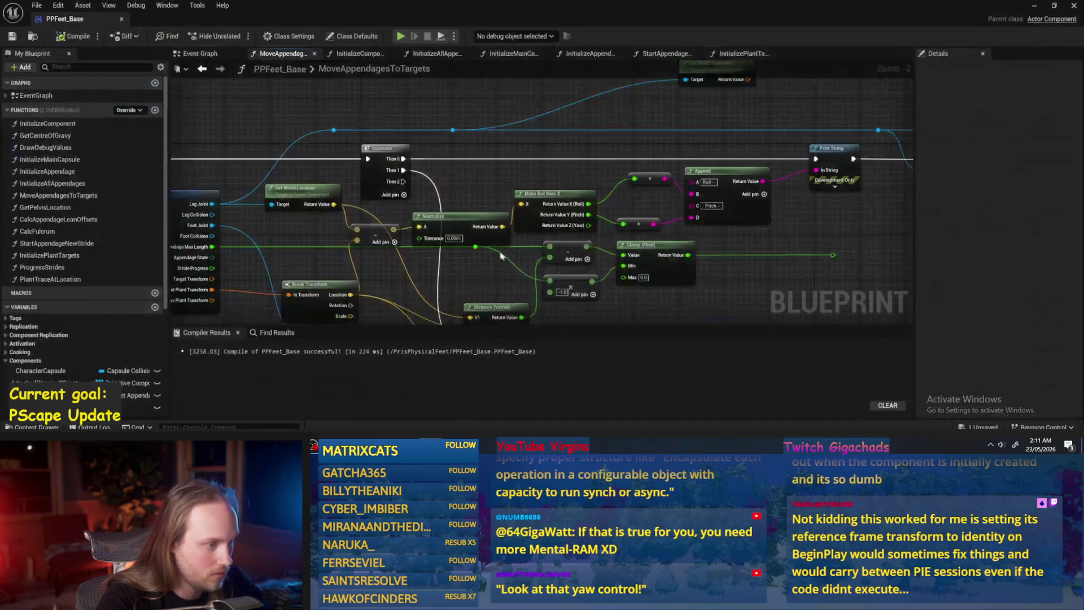
- Replace Make Rot from X with Make Rot from Z, splitting its rotator and wiring Pitch
{"action": "scroll", "coordinate": [446, 222], "scroll_direction": "up", "scroll_amount": 2}
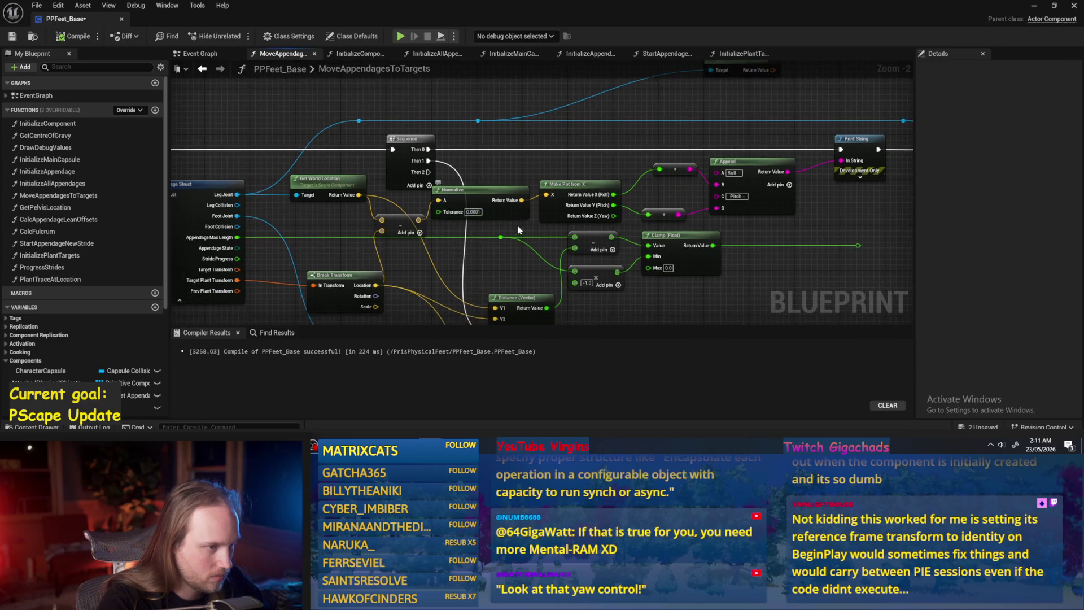
{"action": "left_click", "coordinate": [500, 196]}
{"action": "key", "text": "Delete"}
{"action": "left_click_drag", "start_coordinate": [474, 202], "coordinate": [512, 192]}
{"action": "type", "text": "rot fr"}
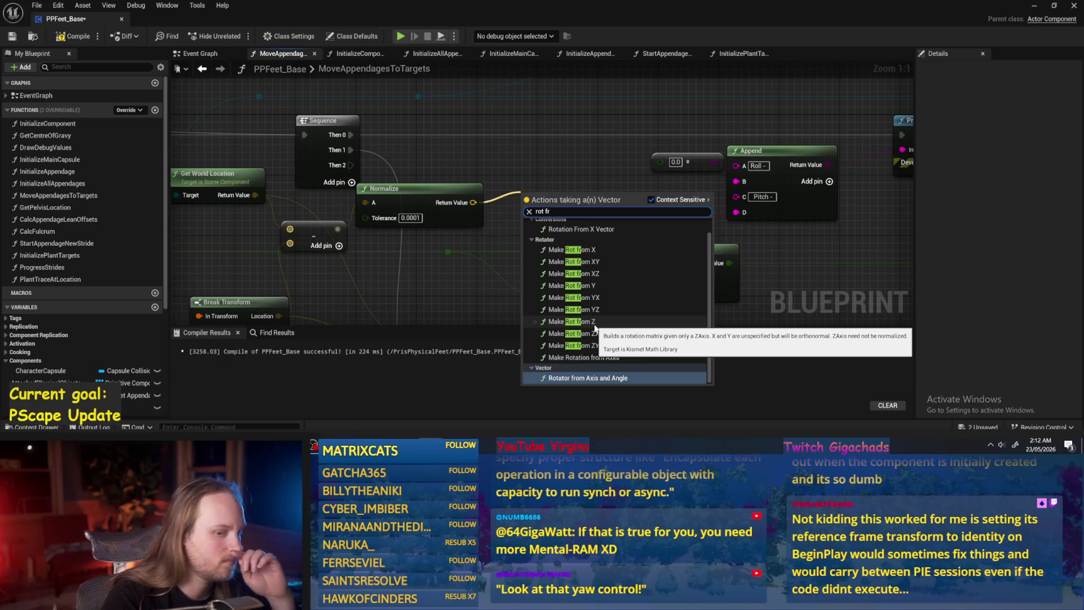
{"action": "left_click", "coordinate": [581, 321]}
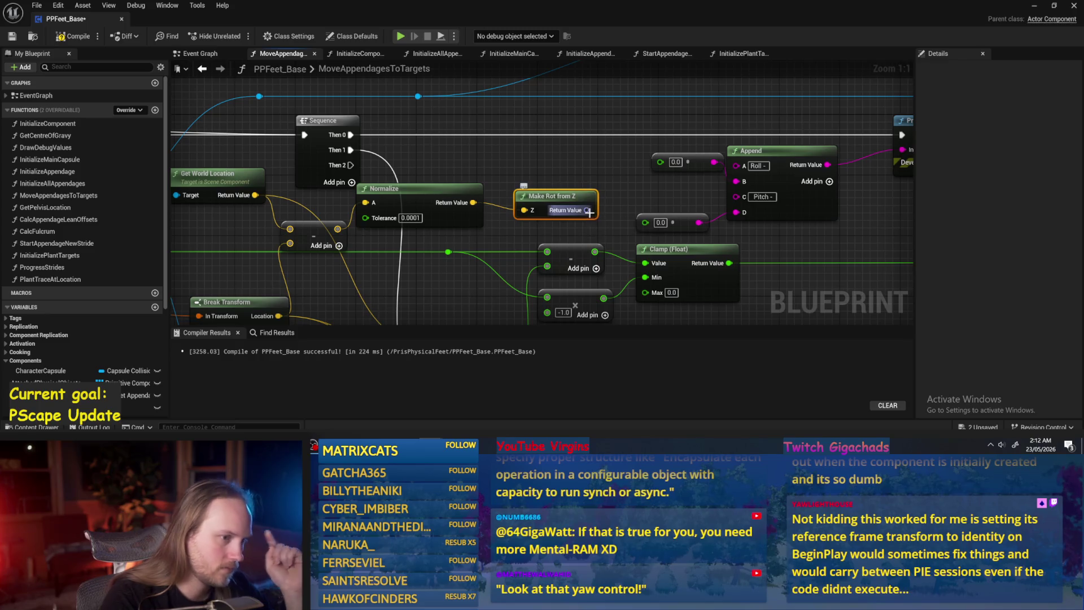
{"action": "right_click", "coordinate": [589, 211]}
{"action": "left_click", "coordinate": [608, 261]}
{"action": "left_click_drag", "start_coordinate": [610, 225], "coordinate": [646, 223]}
{"action": "left_click_drag", "start_coordinate": [569, 195], "coordinate": [552, 158]}
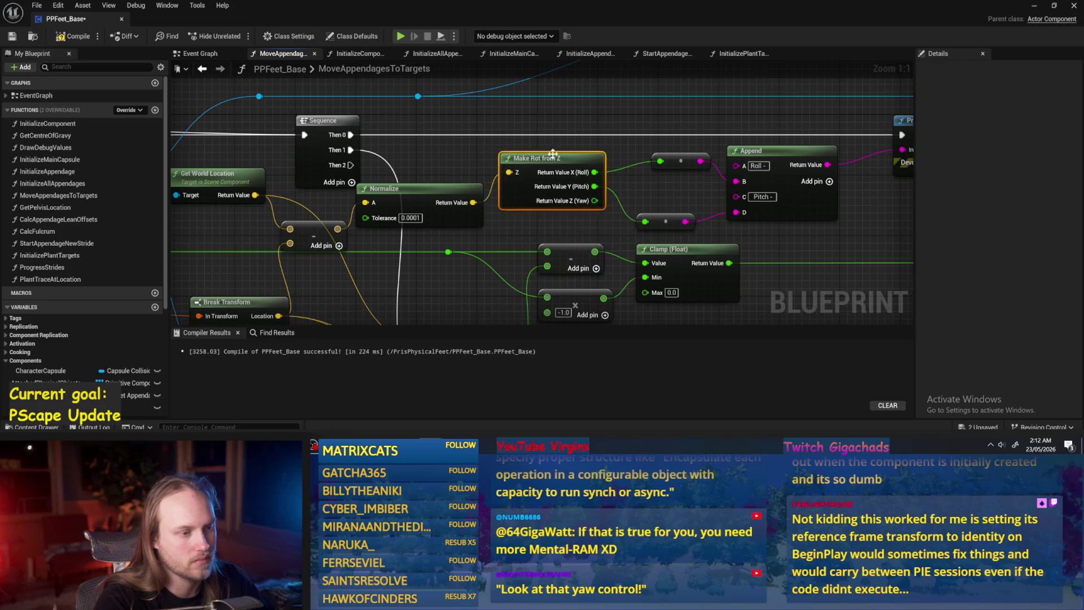
- Save the blueprint and test-play PPFeet_TestLevel again to check the pitch values
{"action": "scroll", "coordinate": [524, 182], "scroll_direction": "down", "scroll_amount": 2}
{"action": "key", "text": "ctrl+s"}
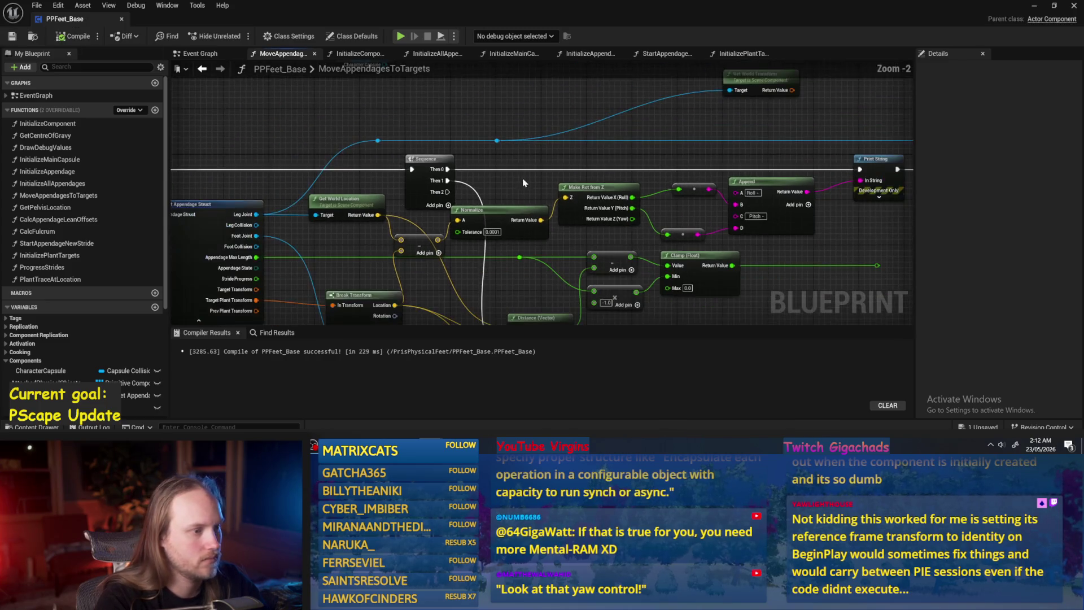
{"action": "key", "text": "alt+Tab"}
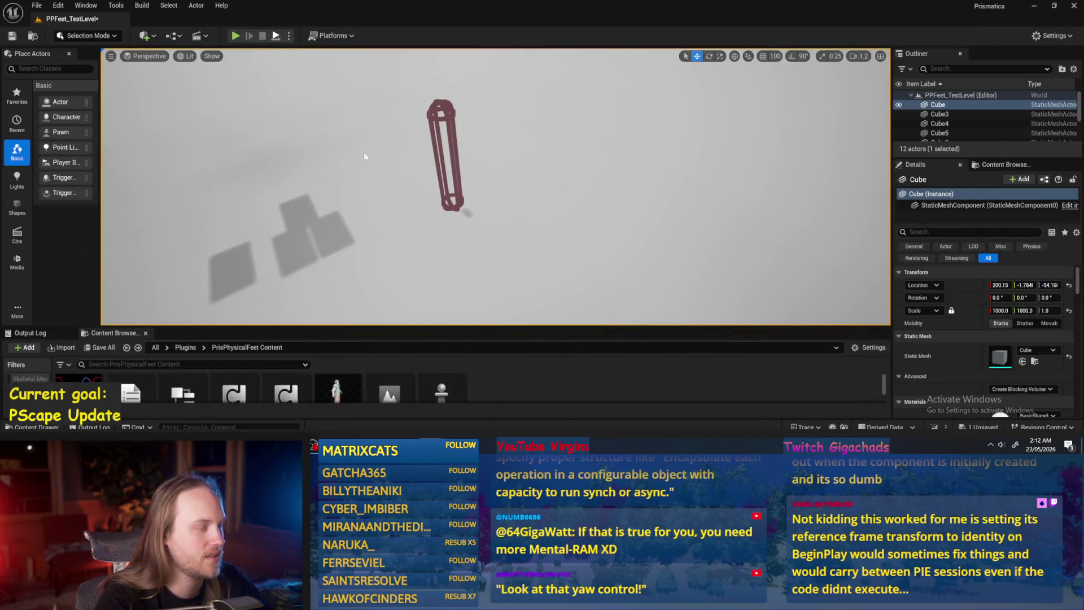
{"action": "key", "text": "alt+p"}
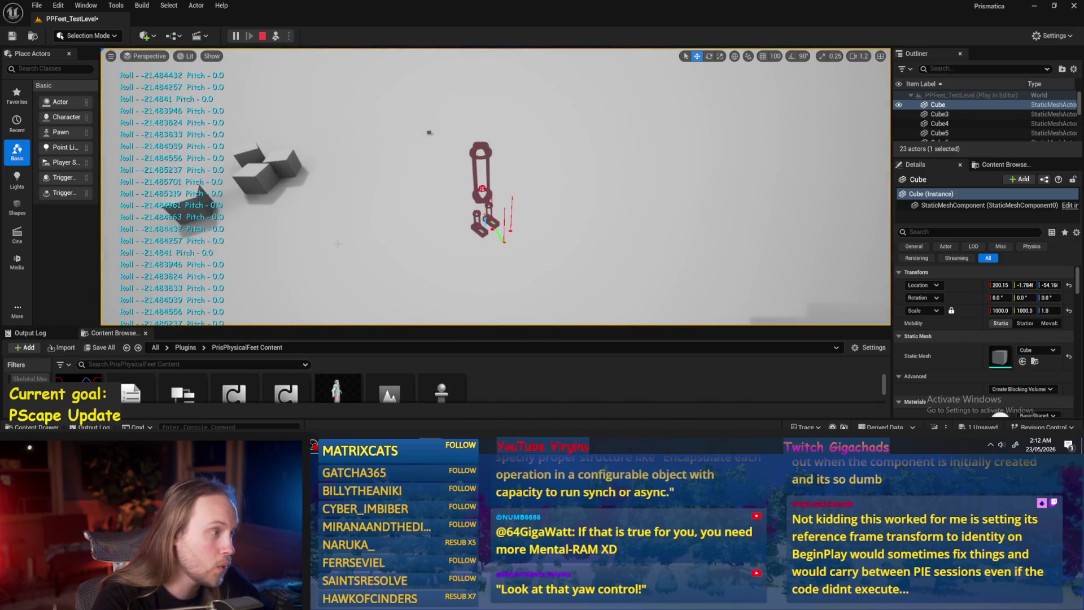
{"action": "key", "text": "Escape"}
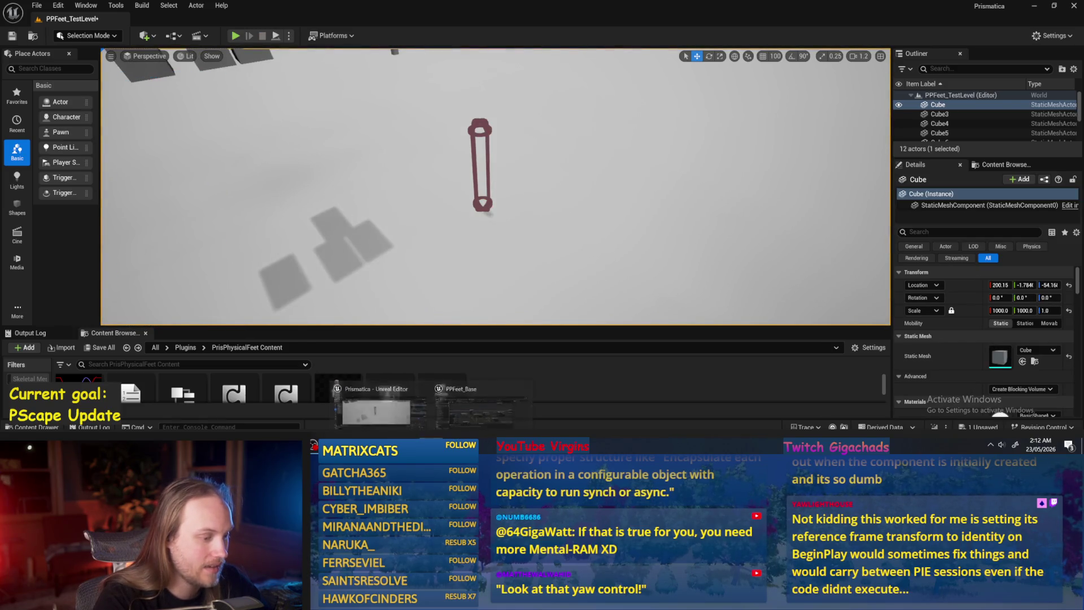
{"action": "left_click", "coordinate": [452, 395]}
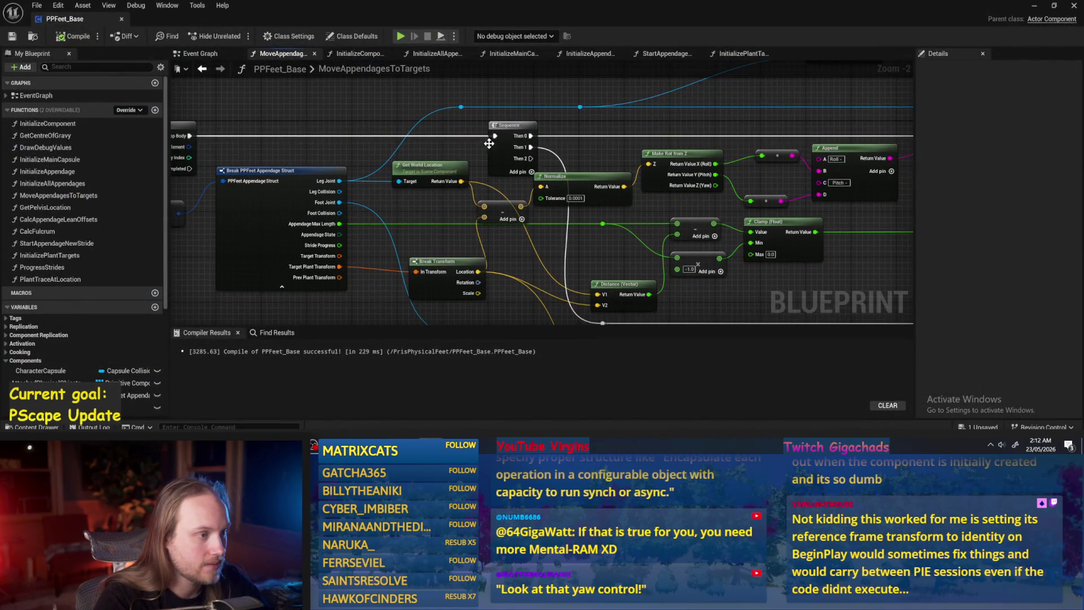
- Tidy the location nodes, delete Make Rot from Z, and compile
{"action": "left_click_drag", "start_coordinate": [576, 173], "coordinate": [583, 215]}
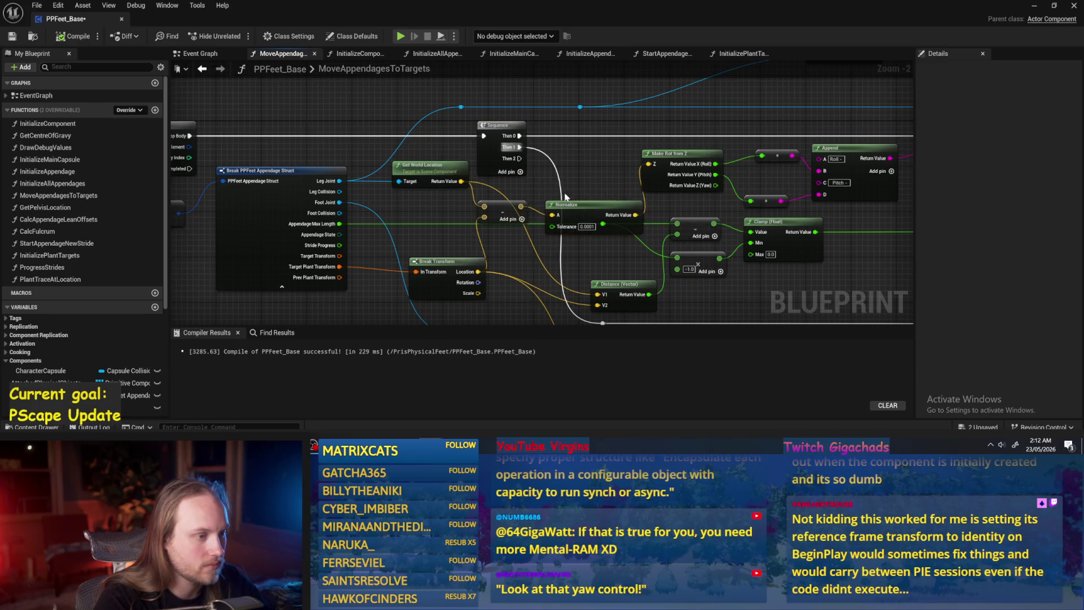
{"action": "left_click_drag", "start_coordinate": [511, 209], "coordinate": [470, 215]}
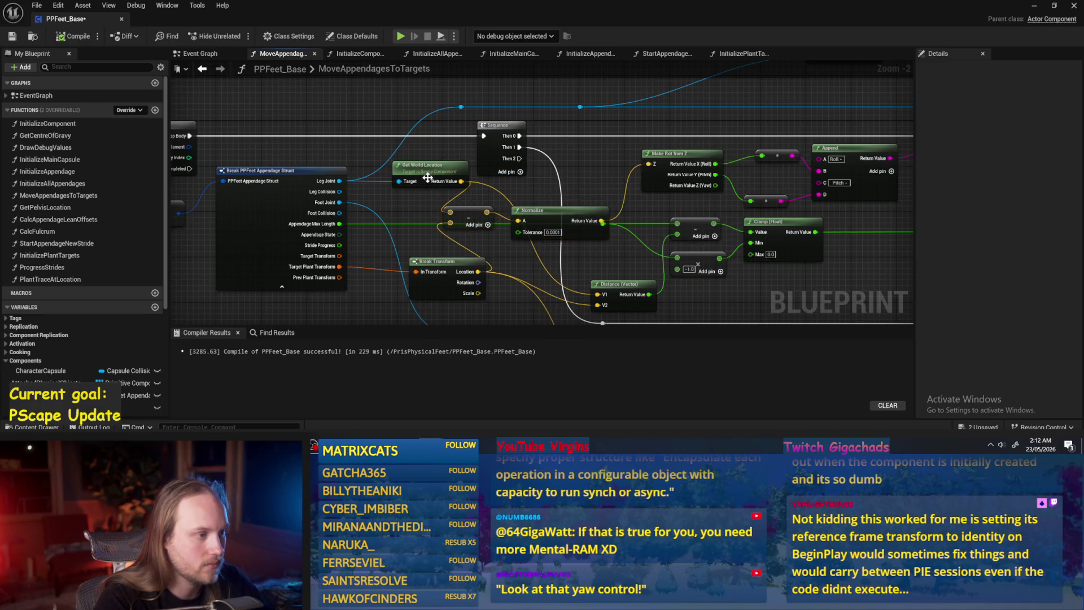
{"action": "left_click_drag", "start_coordinate": [428, 179], "coordinate": [396, 178]}
{"action": "scroll", "coordinate": [423, 266], "scroll_direction": "up", "scroll_amount": 2}
{"action": "left_click_drag", "start_coordinate": [455, 255], "coordinate": [376, 246]}
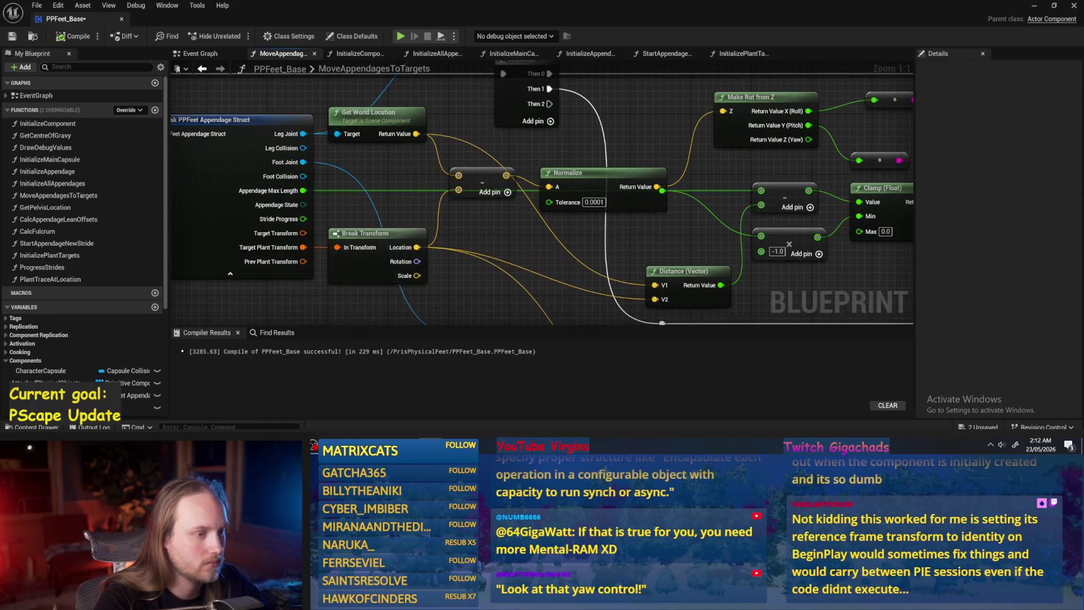
{"action": "left_click_drag", "start_coordinate": [524, 175], "coordinate": [524, 168]}
{"action": "scroll", "coordinate": [524, 164], "scroll_direction": "down", "scroll_amount": 2}
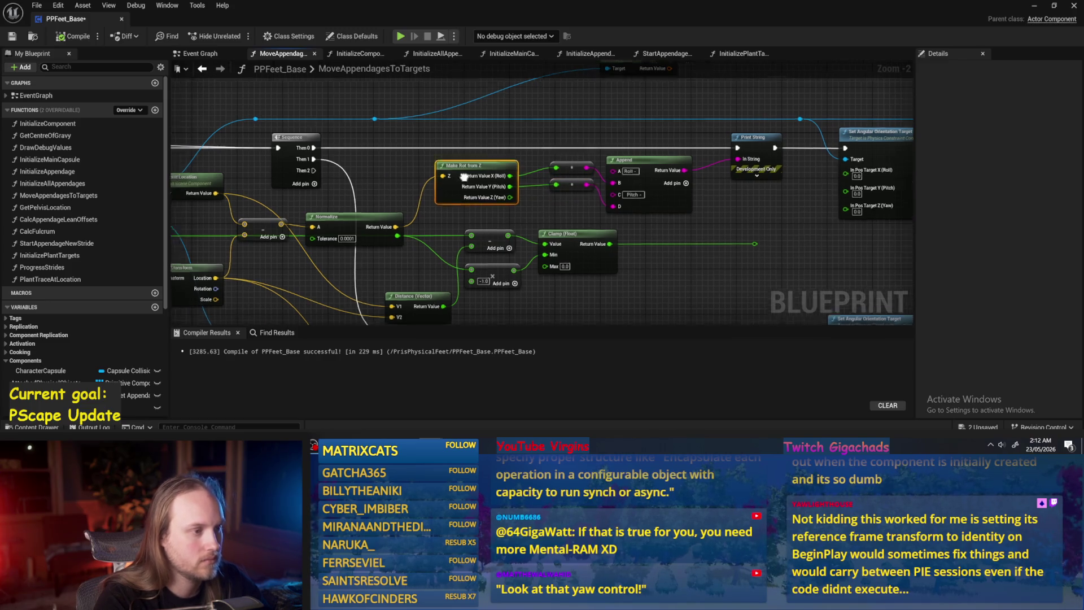
{"action": "left_click", "coordinate": [525, 159]}
{"action": "key", "text": "Delete"}
{"action": "left_click", "coordinate": [14, 36]}
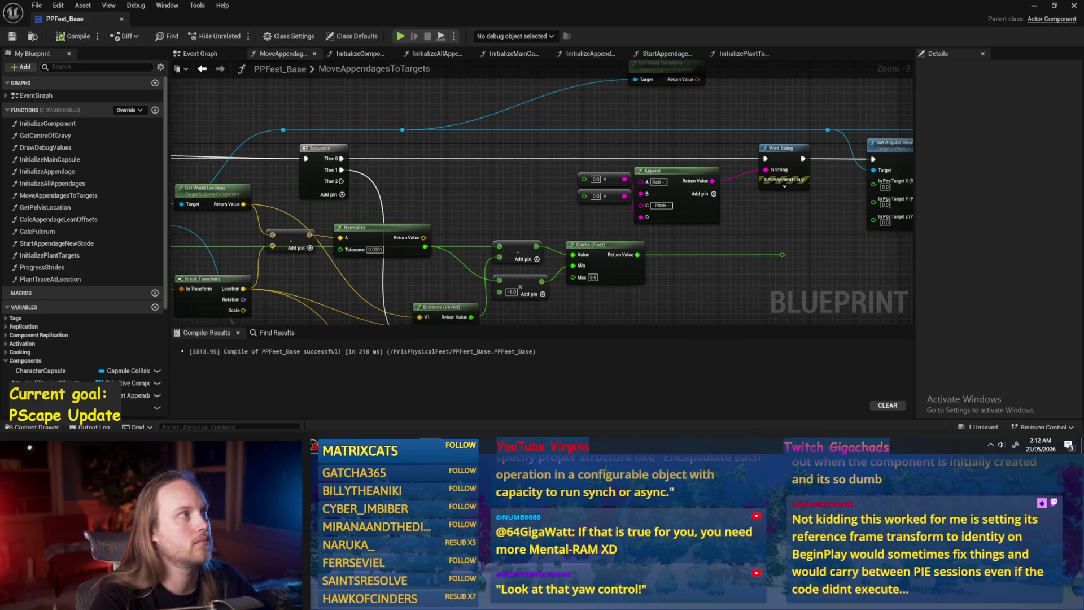
- Delete Clamp Axis and Break Vector and add a Normalize node on the subtract result
{"action": "mouse_move", "coordinate": [526, 194]}
{"action": "left_mouse_down"}
{"action": "mouse_move", "coordinate": [536, 201]}
{"action": "mouse_move", "coordinate": [550, 162]}
{"action": "left_mouse_up"}
{"action": "left_click_drag", "start_coordinate": [826, 190], "coordinate": [419, 270]}
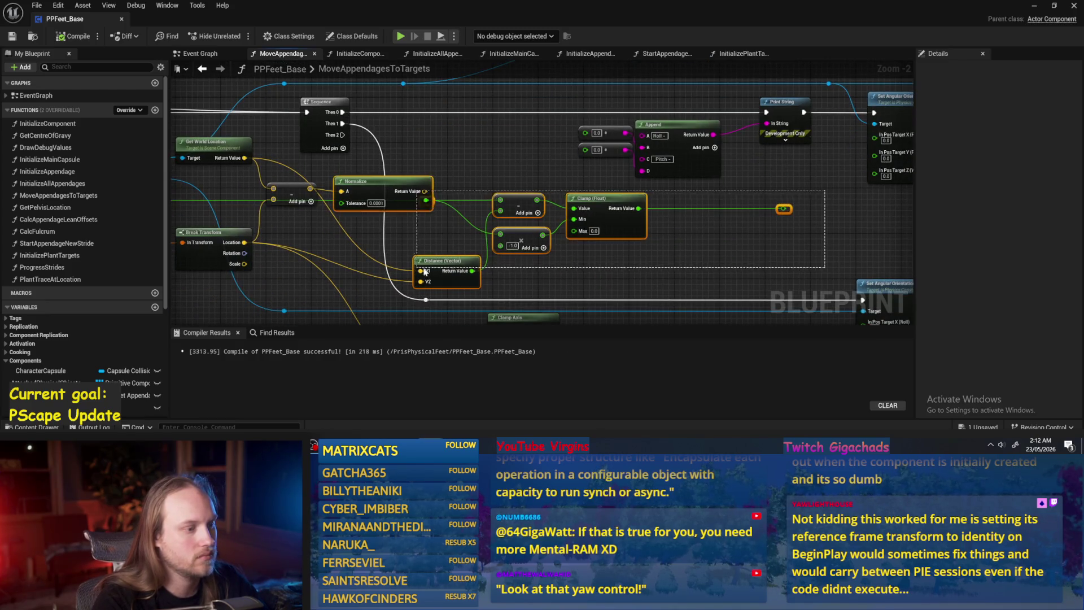
{"action": "mouse_move", "coordinate": [592, 197]}
{"action": "left_mouse_down"}
{"action": "mouse_move", "coordinate": [587, 124]}
{"action": "mouse_move", "coordinate": [592, 162]}
{"action": "left_mouse_up"}
{"action": "scroll", "coordinate": [592, 162], "scroll_direction": "down", "scroll_amount": 1}
{"action": "left_click_drag", "start_coordinate": [610, 245], "coordinate": [450, 353]}
{"action": "key", "text": "Delete"}
{"action": "left_click_drag", "start_coordinate": [338, 122], "coordinate": [396, 85]}
{"action": "type", "text": "normalize"}
{"action": "key", "text": "Return"}
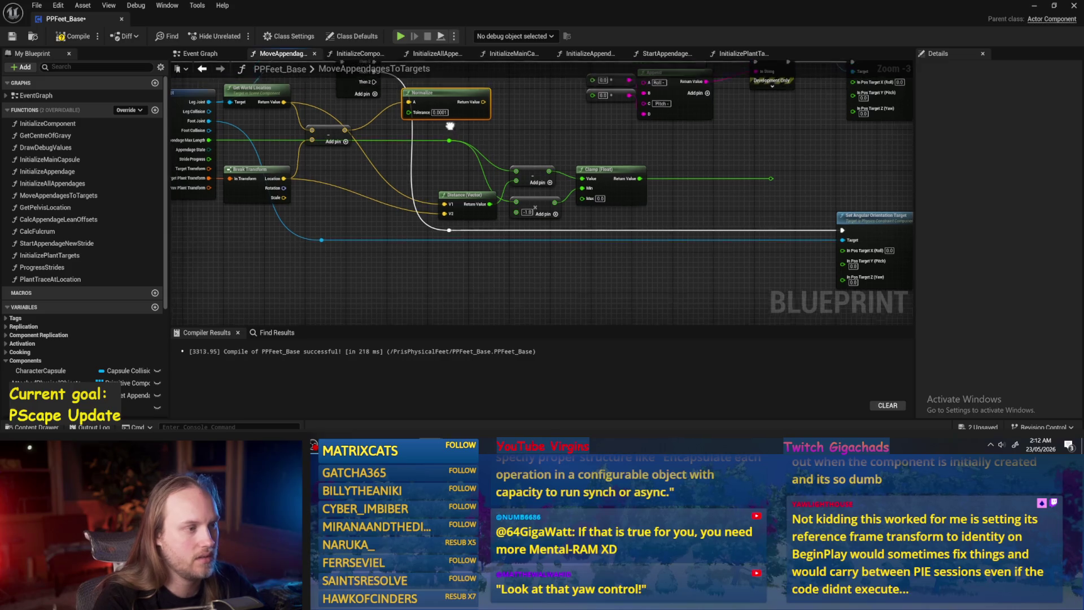
- Rearrange the distance, clamp, Print String and Append nodes, then compile
{"action": "mouse_move", "coordinate": [785, 153]}
{"action": "left_mouse_down"}
{"action": "mouse_move", "coordinate": [514, 221]}
{"action": "mouse_move", "coordinate": [434, 223]}
{"action": "left_mouse_up"}
{"action": "mouse_move", "coordinate": [514, 220]}
{"action": "left_mouse_down"}
{"action": "mouse_move", "coordinate": [434, 224]}
{"action": "mouse_move", "coordinate": [463, 254]}
{"action": "mouse_move", "coordinate": [459, 325]}
{"action": "left_mouse_up"}
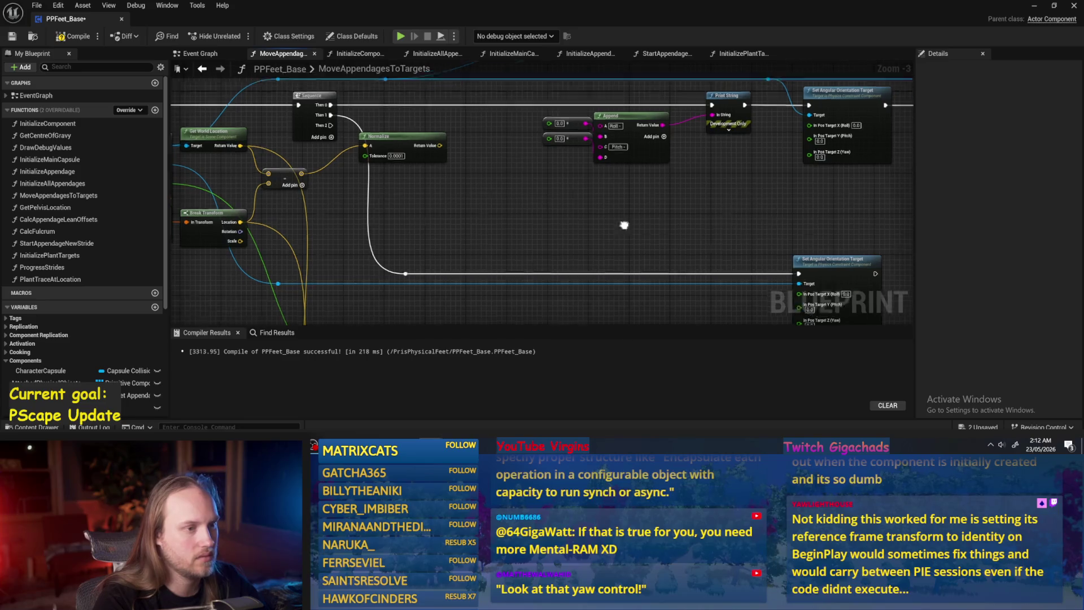
{"action": "scroll", "coordinate": [547, 239], "scroll_direction": "up", "scroll_amount": 2}
{"action": "left_click", "coordinate": [599, 172]}
{"action": "left_click_drag", "start_coordinate": [598, 172], "coordinate": [632, 172]}
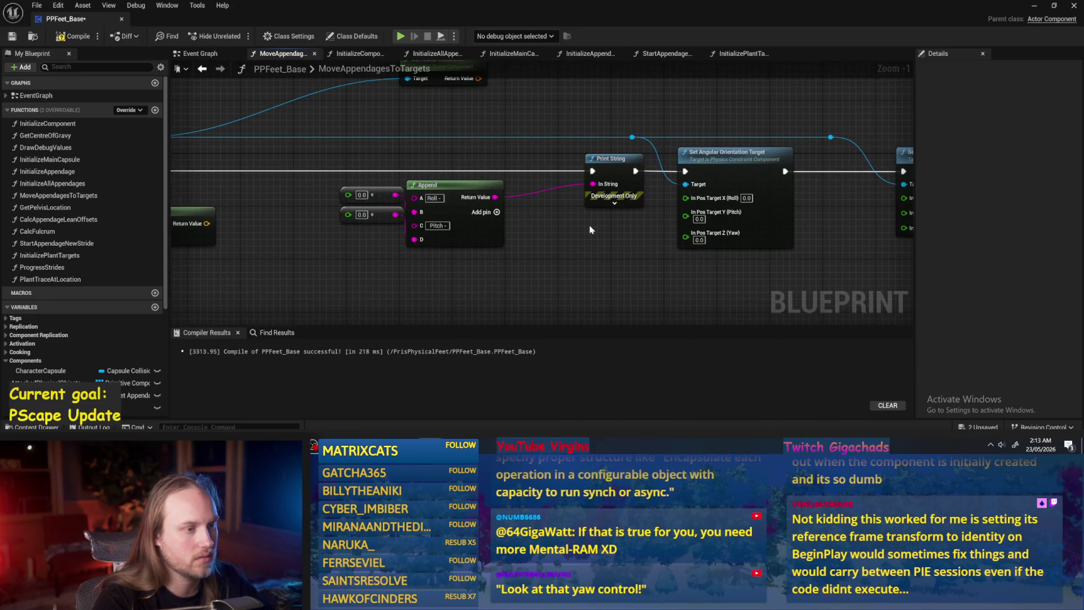
{"action": "left_click_drag", "start_coordinate": [430, 186], "coordinate": [476, 185]}
{"action": "mouse_move", "coordinate": [384, 214]}
{"action": "left_mouse_down"}
{"action": "mouse_move", "coordinate": [411, 241]}
{"action": "mouse_move", "coordinate": [398, 198]}
{"action": "mouse_move", "coordinate": [416, 204]}
{"action": "left_mouse_up"}
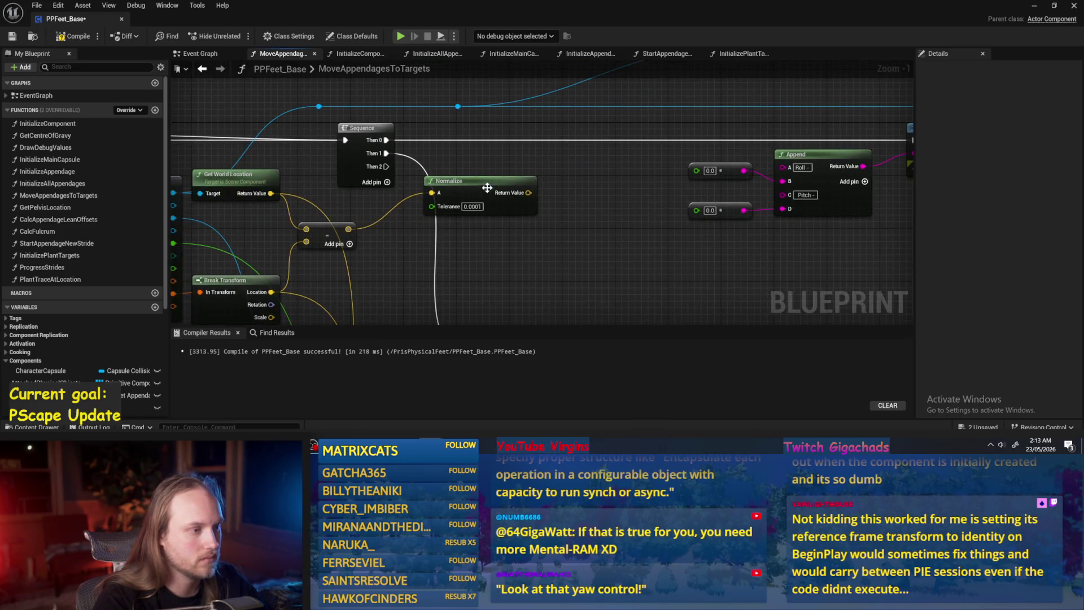
{"action": "left_click_drag", "start_coordinate": [508, 197], "coordinate": [463, 177]}
{"action": "left_click", "coordinate": [60, 38]}
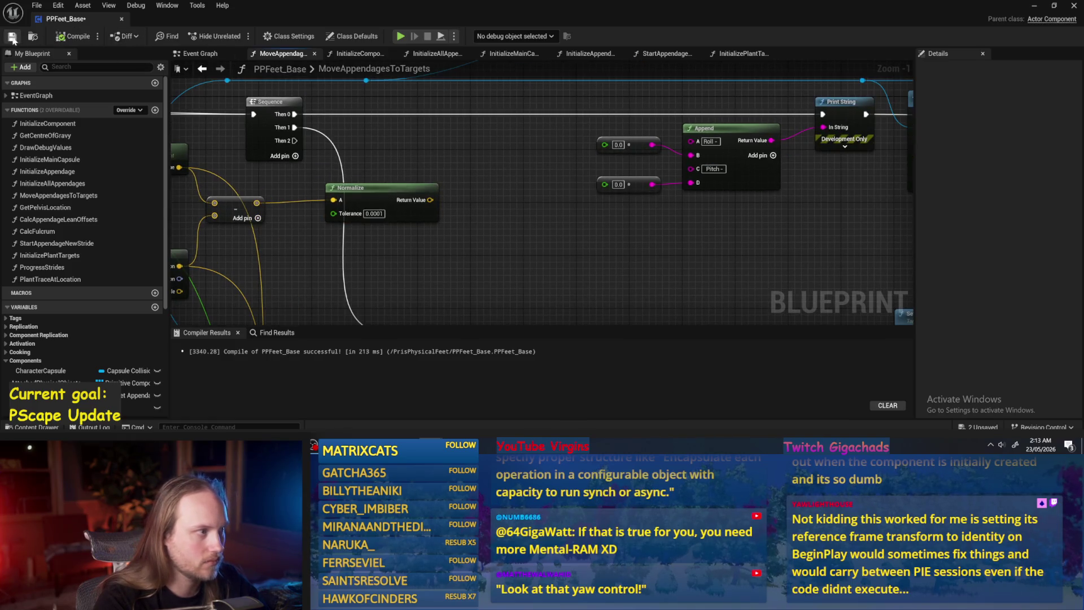
{"action": "scroll", "coordinate": [533, 285], "scroll_direction": "down", "scroll_amount": 1}
- Delete the unused Get World Transform node
{"action": "right_click", "coordinate": [468, 219]}
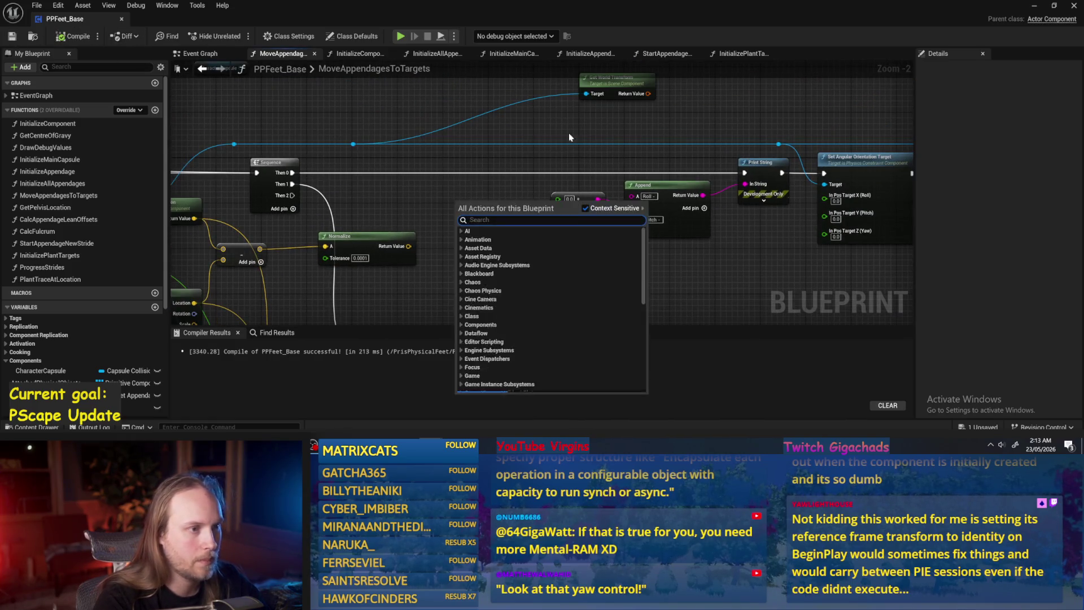
{"action": "key", "text": "Escape"}
{"action": "left_click", "coordinate": [617, 85]}
{"action": "key", "text": "Delete"}
{"action": "left_click_drag", "start_coordinate": [544, 139], "coordinate": [547, 195]}
{"action": "mouse_move", "coordinate": [445, 287]}
{"action": "left_mouse_down"}
{"action": "mouse_move", "coordinate": [528, 101]}
{"action": "mouse_move", "coordinate": [507, 92]}
{"action": "left_mouse_up"}
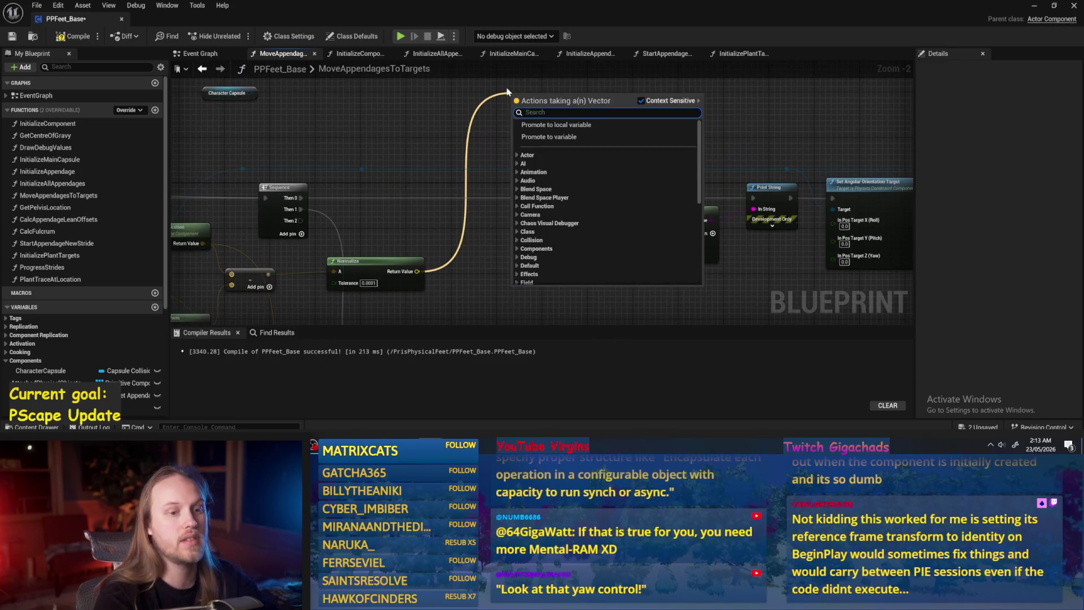
{"action": "key", "text": "Escape"}
{"action": "left_click", "coordinate": [362, 169]}
- Add a Draw Debug Arrow node with the world location as its Line Start
{"action": "right_click", "coordinate": [393, 138]}
{"action": "type", "text": "debug arrow"}
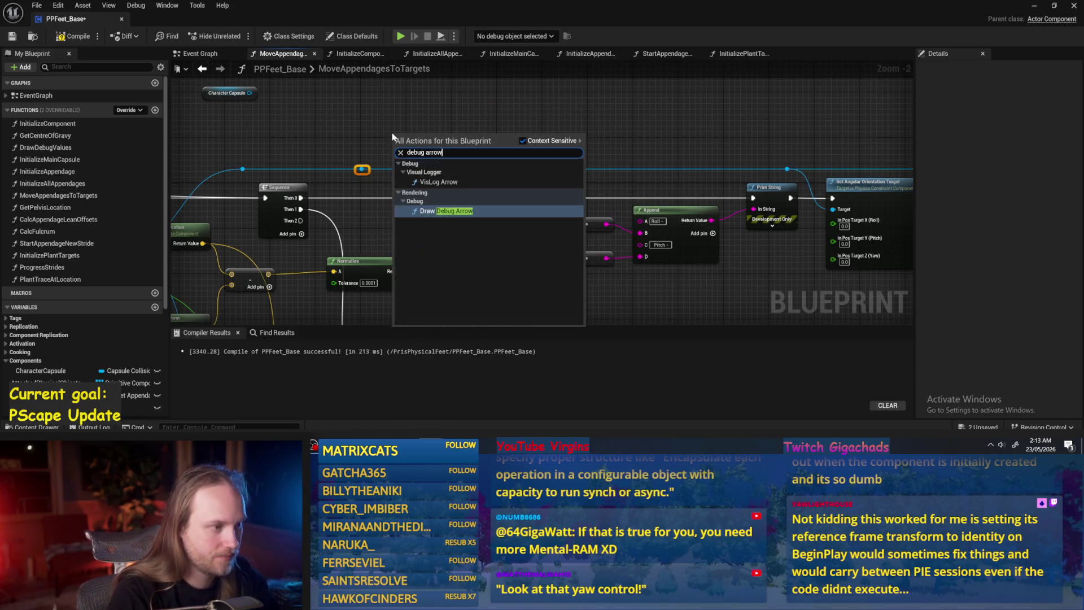
{"action": "key", "text": "Return"}
{"action": "left_click_drag", "start_coordinate": [412, 131], "coordinate": [457, 109]}
{"action": "left_click", "coordinate": [433, 267]}
{"action": "left_click_drag", "start_coordinate": [433, 267], "coordinate": [580, 252]}
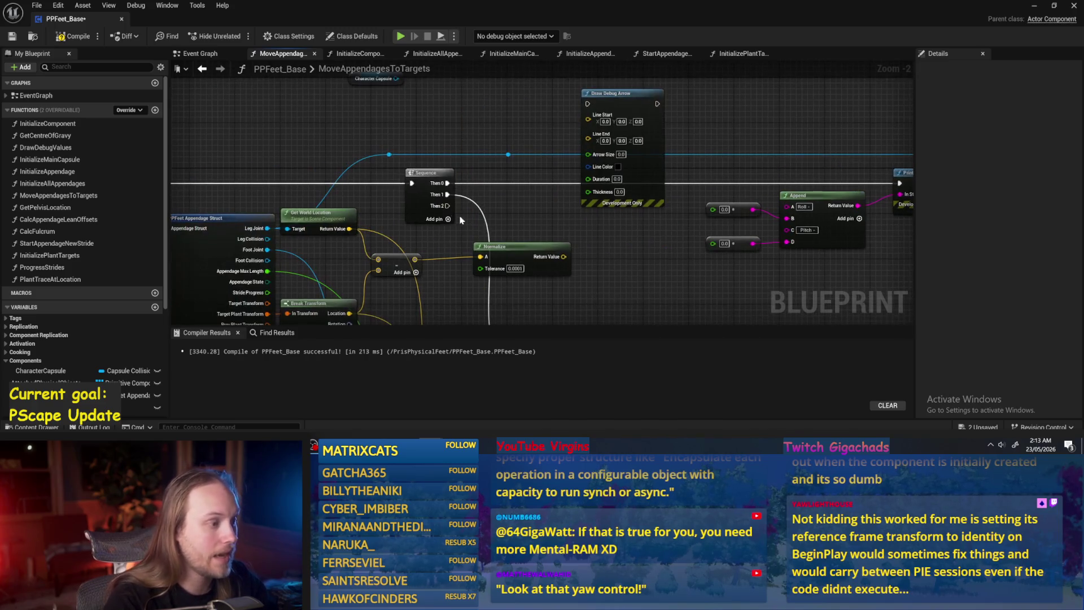
{"action": "left_click_drag", "start_coordinate": [379, 229], "coordinate": [588, 116]}
- Multiply the Normalize output by a vector of 200
{"action": "left_click_drag", "start_coordinate": [532, 225], "coordinate": [503, 194]}
{"action": "left_click_drag", "start_coordinate": [491, 234], "coordinate": [502, 251]}
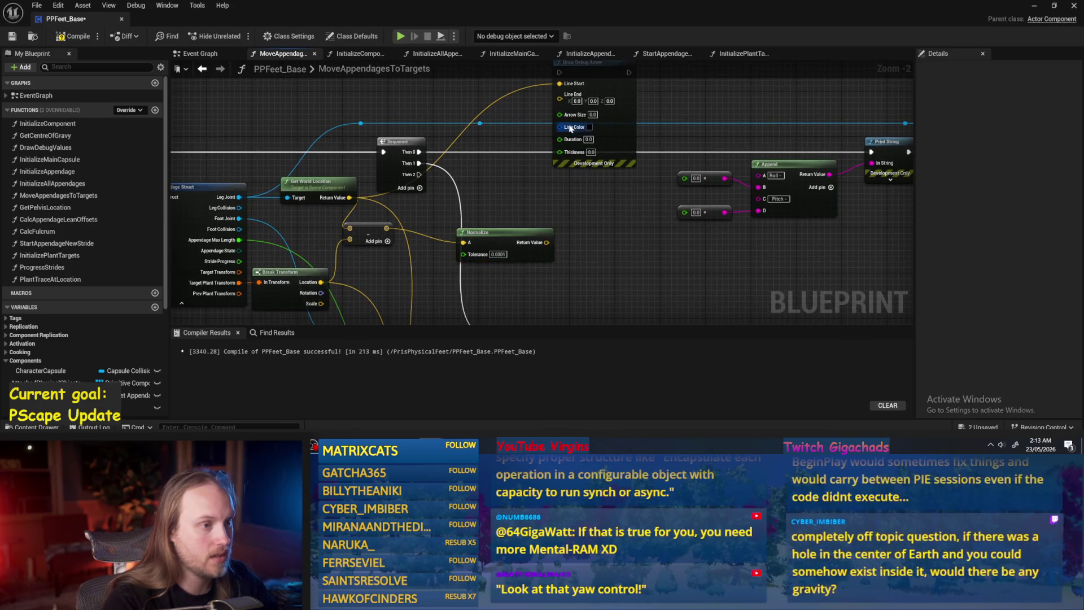
{"action": "mouse_move", "coordinate": [386, 227]}
{"action": "left_mouse_down"}
{"action": "mouse_move", "coordinate": [447, 223]}
{"action": "mouse_move", "coordinate": [487, 193]}
{"action": "left_mouse_up"}
{"action": "type", "text": "*"}
{"action": "key", "text": "Return"}
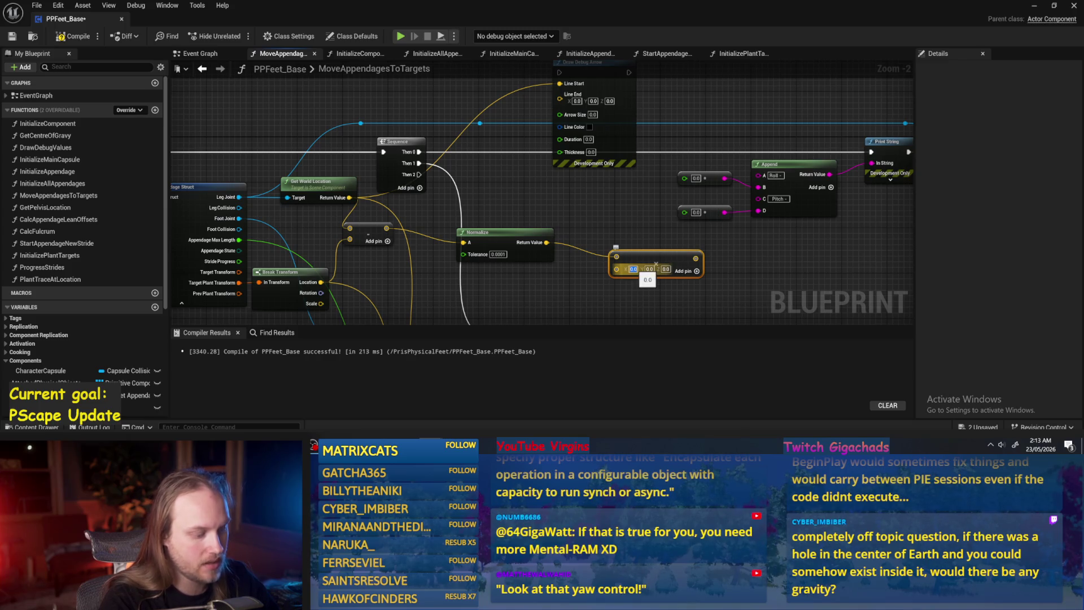
{"action": "type", "text": "200"}
{"action": "key", "text": "Tab"}
{"action": "type", "text": "0.02200"}
{"action": "key", "text": "Tab"}
{"action": "type", "text": "200"}
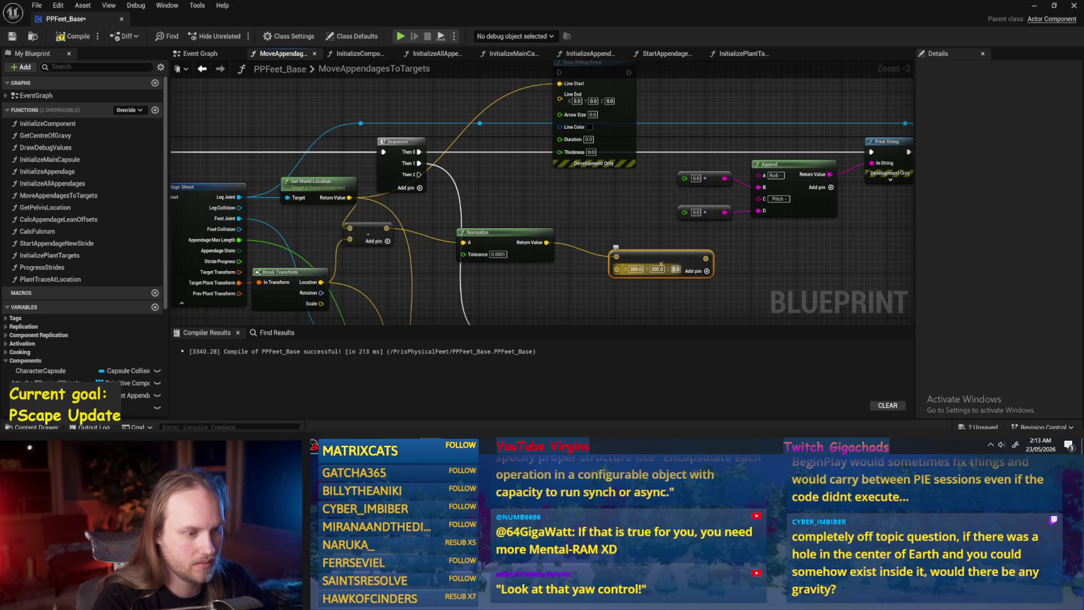
{"action": "key", "text": "Return"}
{"action": "mouse_move", "coordinate": [658, 254]}
{"action": "left_mouse_down"}
{"action": "mouse_move", "coordinate": [619, 273]}
{"action": "mouse_move", "coordinate": [650, 149]}
{"action": "mouse_move", "coordinate": [585, 223]}
{"action": "mouse_move", "coordinate": [568, 190]}
{"action": "mouse_move", "coordinate": [661, 234]}
{"action": "mouse_move", "coordinate": [560, 206]}
{"action": "left_mouse_up"}
- Combine the world location with the scaled direction for the arrow's Line End
{"action": "type", "text": "*"}
{"action": "key", "text": "Return"}
{"action": "mouse_move", "coordinate": [350, 197]}
{"action": "left_mouse_down"}
{"action": "mouse_move", "coordinate": [565, 206]}
{"action": "mouse_move", "coordinate": [582, 163]}
{"action": "mouse_move", "coordinate": [560, 97]}
{"action": "left_mouse_up"}
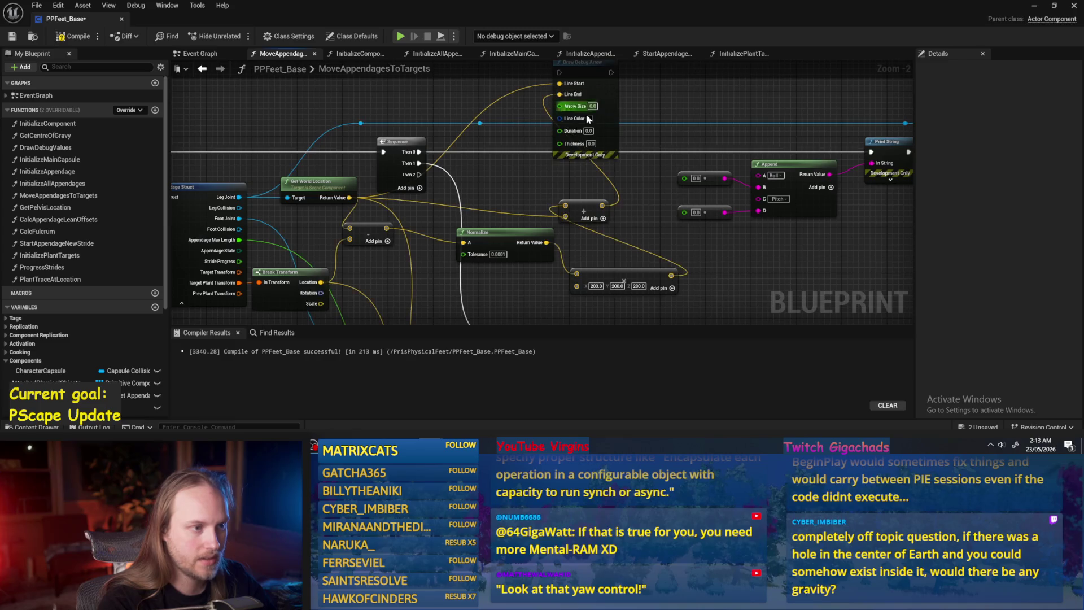
- Set Arrow Size 10 and an orange colour, chain the arrow into Print String, and compile
{"action": "type", "text": "10"}
{"action": "key", "text": "Tab"}
{"action": "key", "text": "Tab"}
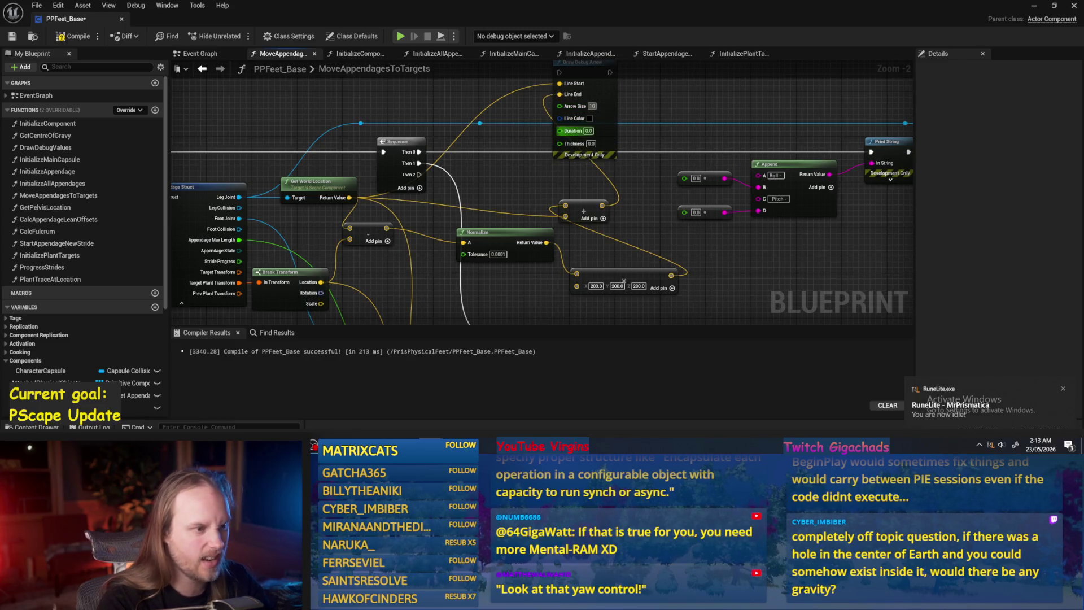
{"action": "type", "text": "5"}
{"action": "left_click", "coordinate": [589, 119]}
{"action": "left_click", "coordinate": [694, 207]}
{"action": "left_click", "coordinate": [728, 354]}
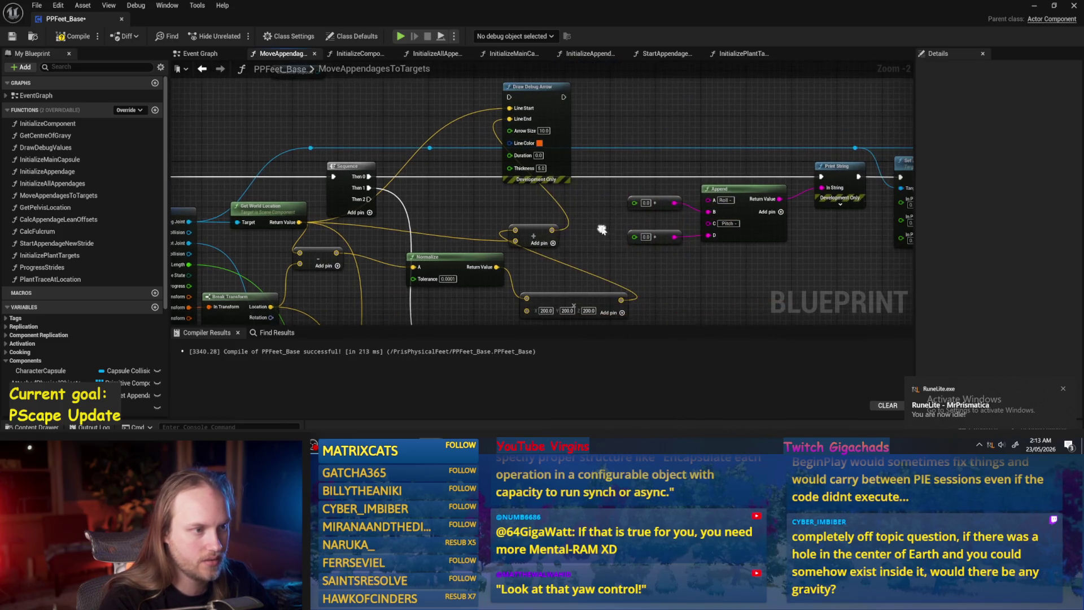
{"action": "mouse_move", "coordinate": [564, 97]}
{"action": "left_mouse_down"}
{"action": "mouse_move", "coordinate": [790, 187]}
{"action": "mouse_move", "coordinate": [822, 176]}
{"action": "left_mouse_up"}
{"action": "mouse_move", "coordinate": [520, 94]}
{"action": "left_mouse_down"}
{"action": "mouse_move", "coordinate": [428, 168]}
{"action": "mouse_move", "coordinate": [411, 167]}
{"action": "mouse_move", "coordinate": [504, 97]}
{"action": "left_mouse_up"}
{"action": "key", "text": "ctrl+z"}
{"action": "scroll", "coordinate": [635, 169], "scroll_direction": "down", "scroll_amount": 1}
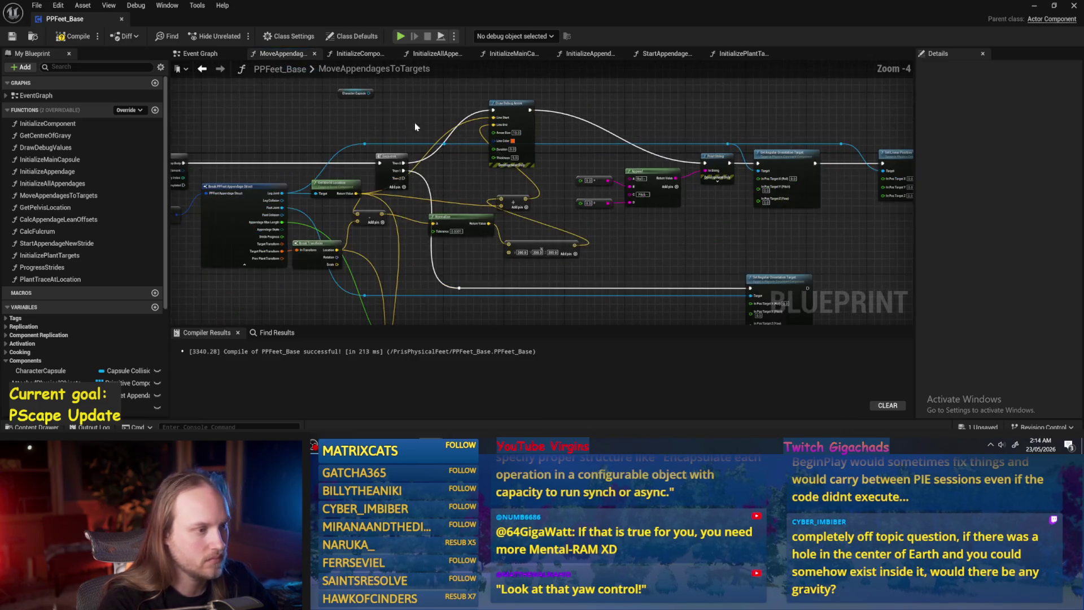
{"action": "left_click", "coordinate": [73, 36]}
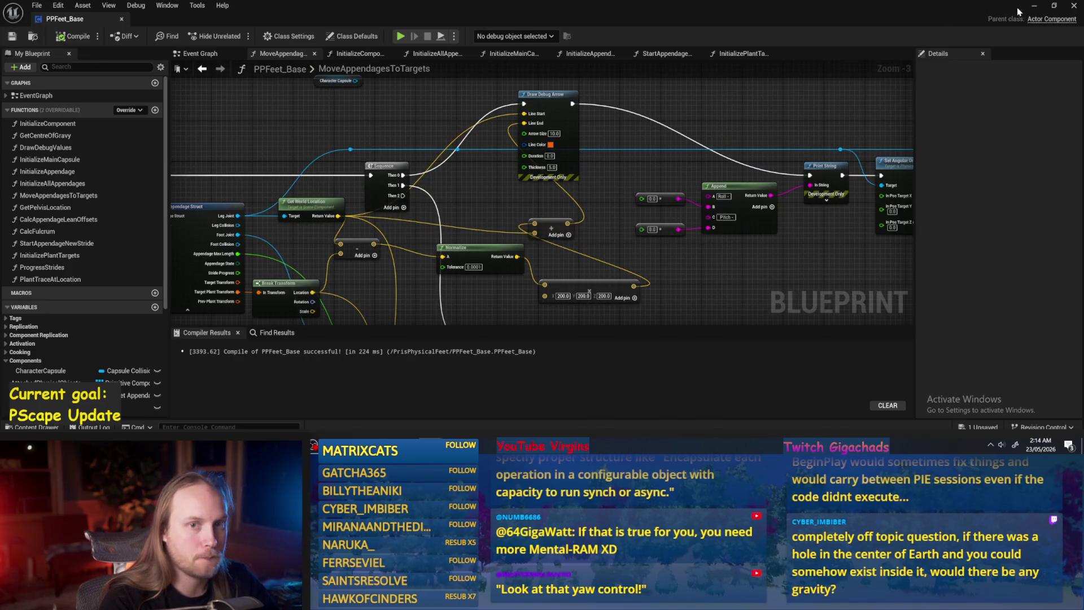
- Run a quick play-test of PPFeet_TestLevel from the level editor, then stop it
{"action": "key", "text": "alt+Tab"}
{"action": "key", "text": "alt+p"}
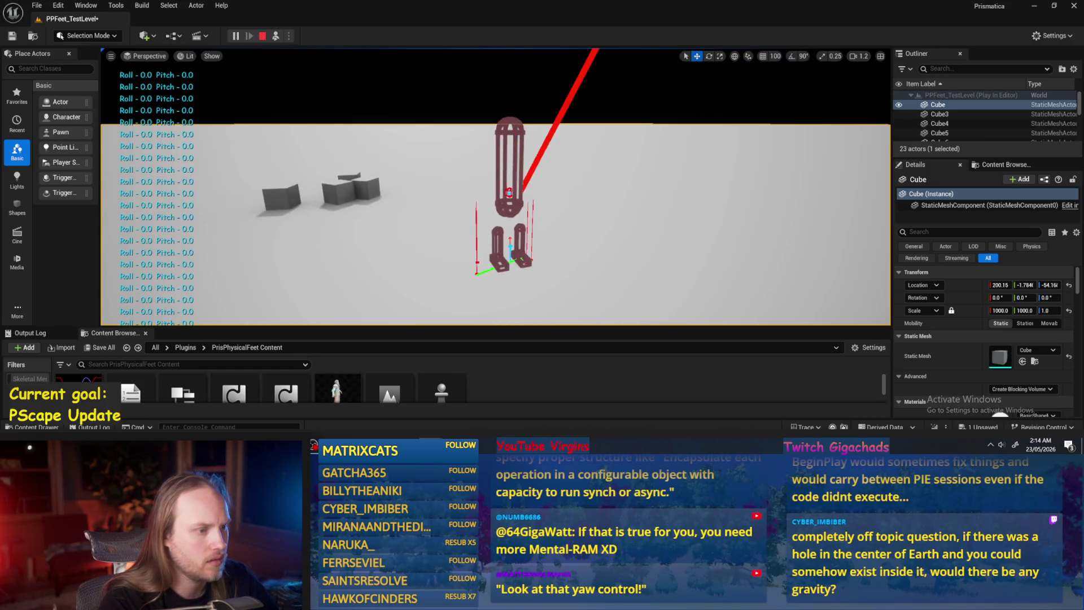
{"action": "key", "text": "Escape"}
- Recompile and save the PPFeet_Base blueprint
{"action": "left_click", "coordinate": [473, 398]}
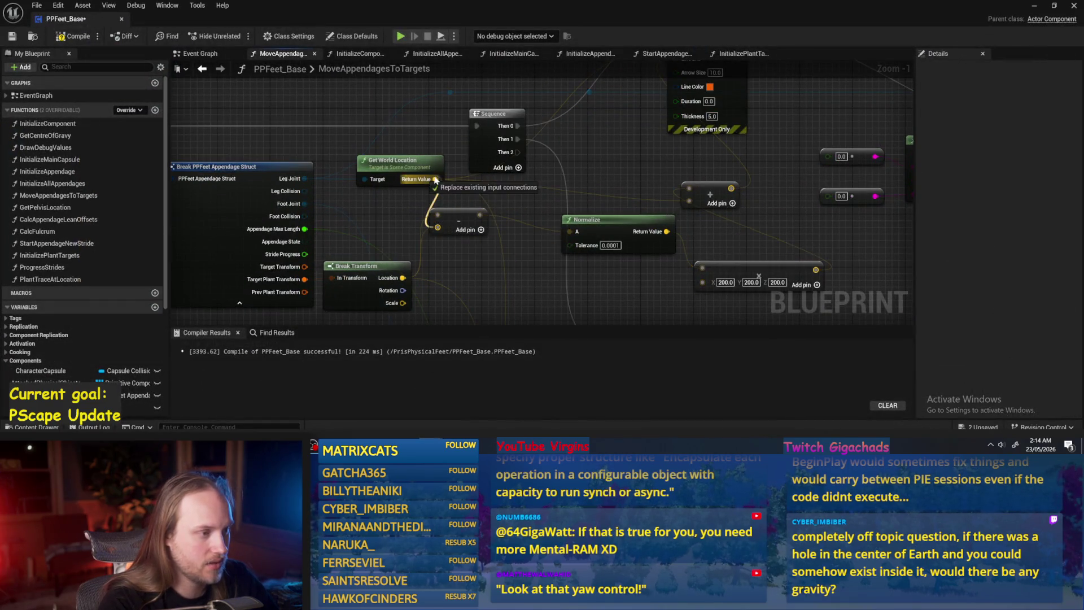
{"action": "scroll", "coordinate": [443, 232], "scroll_direction": "down", "scroll_amount": 2}
{"action": "left_click", "coordinate": [73, 36]}
{"action": "left_click", "coordinate": [12, 36]}
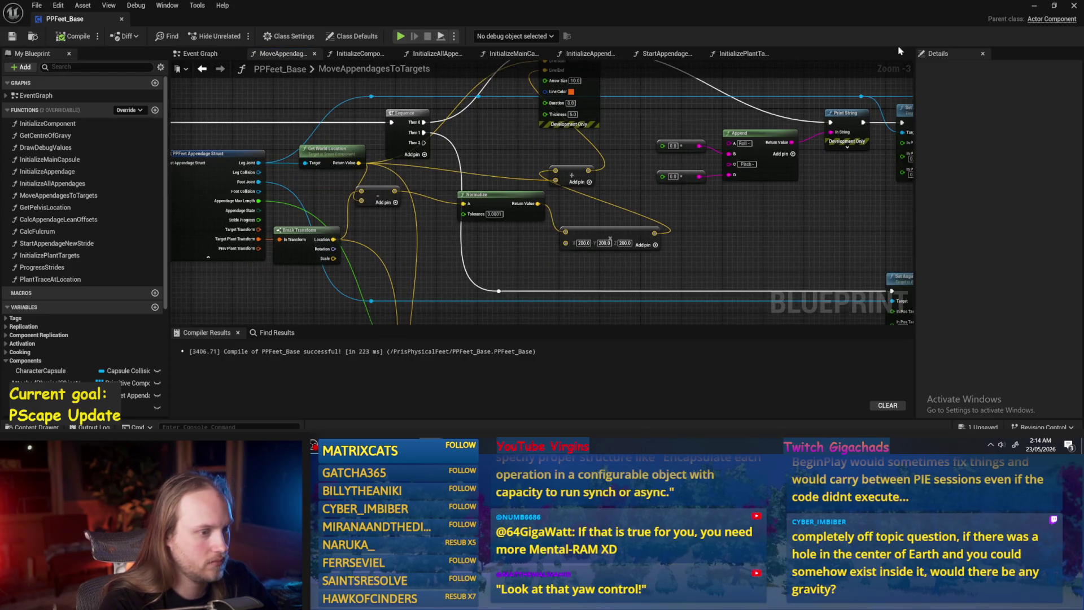
- Play-test the level again, taking control of the character to check the debug arrow
{"action": "left_click", "coordinate": [1035, 6]}
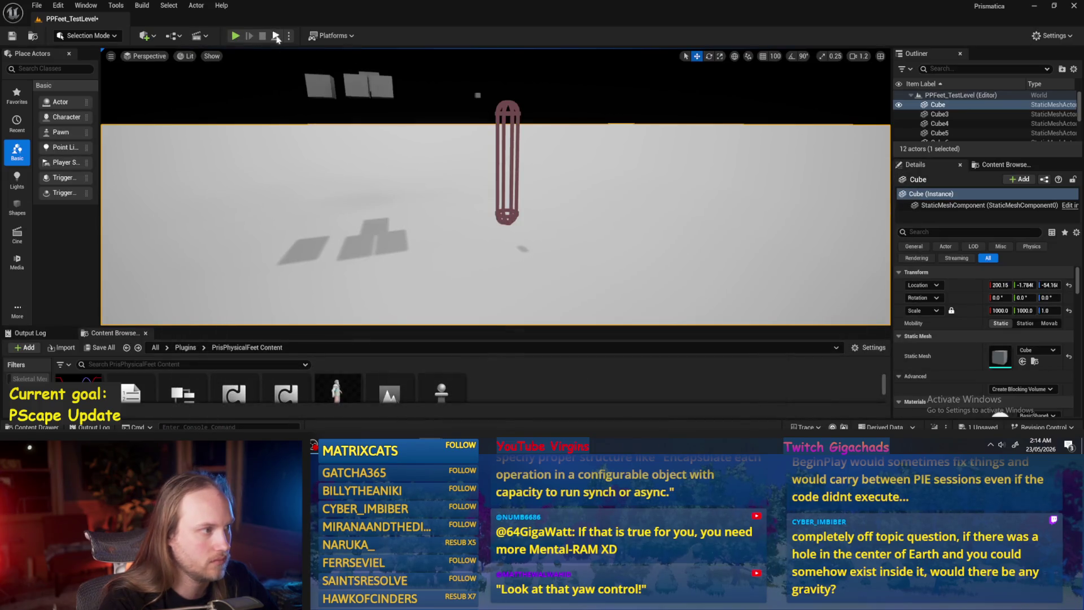
{"action": "left_click", "coordinate": [236, 35]}
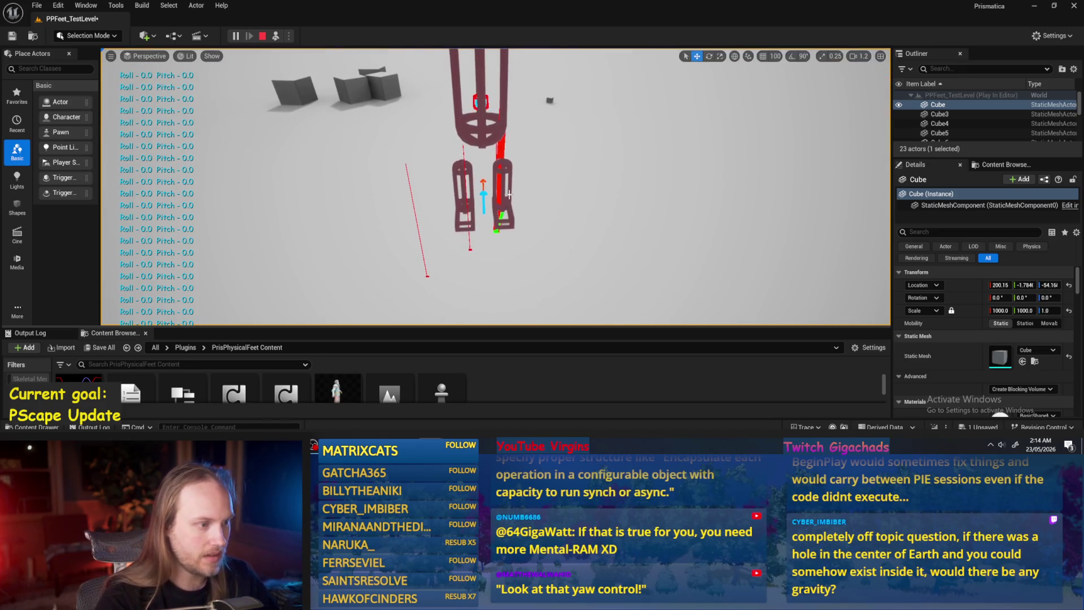
{"action": "left_click", "coordinate": [509, 195]}
{"action": "key", "text": "F8"}
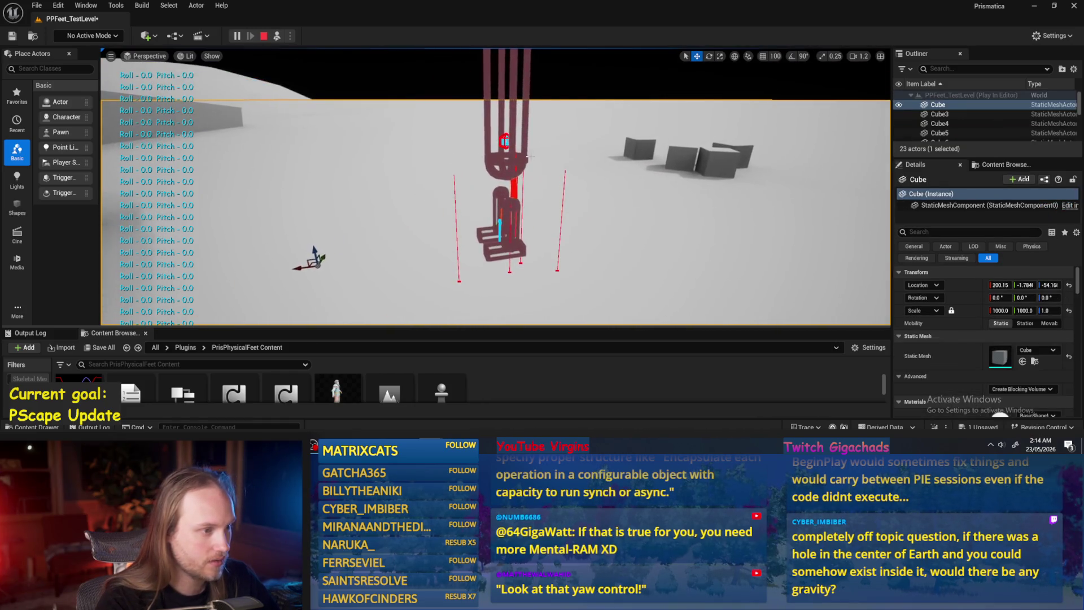
{"action": "key", "text": "Escape"}
- Save the blueprint, run a final test printing Roll 0.0/Pitch 0.0, and save PPFeet_TestLevel
{"action": "key", "text": "ctrl+s"}
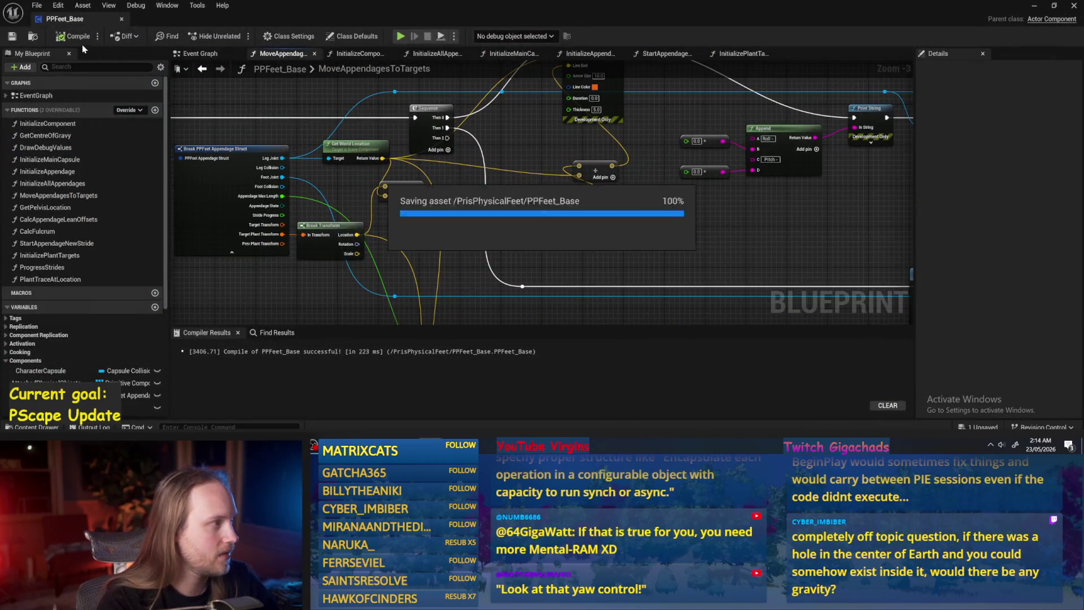
{"action": "left_click", "coordinate": [1035, 6]}
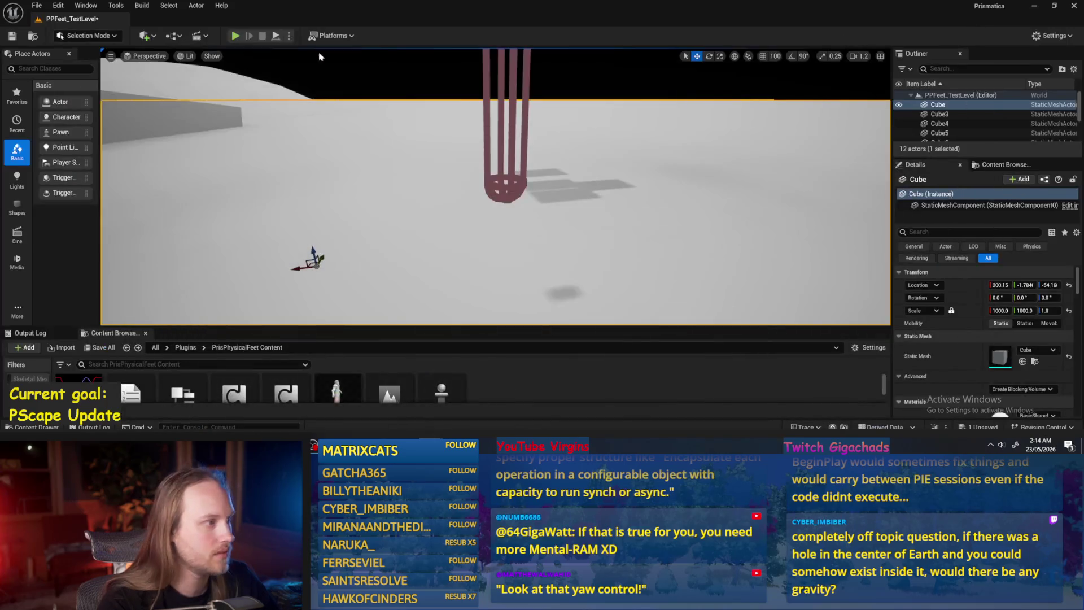
{"action": "left_click", "coordinate": [235, 35]}
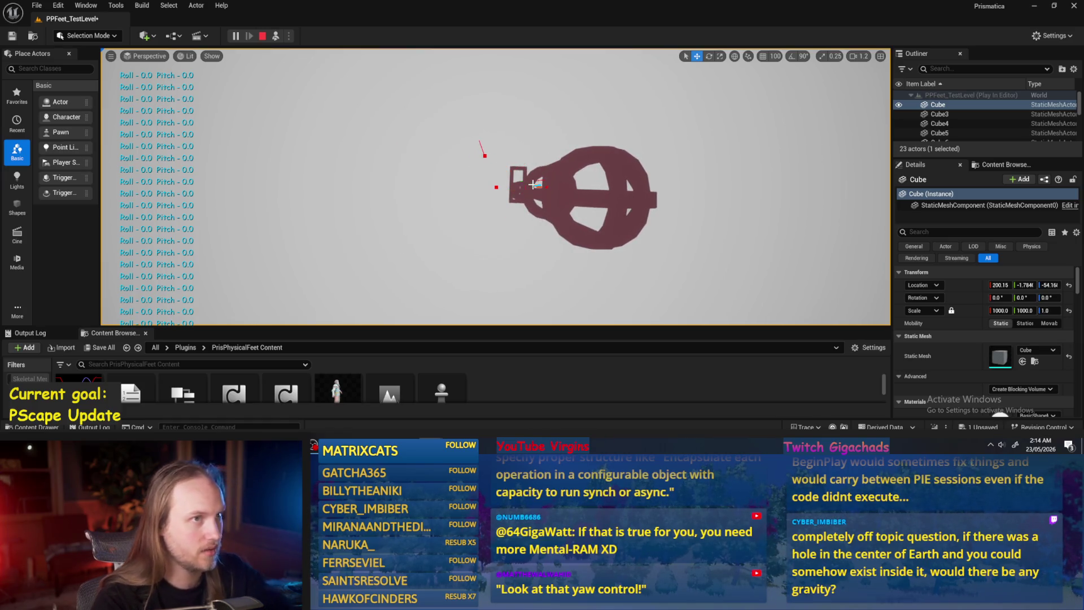
{"action": "key", "text": "Escape"}
{"action": "key", "text": "ctrl+s"}
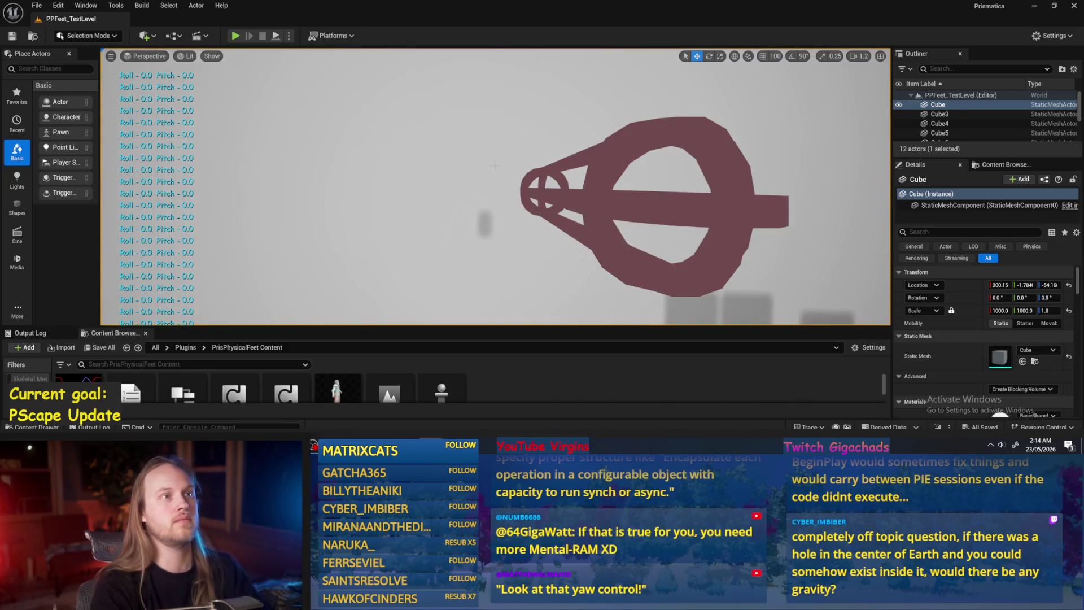
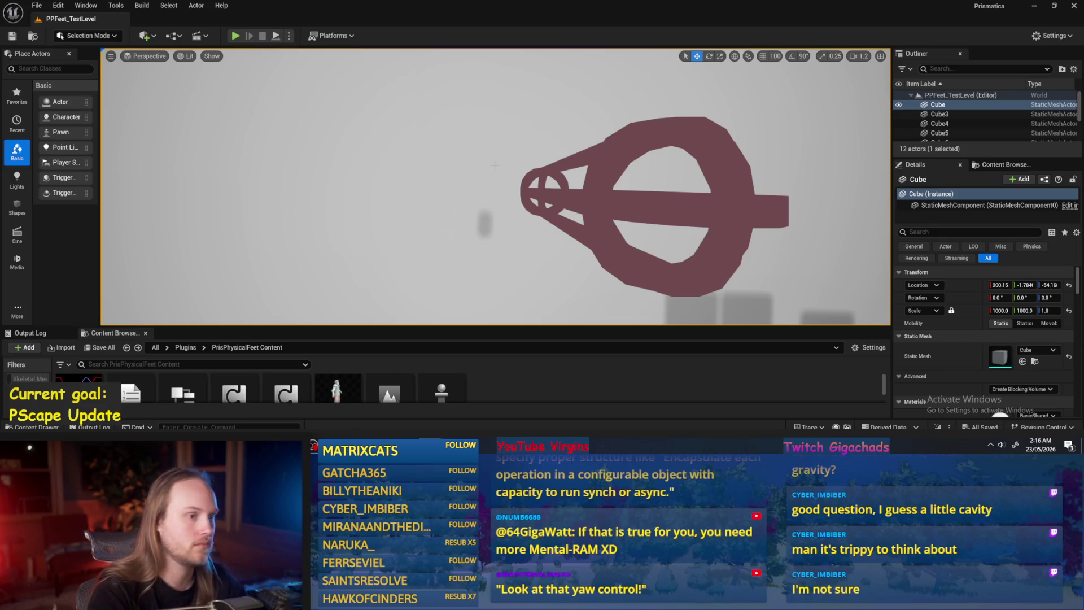
- Run and stop a play test of PPFeet_TestLevel, then orbit back toward the maroon leg rig
{"action": "left_click", "coordinate": [236, 35]}
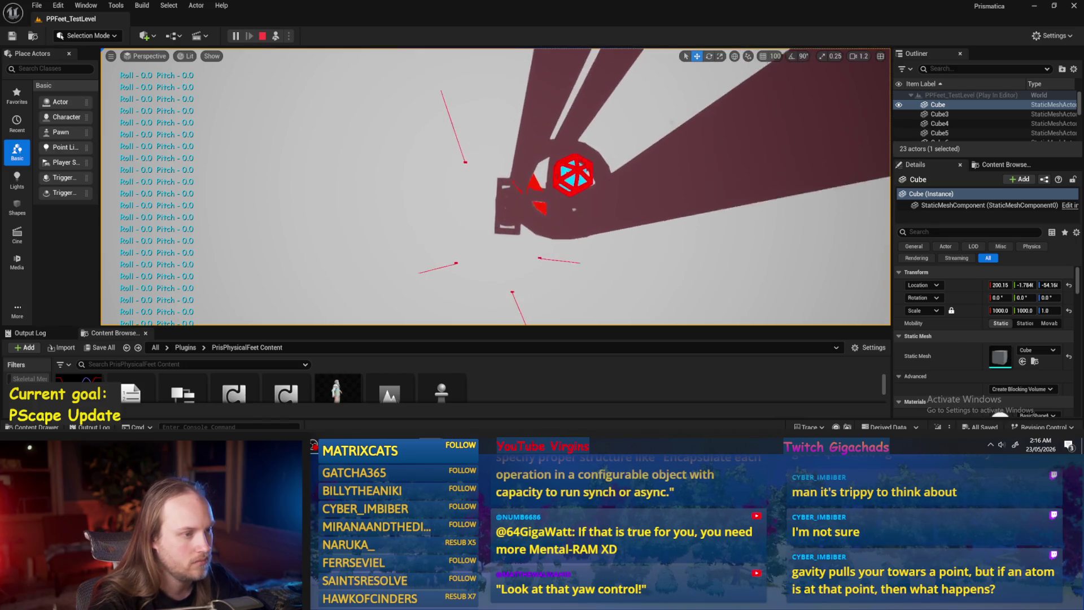
{"action": "key", "text": "Escape"}
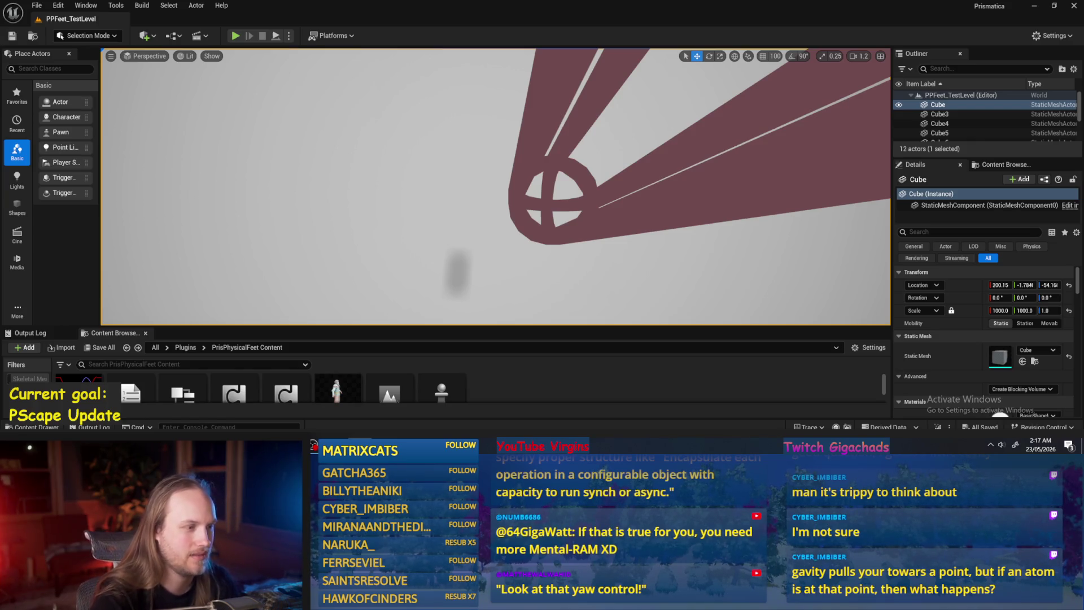
{"action": "scroll", "coordinate": [496, 186], "scroll_direction": "down", "scroll_amount": 8}
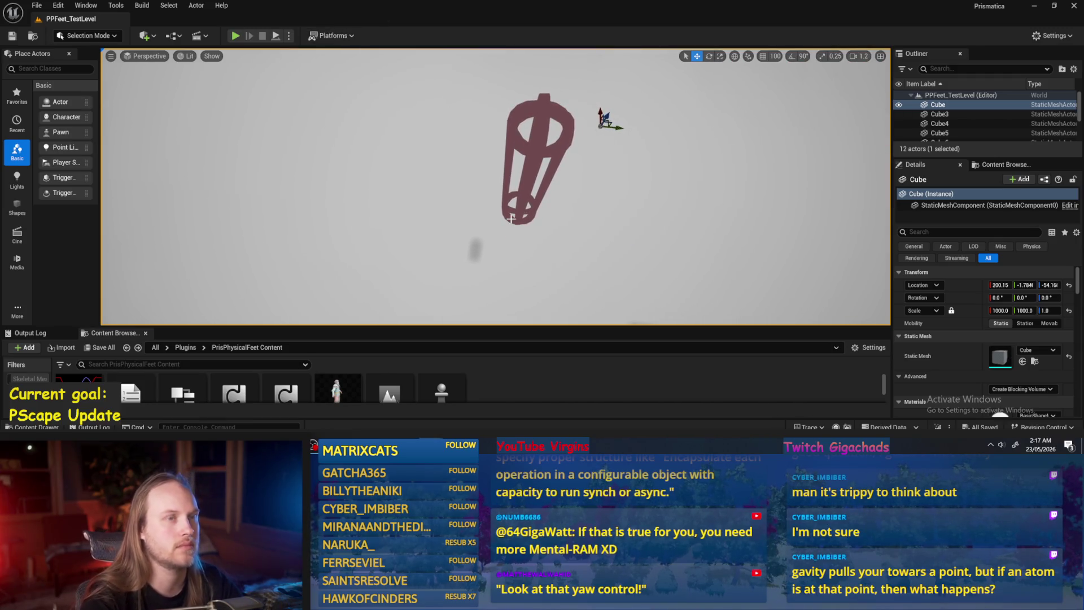
{"action": "mouse_move", "coordinate": [542, 169]}
{"action": "left_mouse_down"}
{"action": "mouse_move", "coordinate": [587, 170]}
{"action": "mouse_move", "coordinate": [560, 175]}
{"action": "left_mouse_up"}
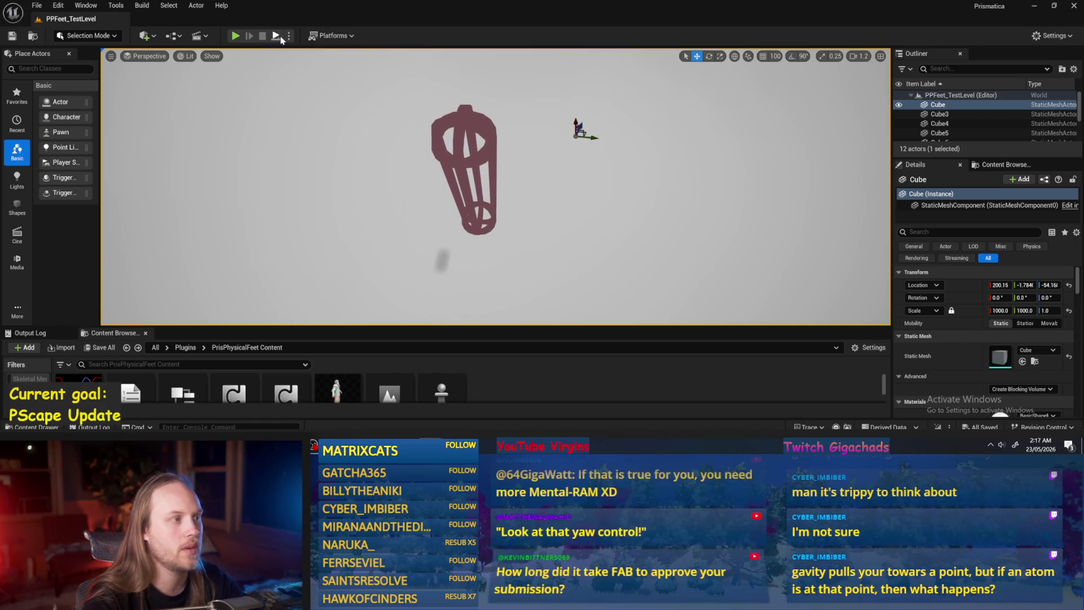
{"action": "mouse_move", "coordinate": [451, 154]}
{"action": "left_mouse_down"}
{"action": "mouse_move", "coordinate": [469, 170]}
{"action": "mouse_move", "coordinate": [451, 154]}
{"action": "left_mouse_up"}
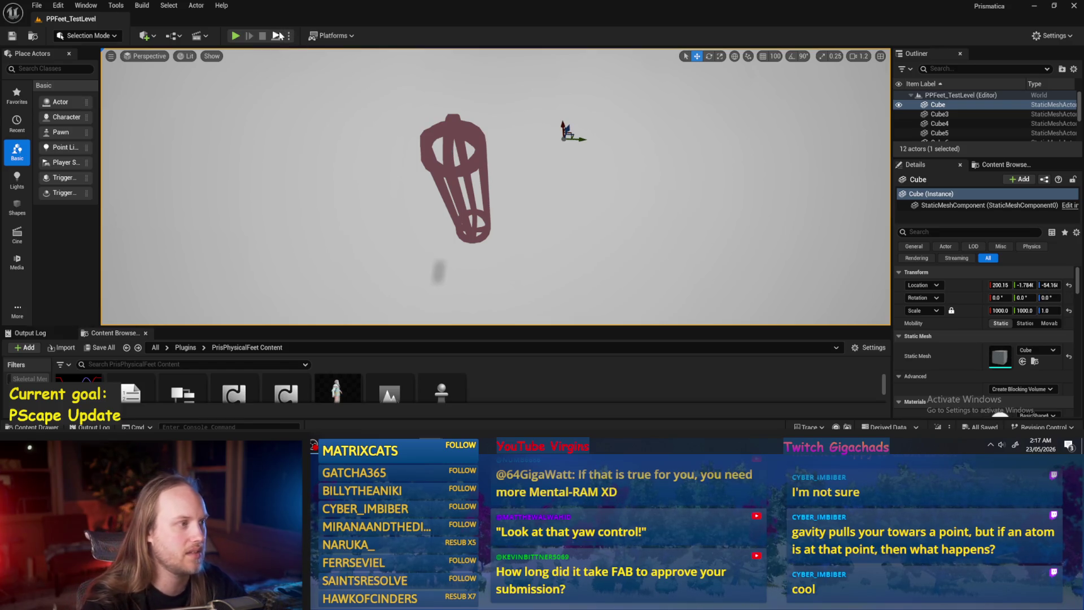
- During a play session, rotate PPFeet_TestPlayer to tip it over one way, then the other
{"action": "left_click", "coordinate": [236, 35]}
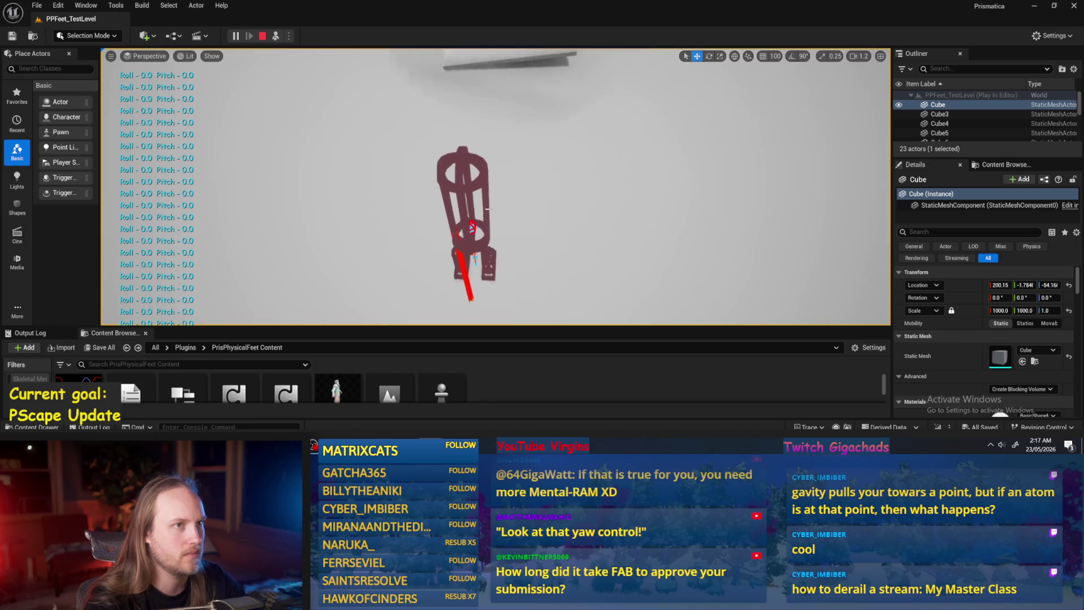
{"action": "left_click", "coordinate": [472, 214]}
{"action": "key", "text": "e"}
{"action": "left_click_drag", "start_coordinate": [480, 186], "coordinate": [534, 193]}
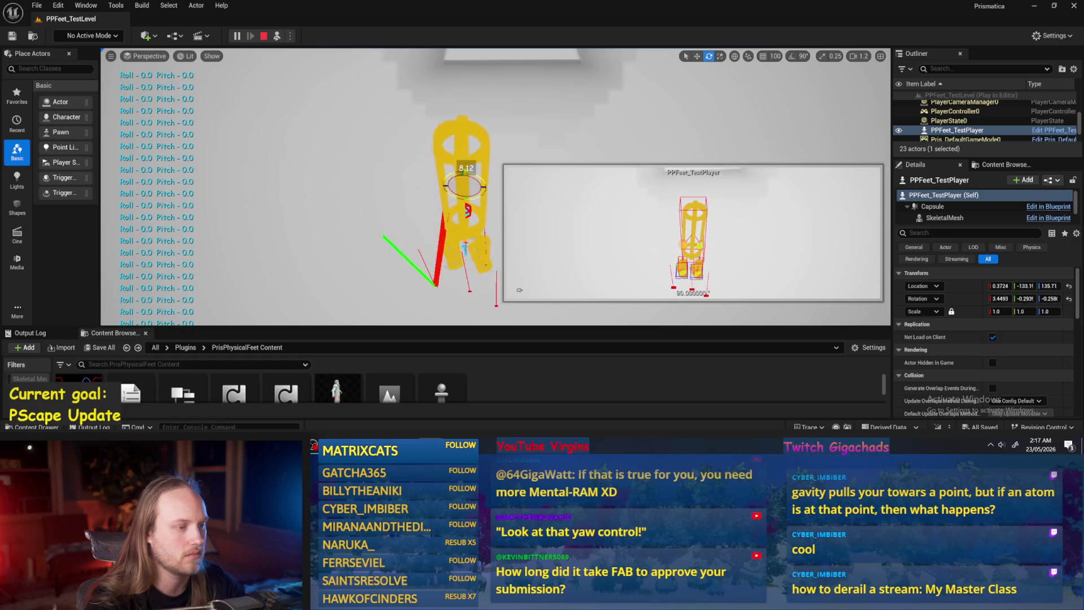
{"action": "mouse_move", "coordinate": [467, 160]}
{"action": "left_mouse_down"}
{"action": "mouse_move", "coordinate": [478, 162]}
{"action": "mouse_move", "coordinate": [440, 160]}
{"action": "mouse_move", "coordinate": [463, 165]}
{"action": "mouse_move", "coordinate": [448, 99]}
{"action": "mouse_move", "coordinate": [477, 113]}
{"action": "mouse_move", "coordinate": [485, 151]}
{"action": "mouse_move", "coordinate": [486, 131]}
{"action": "left_mouse_up"}
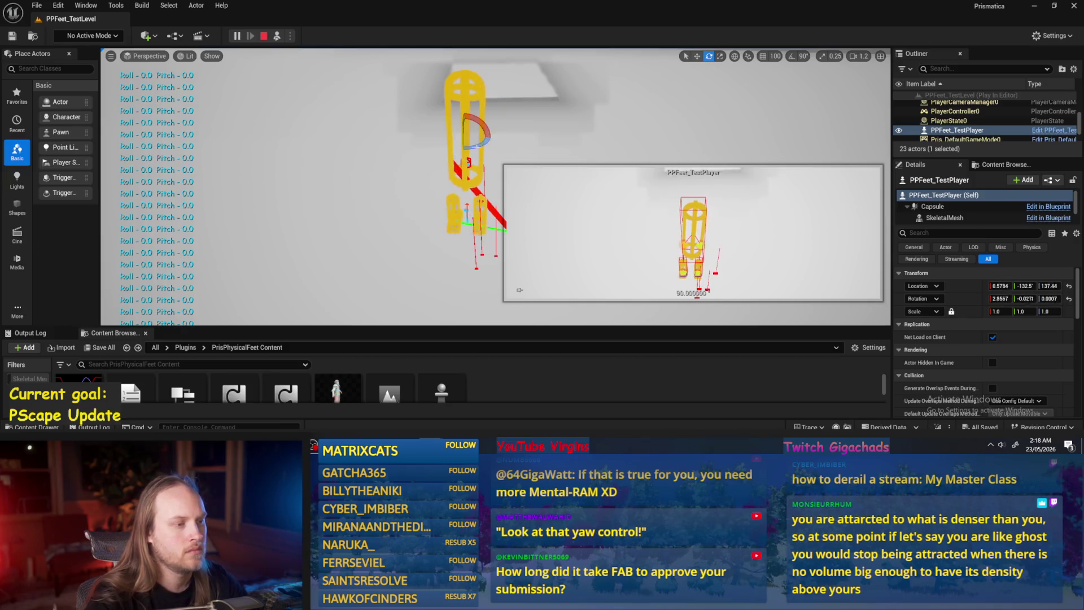
- Stop the play session and bring up the PPFeet_Base Blueprint graph
{"action": "scroll", "coordinate": [478, 67], "scroll_direction": "up", "scroll_amount": 3}
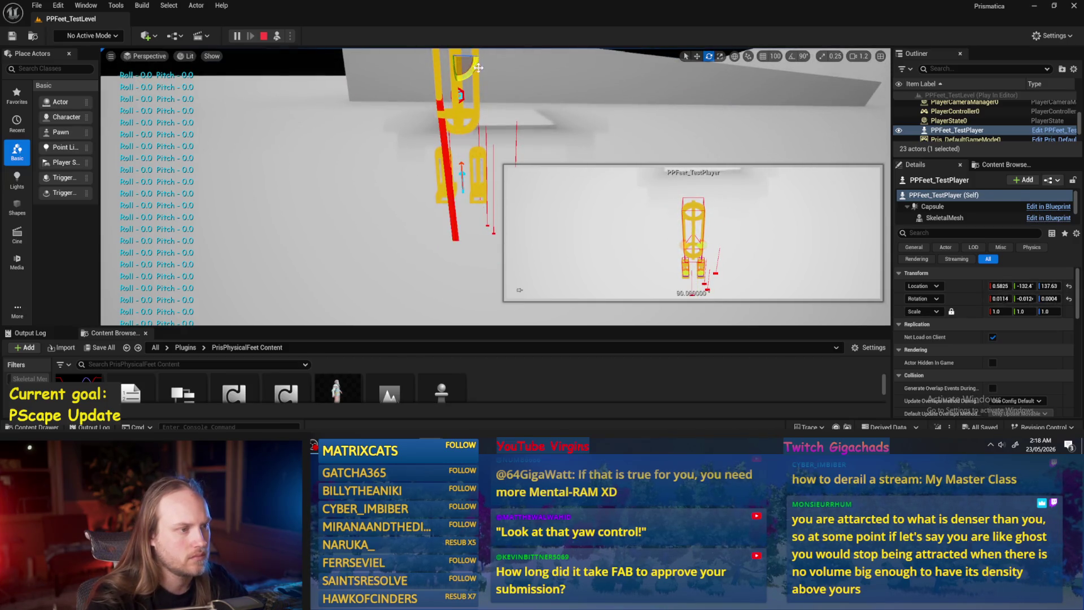
{"action": "key", "text": "Escape"}
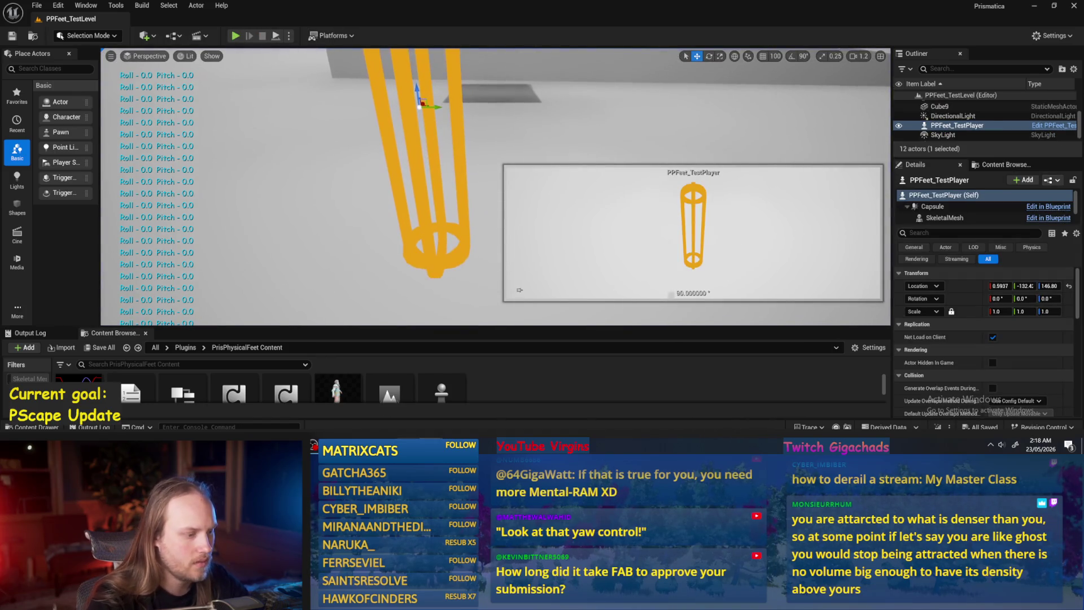
{"action": "left_click", "coordinate": [404, 404]}
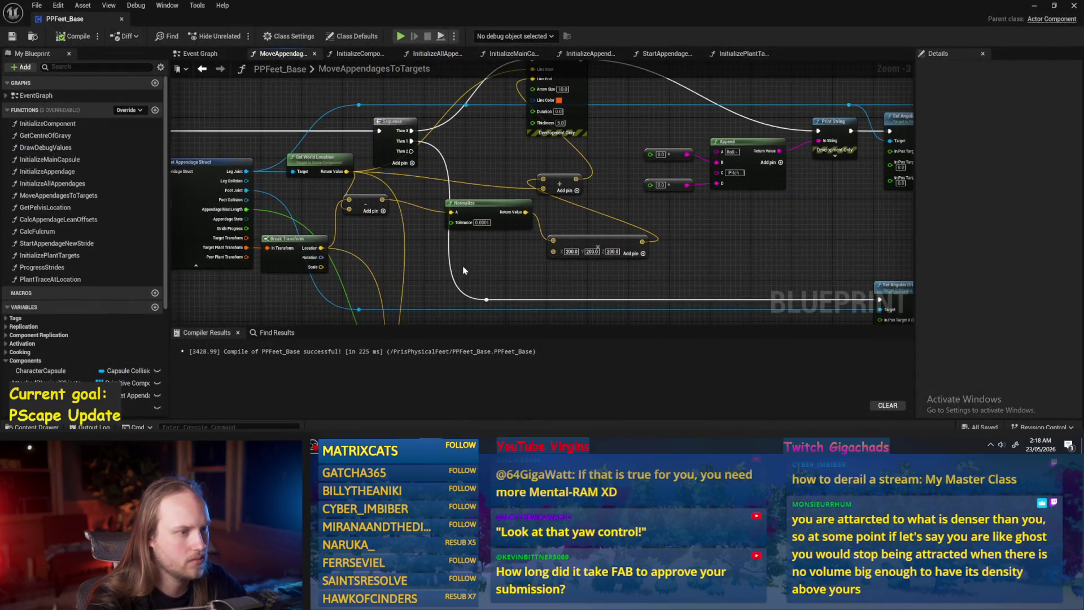
- Move the small Add and vector nodes up and right, then save the Blueprint
{"action": "mouse_move", "coordinate": [562, 185]}
{"action": "left_mouse_down"}
{"action": "mouse_move", "coordinate": [608, 180]}
{"action": "mouse_move", "coordinate": [593, 226]}
{"action": "mouse_move", "coordinate": [570, 243]}
{"action": "mouse_move", "coordinate": [715, 246]}
{"action": "mouse_move", "coordinate": [595, 255]}
{"action": "mouse_move", "coordinate": [610, 281]}
{"action": "left_mouse_up"}
{"action": "left_click", "coordinate": [580, 234]}
{"action": "scroll", "coordinate": [580, 235], "scroll_direction": "up", "scroll_amount": 2}
{"action": "left_click", "coordinate": [11, 39]}
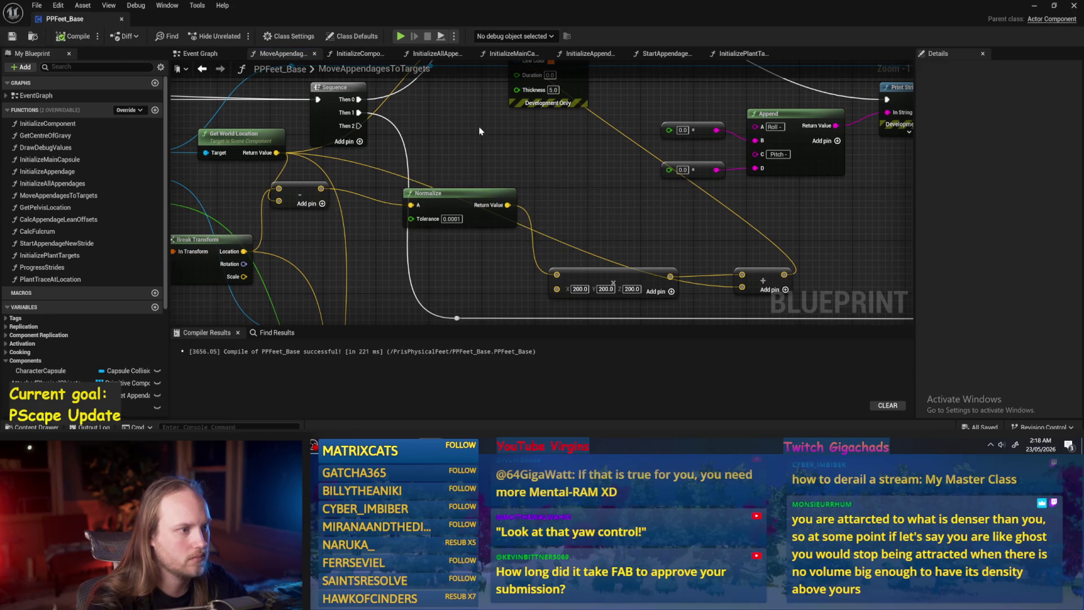
- Search 'rot' from Normalize's output, browse the results, and dismiss without adding a node
{"action": "left_click", "coordinate": [429, 222]}
{"action": "mouse_move", "coordinate": [480, 209]}
{"action": "left_mouse_down"}
{"action": "mouse_move", "coordinate": [565, 217]}
{"action": "mouse_move", "coordinate": [551, 210]}
{"action": "left_mouse_up"}
{"action": "type", "text": "rot"}
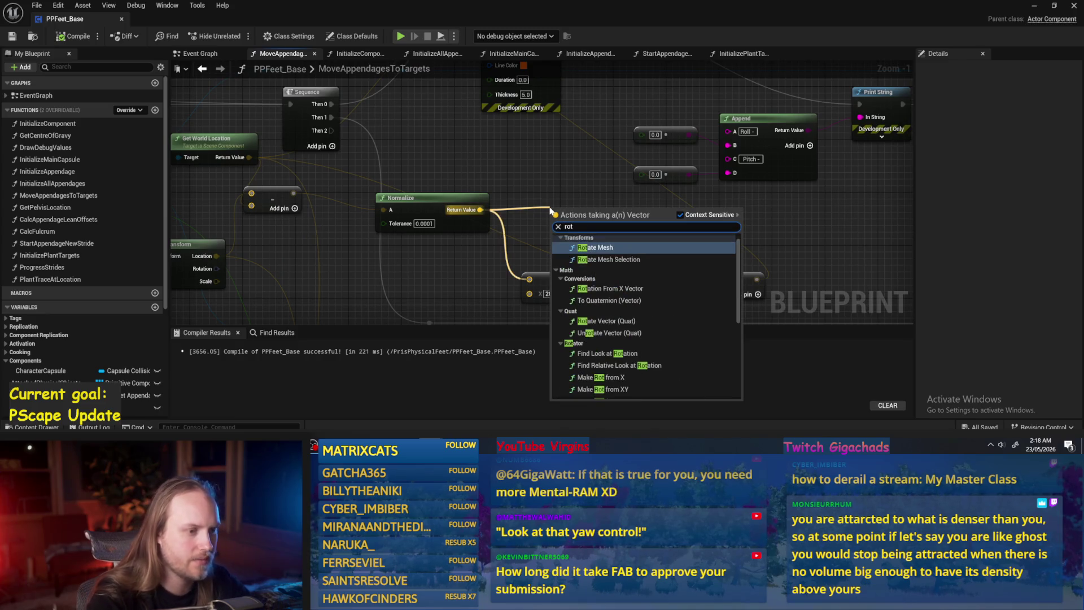
{"action": "scroll", "coordinate": [644, 299], "scroll_direction": "down", "scroll_amount": 3}
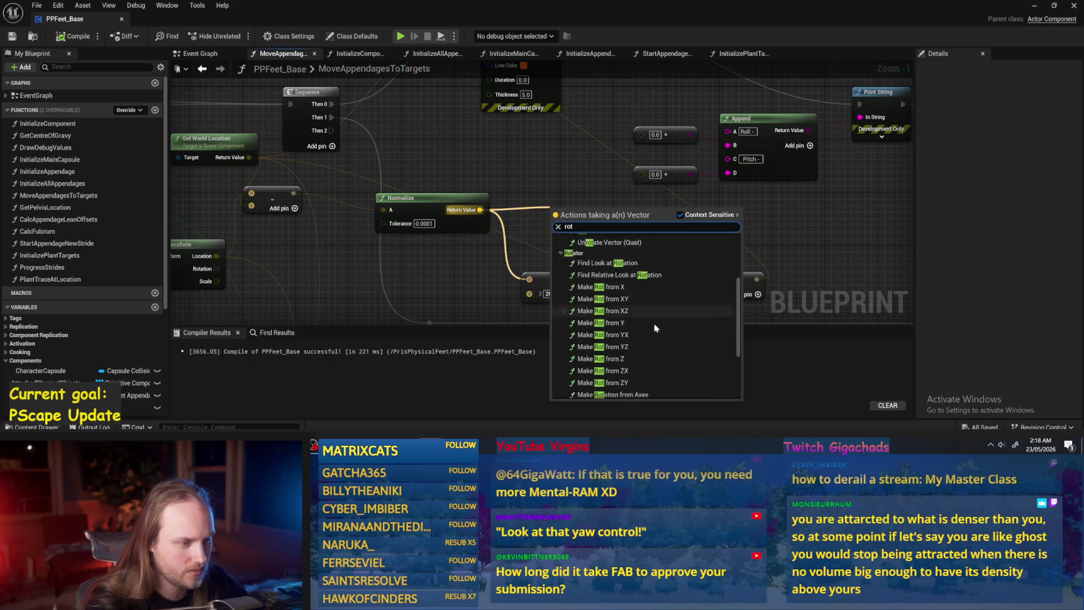
{"action": "scroll", "coordinate": [626, 278], "scroll_direction": "up", "scroll_amount": 1}
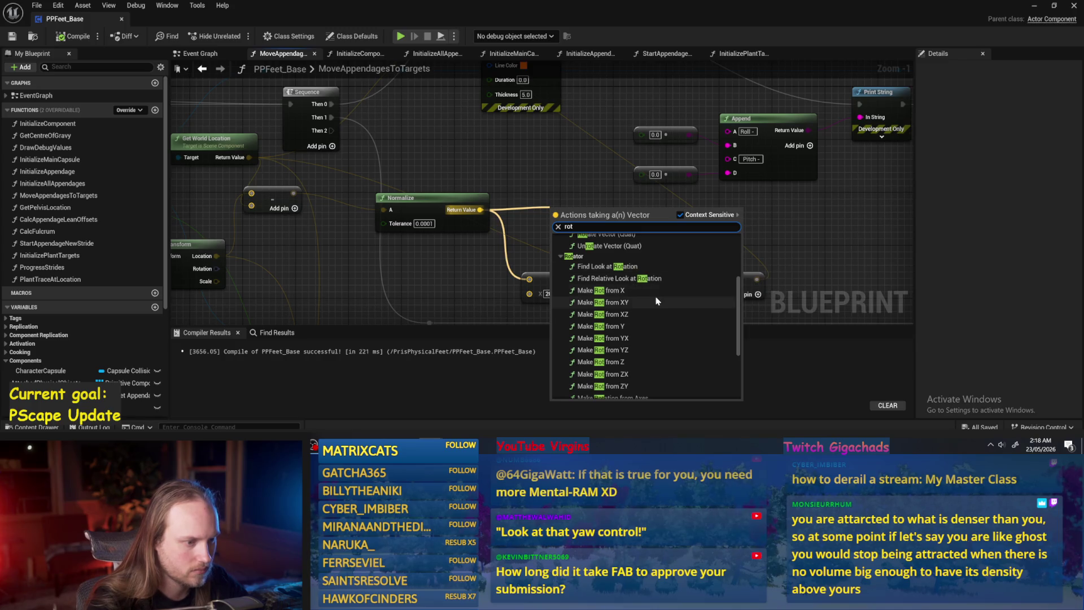
{"action": "scroll", "coordinate": [649, 316], "scroll_direction": "down", "scroll_amount": 2}
{"action": "scroll", "coordinate": [644, 342], "scroll_direction": "down", "scroll_amount": 2}
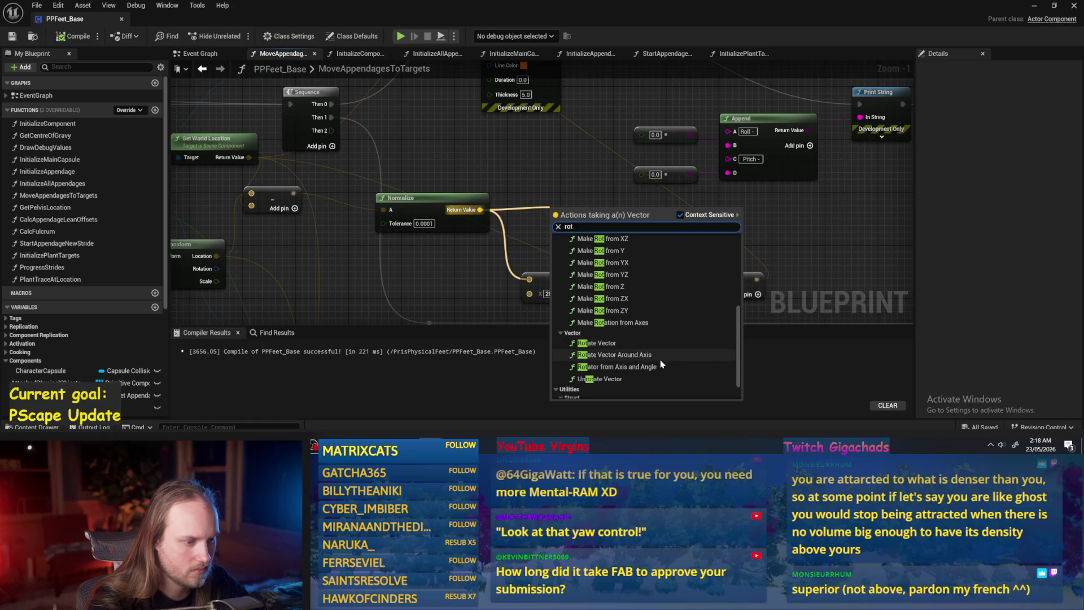
{"action": "scroll", "coordinate": [660, 358], "scroll_direction": "up", "scroll_amount": 5}
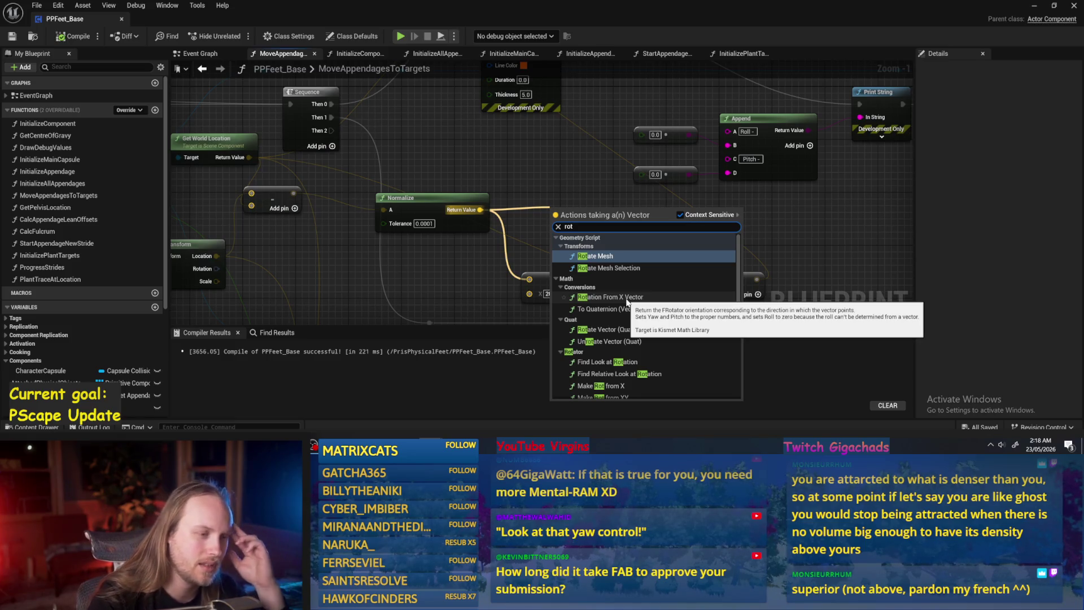
{"action": "left_click", "coordinate": [517, 204]}
{"action": "scroll", "coordinate": [550, 211], "scroll_direction": "down", "scroll_amount": 1}
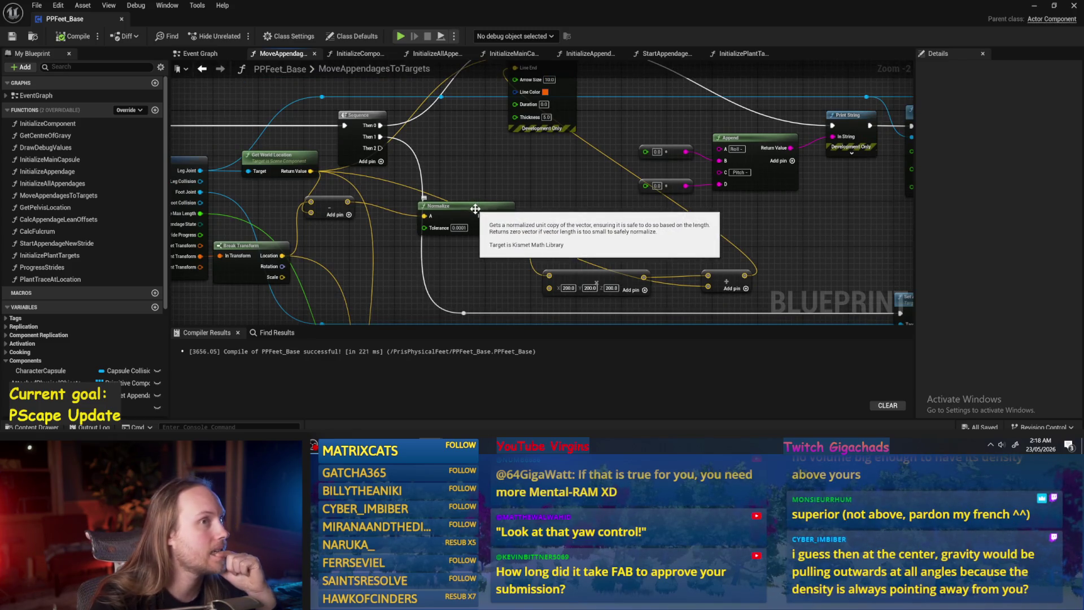
{"action": "mouse_move", "coordinate": [476, 197]}
{"action": "left_mouse_down"}
{"action": "mouse_move", "coordinate": [514, 187]}
{"action": "mouse_move", "coordinate": [478, 179]}
{"action": "mouse_move", "coordinate": [524, 208]}
{"action": "left_mouse_up"}
- Compile, then search 'rotat' from Normalize's output again and cancel
{"action": "left_click", "coordinate": [69, 33]}
{"action": "left_click", "coordinate": [554, 189]}
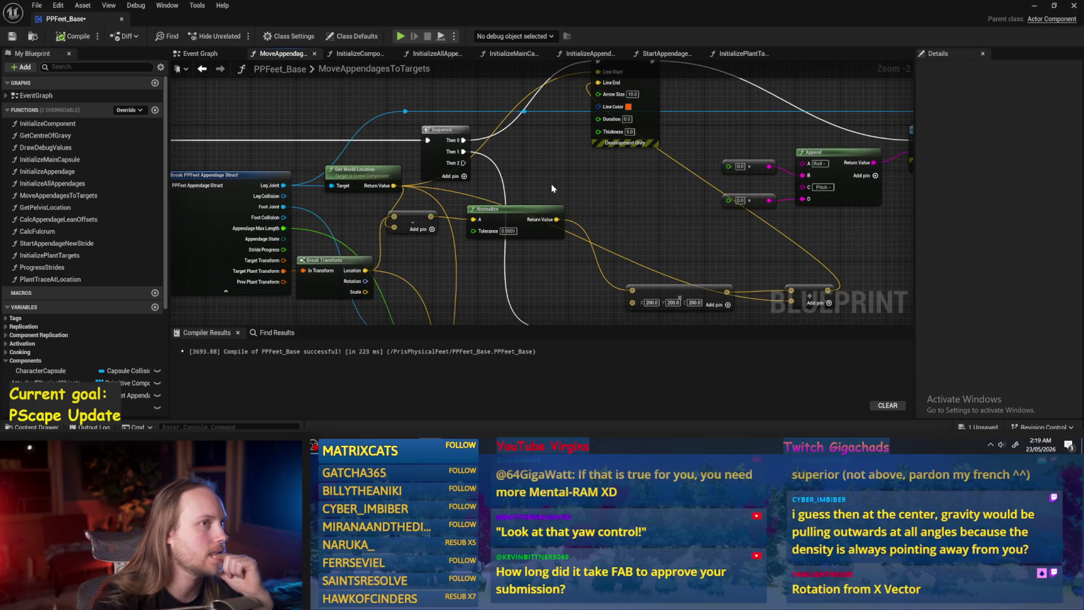
{"action": "scroll", "coordinate": [571, 227], "scroll_direction": "up", "scroll_amount": 1}
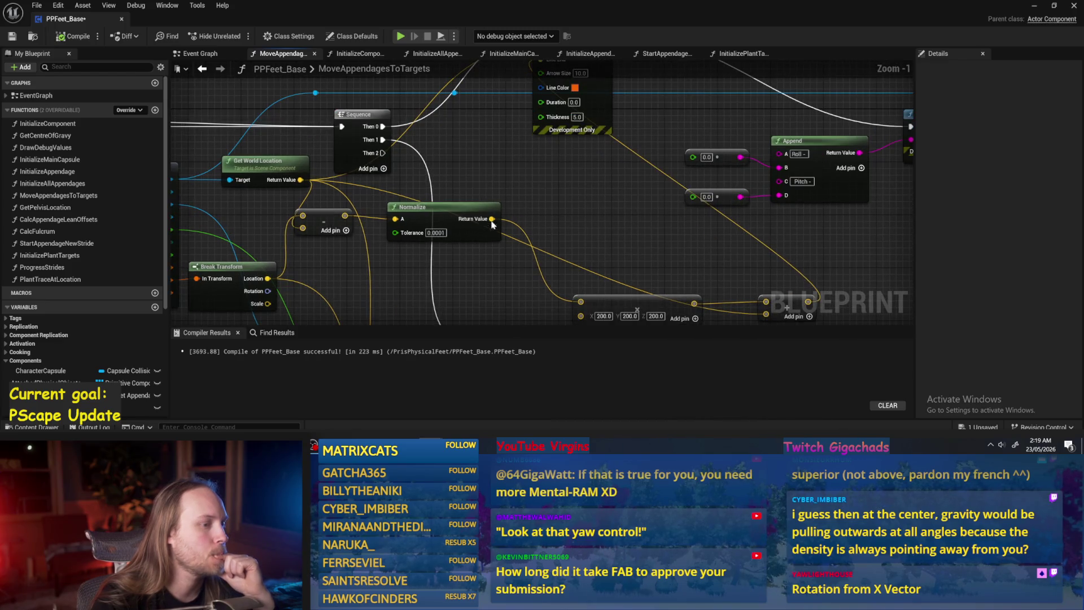
{"action": "left_click_drag", "start_coordinate": [492, 218], "coordinate": [562, 187]}
{"action": "type", "text": "rotat"}
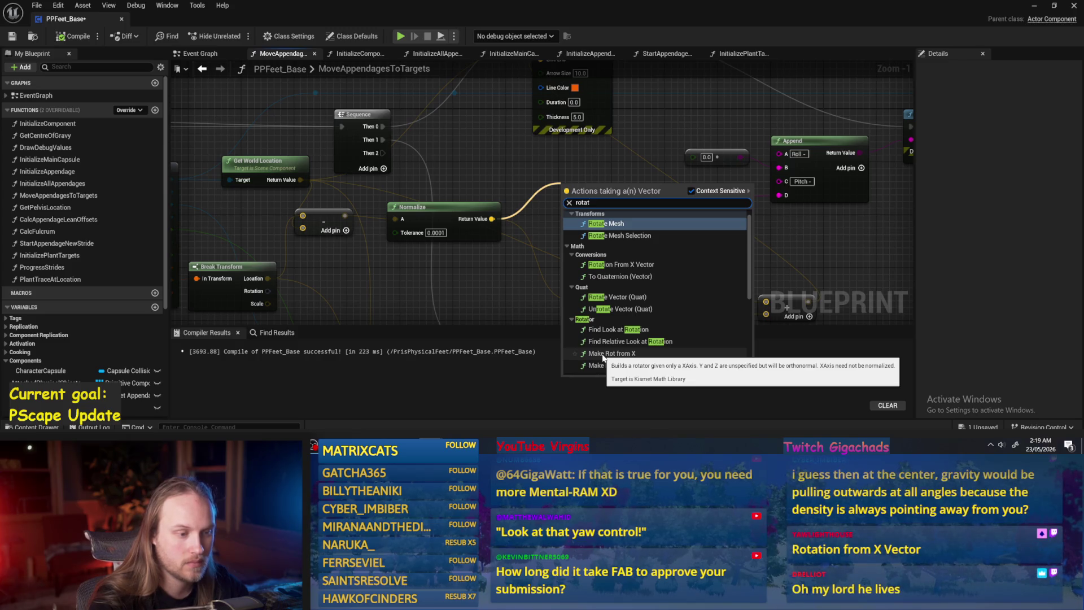
{"action": "scroll", "coordinate": [604, 345], "scroll_direction": "down", "scroll_amount": 2}
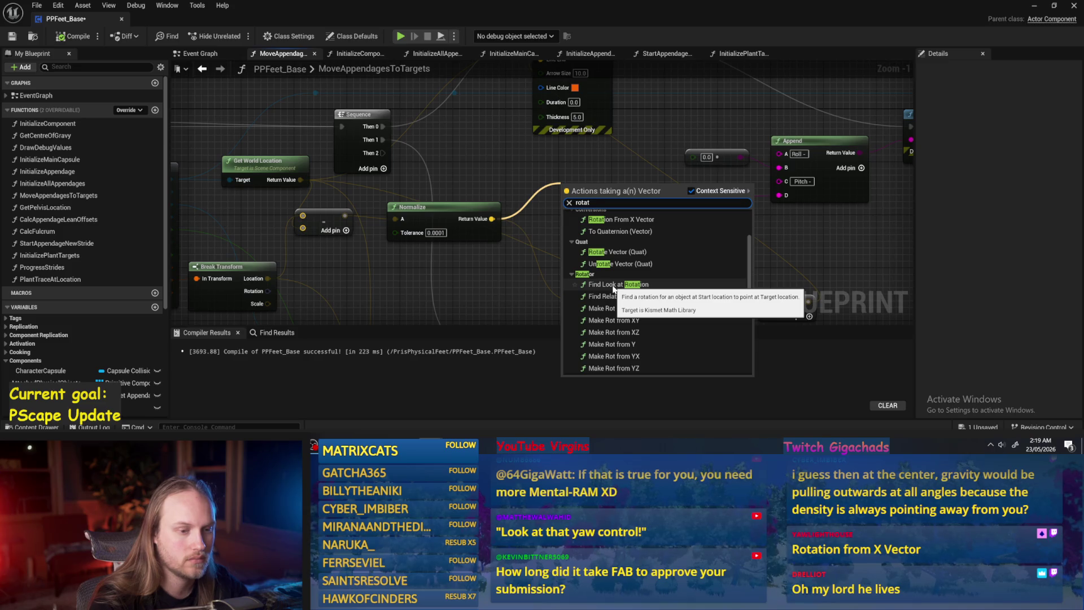
{"action": "key", "text": "Escape"}
- Compile and save PPFeet_Base, then minimize the Blueprint window to show the level
{"action": "left_click", "coordinate": [73, 36]}
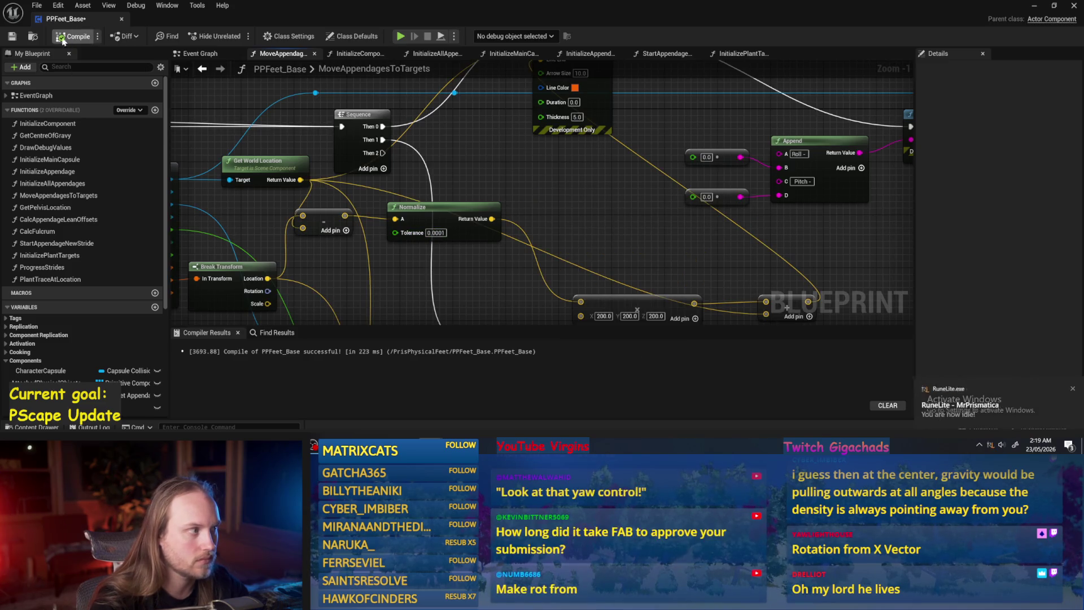
{"action": "left_click", "coordinate": [13, 37]}
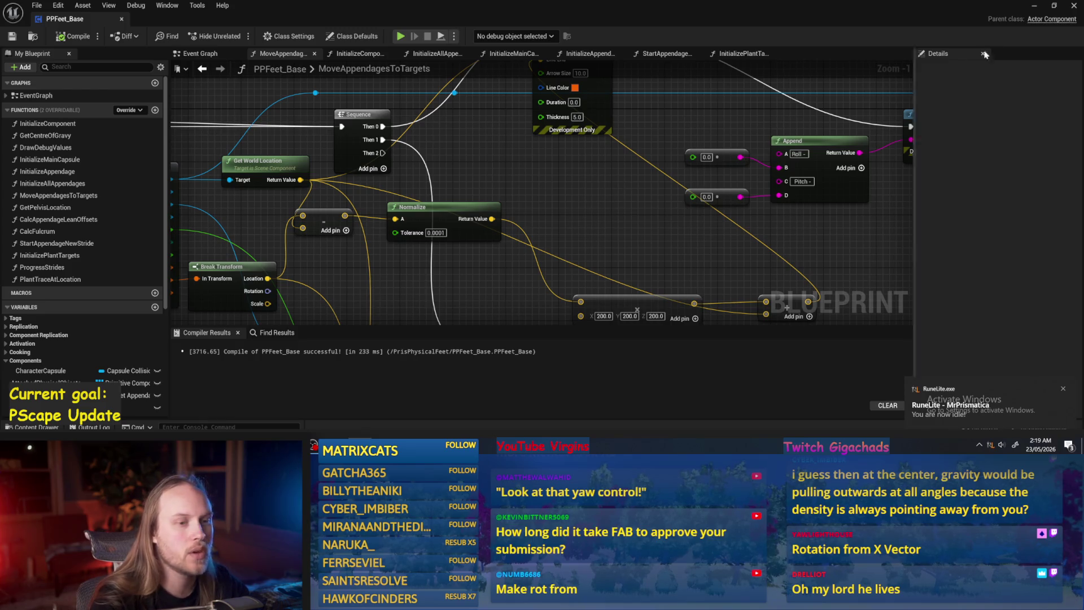
{"action": "left_click", "coordinate": [1037, 5]}
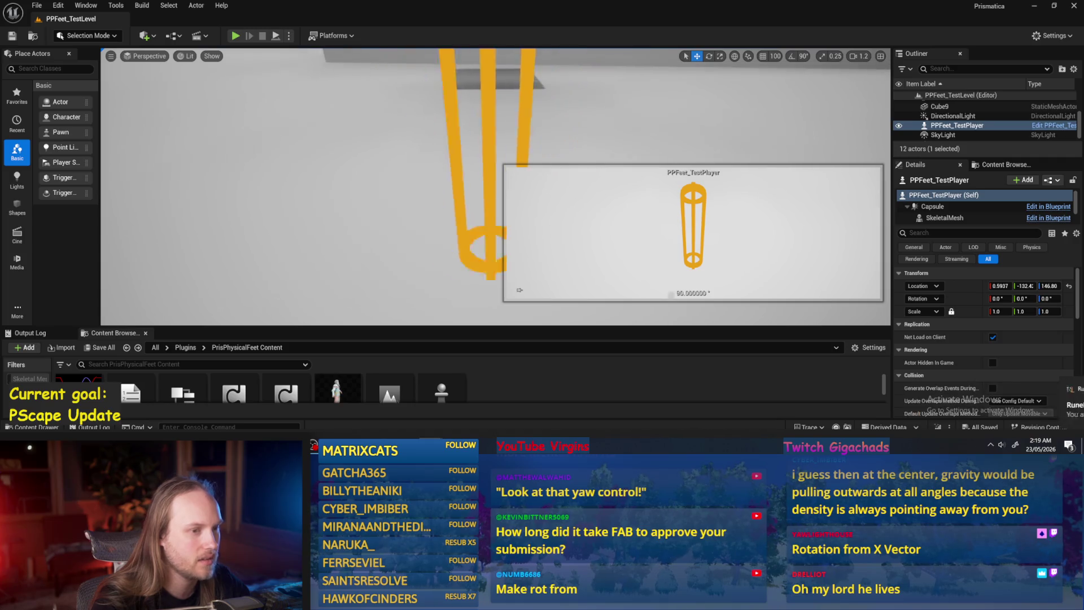
- Select the Cube actor in the level and switch to the Paint sketch
{"action": "left_click", "coordinate": [565, 254]}
{"action": "key", "text": "a"}
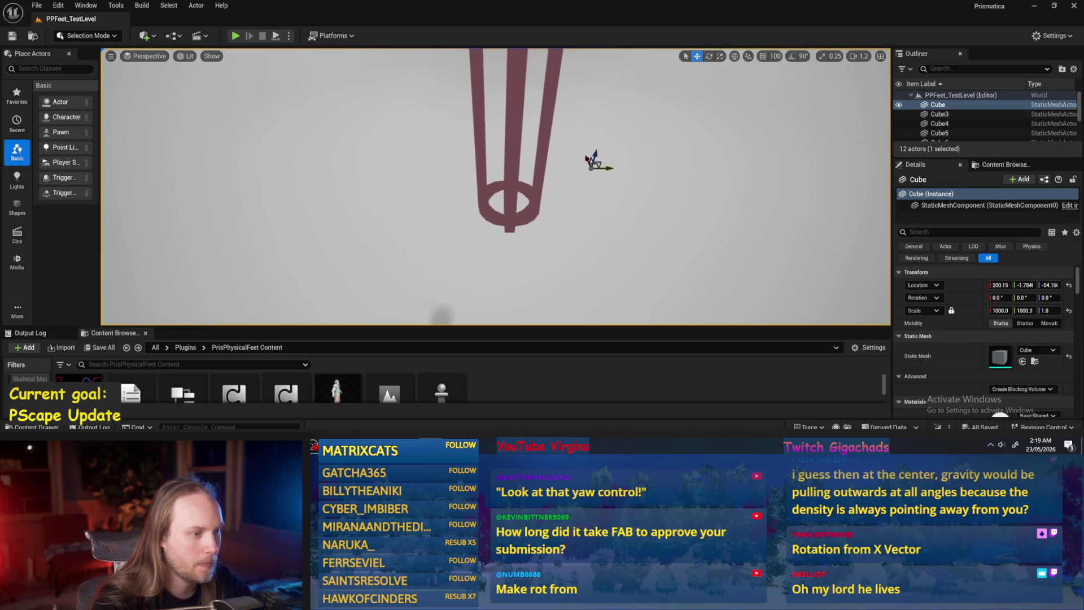
{"action": "key", "text": "alt+Tab"}
- Sketch red strokes right of the leg diagram, undoing the failed ones
{"action": "mouse_move", "coordinate": [774, 222]}
{"action": "left_mouse_down"}
{"action": "mouse_move", "coordinate": [742, 257]}
{"action": "mouse_move", "coordinate": [775, 225]}
{"action": "mouse_move", "coordinate": [763, 220]}
{"action": "mouse_move", "coordinate": [760, 265]}
{"action": "mouse_move", "coordinate": [767, 224]}
{"action": "left_mouse_up"}
{"action": "key", "text": "ctrl+z"}
{"action": "key", "text": "ctrl+z"}
{"action": "key", "text": "ctrl+z"}
{"action": "left_click_drag", "start_coordinate": [764, 282], "coordinate": [765, 195]}
{"action": "key", "text": "ctrl+z"}
- Draw the red cube's left, bottom and right edges, undoing the bottom-right stroke
{"action": "mouse_move", "coordinate": [812, 290]}
{"action": "left_mouse_down"}
{"action": "mouse_move", "coordinate": [801, 206]}
{"action": "mouse_move", "coordinate": [847, 222]}
{"action": "mouse_move", "coordinate": [893, 206]}
{"action": "mouse_move", "coordinate": [813, 202]}
{"action": "left_mouse_up"}
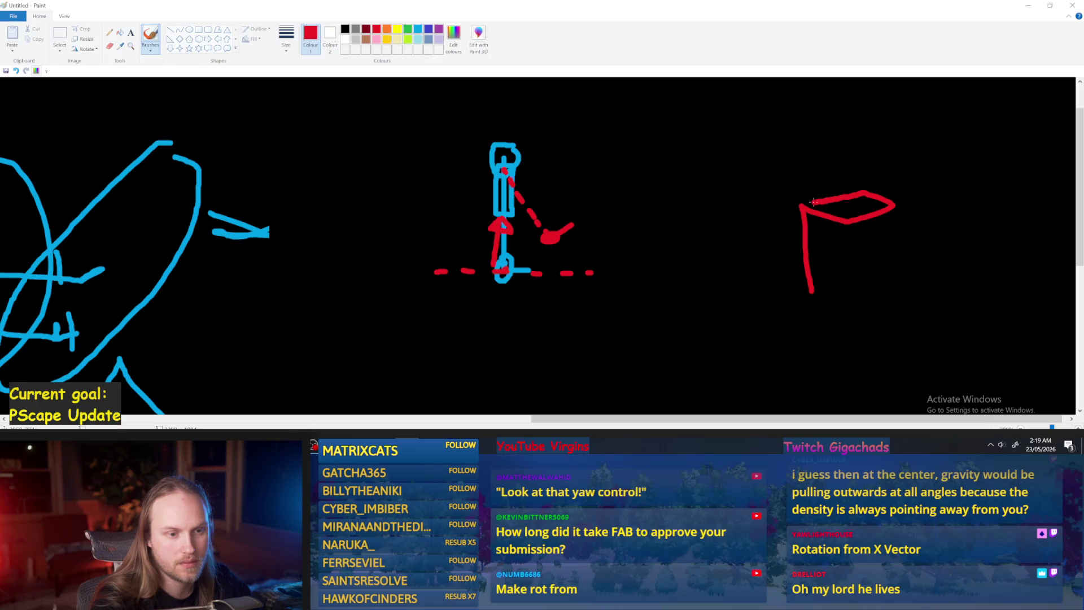
{"action": "mouse_move", "coordinate": [812, 292]}
{"action": "left_mouse_down"}
{"action": "mouse_move", "coordinate": [842, 302]}
{"action": "mouse_move", "coordinate": [894, 290]}
{"action": "left_mouse_up"}
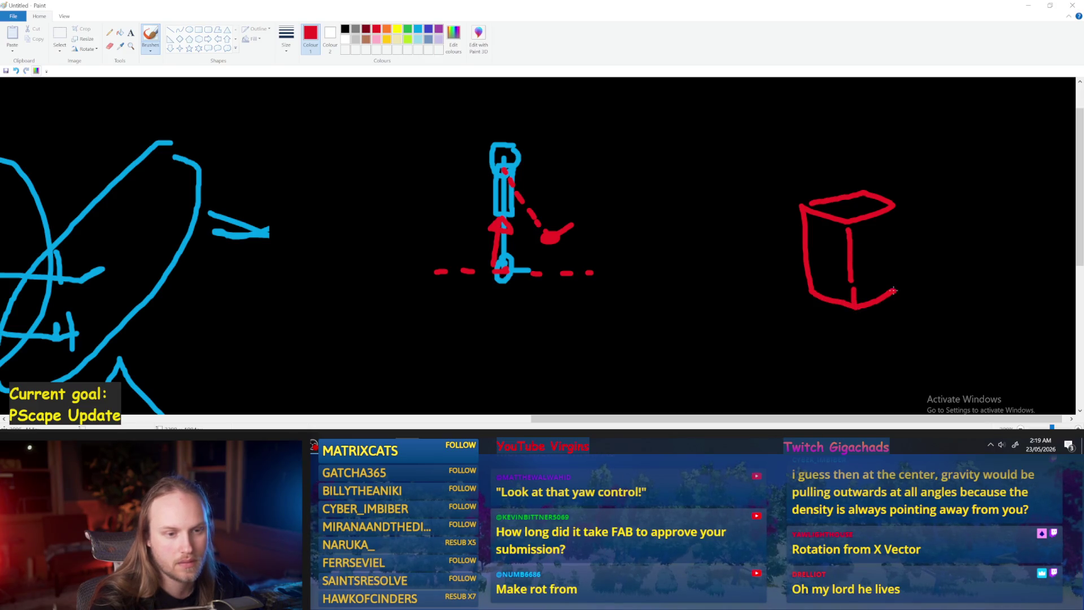
{"action": "mouse_move", "coordinate": [893, 206]}
{"action": "left_mouse_down"}
{"action": "mouse_move", "coordinate": [891, 290]}
{"action": "mouse_move", "coordinate": [892, 254]}
{"action": "left_mouse_up"}
{"action": "key", "text": "ctrl+z"}
{"action": "key", "text": "ctrl+z"}
{"action": "key", "text": "ctrl+z"}
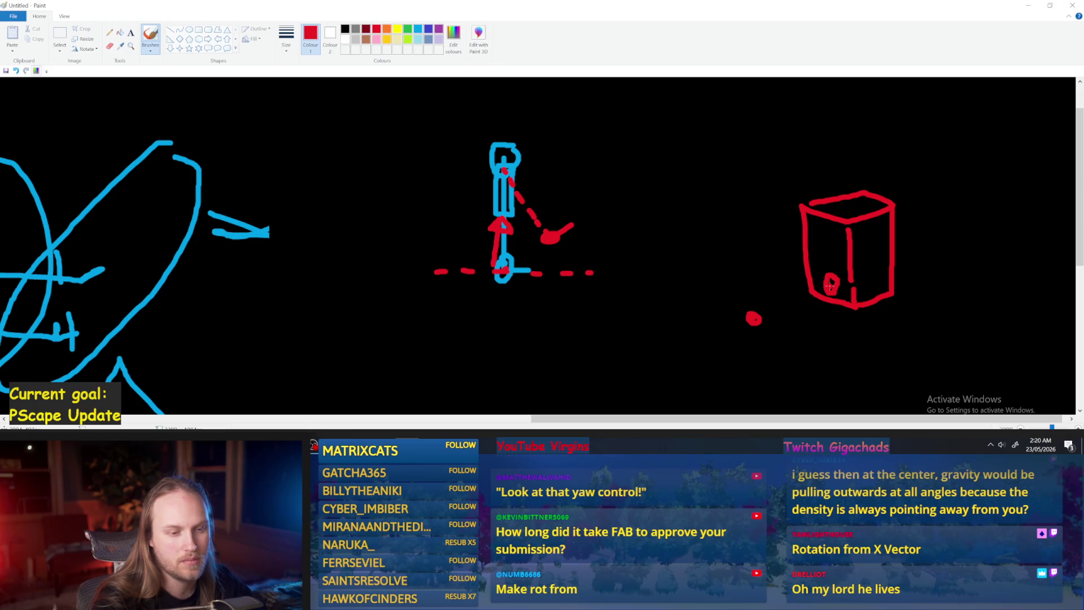
- Try a red line down from the box's loop, undo the last strokes, and minimize Paint
{"action": "left_click_drag", "start_coordinate": [831, 287], "coordinate": [837, 348]}
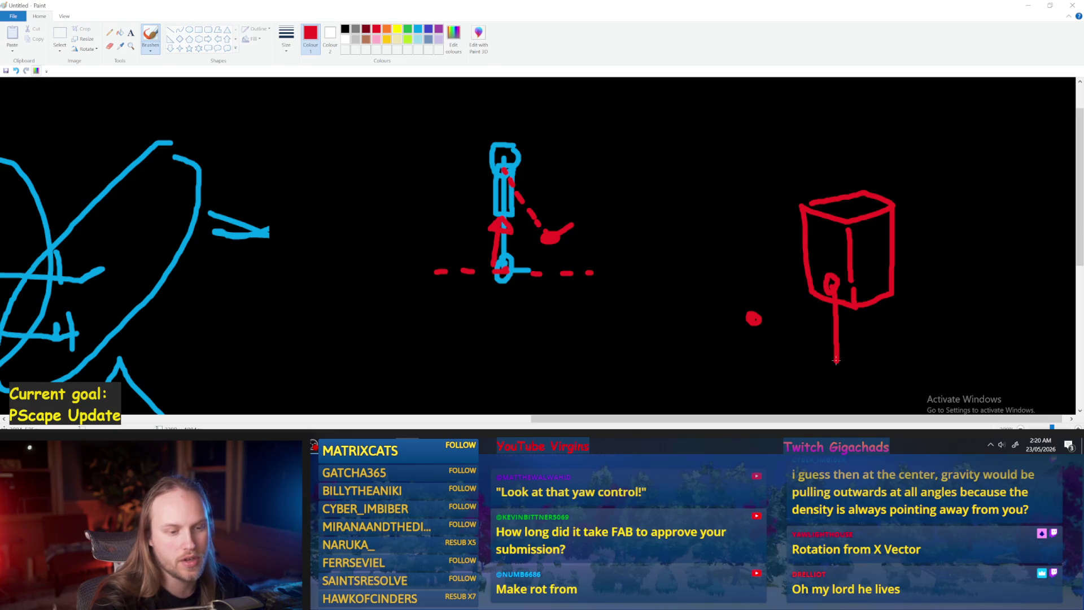
{"action": "key", "text": "ctrl+z"}
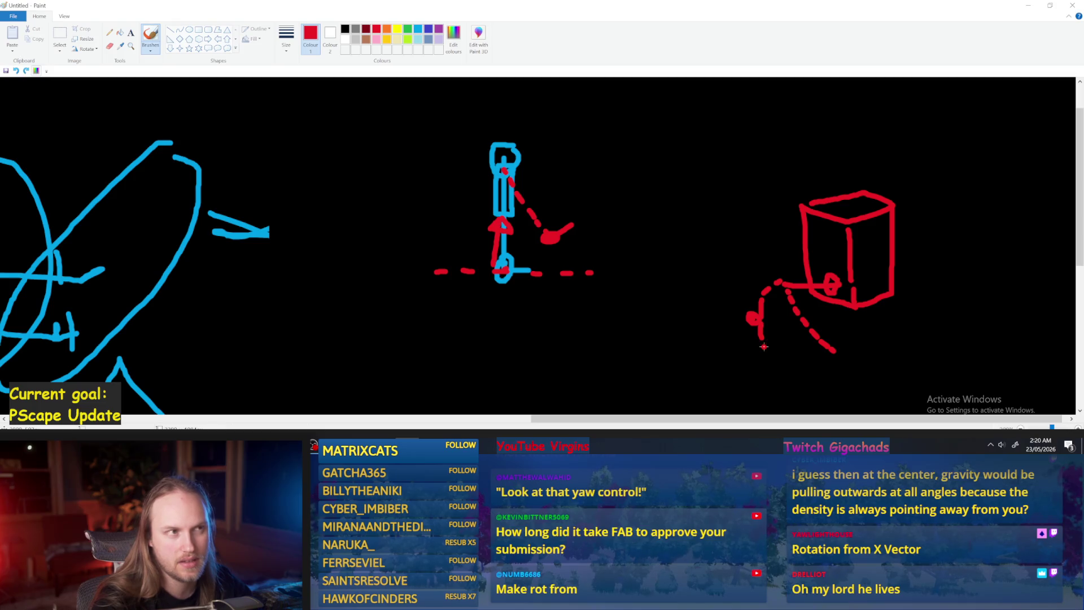
{"action": "key", "text": "ctrl+z"}
{"action": "left_click", "coordinate": [1029, 5]}
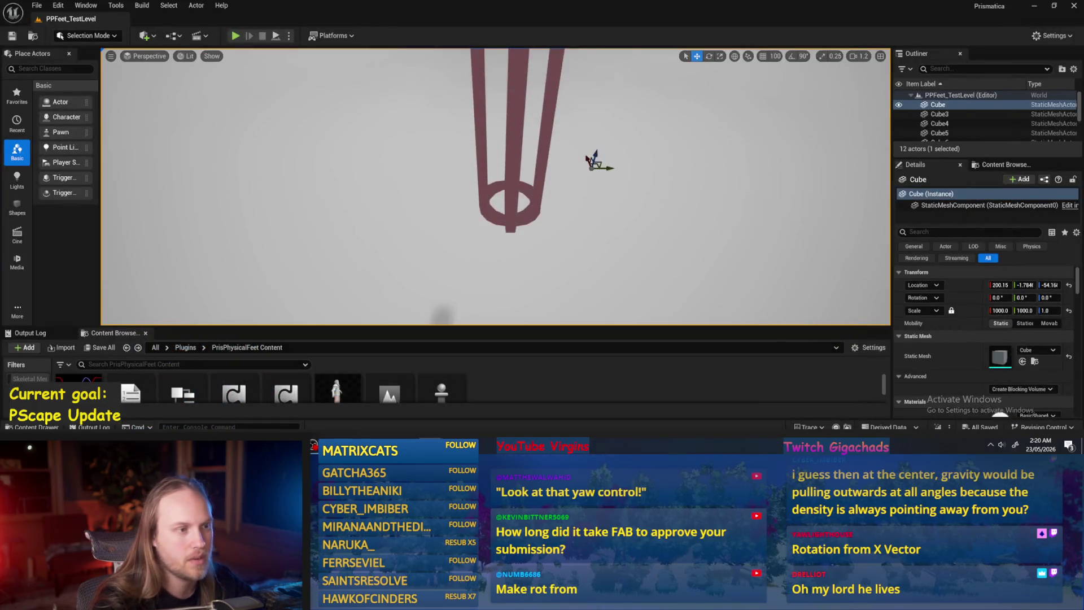
- Play the test level, then return to PPFeet_Base and find Set Angular Orientation Target
{"action": "left_click", "coordinate": [235, 36]}
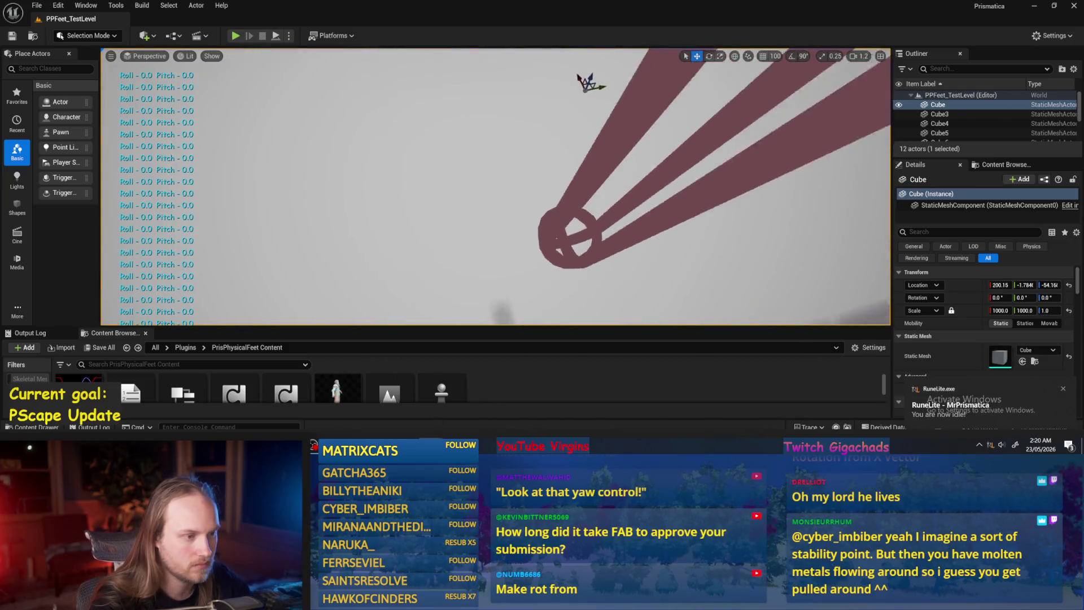
{"action": "key", "text": "alt+Tab"}
{"action": "left_click_drag", "start_coordinate": [543, 316], "coordinate": [141, 327]}
{"action": "scroll", "coordinate": [652, 211], "scroll_direction": "up", "scroll_amount": 1}
- Set the orientation target's Yaw to 45 and recompile the Blueprint
{"action": "left_click", "coordinate": [679, 209]}
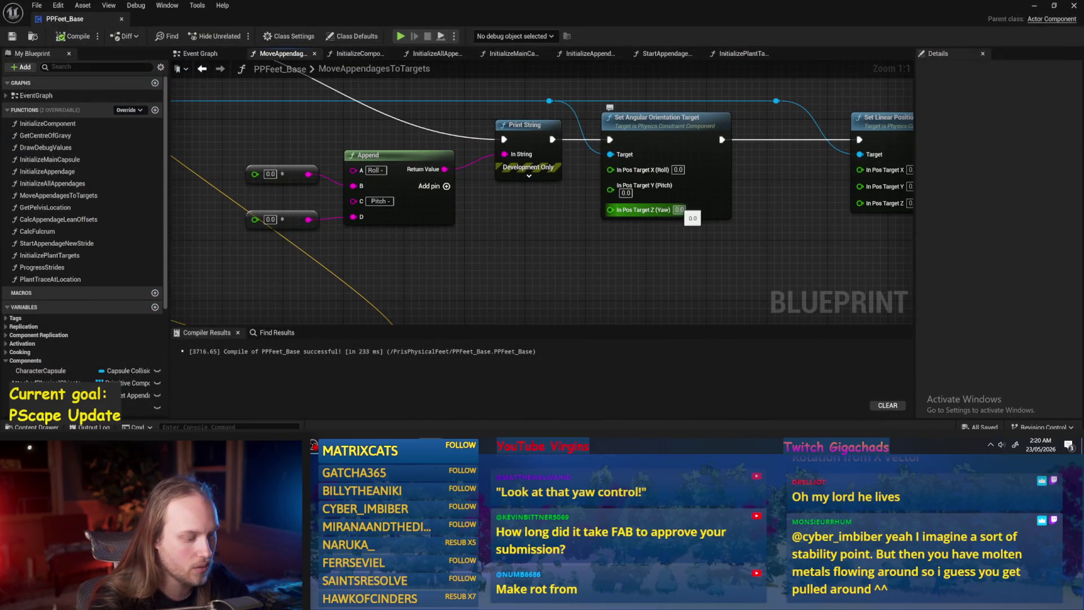
{"action": "type", "text": "0.4345"}
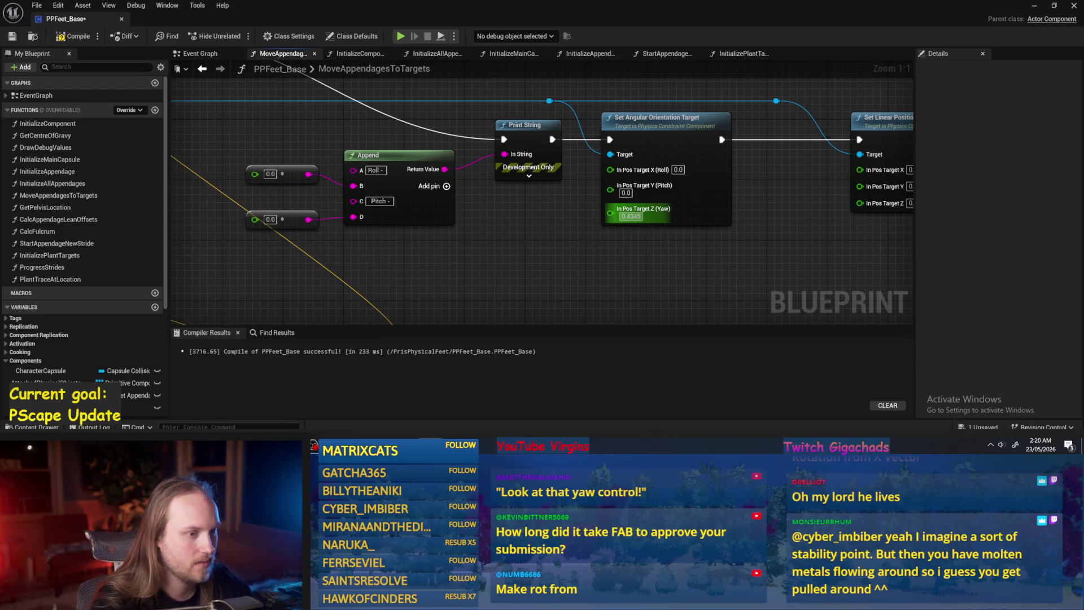
{"action": "left_click_drag", "start_coordinate": [627, 216], "coordinate": [634, 225]}
{"action": "type", "text": "45"}
{"action": "key", "text": "Return"}
{"action": "left_click", "coordinate": [68, 36]}
- Play the test level with the 45 yaw, then stop it
{"action": "left_click", "coordinate": [1037, 5]}
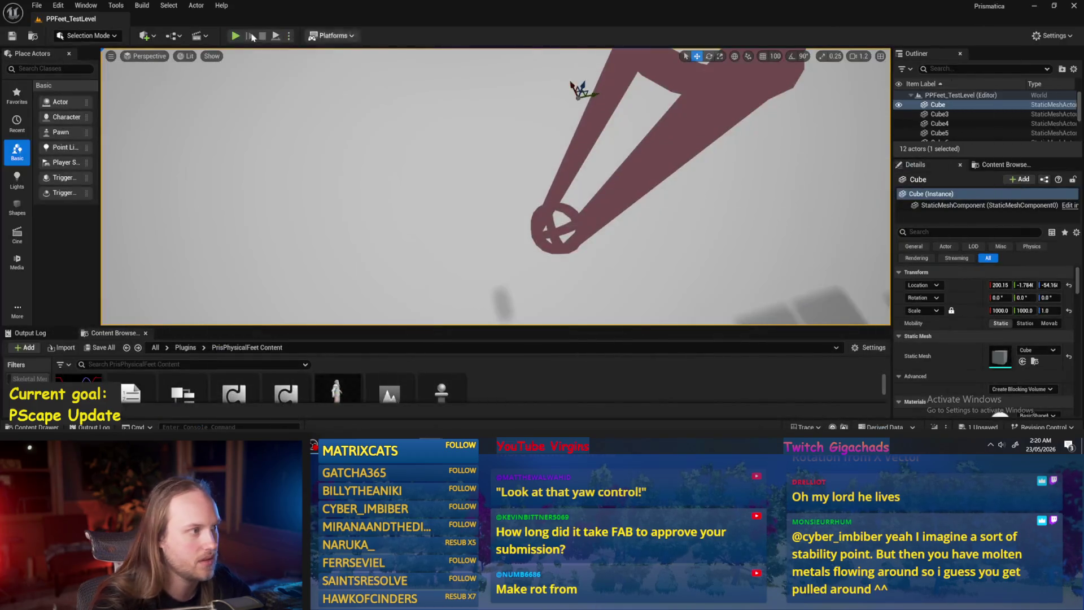
{"action": "left_click", "coordinate": [275, 37]}
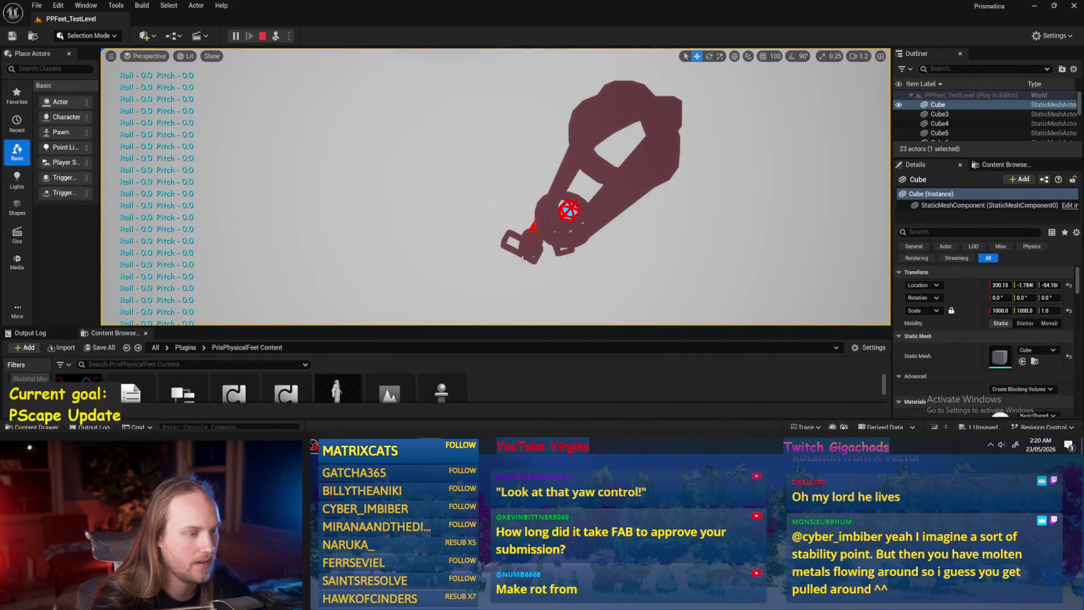
{"action": "key", "text": "Escape"}
- Reset the Yaw to 0.0, compile and save, then bring the Normalize node into view
{"action": "mouse_move", "coordinate": [430, 446]}
{"action": "left_click", "coordinate": [482, 404]}
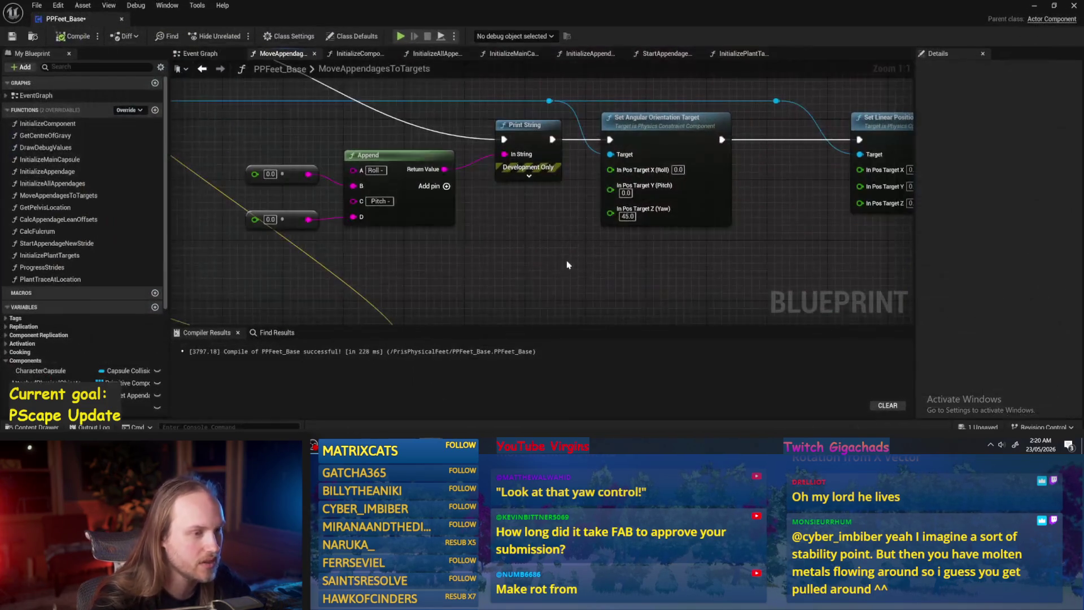
{"action": "type", "text": "0"}
{"action": "key", "text": "Return"}
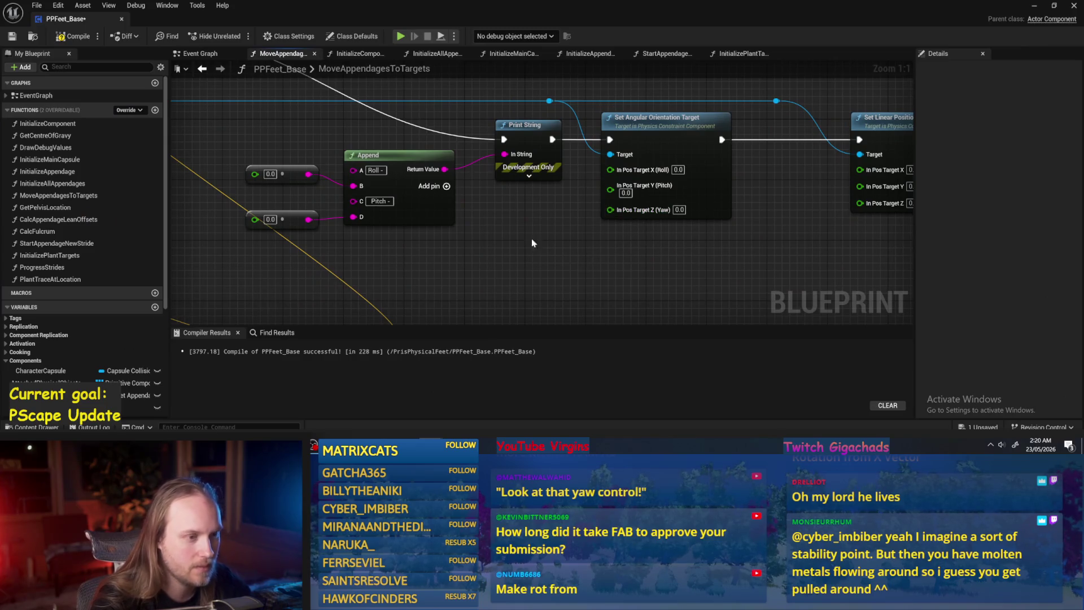
{"action": "left_click", "coordinate": [73, 37]}
{"action": "left_click", "coordinate": [11, 36]}
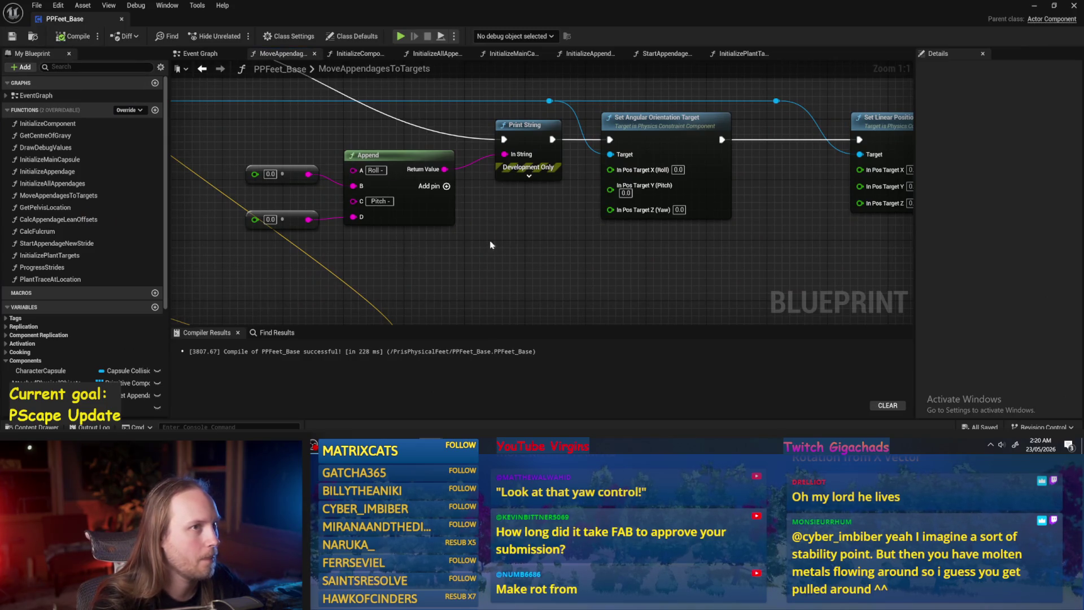
{"action": "scroll", "coordinate": [508, 240], "scroll_direction": "down", "scroll_amount": 2}
{"action": "scroll", "coordinate": [521, 238], "scroll_direction": "up", "scroll_amount": 1}
{"action": "left_click_drag", "start_coordinate": [477, 237], "coordinate": [674, 190]}
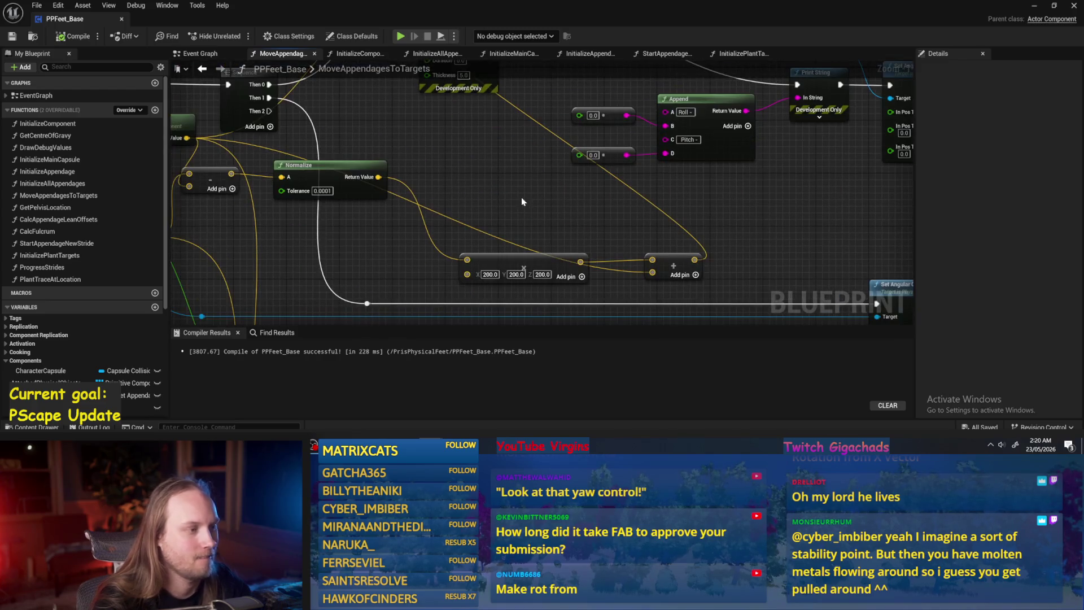
- Add a Make Rot from Y node off Normalize's output and wire its result onward
{"action": "left_click_drag", "start_coordinate": [378, 176], "coordinate": [452, 182]}
{"action": "type", "text": "rot"}
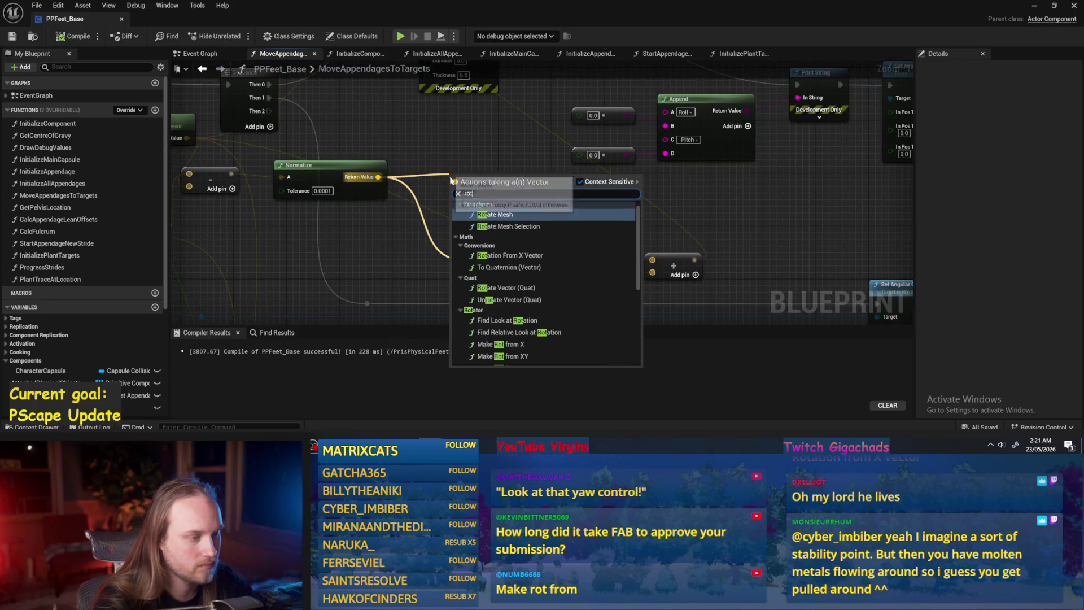
{"action": "scroll", "coordinate": [536, 336], "scroll_direction": "down", "scroll_amount": 1}
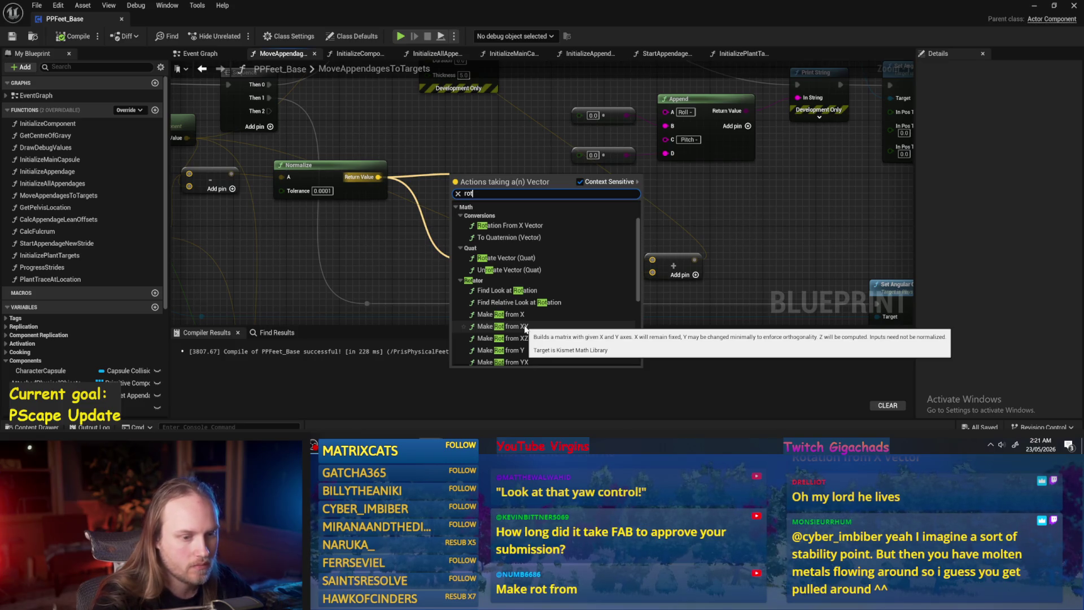
{"action": "scroll", "coordinate": [525, 328], "scroll_direction": "down", "scroll_amount": 1}
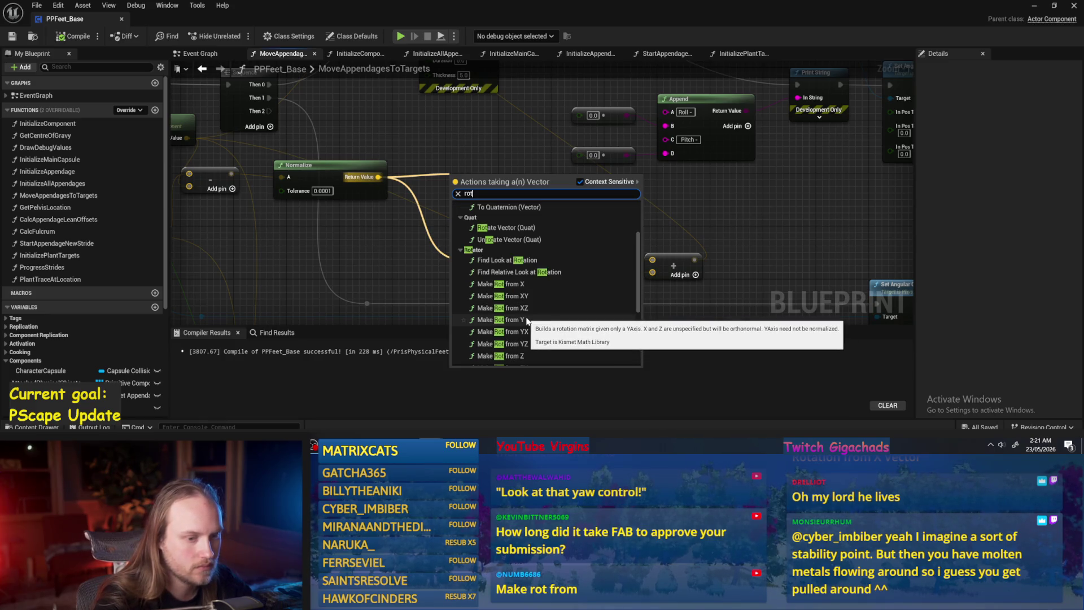
{"action": "left_click", "coordinate": [527, 320]}
{"action": "mouse_move", "coordinate": [509, 190]}
{"action": "left_mouse_down"}
{"action": "mouse_move", "coordinate": [627, 207]}
{"action": "mouse_move", "coordinate": [601, 234]}
{"action": "mouse_move", "coordinate": [653, 260]}
{"action": "left_mouse_up"}
{"action": "mouse_move", "coordinate": [419, 217]}
{"action": "left_mouse_down"}
{"action": "mouse_move", "coordinate": [565, 230]}
{"action": "mouse_move", "coordinate": [570, 169]}
{"action": "mouse_move", "coordinate": [525, 148]}
{"action": "left_mouse_up"}
- Split Make Rot from Y's output, wire Roll into the debug Append, compile, save and play-test
{"action": "right_click", "coordinate": [600, 235]}
{"action": "left_click", "coordinate": [627, 283]}
{"action": "left_click_drag", "start_coordinate": [620, 249], "coordinate": [524, 187]}
{"action": "left_click", "coordinate": [74, 35]}
{"action": "left_click", "coordinate": [11, 35]}
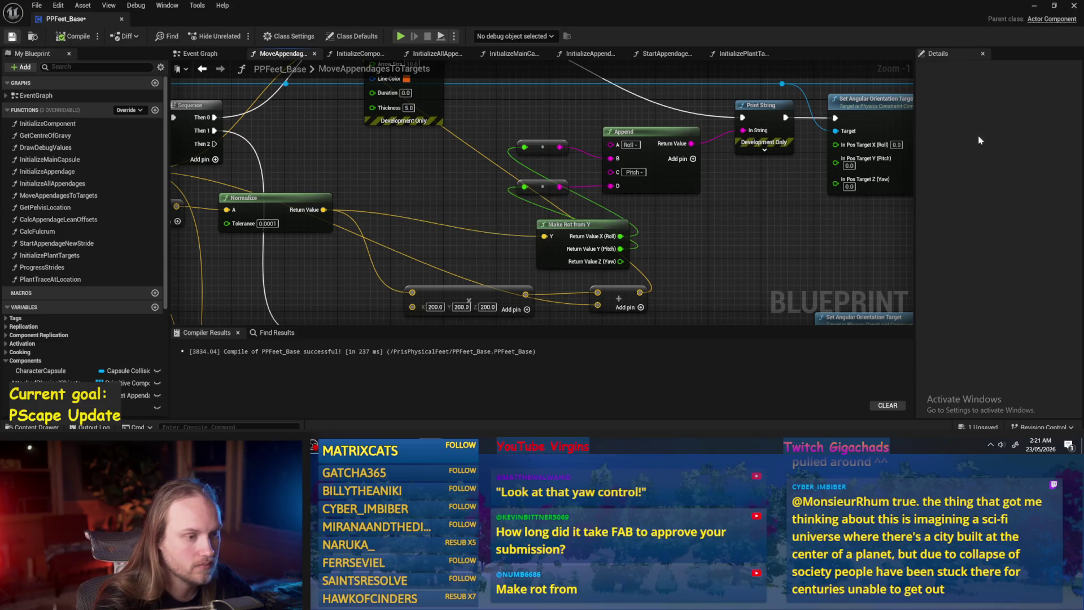
{"action": "left_click", "coordinate": [1035, 6]}
{"action": "left_click", "coordinate": [275, 36]}
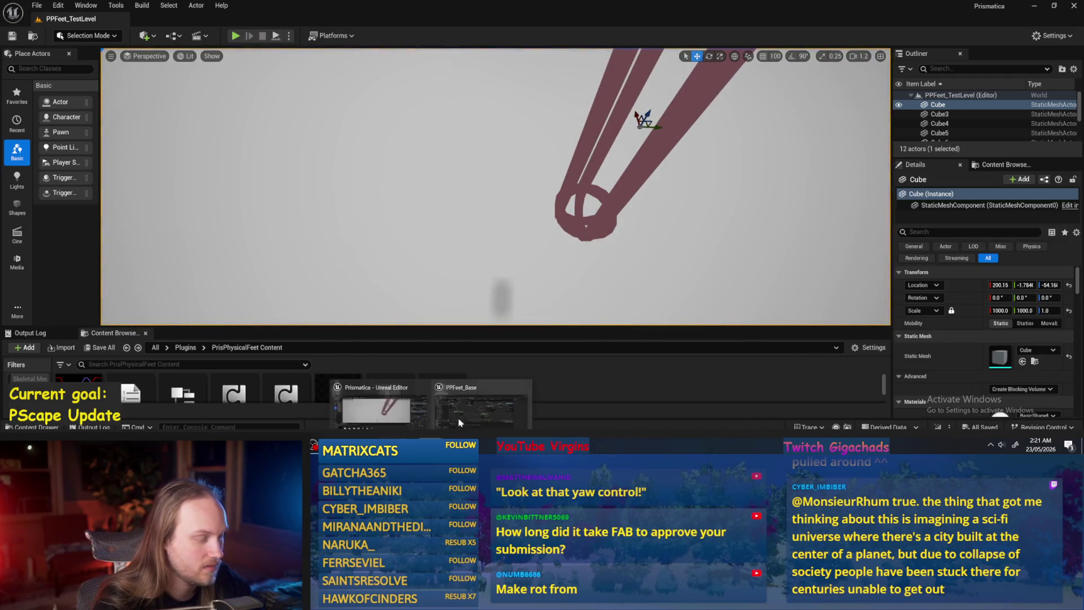
{"action": "key", "text": "Escape"}
- Add a Make Rot from Z node, split its output, wire its Roll into Append, and compile
{"action": "mouse_move", "coordinate": [542, 252]}
{"action": "left_mouse_down"}
{"action": "mouse_move", "coordinate": [313, 198]}
{"action": "mouse_move", "coordinate": [378, 180]}
{"action": "left_mouse_up"}
{"action": "type", "text": "rot fro"}
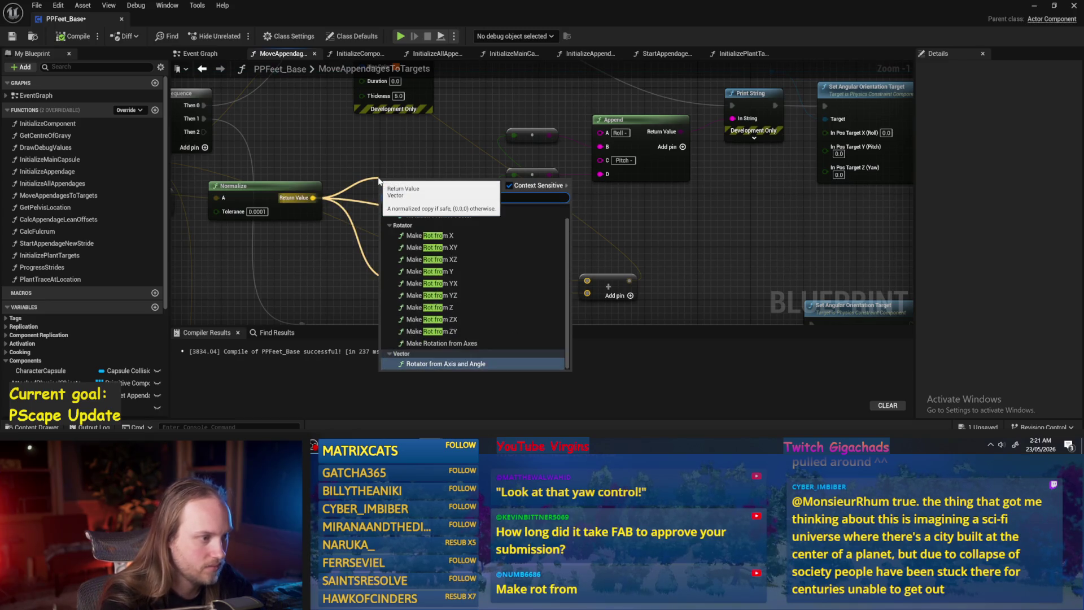
{"action": "left_click", "coordinate": [430, 307]}
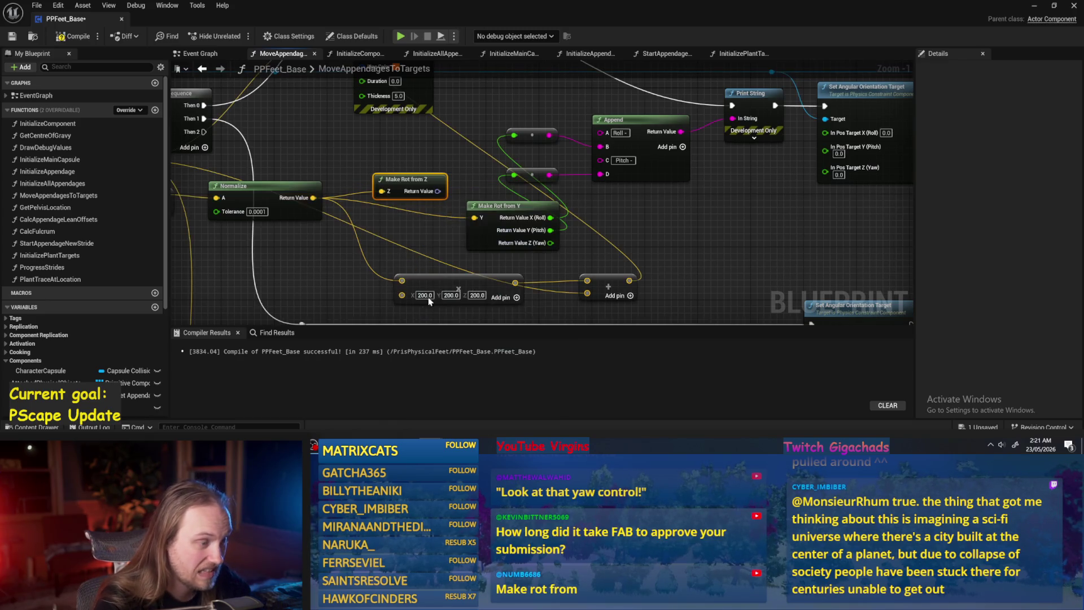
{"action": "right_click", "coordinate": [444, 194]}
{"action": "left_click", "coordinate": [469, 240]}
{"action": "mouse_move", "coordinate": [457, 193]}
{"action": "left_mouse_down"}
{"action": "mouse_move", "coordinate": [596, 145]}
{"action": "mouse_move", "coordinate": [513, 136]}
{"action": "left_mouse_up"}
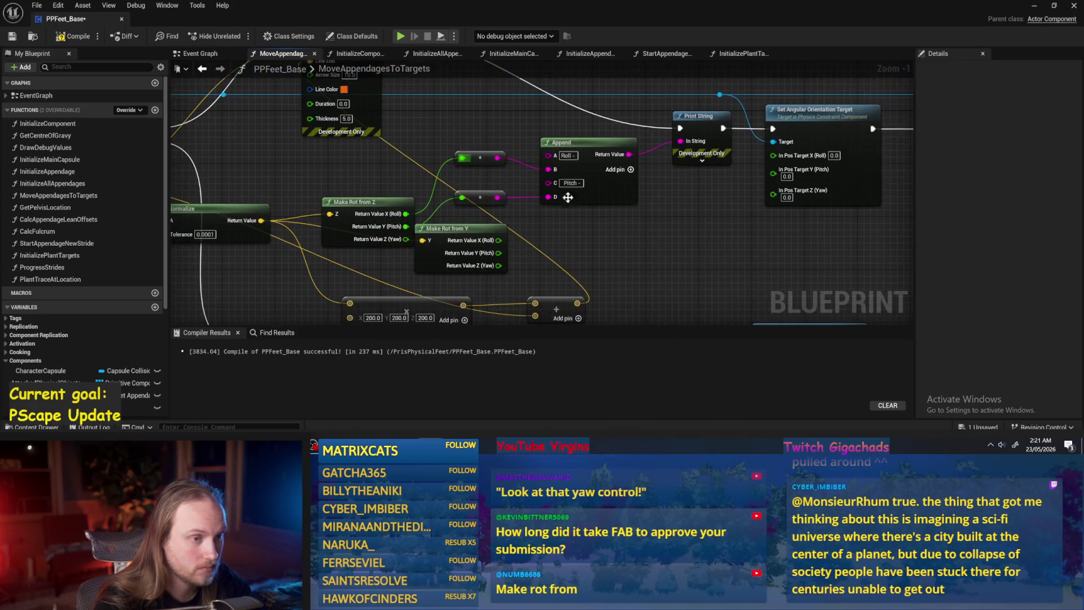
{"action": "left_click", "coordinate": [73, 36]}
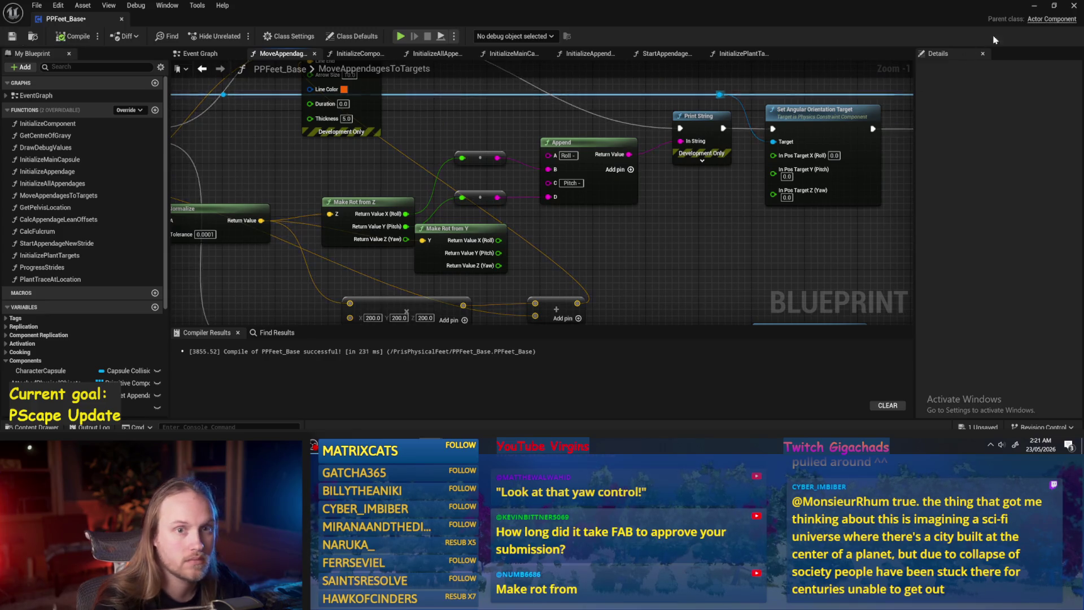
- Play-test the level, stop it, and drag a new wire from Normalize's output
{"action": "left_click", "coordinate": [1035, 5]}
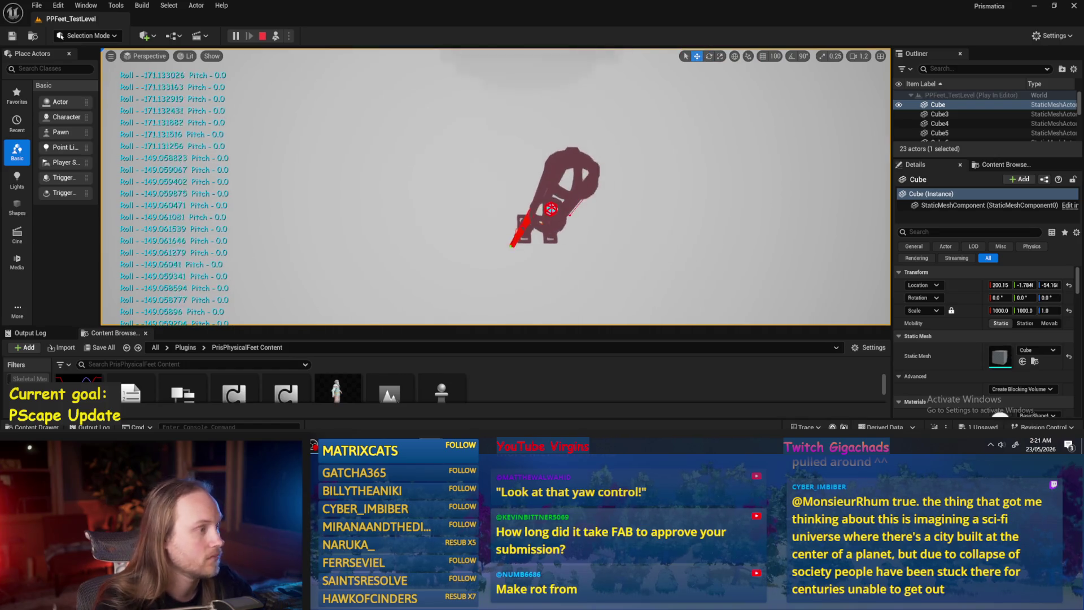
{"action": "key", "text": "Escape"}
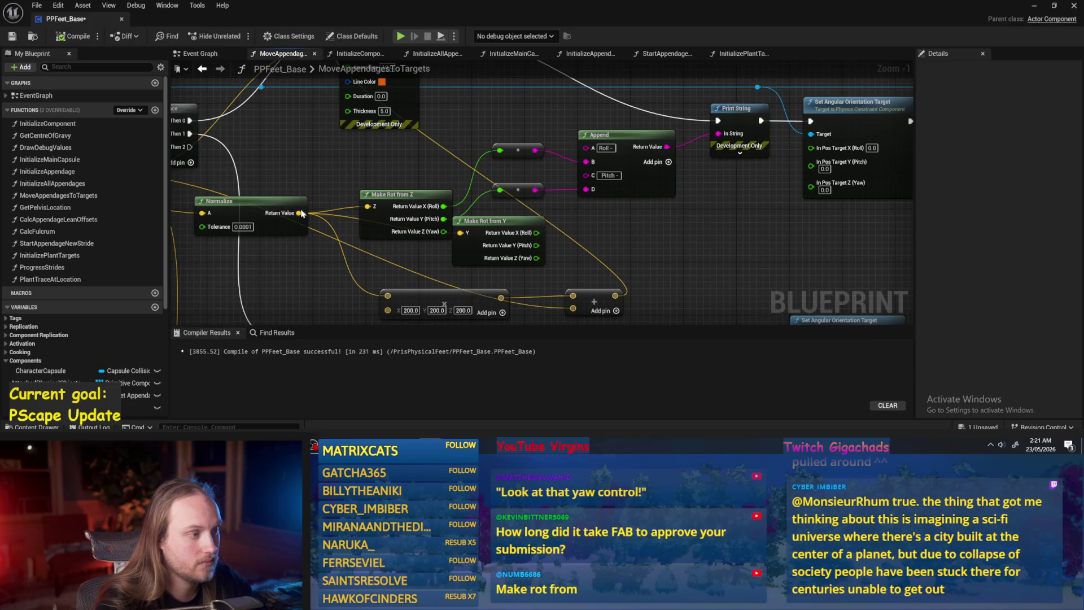
{"action": "left_click_drag", "start_coordinate": [299, 213], "coordinate": [390, 166]}
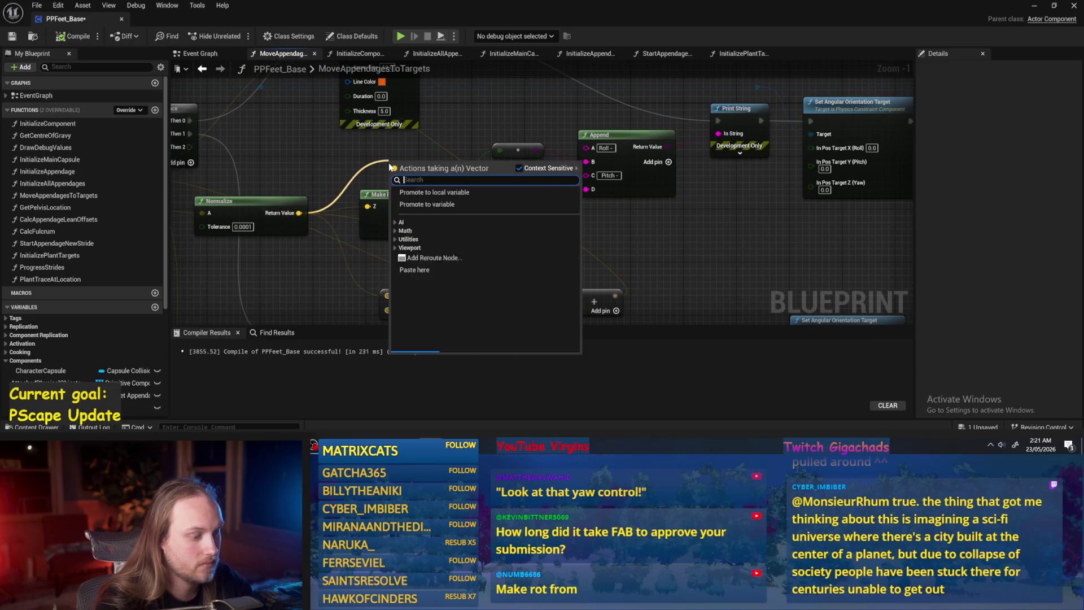
- Add a Make Rot from X node, split it, wire Roll and Pitch into Append's B and D, and compile
{"action": "type", "text": "make rot"}
{"action": "key", "text": "Return"}
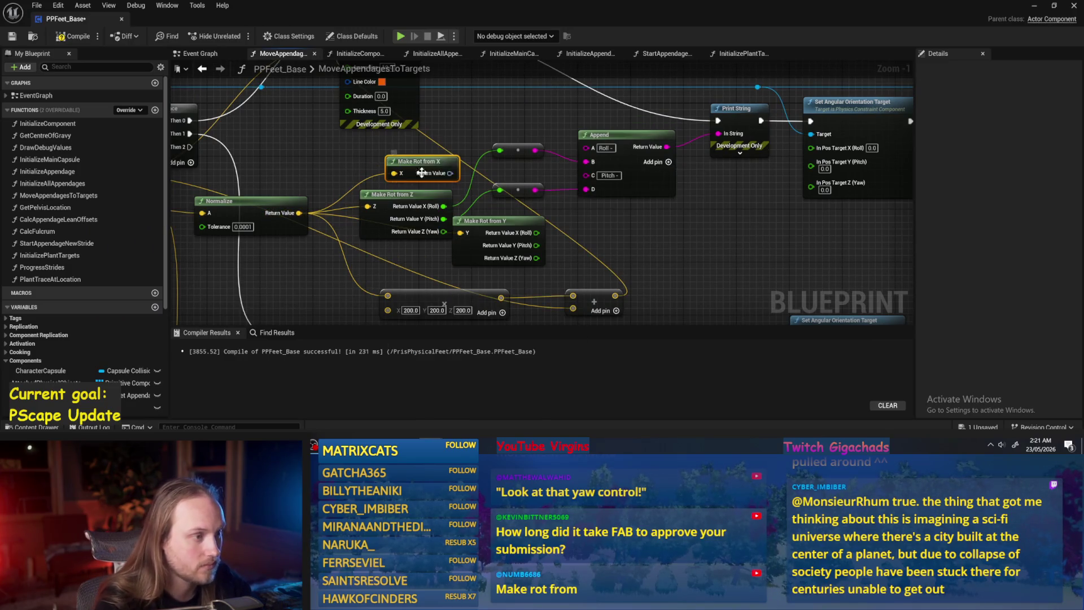
{"action": "right_click", "coordinate": [450, 174]}
{"action": "left_click", "coordinate": [480, 220]}
{"action": "left_click_drag", "start_coordinate": [470, 173], "coordinate": [586, 162]}
{"action": "left_click_drag", "start_coordinate": [470, 186], "coordinate": [587, 190]}
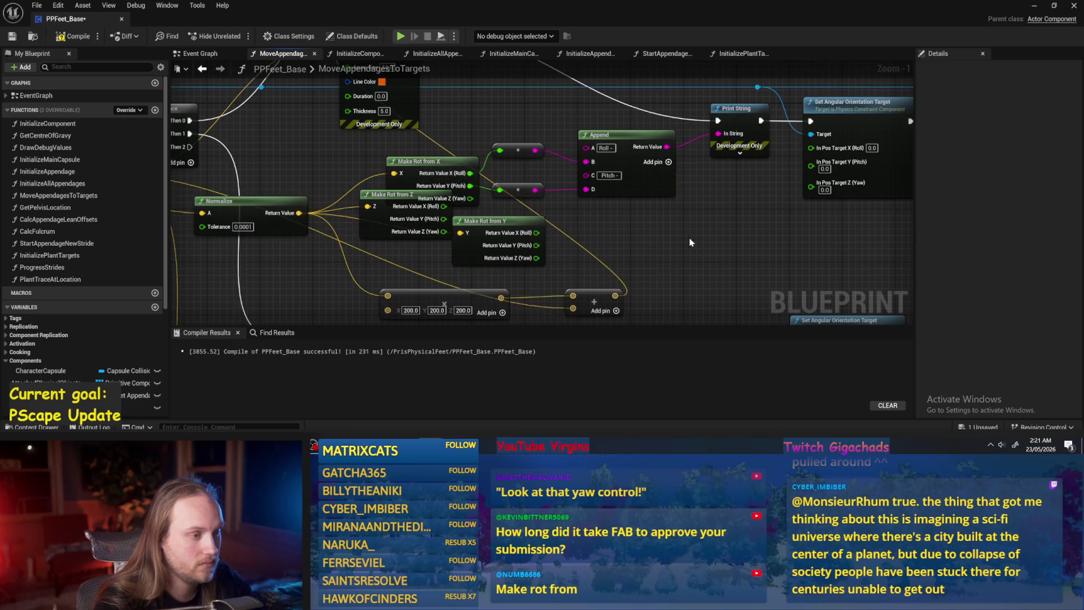
{"action": "left_click", "coordinate": [61, 38]}
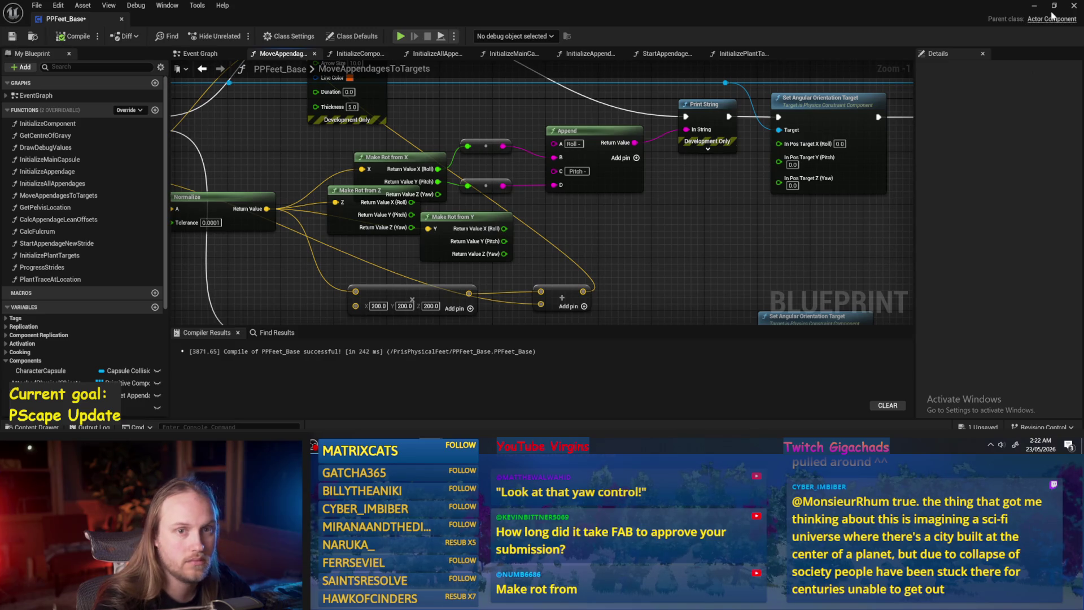
- Play-test the level, stop it, restore PPFeet_Base, and move Make Rot from X up-left
{"action": "left_click", "coordinate": [1035, 5]}
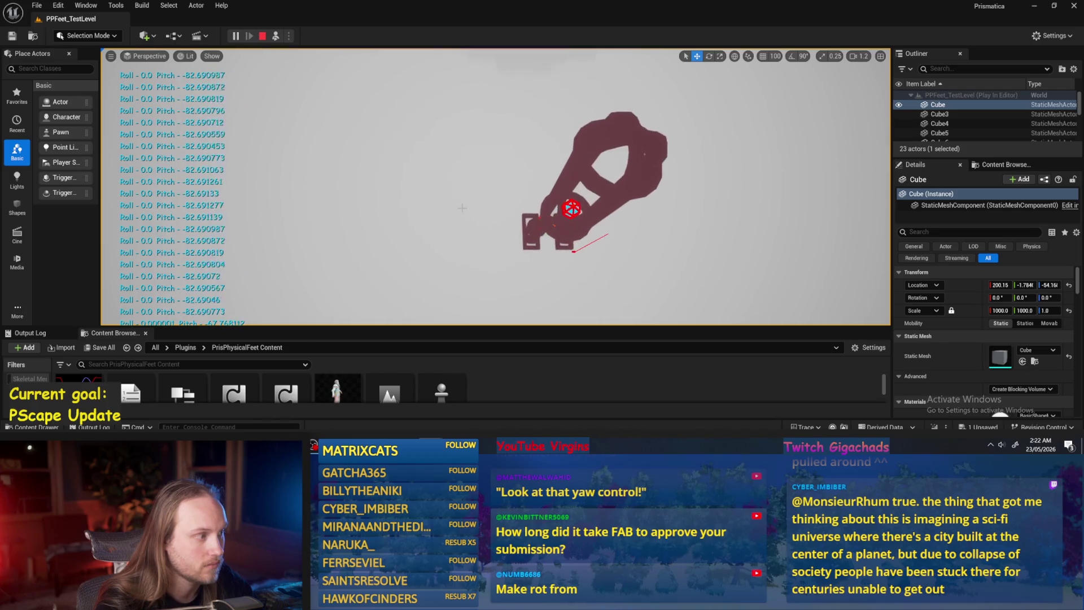
{"action": "key", "text": "Escape"}
{"action": "mouse_move", "coordinate": [431, 436]}
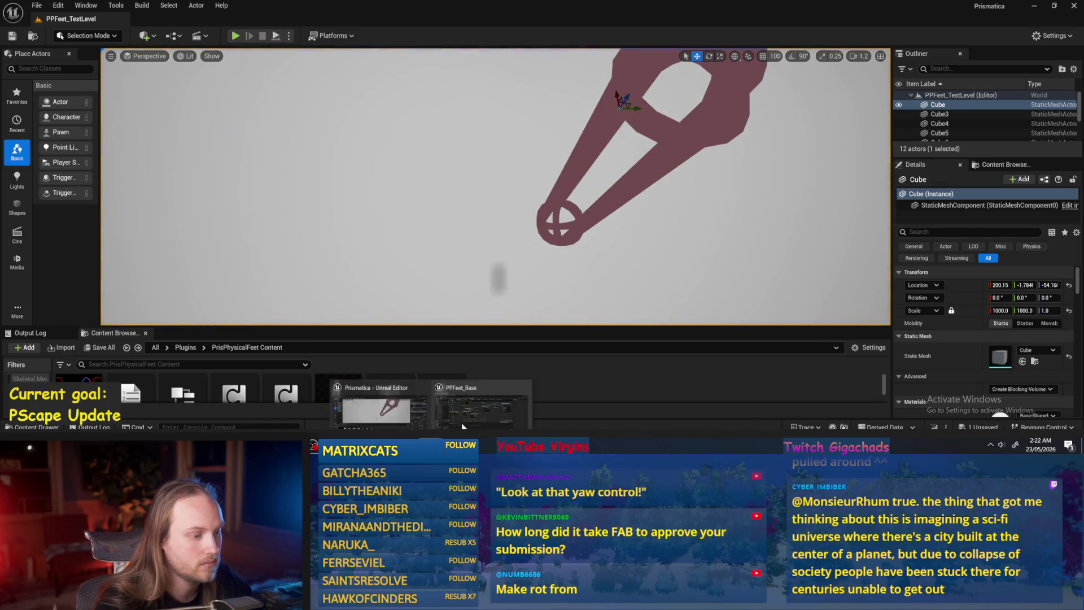
{"action": "left_click", "coordinate": [459, 427]}
{"action": "left_click_drag", "start_coordinate": [413, 161], "coordinate": [393, 148]}
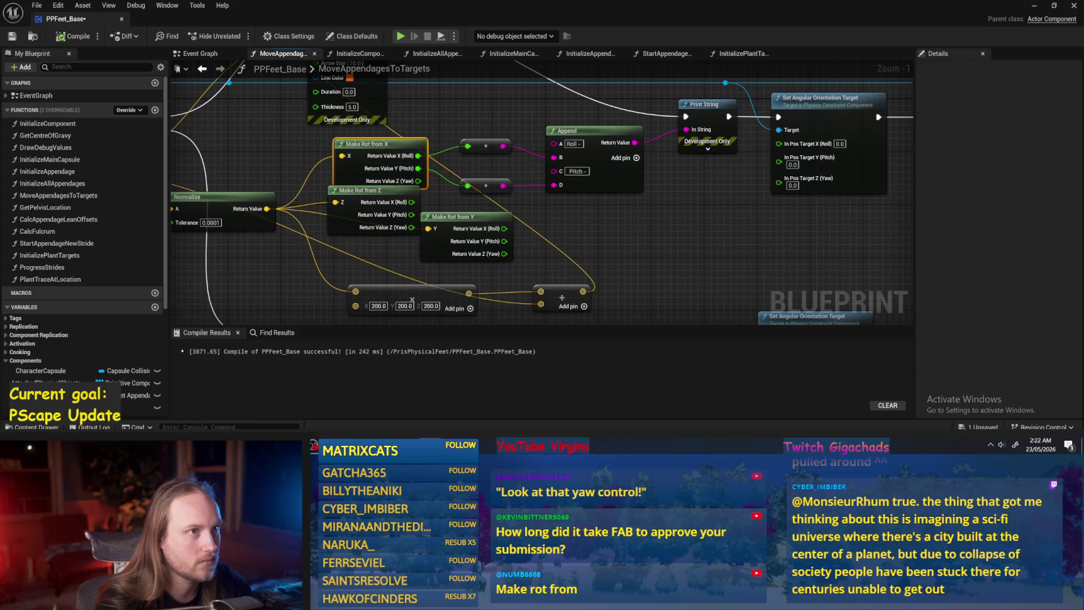
- Delete the Make Rot from Z and Y nodes, move the 200/200/200 vector node left, and compile-save
{"action": "mouse_move", "coordinate": [497, 217]}
{"action": "left_mouse_down"}
{"action": "mouse_move", "coordinate": [528, 224]}
{"action": "mouse_move", "coordinate": [432, 224]}
{"action": "left_mouse_up"}
{"action": "key", "text": "Delete"}
{"action": "scroll", "coordinate": [432, 225], "scroll_direction": "down", "scroll_amount": 1}
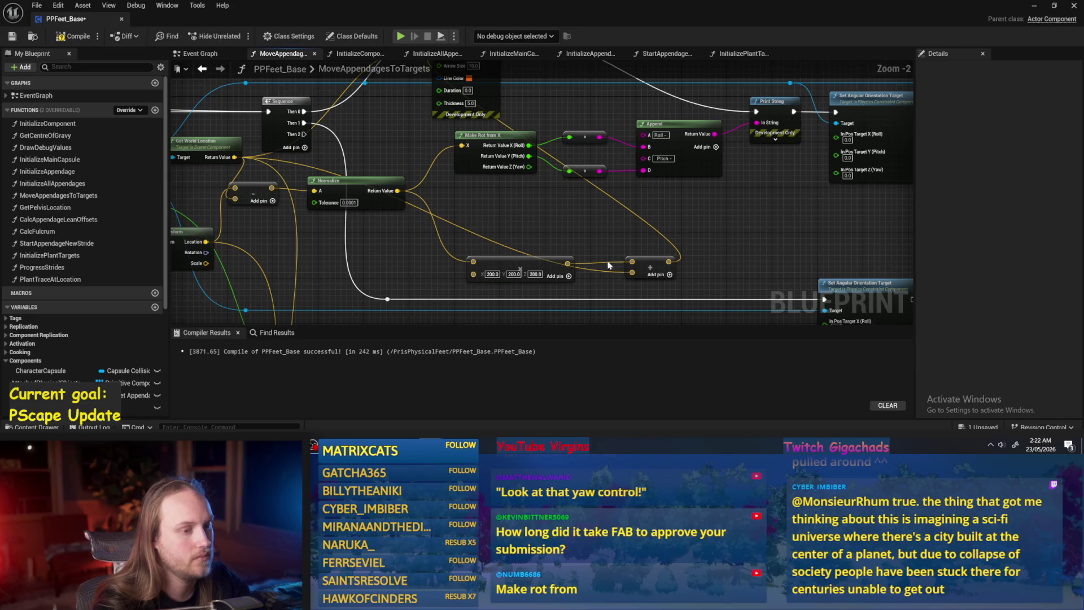
{"action": "left_click_drag", "start_coordinate": [539, 260], "coordinate": [494, 260]}
{"action": "left_click", "coordinate": [551, 232]}
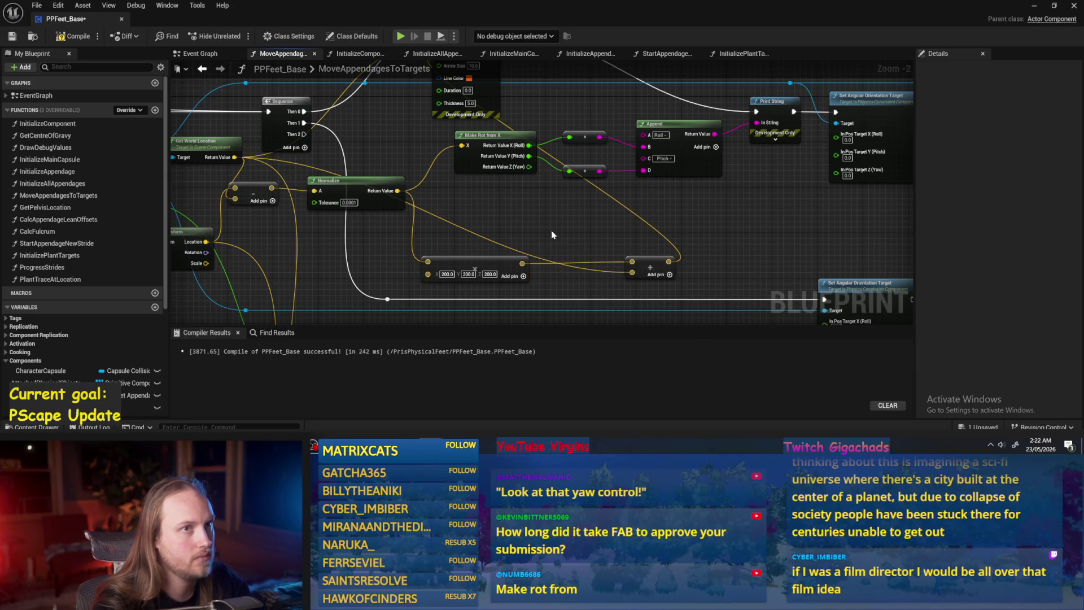
{"action": "mouse_move", "coordinate": [552, 234]}
{"action": "left_mouse_down"}
{"action": "mouse_move", "coordinate": [567, 252]}
{"action": "mouse_move", "coordinate": [604, 231]}
{"action": "left_mouse_up"}
{"action": "left_click", "coordinate": [10, 36]}
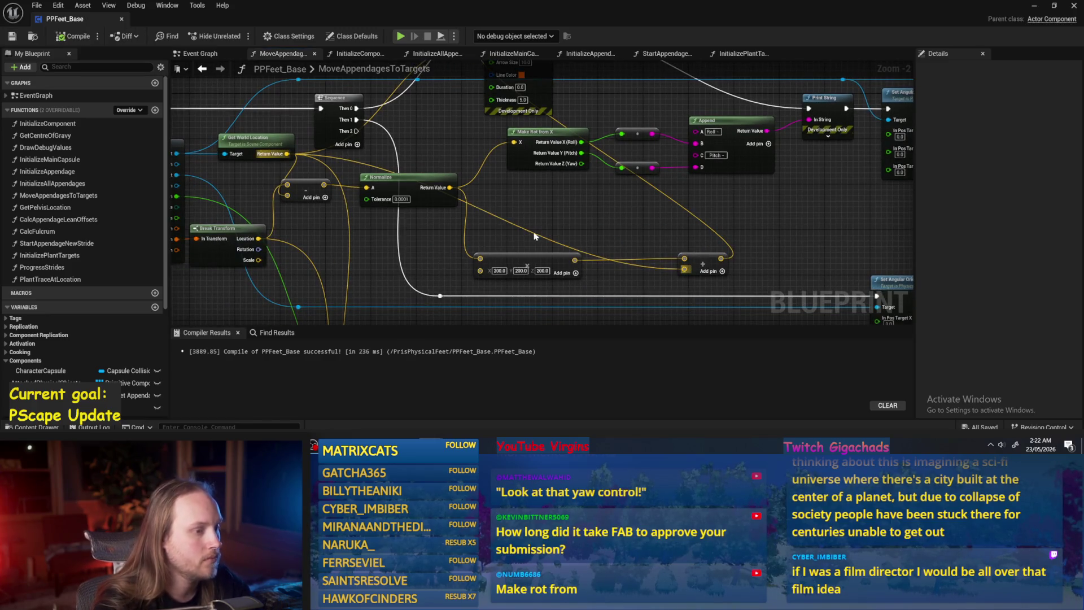
- Delete the Make Rot from X node
{"action": "mouse_move", "coordinate": [534, 221]}
{"action": "left_mouse_down"}
{"action": "mouse_move", "coordinate": [601, 224]}
{"action": "mouse_move", "coordinate": [536, 213]}
{"action": "mouse_move", "coordinate": [492, 226]}
{"action": "left_mouse_up"}
{"action": "left_click", "coordinate": [497, 164]}
{"action": "key", "text": "Delete"}
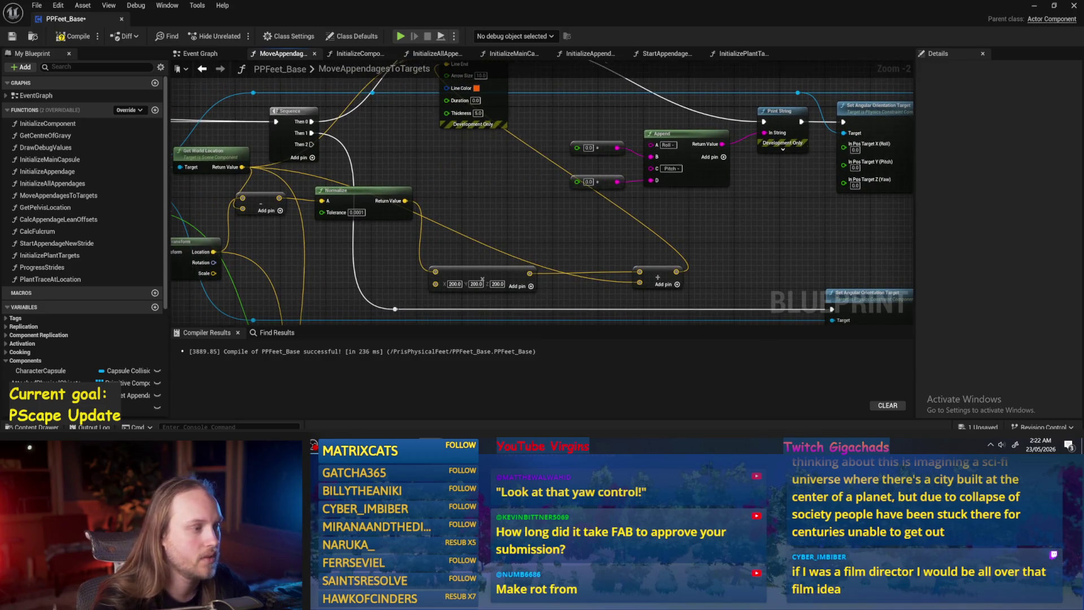
{"action": "left_click_drag", "start_coordinate": [419, 203], "coordinate": [476, 193]}
- Search for 'look at' and 'rot from' nodes, cancel both without adding, then compile and save
{"action": "right_click", "coordinate": [521, 184]}
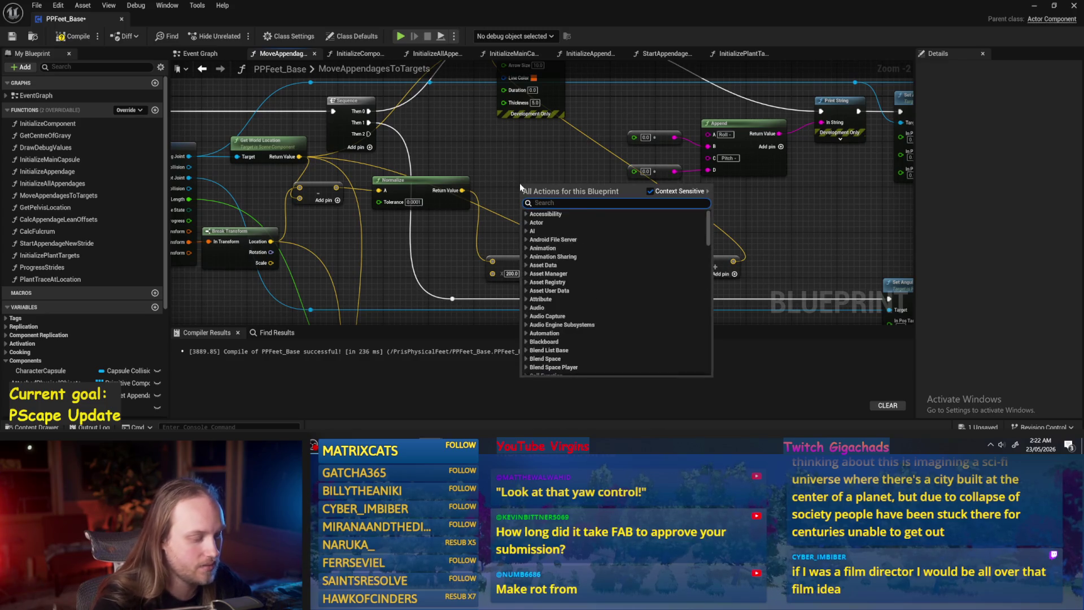
{"action": "type", "text": "look at"}
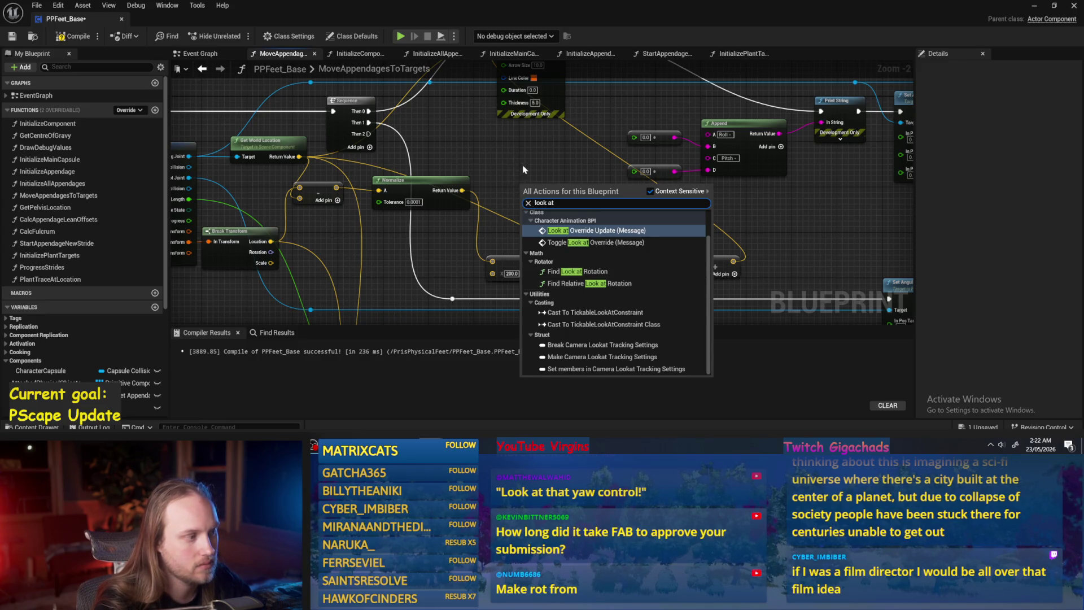
{"action": "left_click_drag", "start_coordinate": [521, 165], "coordinate": [543, 170]}
{"action": "mouse_move", "coordinate": [424, 184]}
{"action": "left_mouse_down"}
{"action": "mouse_move", "coordinate": [477, 184]}
{"action": "mouse_move", "coordinate": [433, 185]}
{"action": "left_mouse_up"}
{"action": "mouse_move", "coordinate": [499, 156]}
{"action": "left_mouse_down"}
{"action": "mouse_move", "coordinate": [450, 180]}
{"action": "mouse_move", "coordinate": [484, 210]}
{"action": "left_mouse_up"}
{"action": "type", "text": "rot from"}
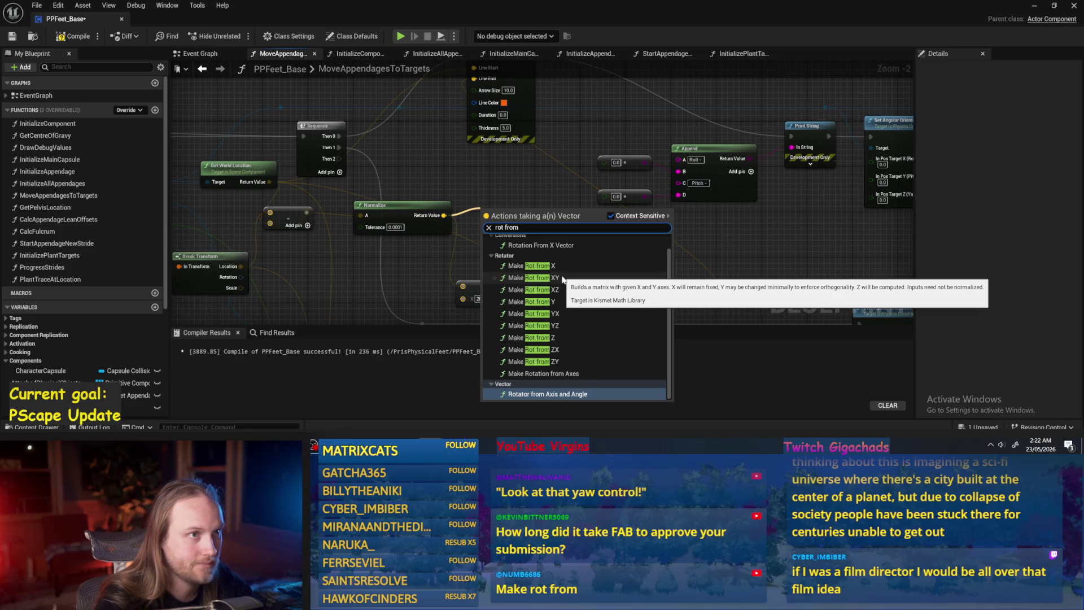
{"action": "left_click", "coordinate": [511, 197]}
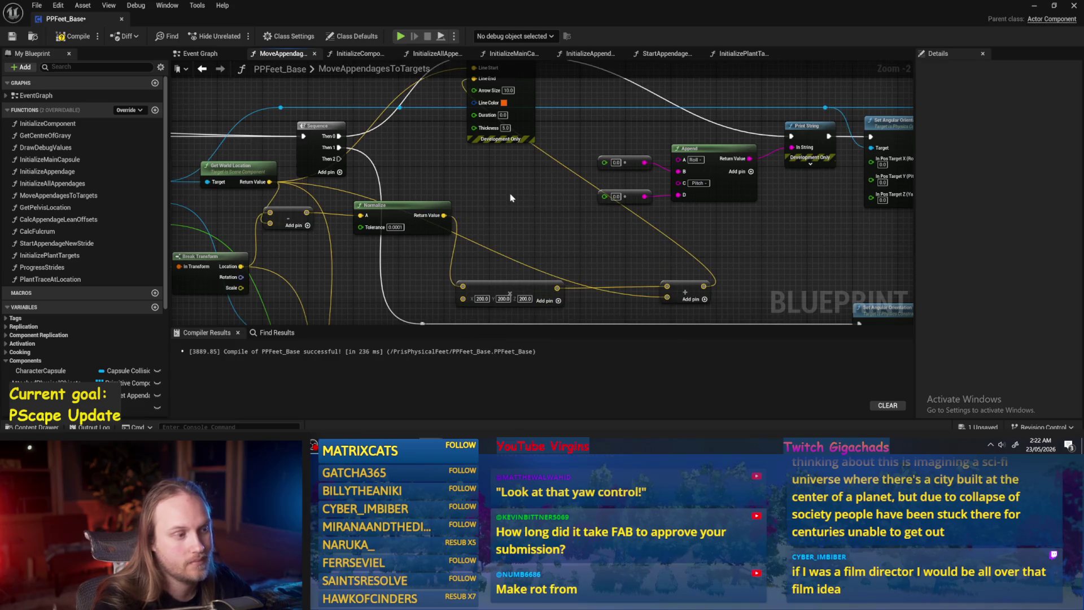
{"action": "left_click_drag", "start_coordinate": [503, 241], "coordinate": [529, 233]}
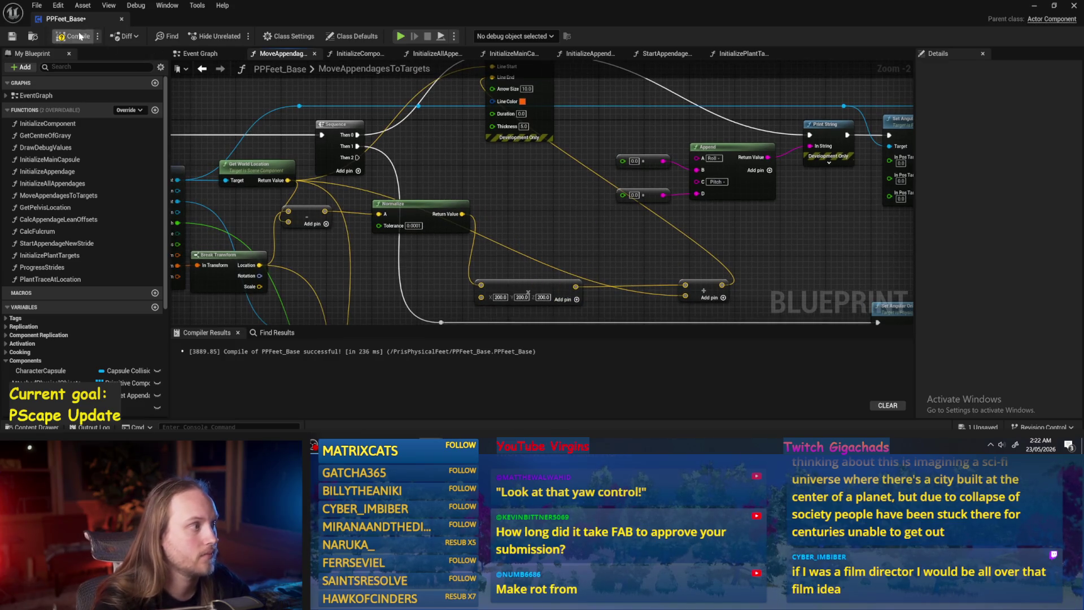
{"action": "left_click", "coordinate": [12, 36]}
- Move the 200/200/200 vector node and its Add node further left, then save PPFeet_Base
{"action": "mouse_move", "coordinate": [540, 201]}
{"action": "left_mouse_down"}
{"action": "mouse_move", "coordinate": [506, 179]}
{"action": "mouse_move", "coordinate": [552, 166]}
{"action": "mouse_move", "coordinate": [547, 183]}
{"action": "left_mouse_up"}
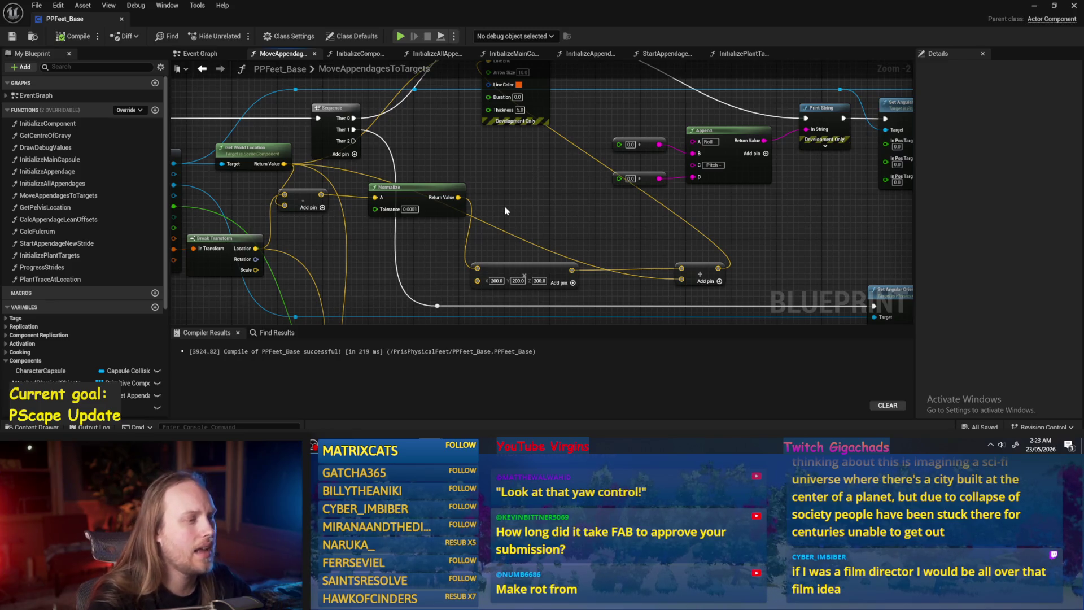
{"action": "left_click_drag", "start_coordinate": [494, 215], "coordinate": [503, 215]}
{"action": "left_click_drag", "start_coordinate": [551, 268], "coordinate": [498, 273]}
{"action": "left_click_drag", "start_coordinate": [692, 266], "coordinate": [602, 277]}
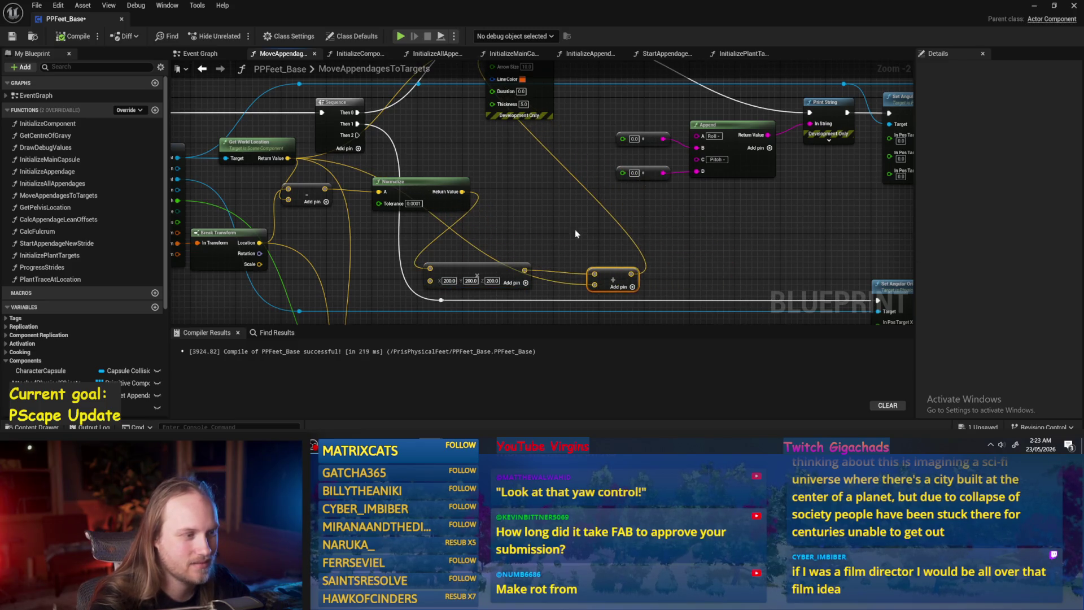
{"action": "mouse_move", "coordinate": [508, 207]}
{"action": "left_mouse_down"}
{"action": "mouse_move", "coordinate": [488, 231]}
{"action": "mouse_move", "coordinate": [507, 228]}
{"action": "left_mouse_up"}
{"action": "left_click", "coordinate": [13, 36]}
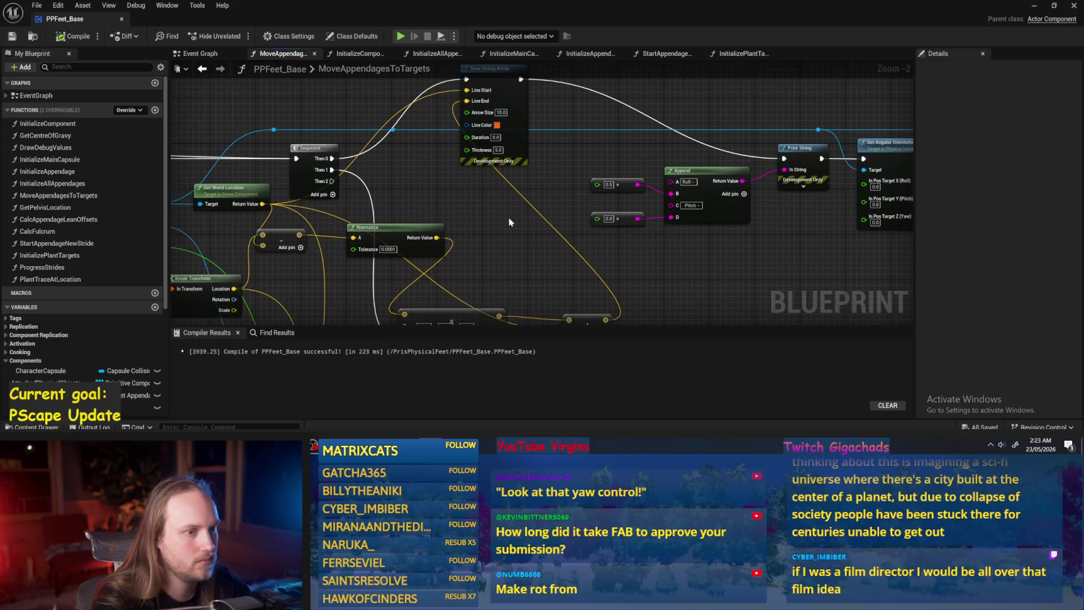
- Add a trial Rotator from Axis and Angle node off Normalize, delete it, and zoom out
{"action": "scroll", "coordinate": [510, 222], "scroll_direction": "up", "scroll_amount": 1}
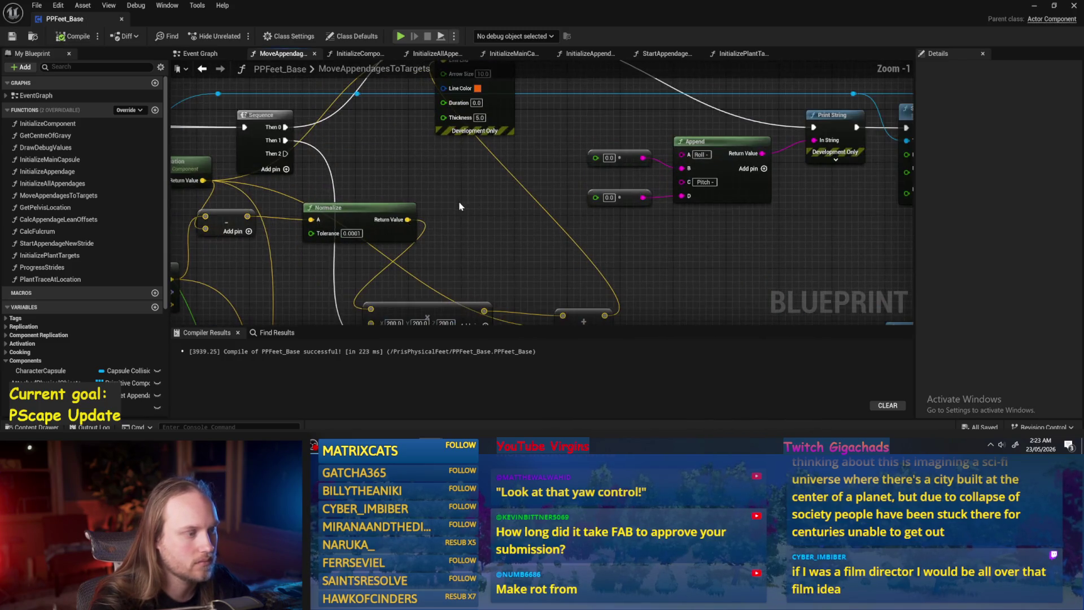
{"action": "left_click_drag", "start_coordinate": [408, 220], "coordinate": [463, 213]}
{"action": "type", "text": "rot from"}
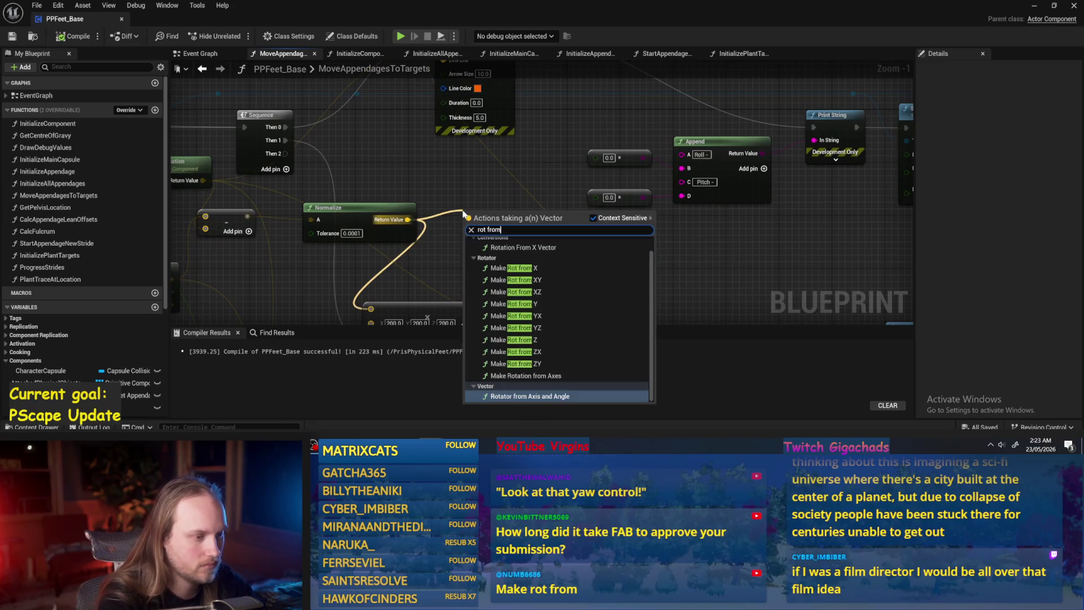
{"action": "left_click", "coordinate": [553, 397]}
{"action": "left_click_drag", "start_coordinate": [530, 232], "coordinate": [510, 213]}
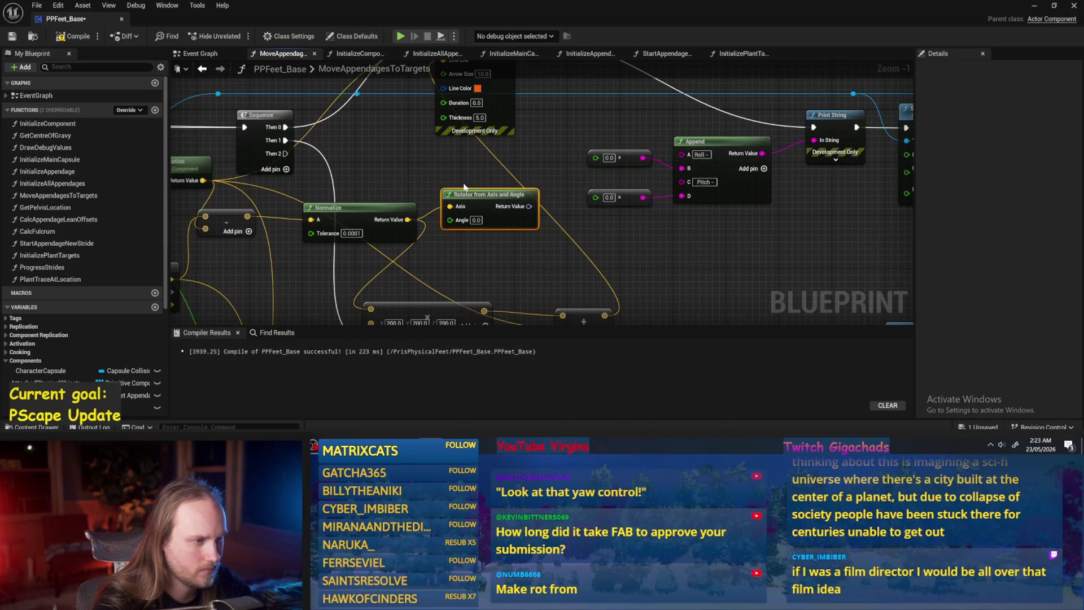
{"action": "key", "text": "Delete"}
{"action": "mouse_move", "coordinate": [396, 223]}
{"action": "left_mouse_down"}
{"action": "mouse_move", "coordinate": [434, 216]}
{"action": "mouse_move", "coordinate": [356, 217]}
{"action": "left_mouse_up"}
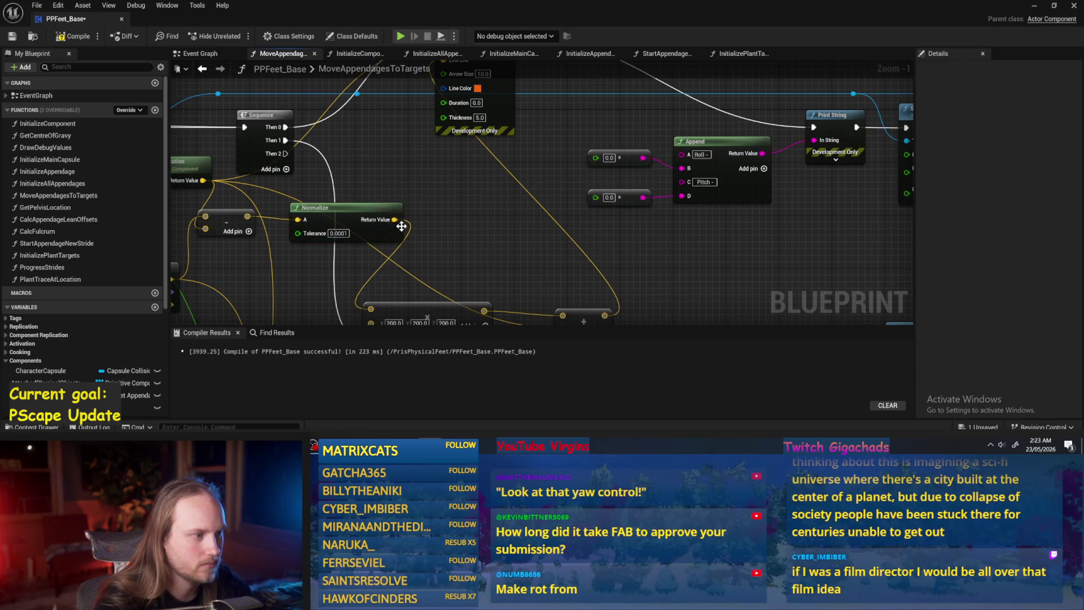
{"action": "scroll", "coordinate": [513, 212], "scroll_direction": "down", "scroll_amount": 3}
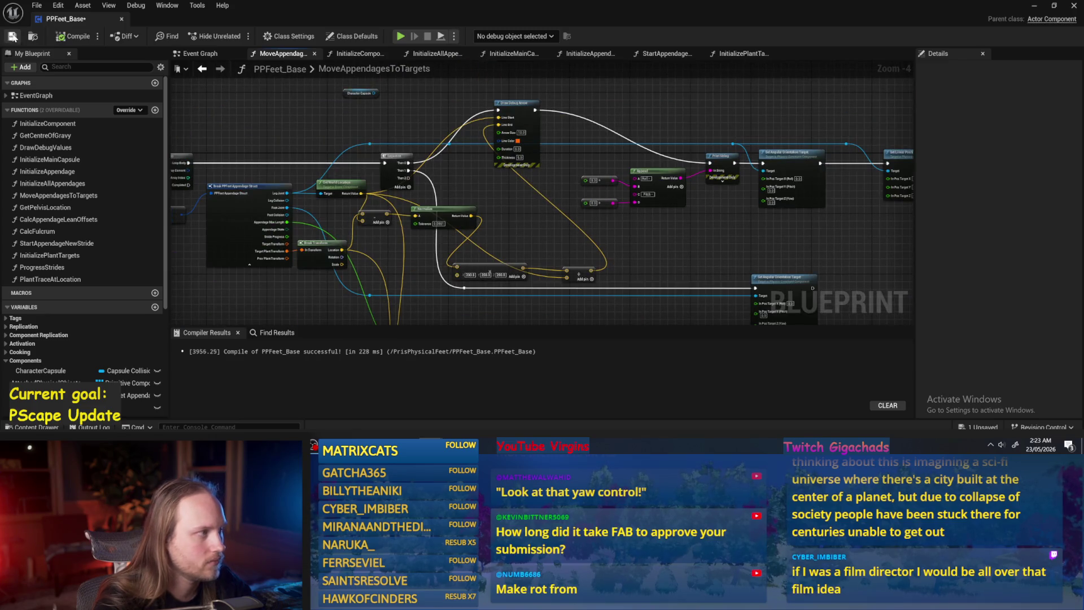
{"action": "left_click_drag", "start_coordinate": [630, 237], "coordinate": [615, 248]}
- Add a Get World Rotation node on the physics constraint, wire it toward Append, save, and return to the level
{"action": "scroll", "coordinate": [435, 153], "scroll_direction": "up", "scroll_amount": 2}
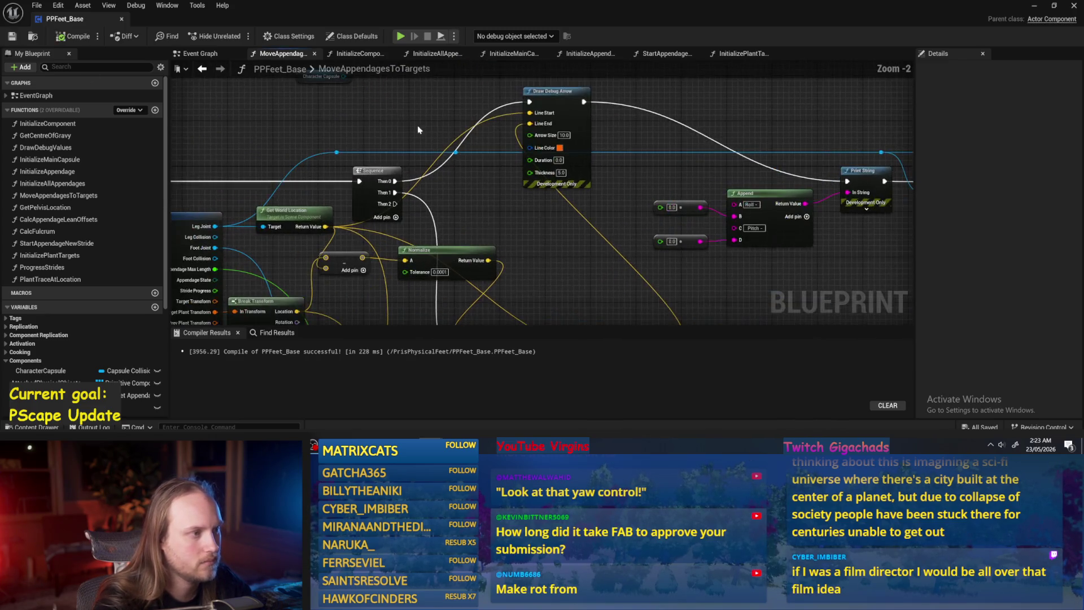
{"action": "mouse_move", "coordinate": [376, 119]}
{"action": "left_mouse_down"}
{"action": "mouse_move", "coordinate": [410, 153]}
{"action": "mouse_move", "coordinate": [396, 182]}
{"action": "left_mouse_up"}
{"action": "left_click_drag", "start_coordinate": [337, 198], "coordinate": [371, 163]}
{"action": "type", "text": "get rotation"}
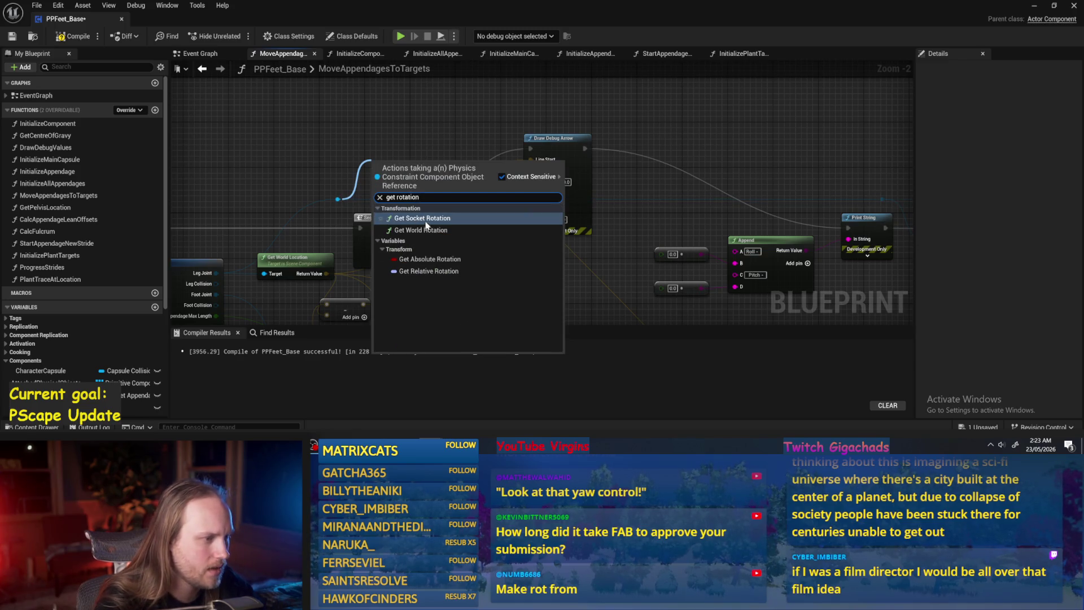
{"action": "left_click", "coordinate": [426, 229]}
{"action": "mouse_move", "coordinate": [440, 177]}
{"action": "left_mouse_down"}
{"action": "mouse_move", "coordinate": [728, 279]}
{"action": "mouse_move", "coordinate": [785, 247]}
{"action": "mouse_move", "coordinate": [849, 239]}
{"action": "left_mouse_up"}
{"action": "left_click", "coordinate": [12, 36]}
{"action": "left_click", "coordinate": [1035, 5]}
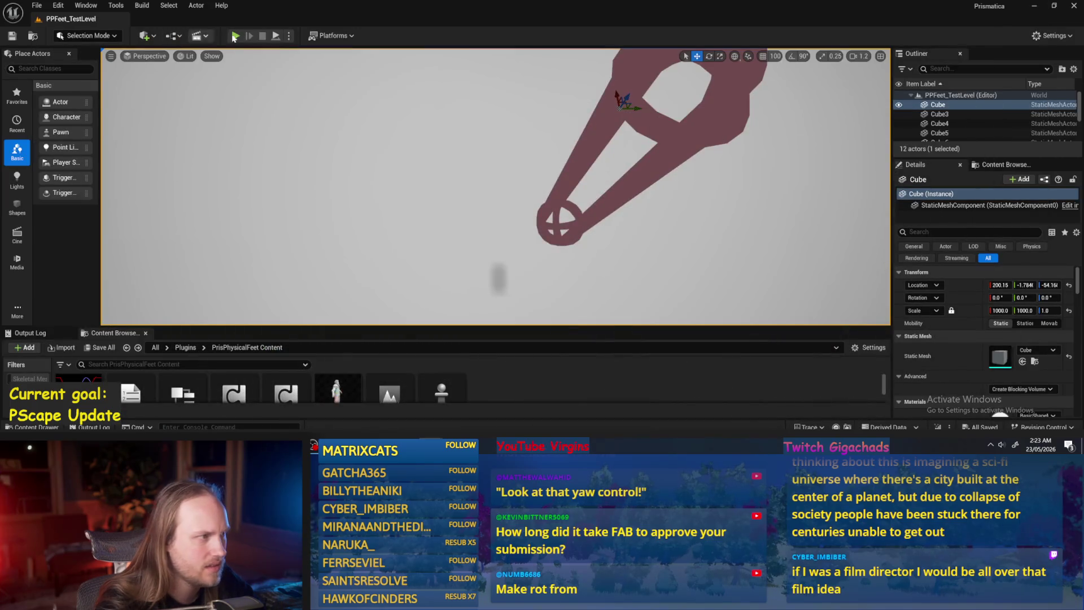
- Play-test the level, then set PPFeet_TestPlayer's Z rotation to 90°
{"action": "left_click", "coordinate": [276, 36]}
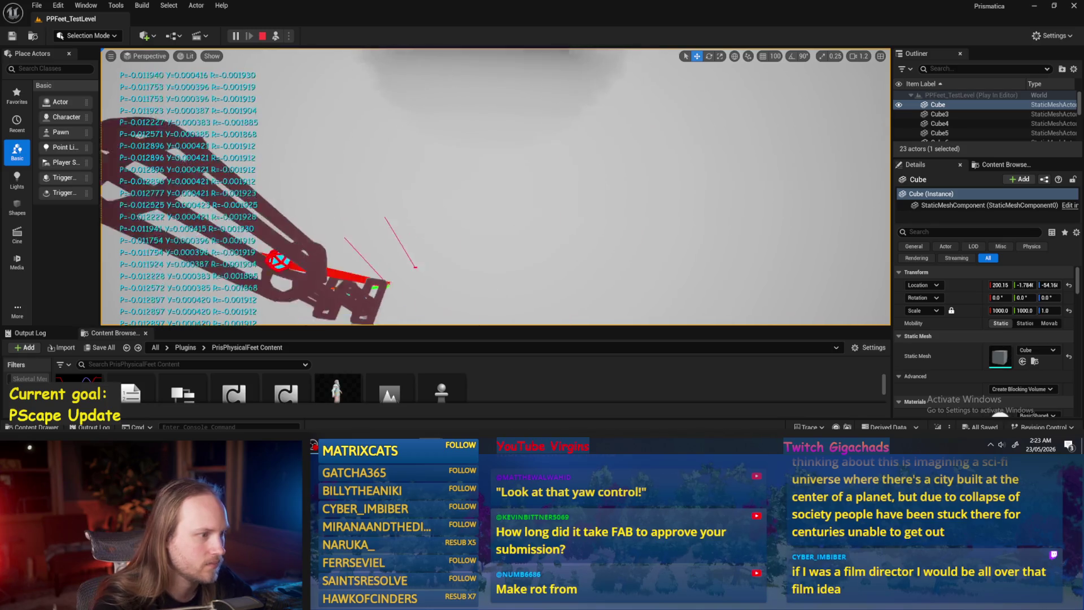
{"action": "key", "text": "Escape"}
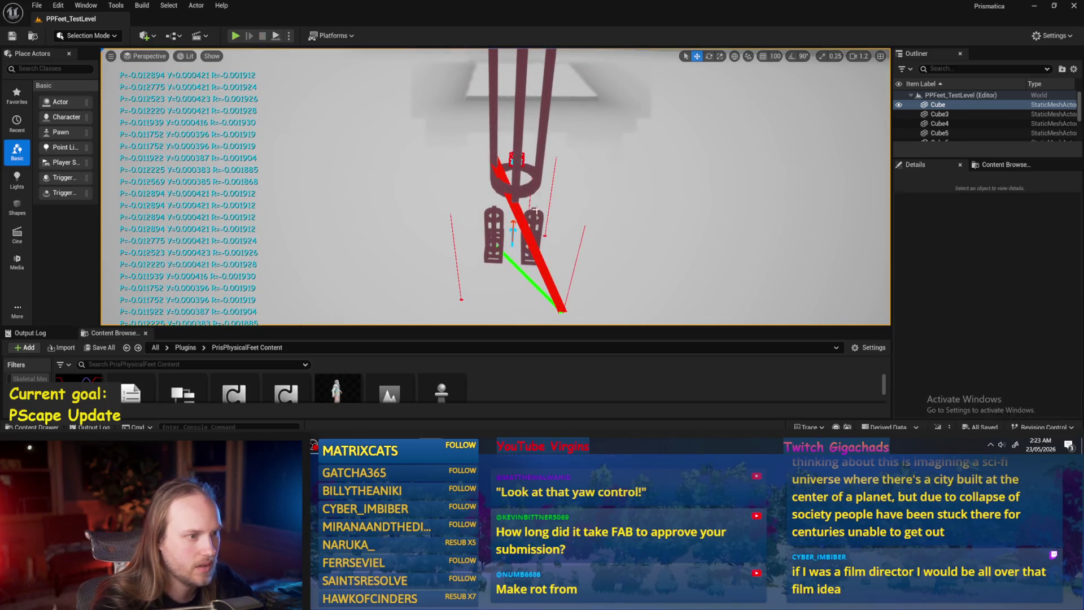
{"action": "left_click", "coordinate": [539, 180]}
{"action": "left_click", "coordinate": [1049, 298]}
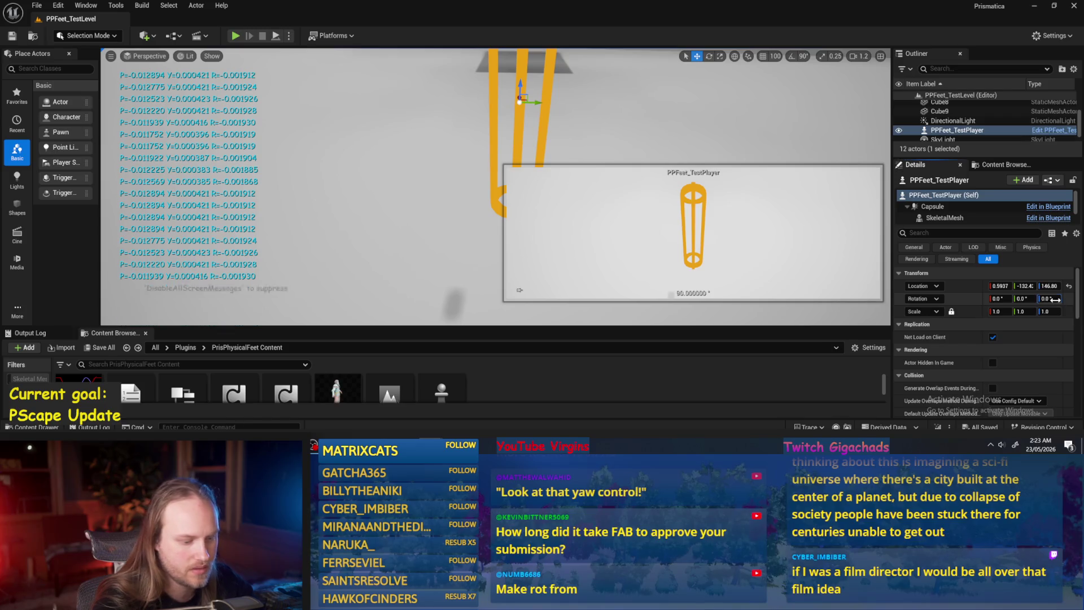
{"action": "type", "text": "90"}
- Play-test twice more with the rotated player, ending back on the PPFeet_Base graph
{"action": "left_click", "coordinate": [276, 37]}
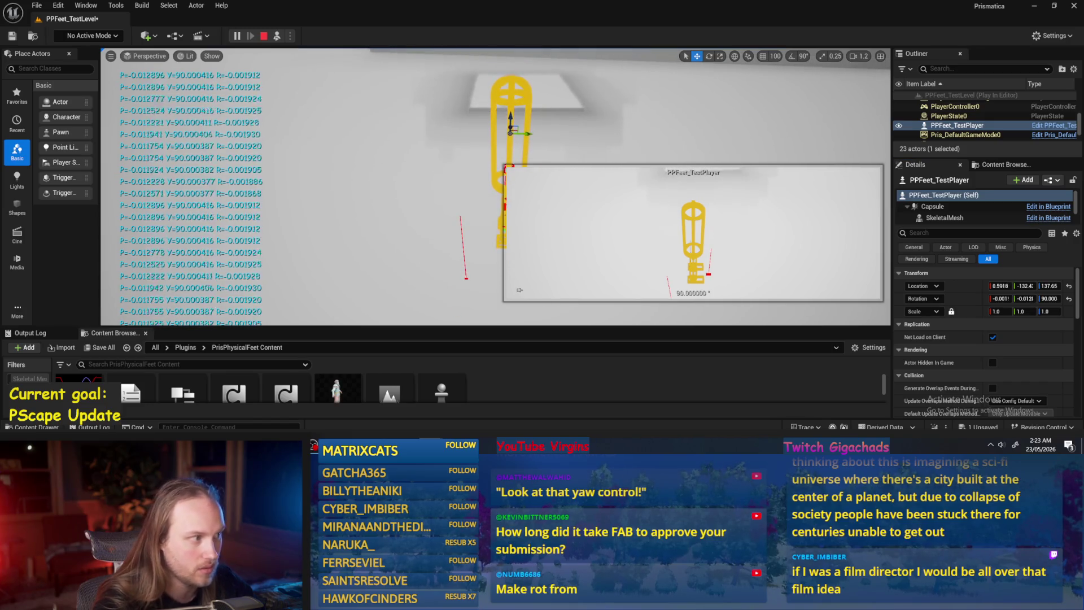
{"action": "key", "text": "Escape"}
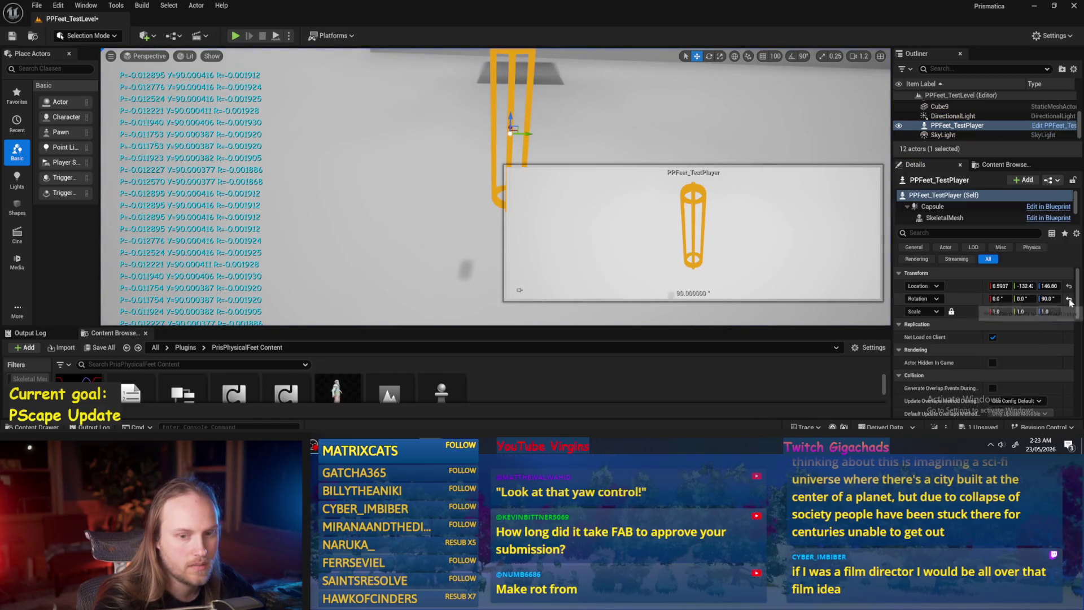
{"action": "key", "text": "alt+p"}
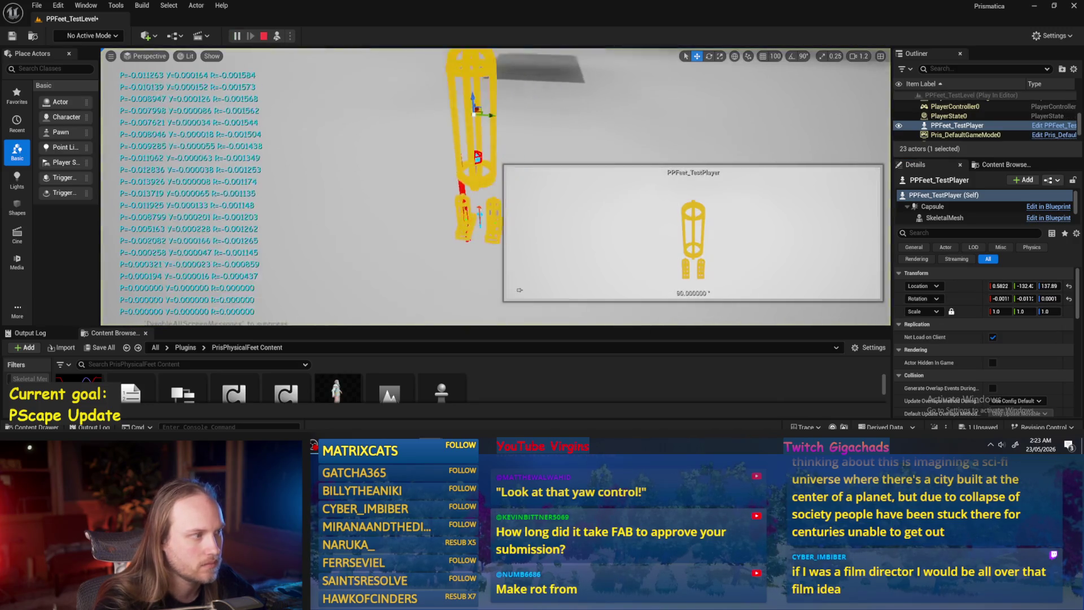
{"action": "key", "text": "Escape"}
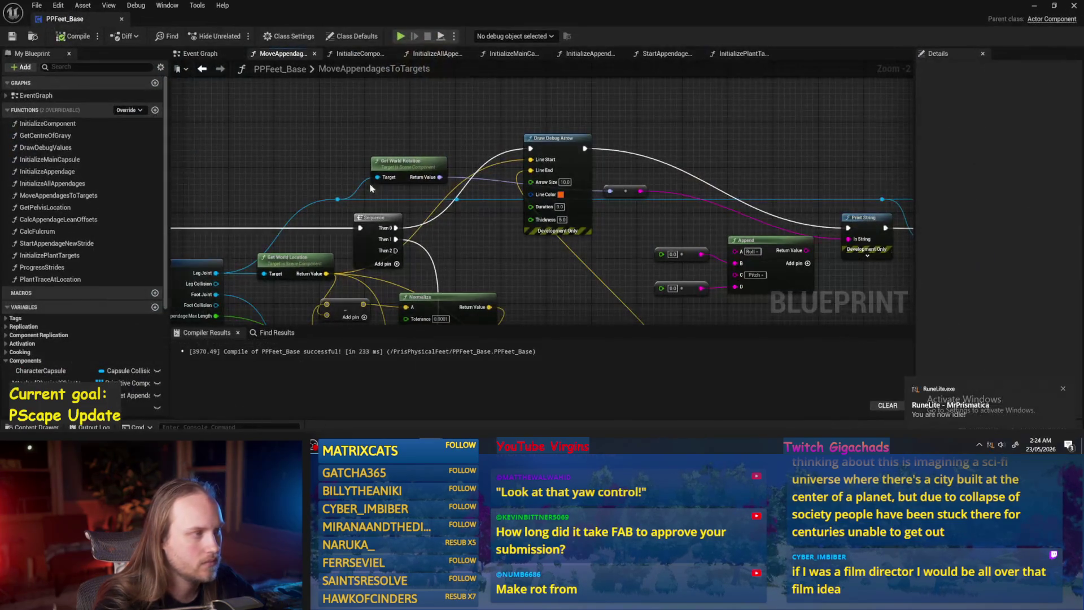
- Compile PPFeet_Base and play-test PPFeet_TestLevel, including a simulation run with a rotated capsule
{"action": "left_click", "coordinate": [8, 40]}
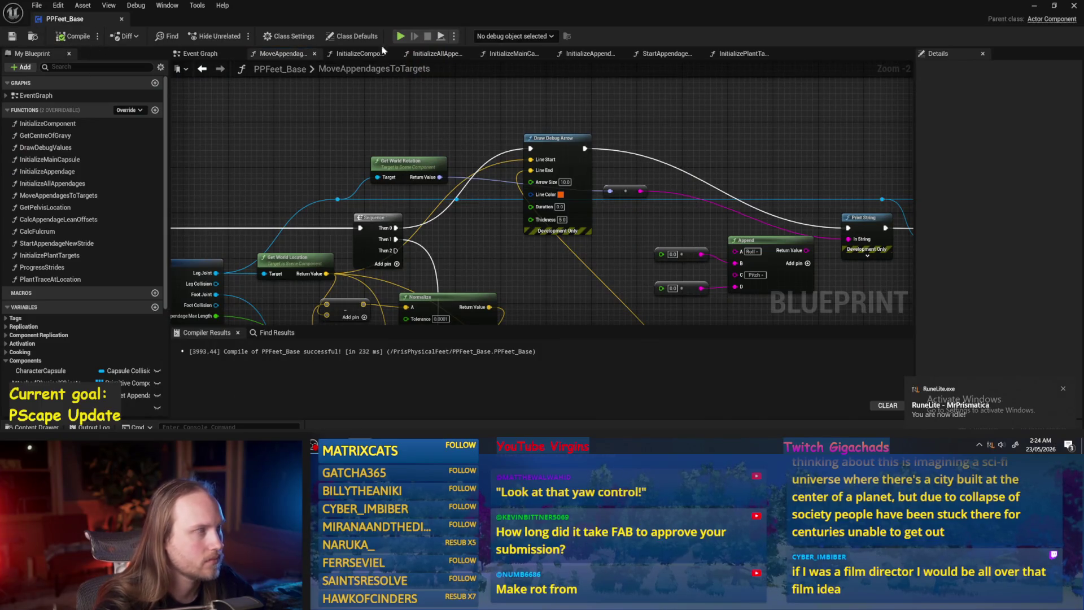
{"action": "scroll", "coordinate": [562, 266], "scroll_direction": "down", "scroll_amount": 1}
{"action": "mouse_move", "coordinate": [567, 248]}
{"action": "left_mouse_down"}
{"action": "mouse_move", "coordinate": [604, 263]}
{"action": "mouse_move", "coordinate": [519, 227]}
{"action": "mouse_move", "coordinate": [490, 246]}
{"action": "left_mouse_up"}
{"action": "left_click", "coordinate": [1074, 6]}
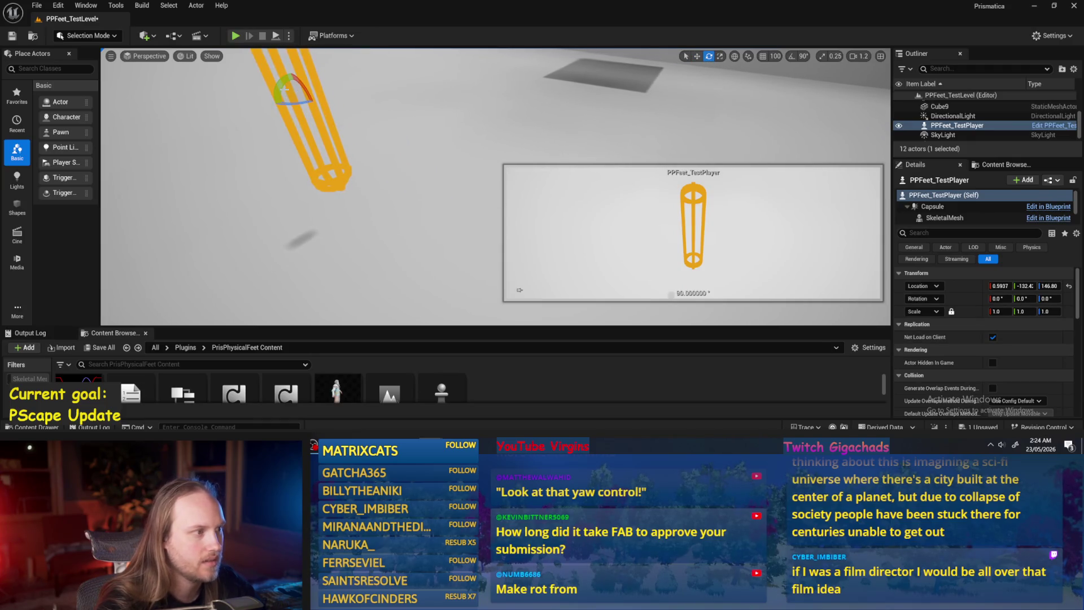
{"action": "left_click", "coordinate": [281, 36]}
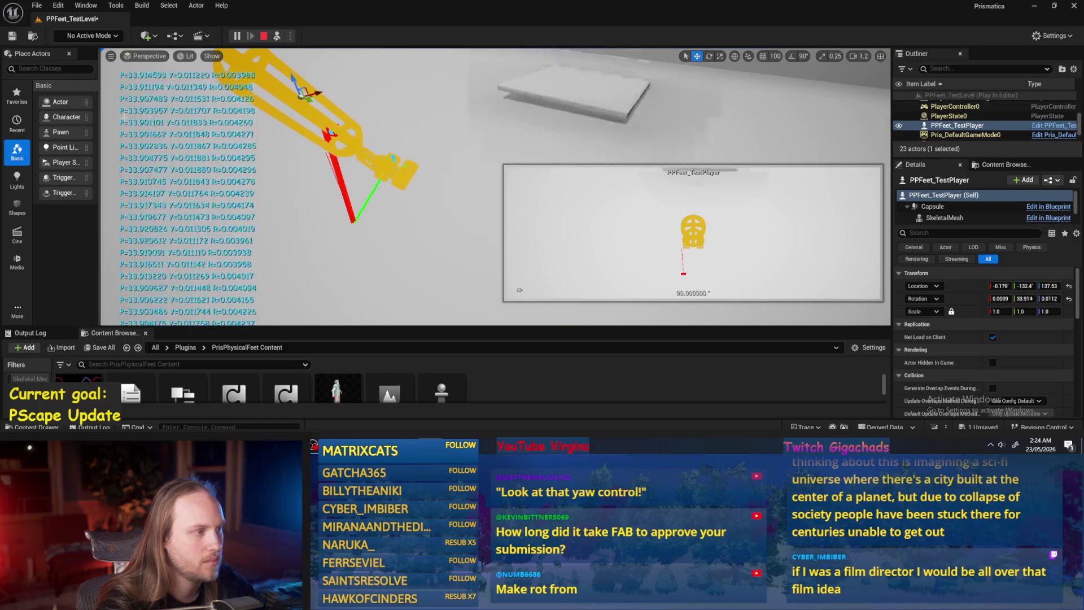
{"action": "key", "text": "Escape"}
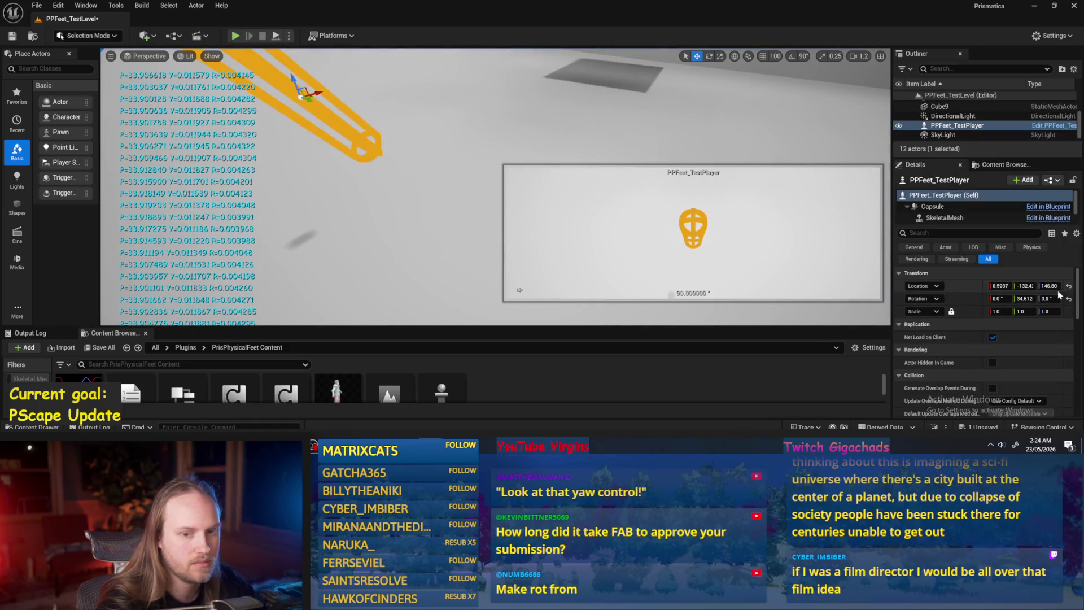
{"action": "key", "text": "e"}
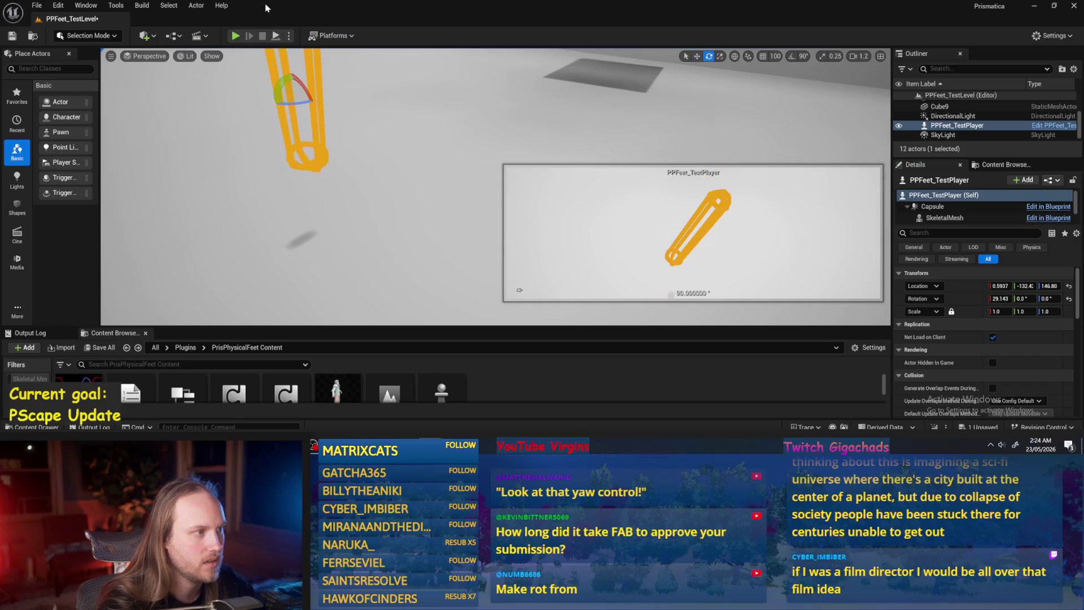
{"action": "key", "text": "alt+s"}
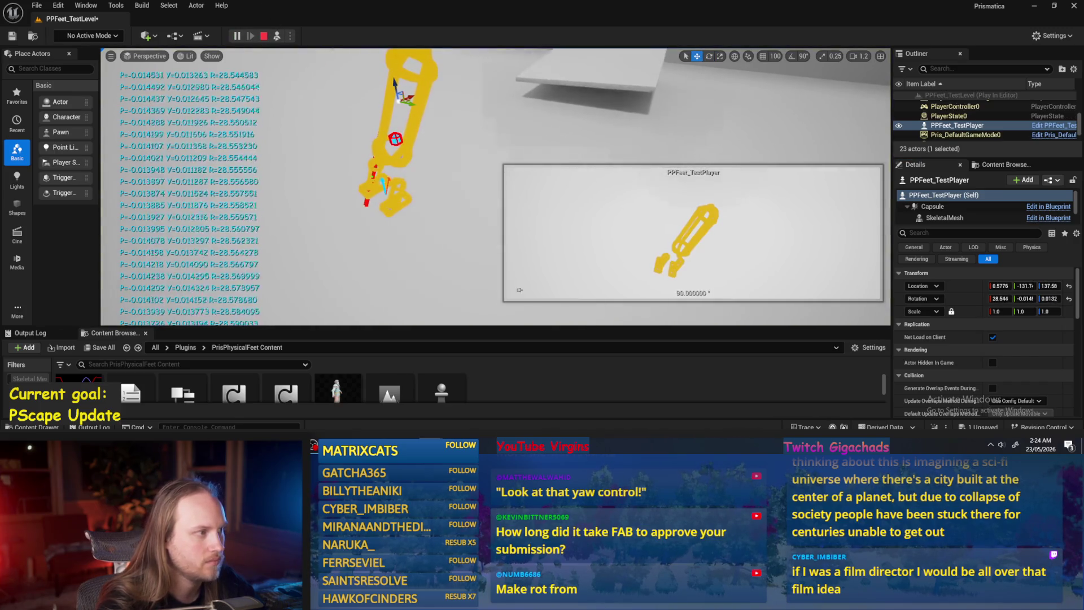
{"action": "key", "text": "Escape"}
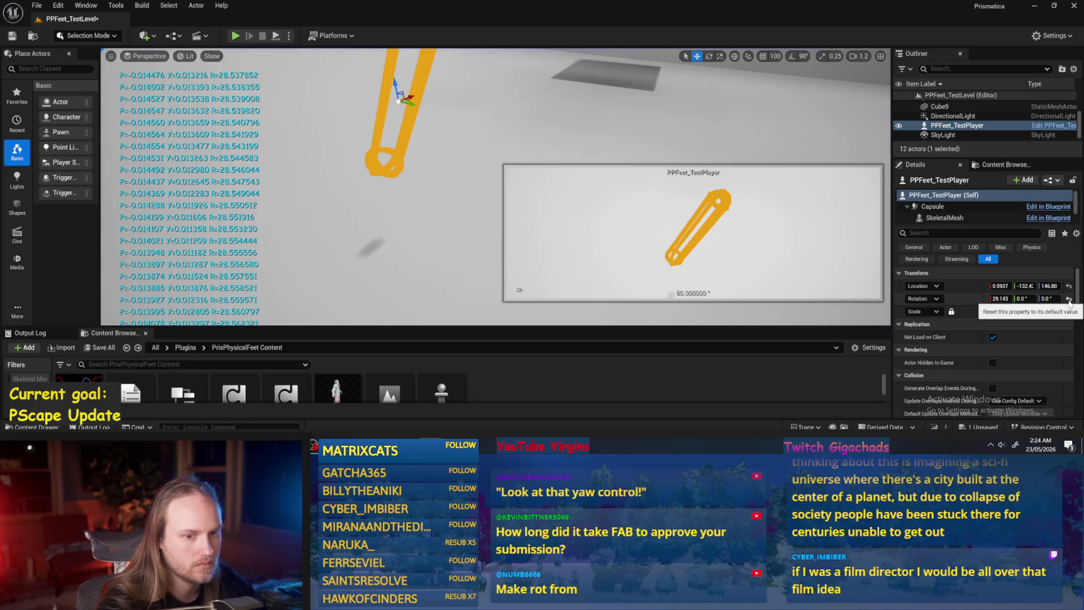
- Set the orientation target's In Pos Target X and Y to 45
{"action": "key", "text": "alt+Tab"}
{"action": "scroll", "coordinate": [577, 152], "scroll_direction": "up", "scroll_amount": 2}
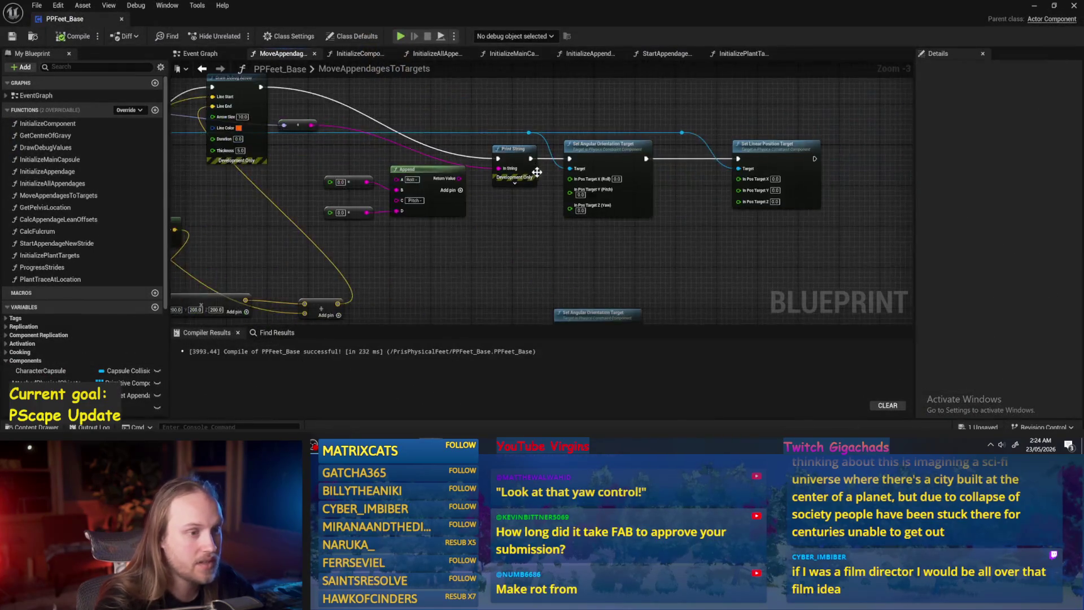
{"action": "type", "text": "45"}
{"action": "key", "text": "Tab"}
{"action": "type", "text": "45"}
{"action": "key", "text": "Return"}
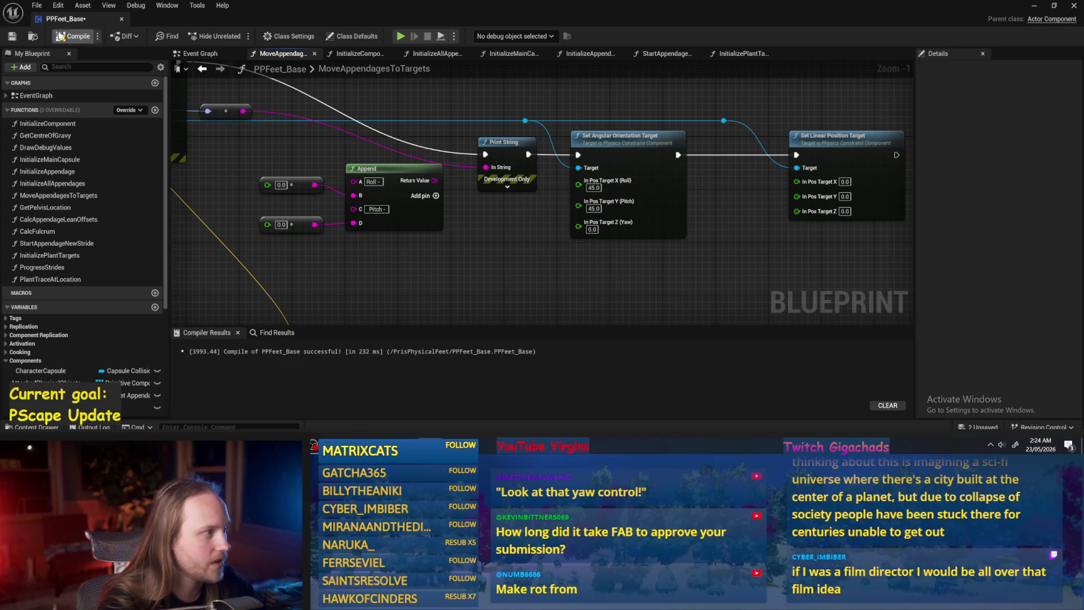
- Play-test the 45° roll and pitch targets and bring PPFeet_Base back to front
{"action": "left_click_drag", "start_coordinate": [568, 228], "coordinate": [593, 249]}
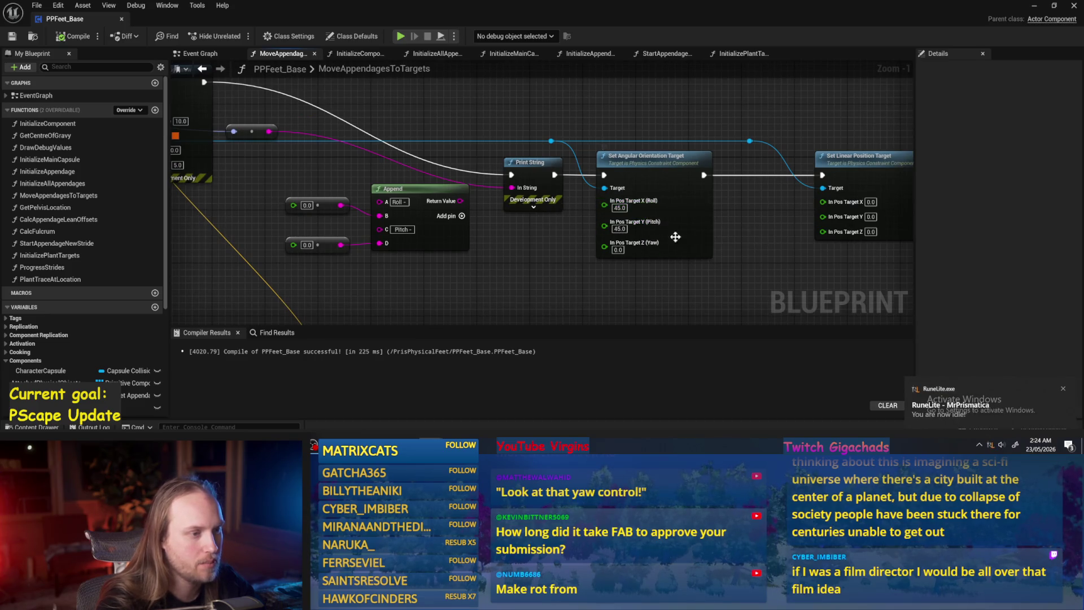
{"action": "scroll", "coordinate": [644, 216], "scroll_direction": "down", "scroll_amount": 1}
{"action": "left_click_drag", "start_coordinate": [729, 113], "coordinate": [802, 130]}
{"action": "left_click", "coordinate": [1054, 7]}
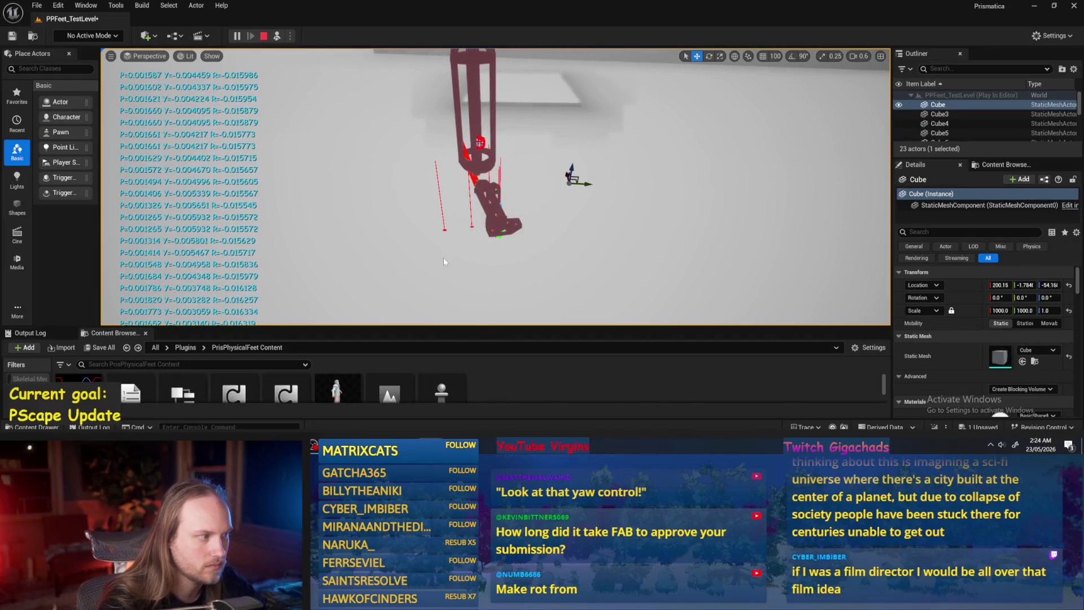
{"action": "key", "text": "Escape"}
{"action": "mouse_move", "coordinate": [431, 447]}
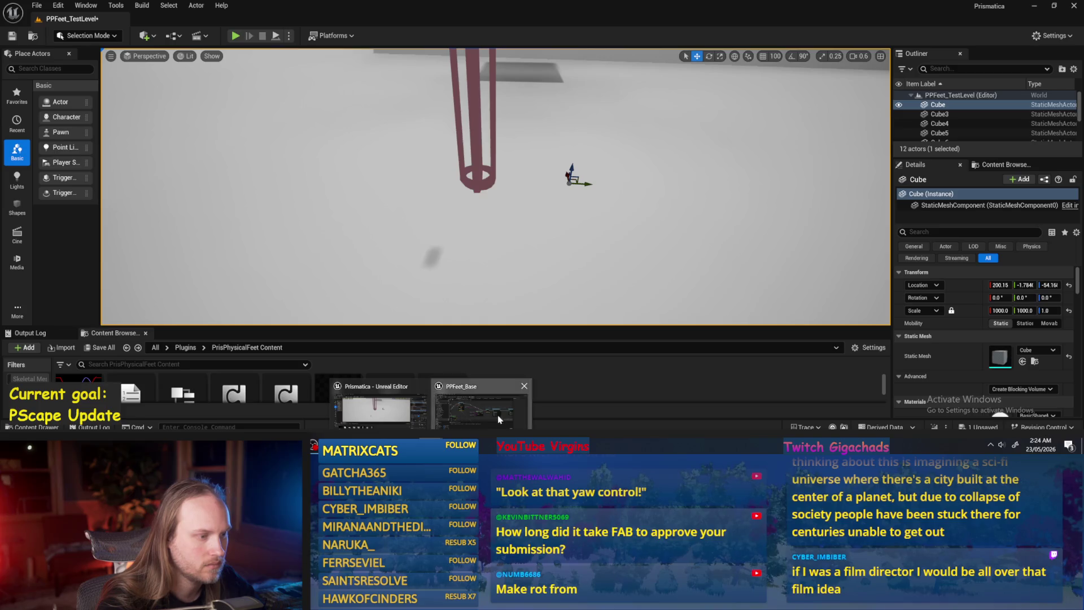
{"action": "left_click", "coordinate": [480, 406]}
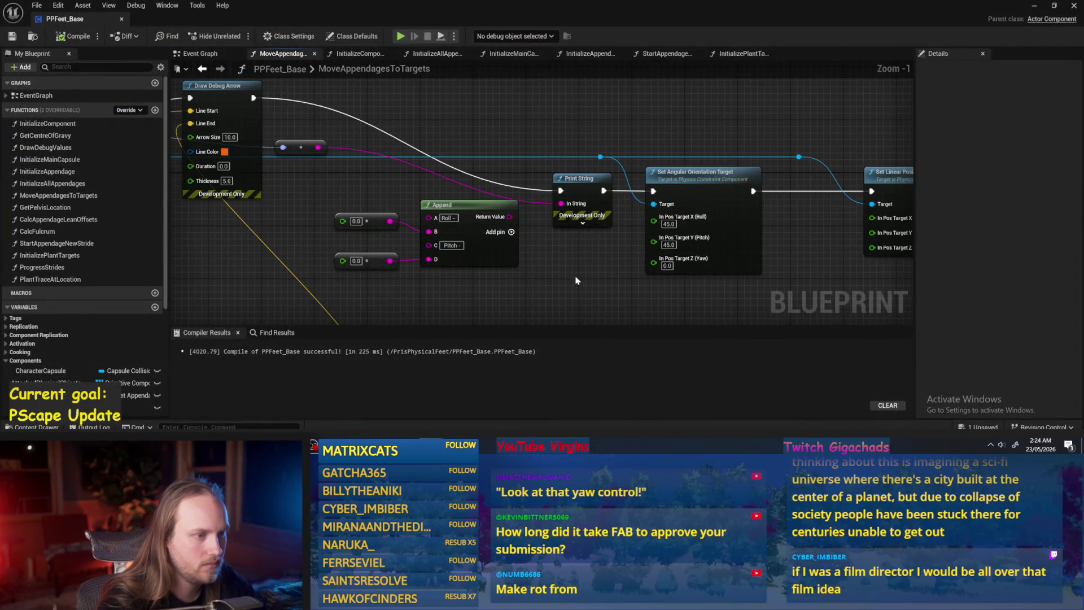
- Reset the roll and pitch targets to 0.0, move the Append group higher, and compile and save
{"action": "left_click", "coordinate": [672, 196]}
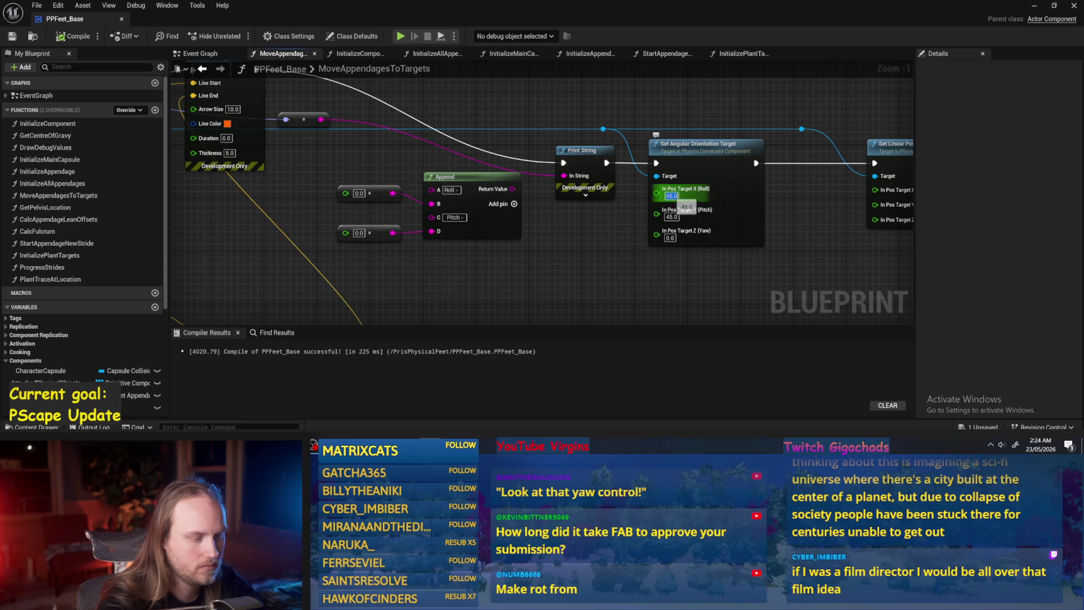
{"action": "type", "text": "0.0"}
{"action": "key", "text": "Return"}
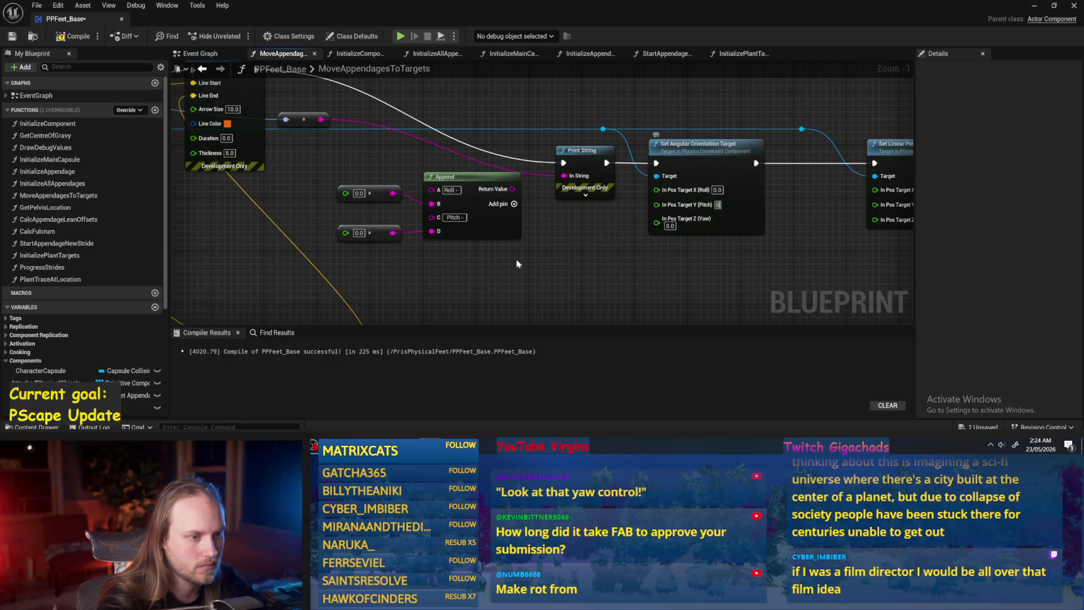
{"action": "scroll", "coordinate": [587, 251], "scroll_direction": "down", "scroll_amount": 1}
{"action": "left_click_drag", "start_coordinate": [587, 265], "coordinate": [424, 172]}
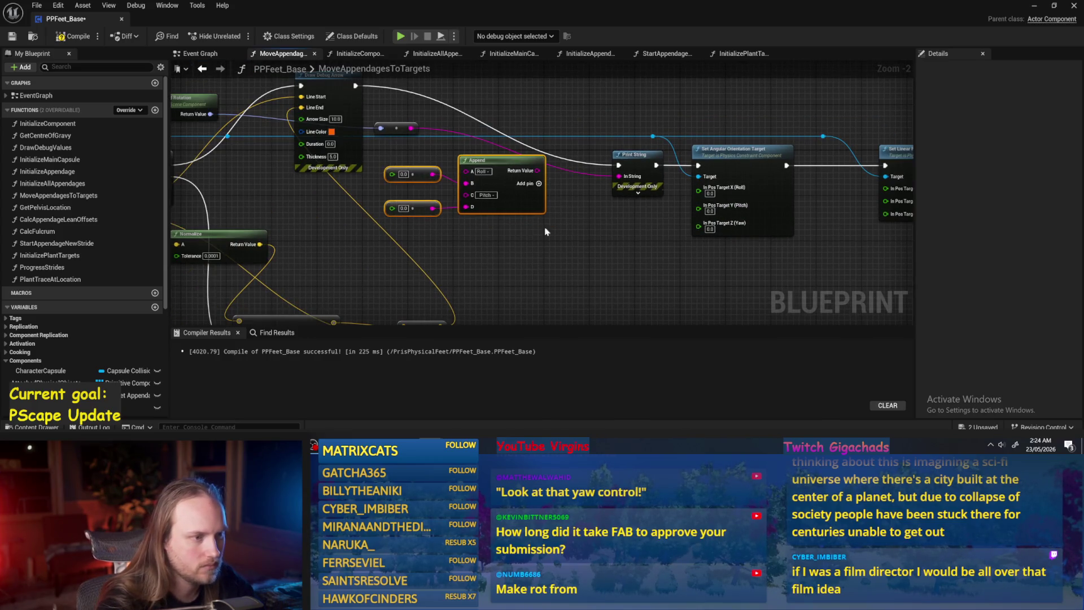
{"action": "mouse_move", "coordinate": [556, 204]}
{"action": "left_mouse_down"}
{"action": "mouse_move", "coordinate": [551, 85]}
{"action": "mouse_move", "coordinate": [556, 185]}
{"action": "mouse_move", "coordinate": [553, 176]}
{"action": "mouse_move", "coordinate": [576, 240]}
{"action": "mouse_move", "coordinate": [792, 239]}
{"action": "left_mouse_up"}
{"action": "left_click", "coordinate": [72, 41]}
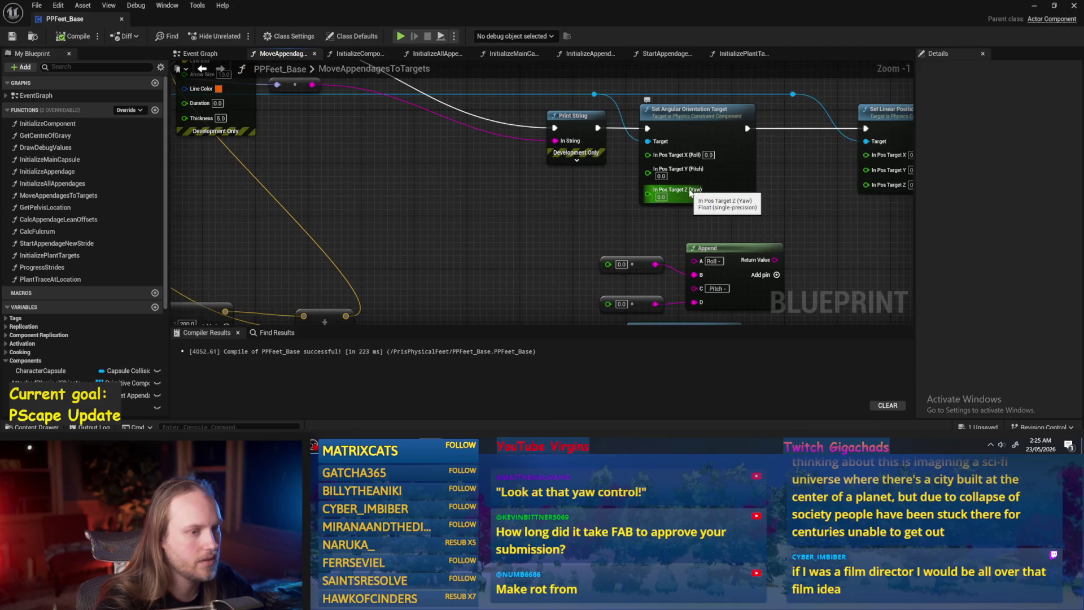
- Reposition Print String and Draw Debug Arrow, compile and save, then start a play test of PPFeet_TestLevel
{"action": "scroll", "coordinate": [576, 164], "scroll_direction": "up", "scroll_amount": 1}
{"action": "left_click", "coordinate": [578, 167]}
{"action": "left_click_drag", "start_coordinate": [577, 166], "coordinate": [561, 169]}
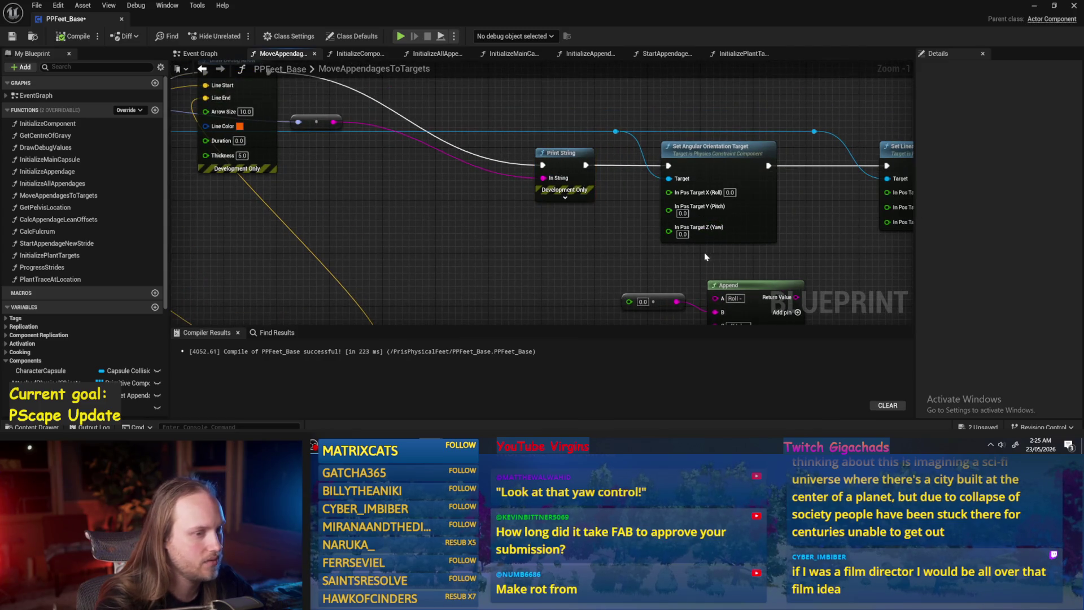
{"action": "left_click", "coordinate": [54, 38]}
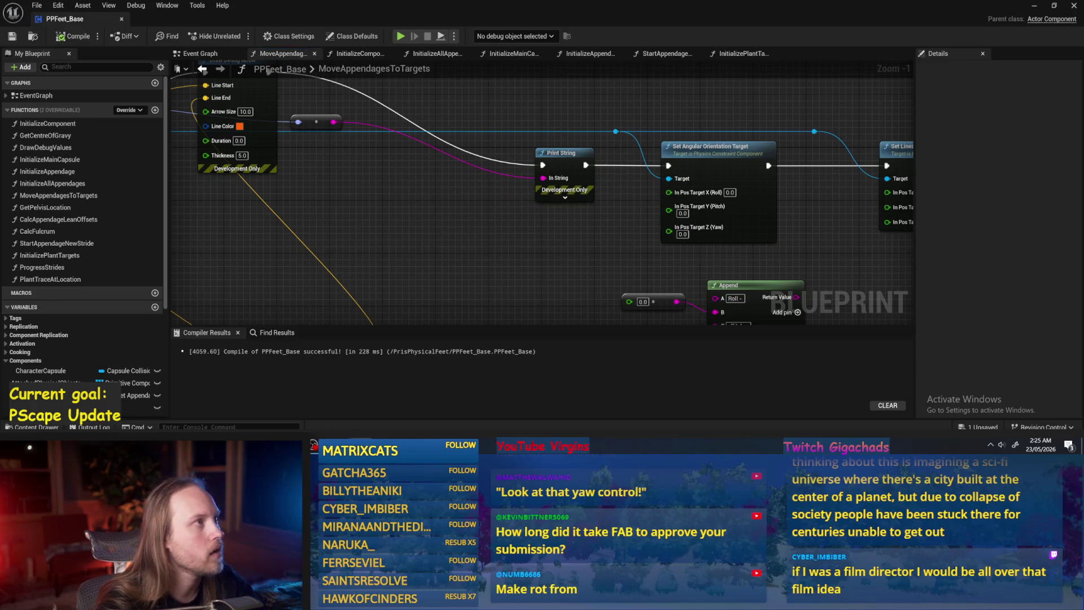
{"action": "scroll", "coordinate": [473, 232], "scroll_direction": "down", "scroll_amount": 1}
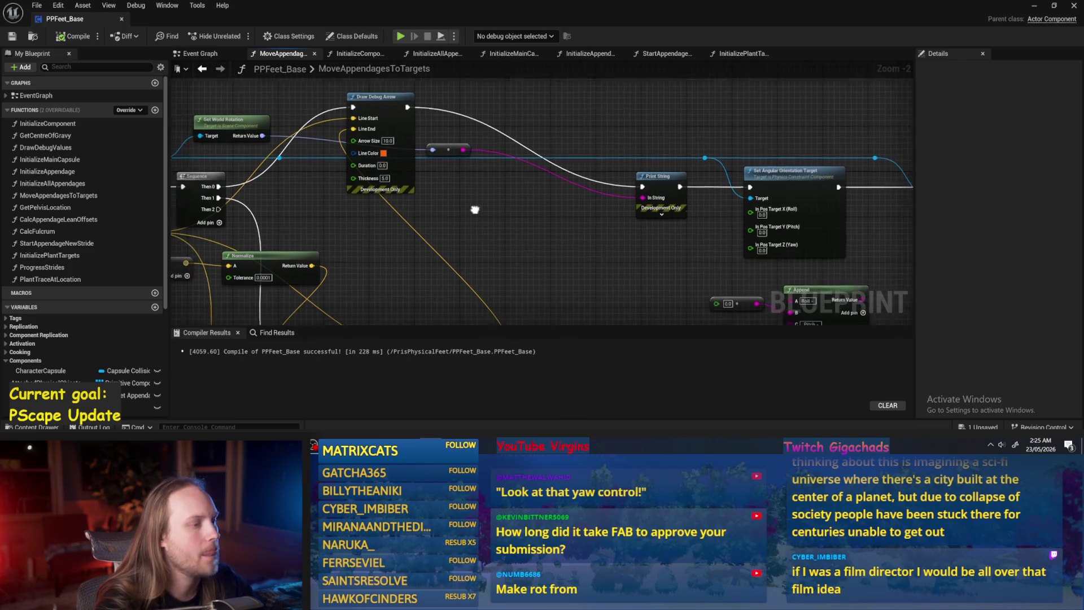
{"action": "mouse_move", "coordinate": [409, 161]}
{"action": "left_mouse_down"}
{"action": "mouse_move", "coordinate": [481, 243]}
{"action": "mouse_move", "coordinate": [528, 233]}
{"action": "mouse_move", "coordinate": [451, 237]}
{"action": "left_mouse_up"}
{"action": "left_click", "coordinate": [455, 148]}
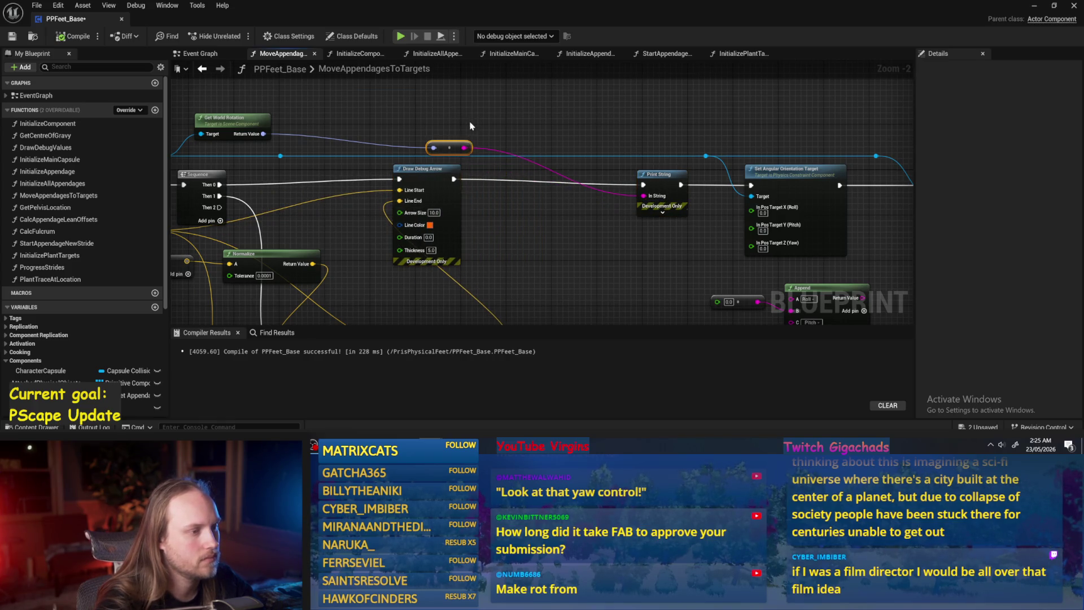
{"action": "left_click_drag", "start_coordinate": [536, 123], "coordinate": [554, 143]}
{"action": "left_click", "coordinate": [79, 37]}
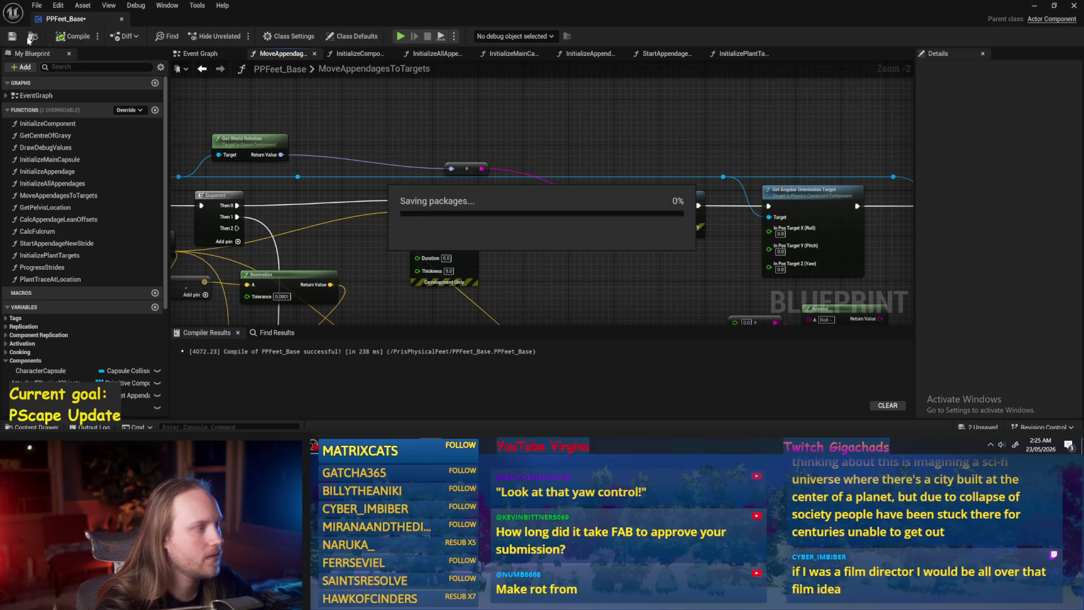
{"action": "key", "text": "alt+Tab"}
{"action": "left_click", "coordinate": [279, 37]}
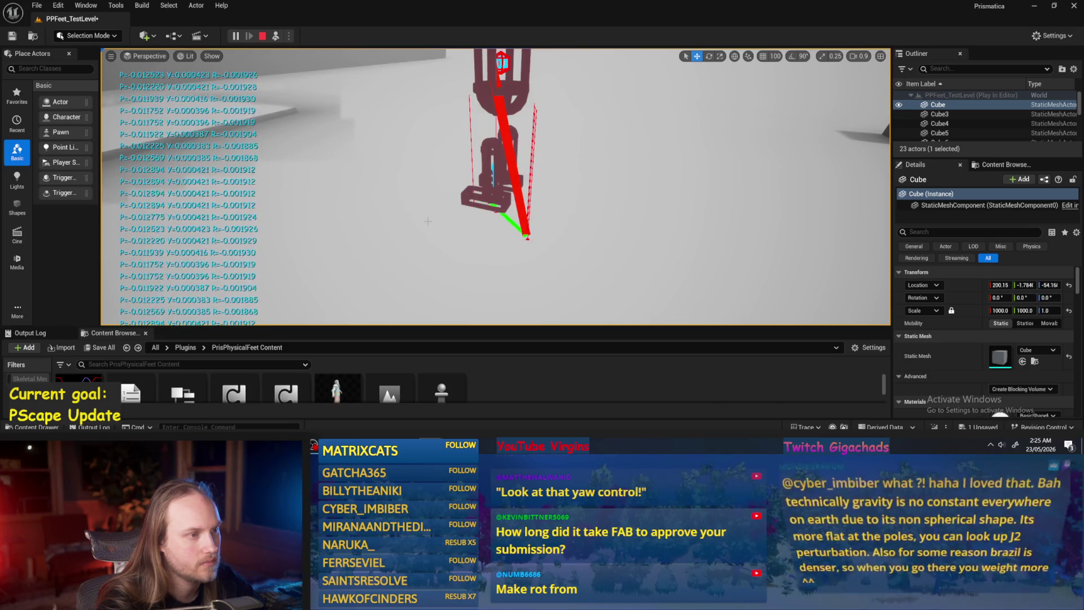
{"action": "key", "text": "Escape"}
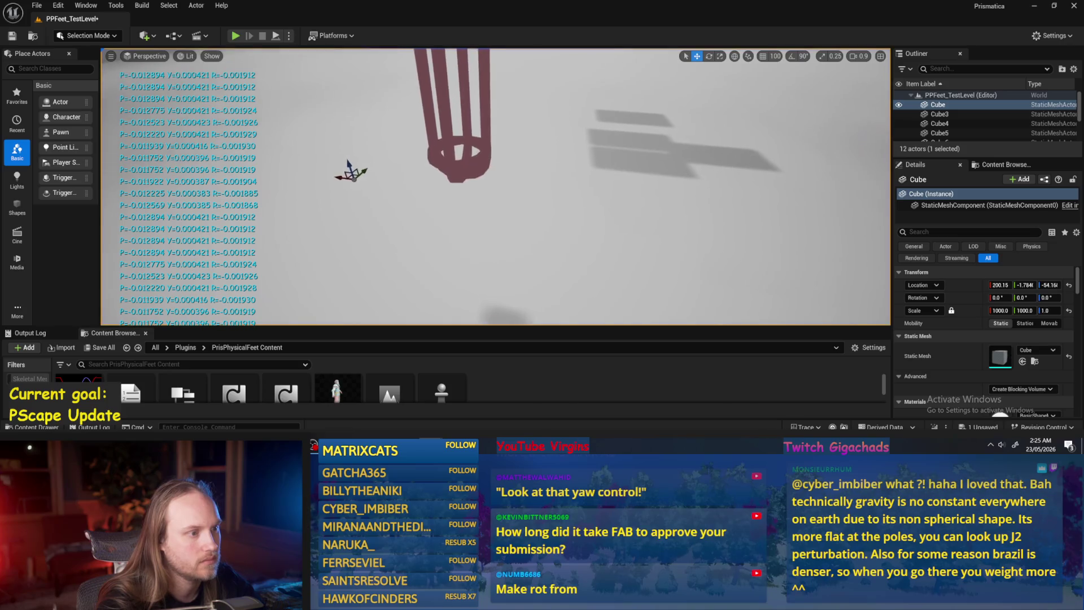
{"action": "key", "text": "alt+Tab"}
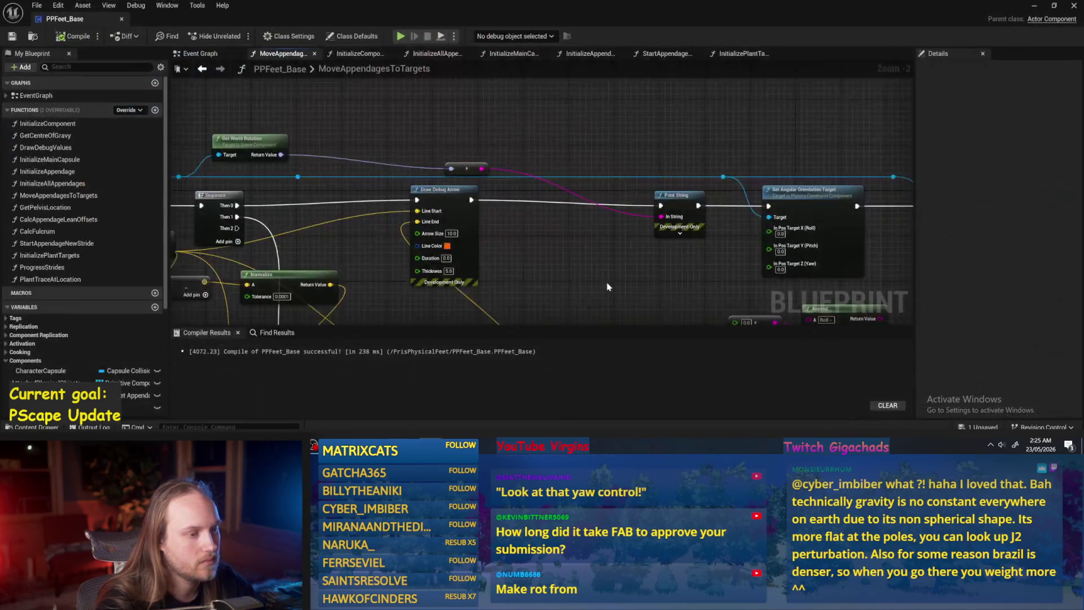
- Recompile, then add a trial Make Rot from ZY node off Normalize and delete it
{"action": "left_click", "coordinate": [69, 38]}
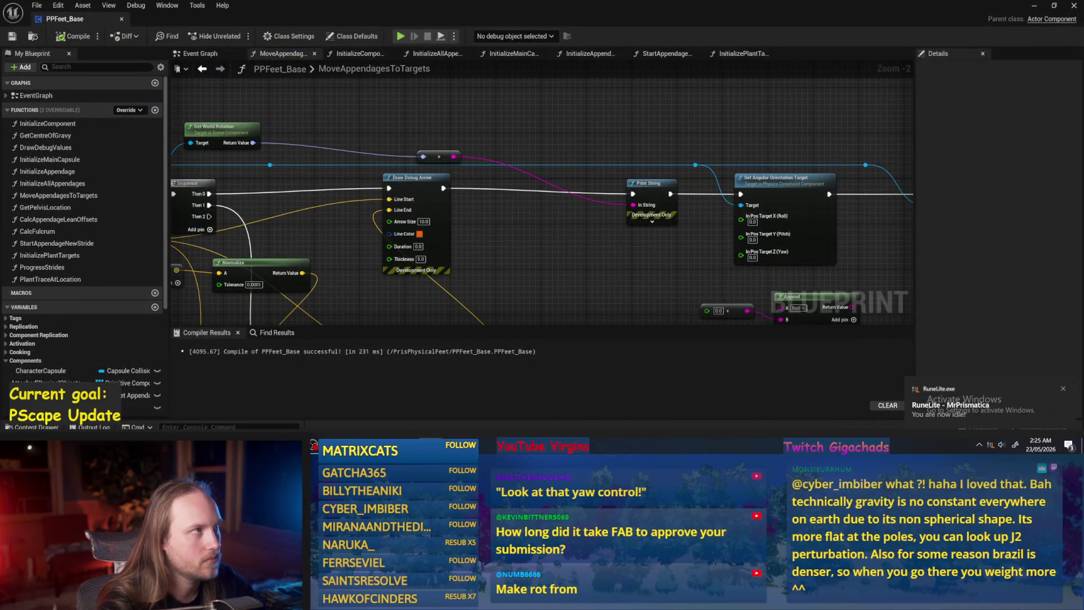
{"action": "scroll", "coordinate": [595, 211], "scroll_direction": "down", "scroll_amount": 1}
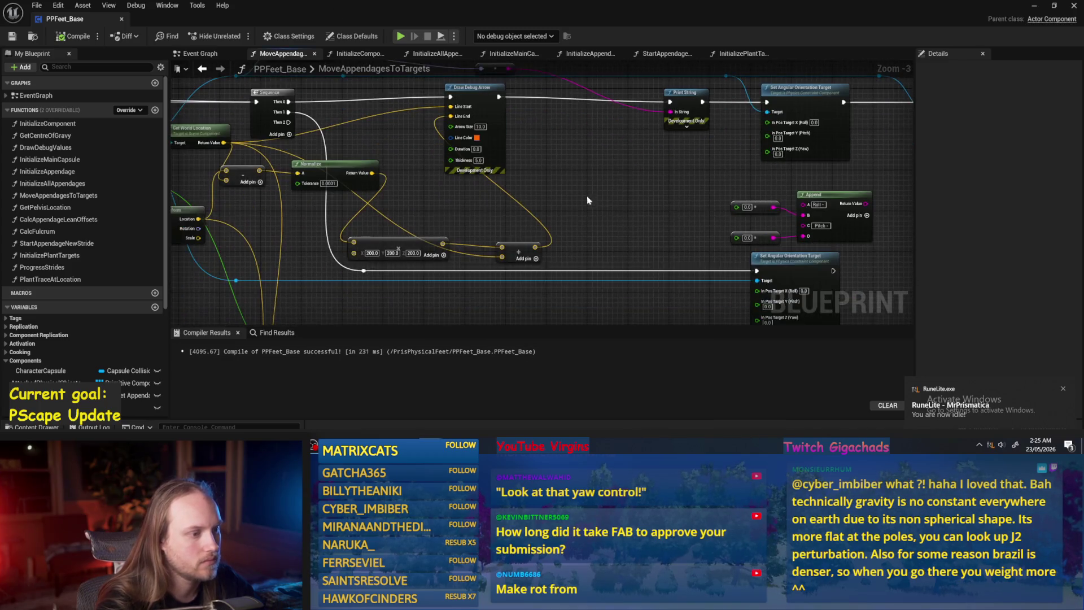
{"action": "left_click_drag", "start_coordinate": [514, 212], "coordinate": [579, 211]}
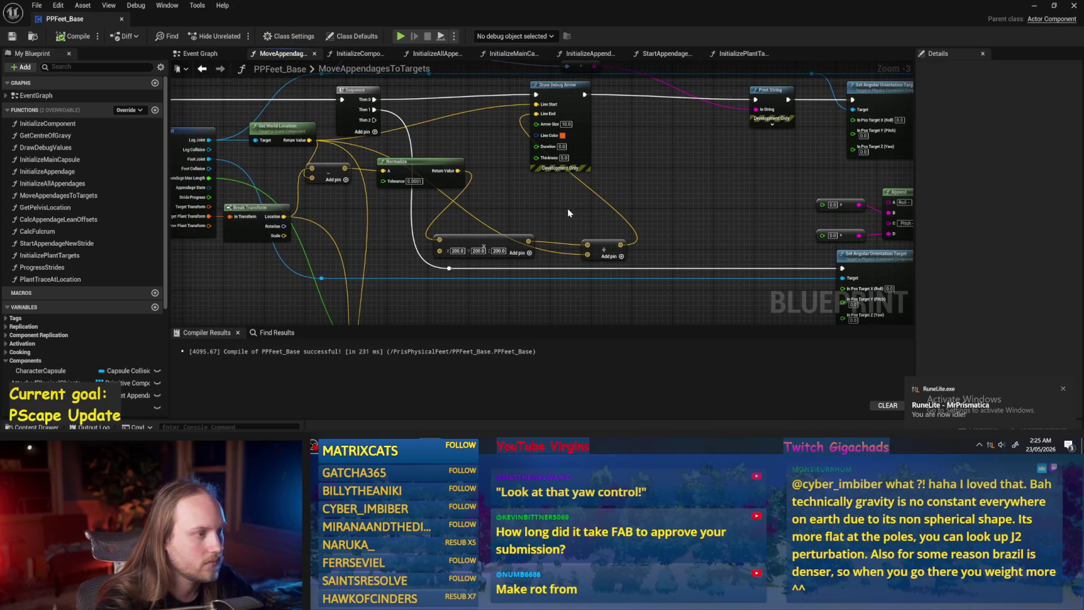
{"action": "scroll", "coordinate": [514, 204], "scroll_direction": "up", "scroll_amount": 1}
{"action": "mouse_move", "coordinate": [415, 182]}
{"action": "left_mouse_down"}
{"action": "mouse_move", "coordinate": [434, 198]}
{"action": "mouse_move", "coordinate": [728, 230]}
{"action": "left_mouse_up"}
{"action": "type", "text": "to rotat"}
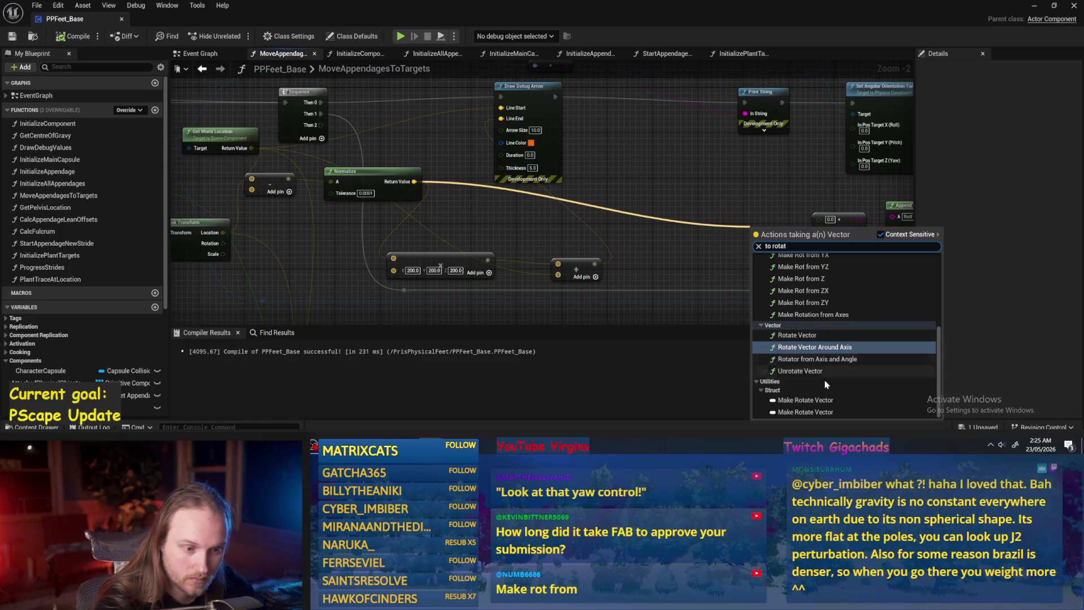
{"action": "scroll", "coordinate": [815, 370], "scroll_direction": "up", "scroll_amount": 1}
{"action": "scroll", "coordinate": [814, 370], "scroll_direction": "up", "scroll_amount": 2}
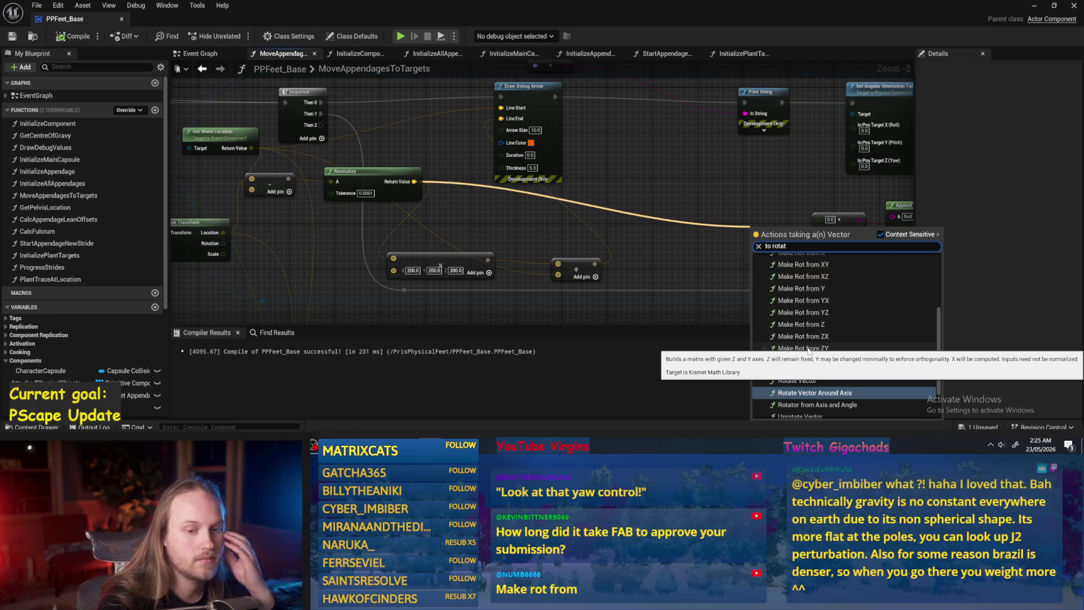
{"action": "left_click", "coordinate": [809, 348]}
{"action": "scroll", "coordinate": [734, 266], "scroll_direction": "up", "scroll_amount": 2}
{"action": "mouse_move", "coordinate": [785, 221]}
{"action": "left_mouse_down"}
{"action": "mouse_move", "coordinate": [565, 130]}
{"action": "mouse_move", "coordinate": [588, 205]}
{"action": "left_mouse_up"}
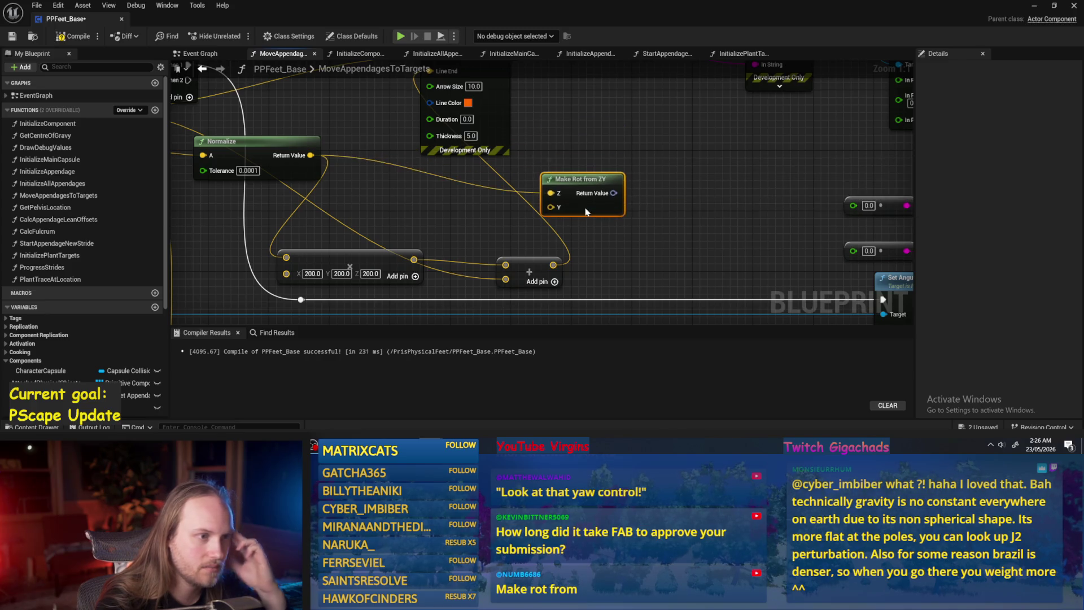
{"action": "key", "text": "Delete"}
{"action": "scroll", "coordinate": [508, 186], "scroll_direction": "down", "scroll_amount": 2}
- Add a Make Rotation from Axes node with Normalize's Return Value as its Forward input
{"action": "left_click_drag", "start_coordinate": [459, 192], "coordinate": [455, 199]}
{"action": "left_click_drag", "start_coordinate": [525, 228], "coordinate": [526, 228]}
{"action": "type", "text": "make from"}
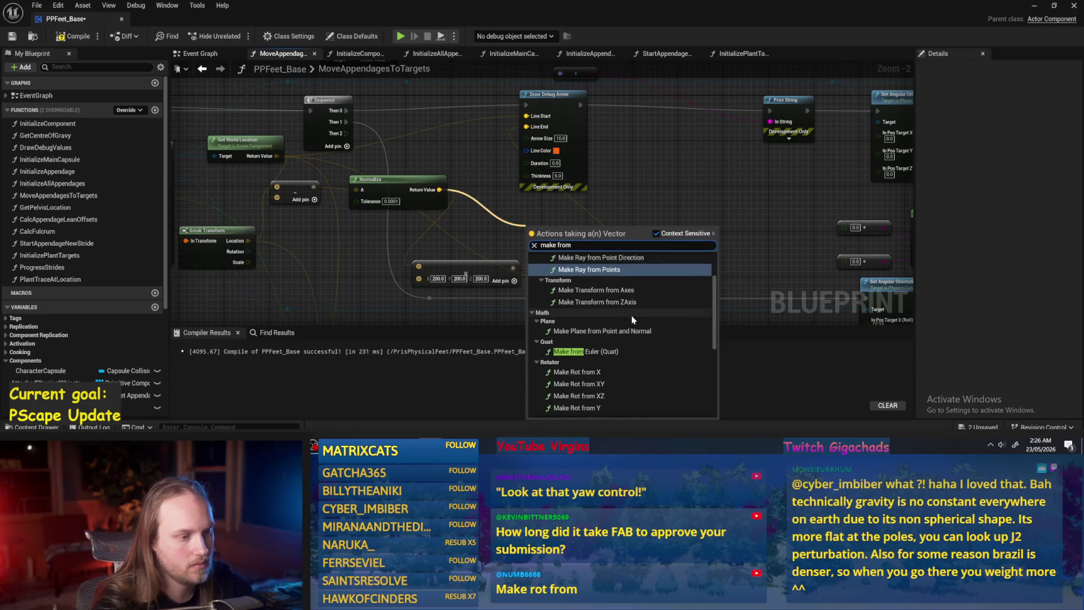
{"action": "scroll", "coordinate": [592, 299], "scroll_direction": "down", "scroll_amount": 5}
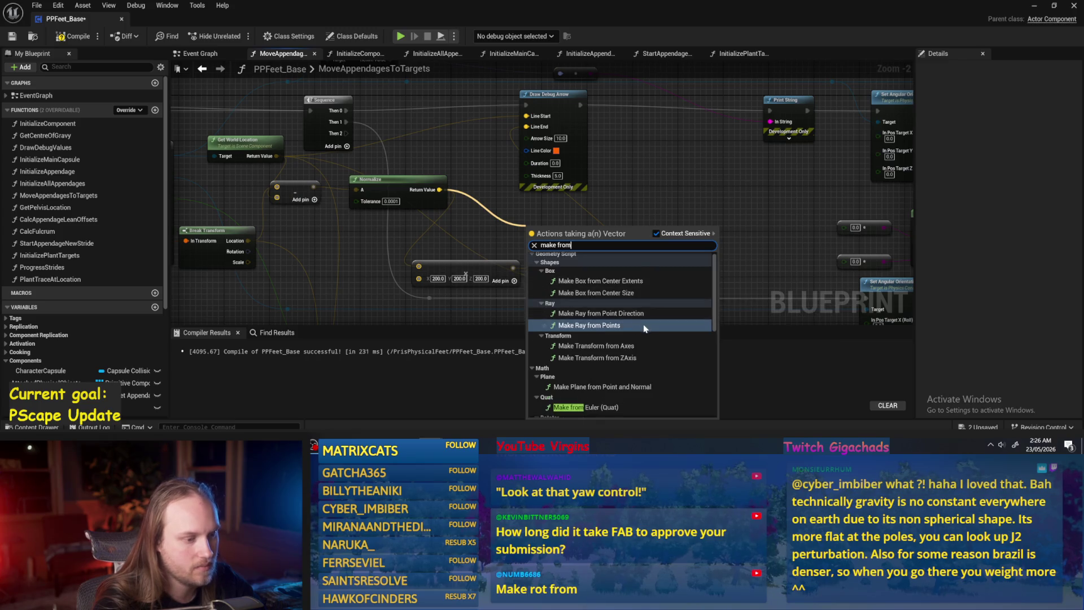
{"action": "left_click", "coordinate": [611, 372]}
{"action": "mouse_move", "coordinate": [612, 258]}
{"action": "left_mouse_down"}
{"action": "mouse_move", "coordinate": [704, 215]}
{"action": "mouse_move", "coordinate": [730, 218]}
{"action": "left_mouse_up"}
{"action": "left_click_drag", "start_coordinate": [551, 232], "coordinate": [553, 254]}
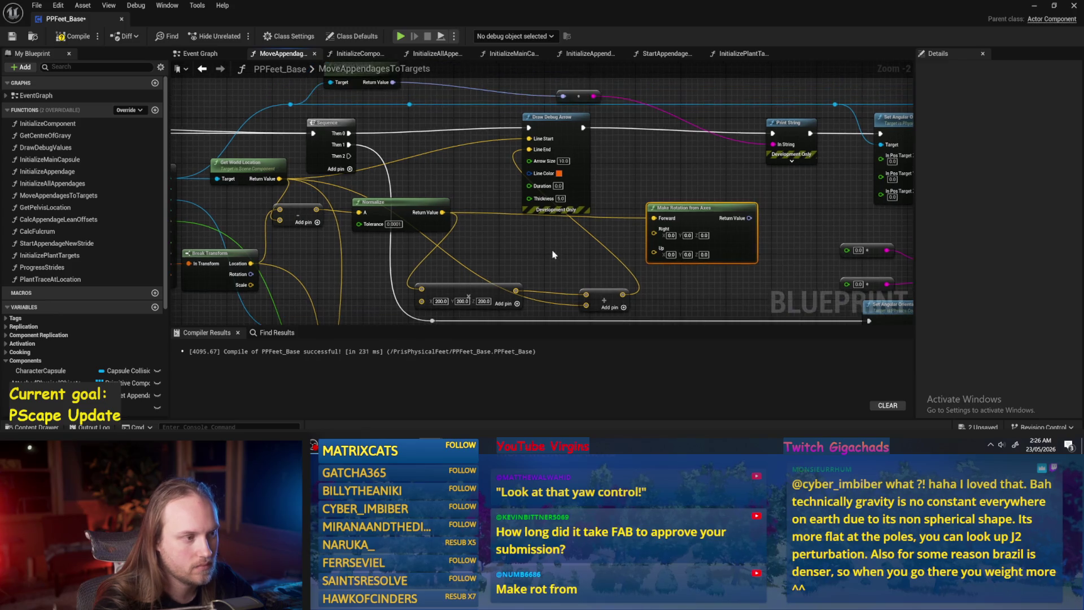
- Add a Character Capsule getter with a Get Up Vector node
{"action": "left_click_drag", "start_coordinate": [441, 220], "coordinate": [451, 249]}
{"action": "mouse_move", "coordinate": [553, 267]}
{"action": "left_mouse_down"}
{"action": "mouse_move", "coordinate": [587, 282]}
{"action": "mouse_move", "coordinate": [553, 231]}
{"action": "mouse_move", "coordinate": [572, 224]}
{"action": "left_mouse_up"}
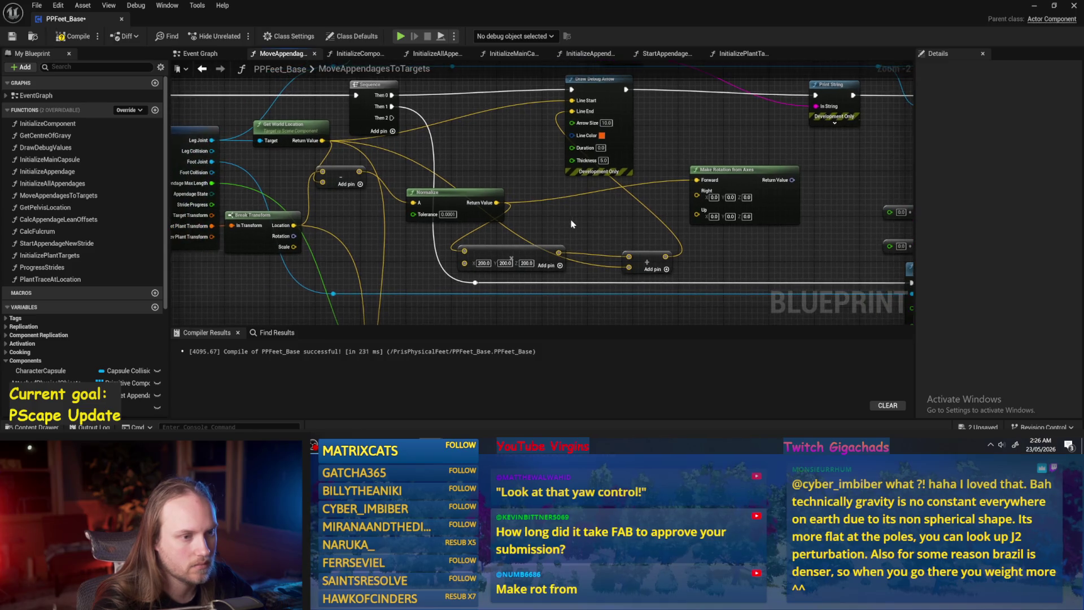
{"action": "left_click_drag", "start_coordinate": [581, 224], "coordinate": [574, 227]}
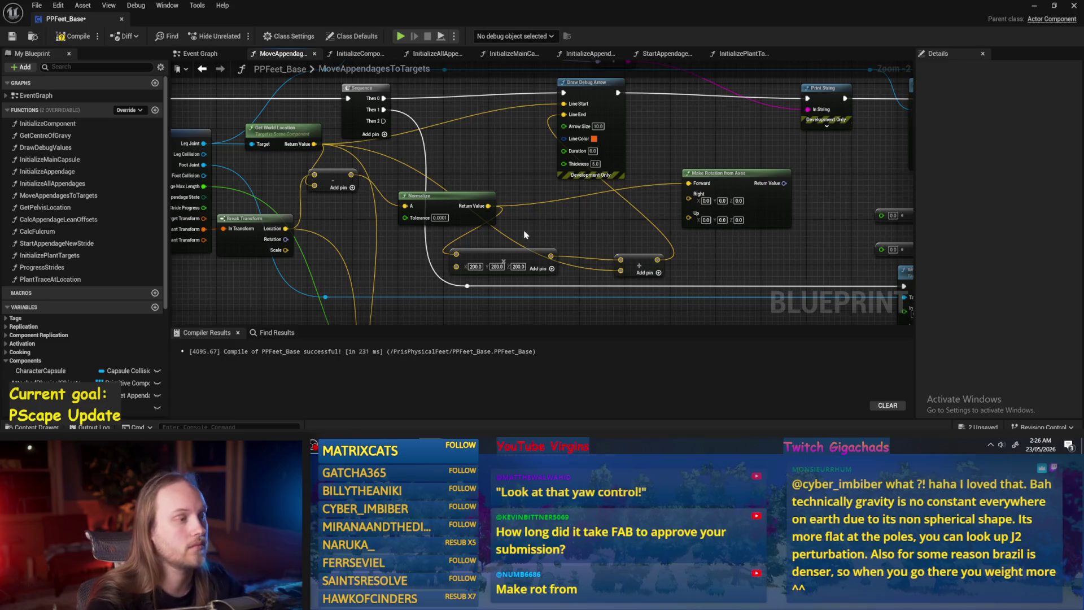
{"action": "scroll", "coordinate": [524, 229], "scroll_direction": "down", "scroll_amount": 2}
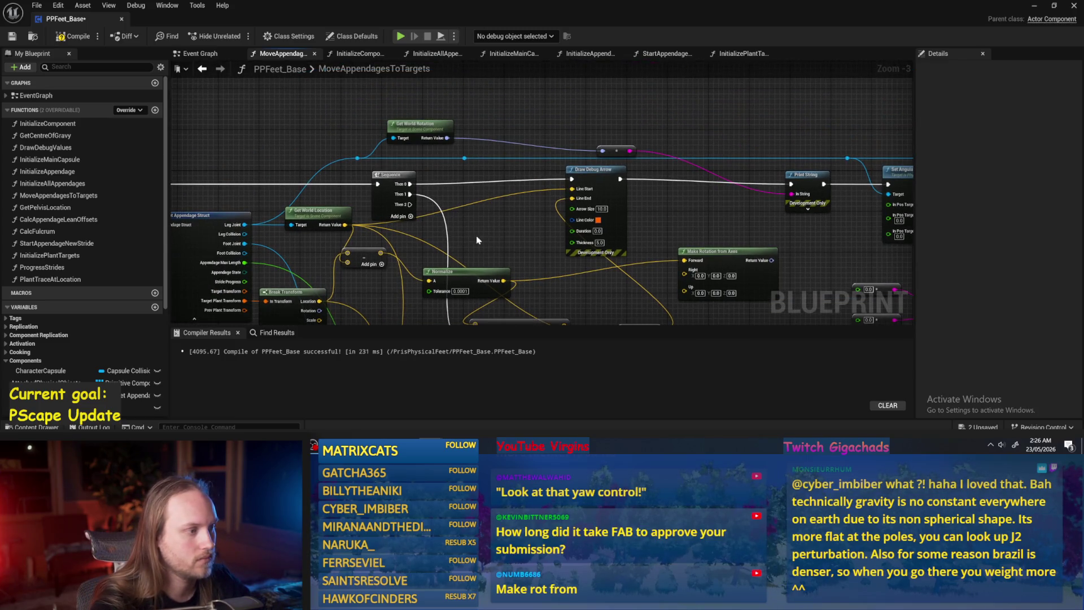
{"action": "right_click", "coordinate": [479, 310]}
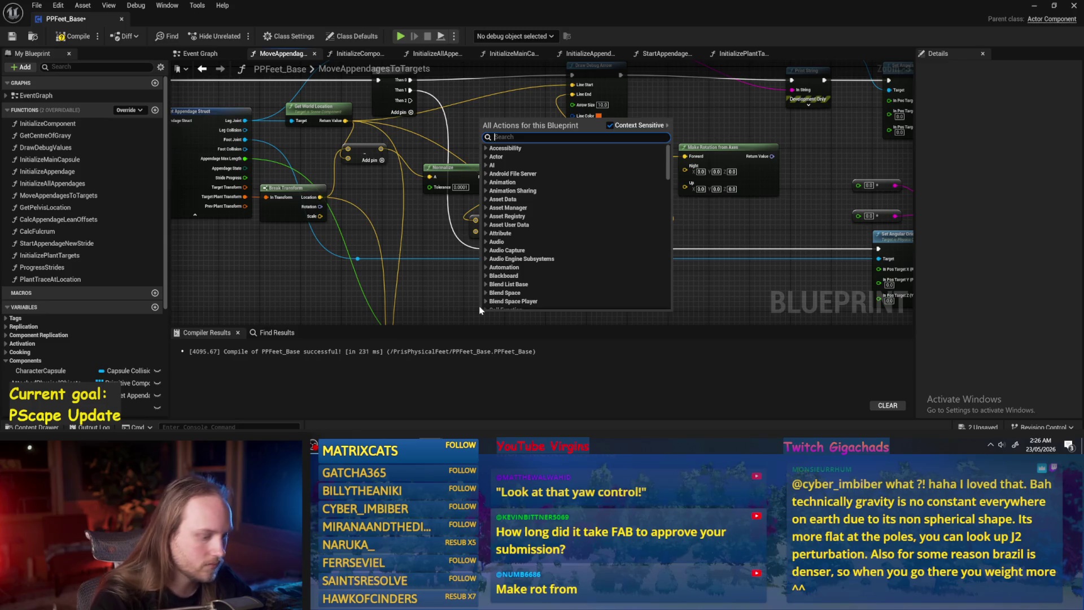
{"action": "type", "text": "capsule"}
{"action": "scroll", "coordinate": [609, 295], "scroll_direction": "down", "scroll_amount": 3}
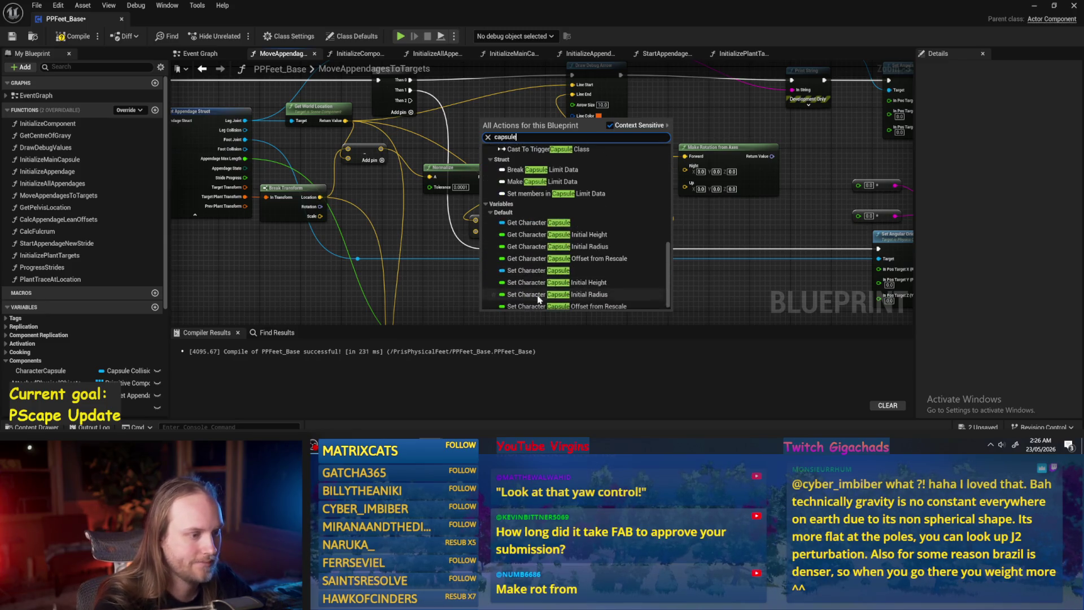
{"action": "left_click", "coordinate": [565, 294]}
{"action": "mouse_move", "coordinate": [507, 289]}
{"action": "left_mouse_down"}
{"action": "mouse_move", "coordinate": [519, 295]}
{"action": "mouse_move", "coordinate": [670, 163]}
{"action": "left_mouse_up"}
{"action": "type", "text": "get up"}
{"action": "left_click", "coordinate": [558, 168]}
- Wire the capsule's Get Right Vector into Make Rotation from Axes' Right and split its output into Roll, Pitch, Yaw
{"action": "left_click_drag", "start_coordinate": [520, 277], "coordinate": [551, 244]}
{"action": "type", "text": "get right"}
{"action": "key", "text": "Return"}
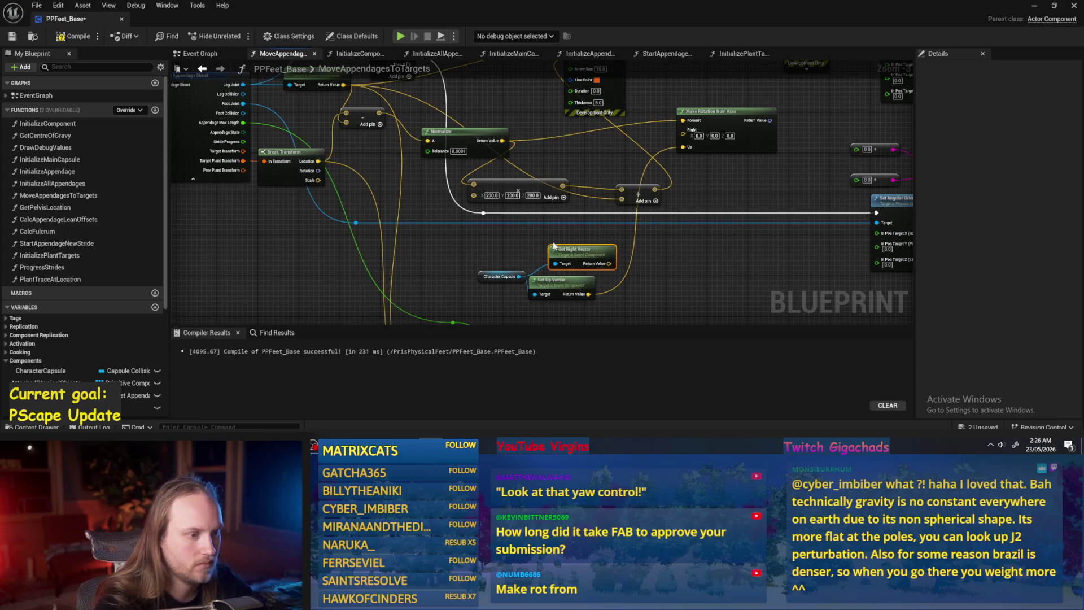
{"action": "left_click_drag", "start_coordinate": [609, 264], "coordinate": [683, 133]}
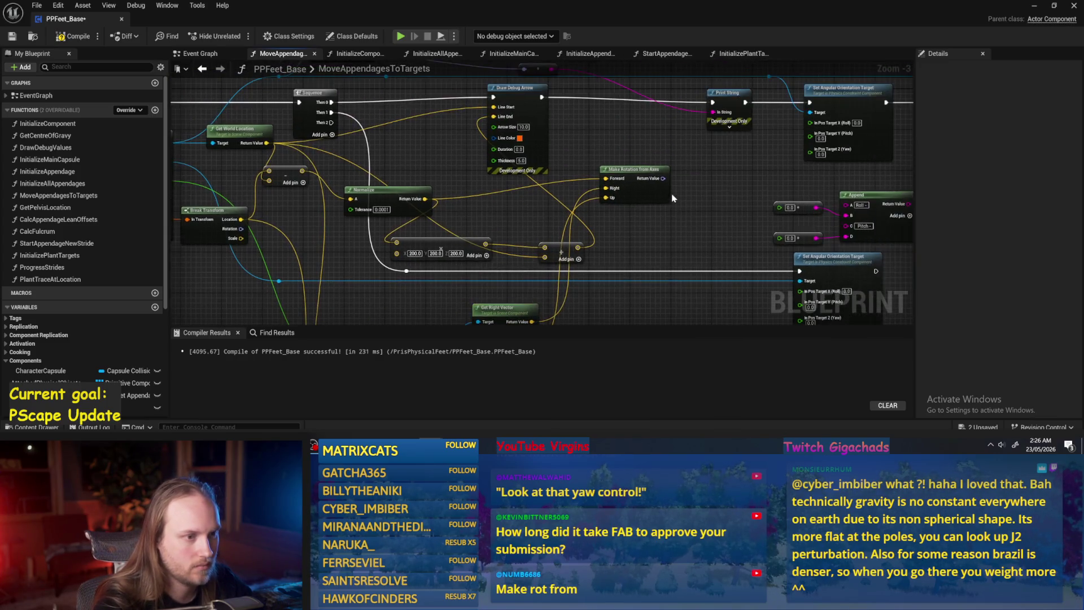
{"action": "right_click", "coordinate": [664, 180]}
{"action": "left_click", "coordinate": [695, 217]}
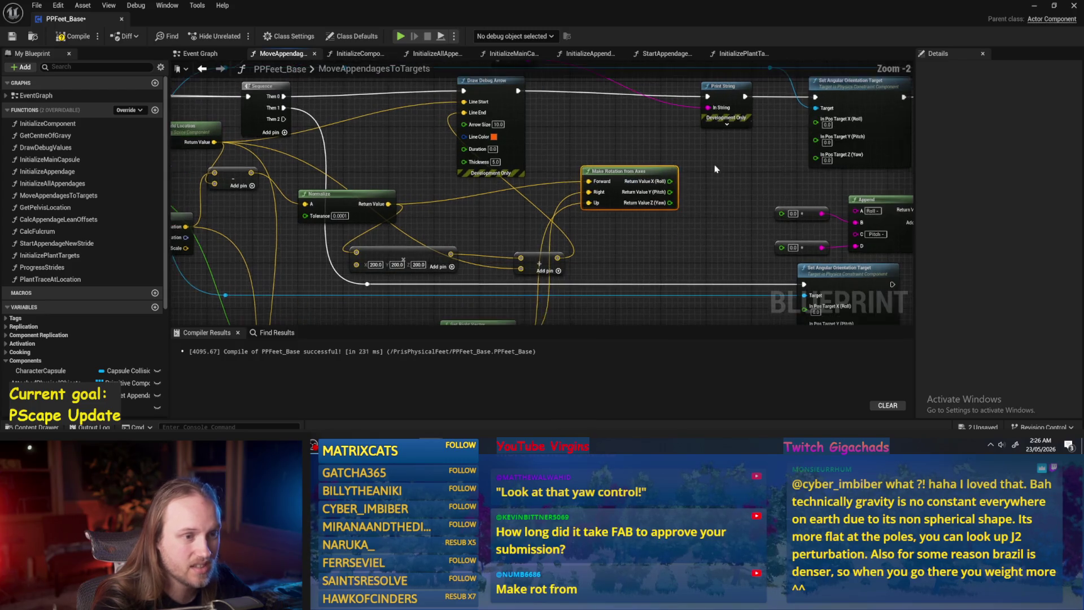
- Feed the appended text into Print String and the Pitch output into the debug string
{"action": "scroll", "coordinate": [451, 85], "scroll_direction": "up", "scroll_amount": 1}
{"action": "mouse_move", "coordinate": [452, 85]}
{"action": "left_mouse_down"}
{"action": "mouse_move", "coordinate": [559, 175]}
{"action": "mouse_move", "coordinate": [789, 211]}
{"action": "mouse_move", "coordinate": [593, 110]}
{"action": "mouse_move", "coordinate": [569, 108]}
{"action": "left_mouse_up"}
{"action": "mouse_move", "coordinate": [531, 182]}
{"action": "left_mouse_down"}
{"action": "mouse_move", "coordinate": [718, 221]}
{"action": "mouse_move", "coordinate": [643, 214]}
{"action": "left_mouse_up"}
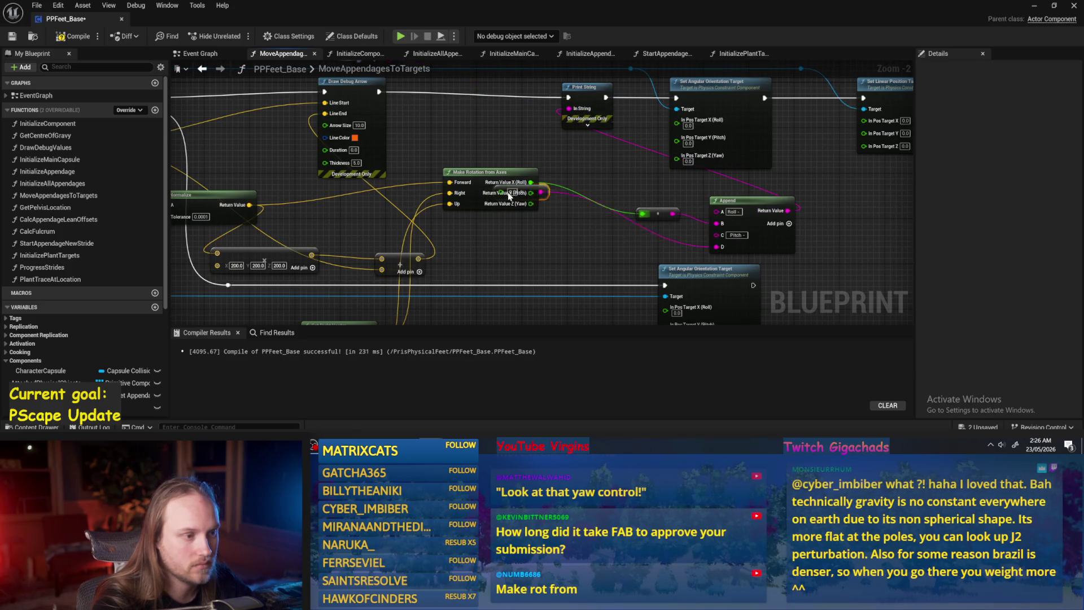
{"action": "left_click_drag", "start_coordinate": [518, 194], "coordinate": [580, 226]}
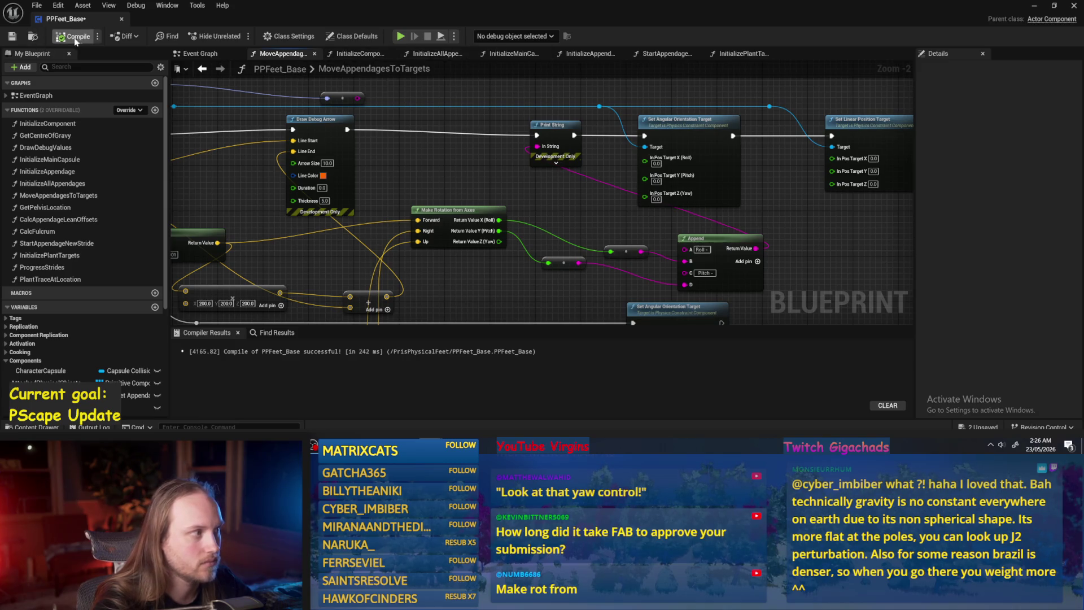
- Play-test PPFeet_TestLevel to check the printed roll and pitch values
{"action": "left_click", "coordinate": [1036, 7]}
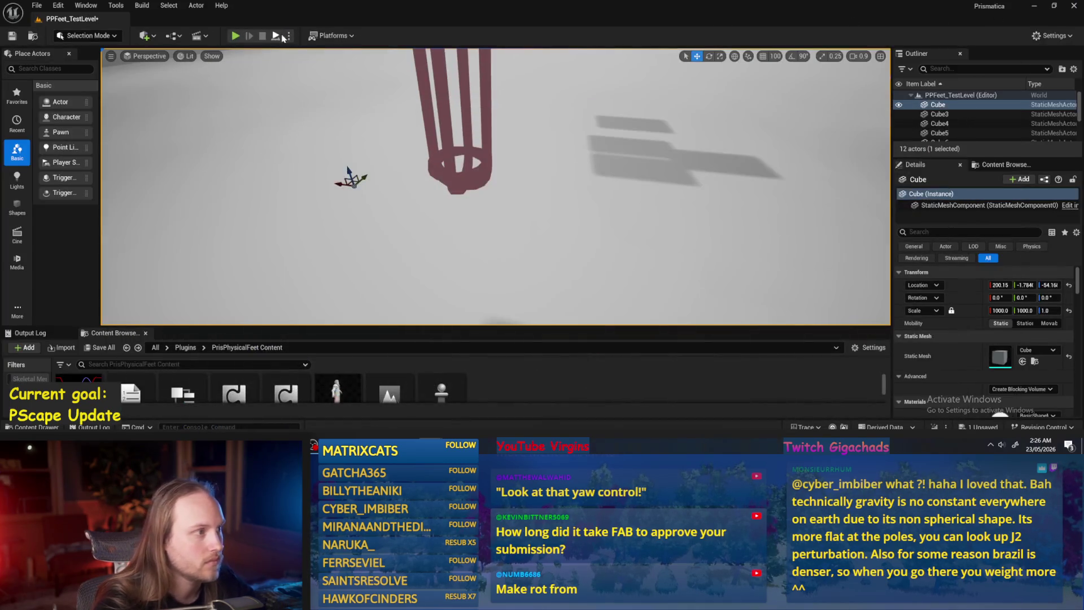
{"action": "left_click", "coordinate": [275, 36]}
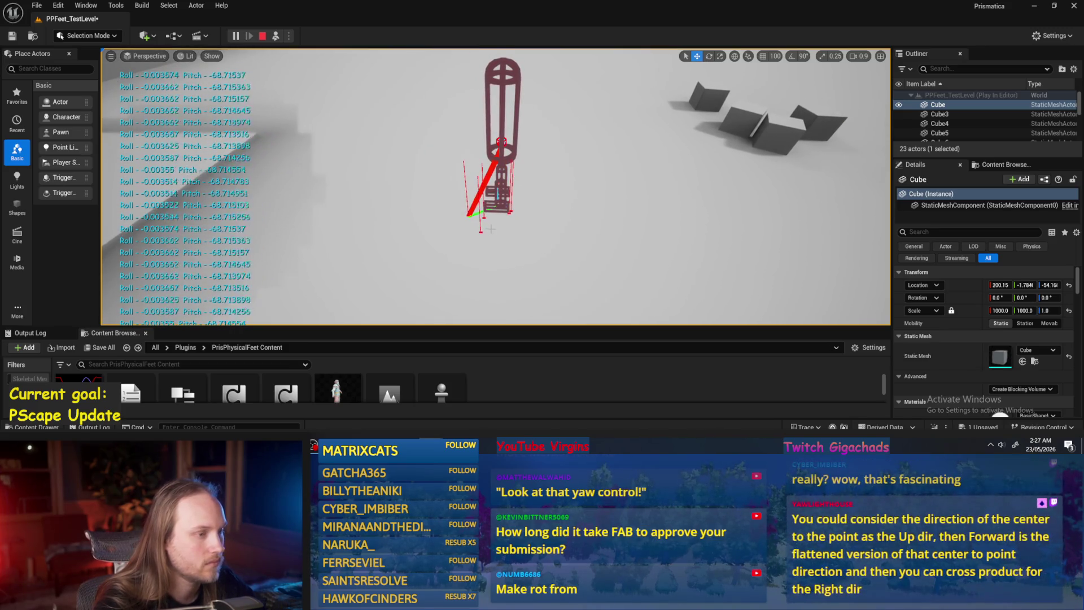
{"action": "key", "text": "Escape"}
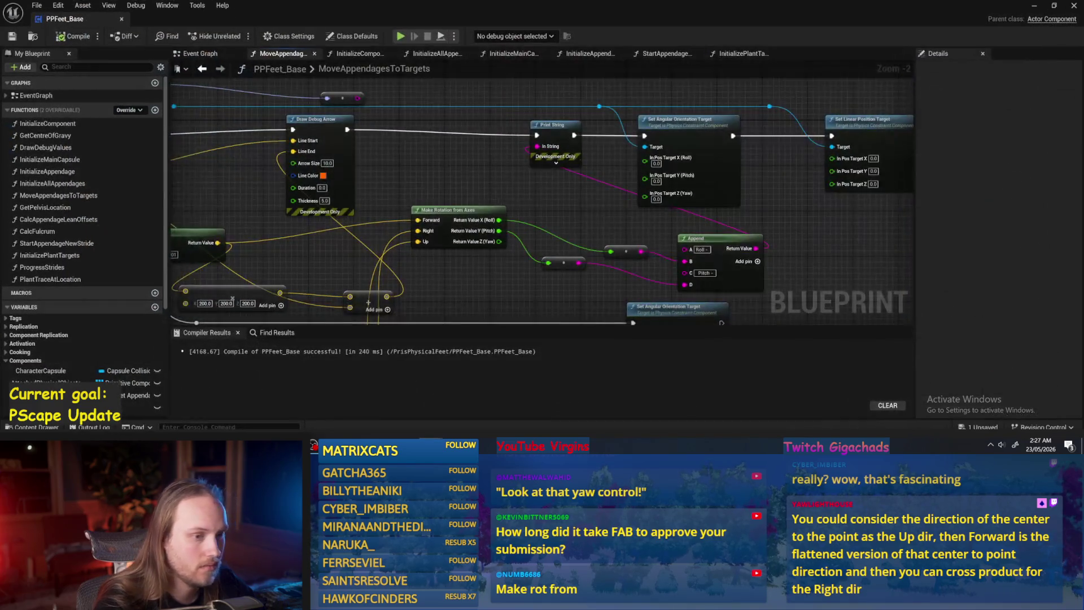
- Wire Roll and Pitch into In Pos Target X and Y, then compile and save
{"action": "mouse_move", "coordinate": [488, 225]}
{"action": "left_mouse_down"}
{"action": "mouse_move", "coordinate": [588, 234]}
{"action": "mouse_move", "coordinate": [695, 164]}
{"action": "left_mouse_up"}
{"action": "left_click_drag", "start_coordinate": [695, 175], "coordinate": [549, 236]}
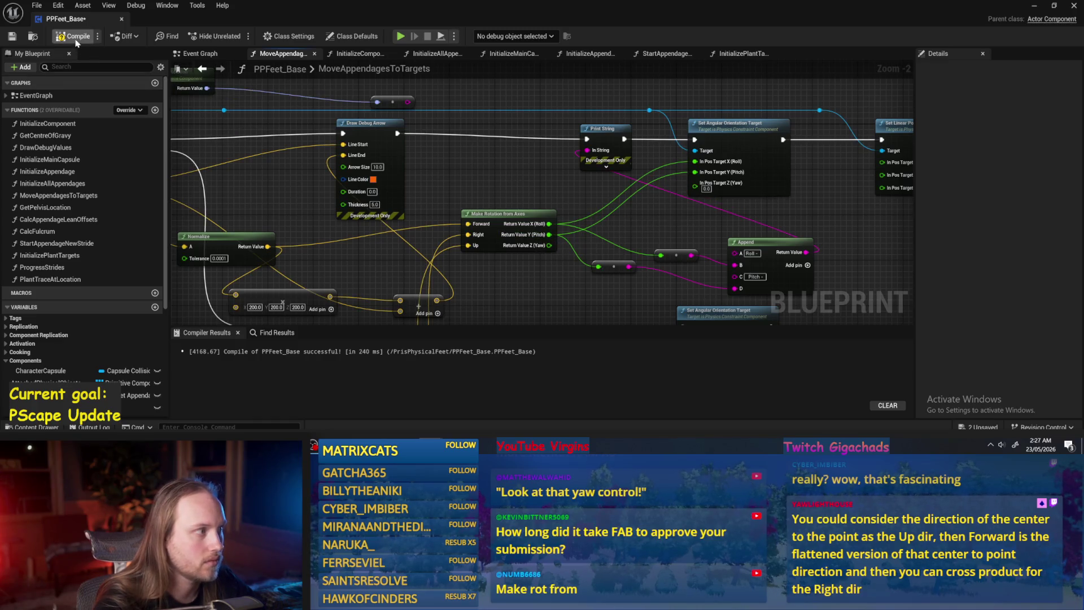
{"action": "left_click", "coordinate": [20, 42]}
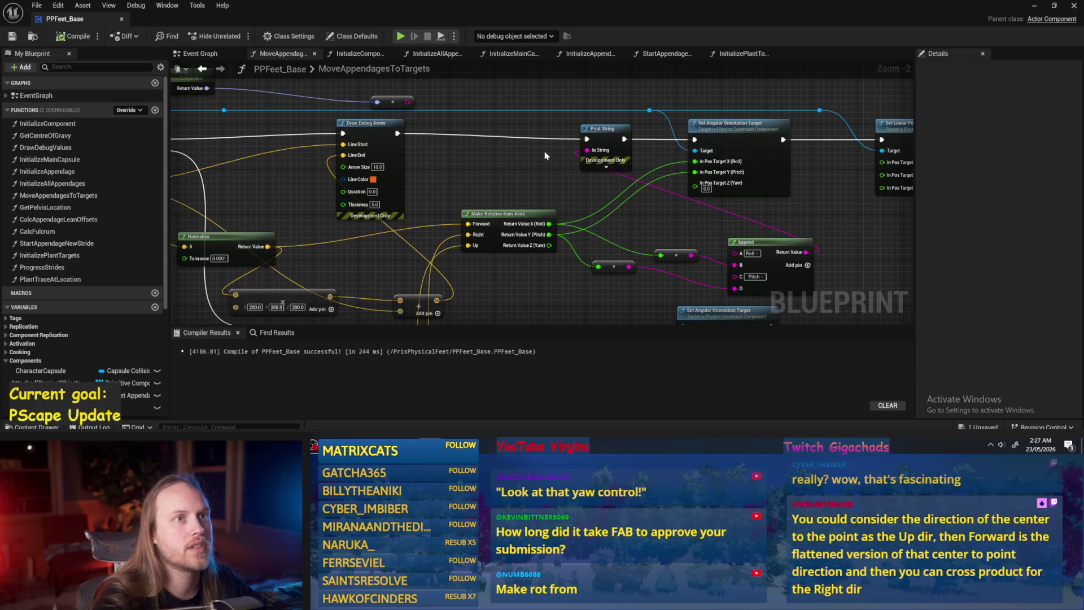
{"action": "mouse_move", "coordinate": [541, 172]}
{"action": "left_mouse_down"}
{"action": "mouse_move", "coordinate": [526, 195]}
{"action": "mouse_move", "coordinate": [465, 207]}
{"action": "mouse_move", "coordinate": [500, 184]}
{"action": "left_mouse_up"}
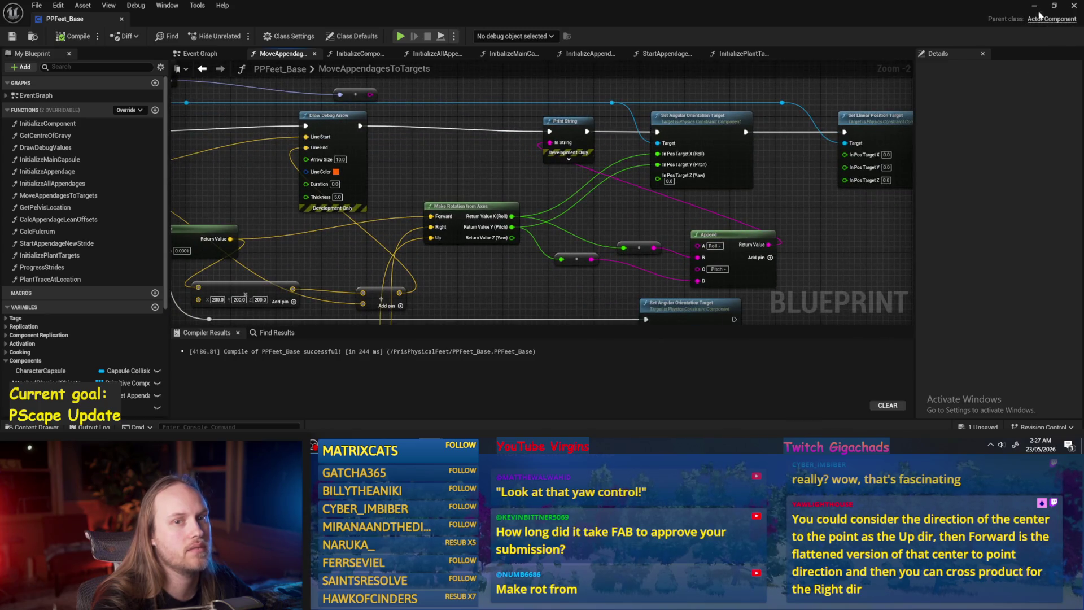
- Play-test the level to check the new orientation targets
{"action": "left_click", "coordinate": [1034, 6]}
{"action": "left_click", "coordinate": [274, 36]}
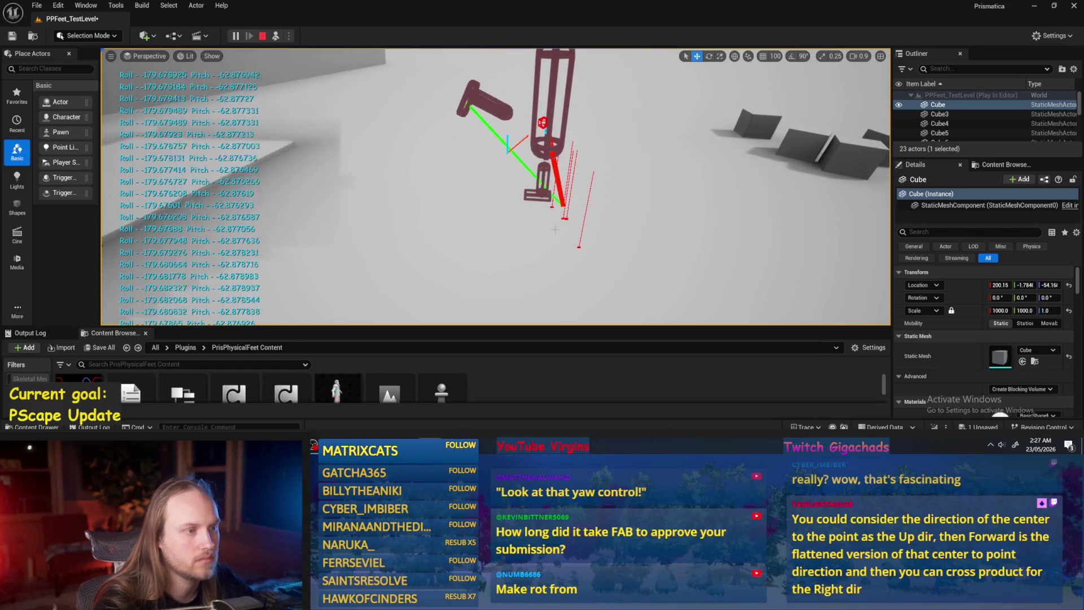
{"action": "key", "text": "Escape"}
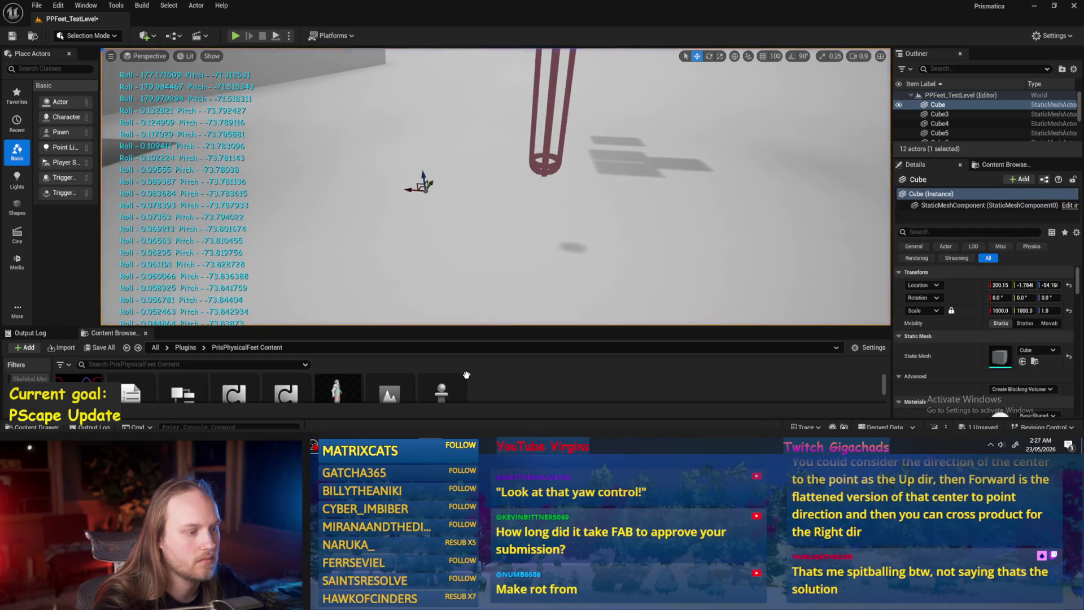
- Multiply Roll by -1.0 and feed the result into In Pos Target X
{"action": "mouse_move", "coordinate": [431, 446]}
{"action": "left_click", "coordinate": [481, 403]}
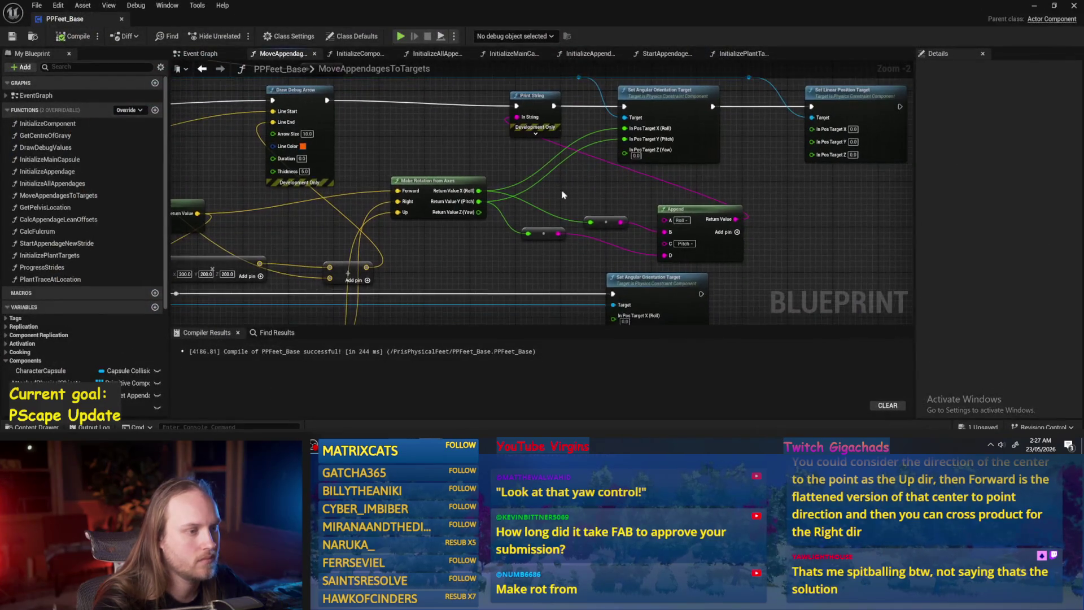
{"action": "left_click_drag", "start_coordinate": [529, 185], "coordinate": [561, 200]}
{"action": "left_click_drag", "start_coordinate": [517, 235], "coordinate": [561, 200]}
{"action": "mouse_move", "coordinate": [522, 255]}
{"action": "left_mouse_down"}
{"action": "mouse_move", "coordinate": [567, 221]}
{"action": "mouse_move", "coordinate": [516, 262]}
{"action": "mouse_move", "coordinate": [491, 242]}
{"action": "mouse_move", "coordinate": [530, 200]}
{"action": "left_mouse_up"}
{"action": "mouse_move", "coordinate": [480, 227]}
{"action": "left_mouse_down"}
{"action": "mouse_move", "coordinate": [535, 192]}
{"action": "mouse_move", "coordinate": [513, 182]}
{"action": "left_mouse_up"}
{"action": "type", "text": "*"}
{"action": "key", "text": "Return"}
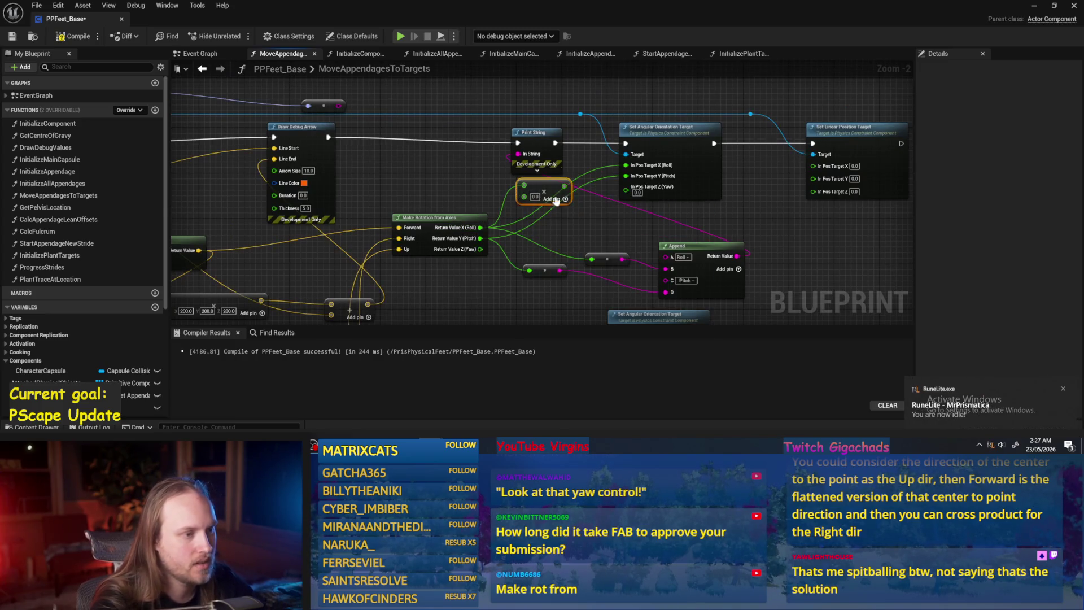
{"action": "left_click_drag", "start_coordinate": [565, 186], "coordinate": [626, 165]}
{"action": "left_click_drag", "start_coordinate": [545, 188], "coordinate": [471, 165]}
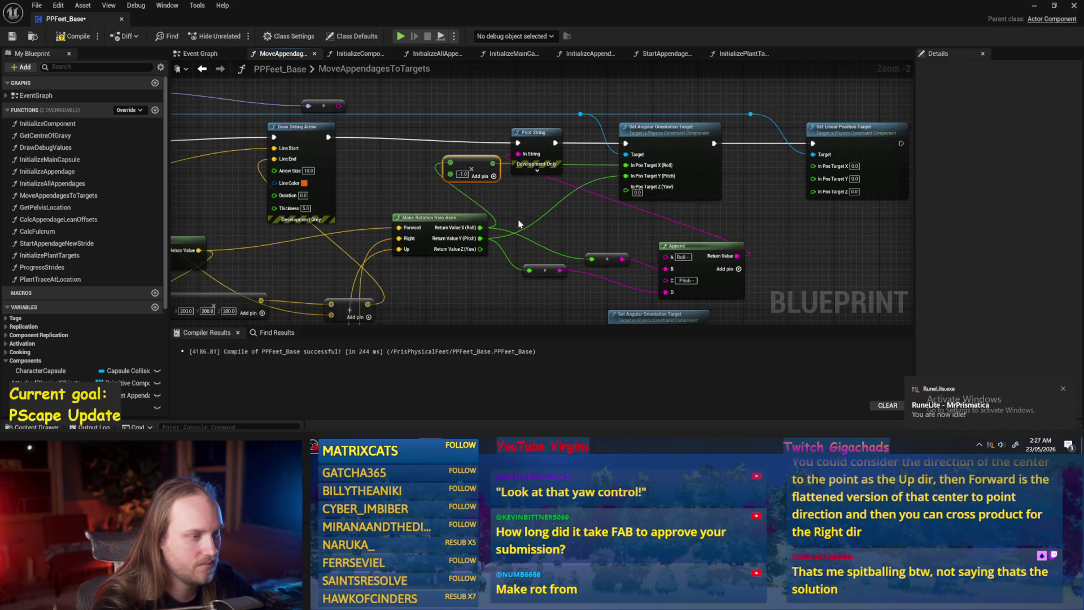
- Duplicate the Multiply node for Pitch into In Pos Target Y and start a play test
{"action": "scroll", "coordinate": [519, 222], "scroll_direction": "up", "scroll_amount": 2}
{"action": "key", "text": "ctrl+c"}
{"action": "key", "text": "ctrl+v"}
{"action": "left_click_drag", "start_coordinate": [592, 224], "coordinate": [671, 157]}
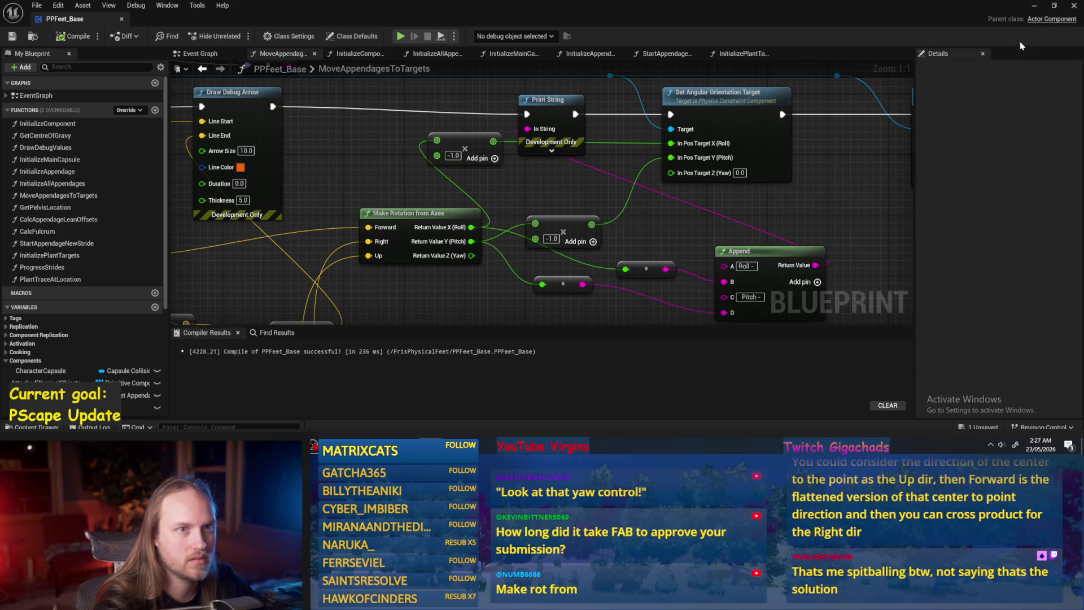
{"action": "left_click", "coordinate": [1035, 6]}
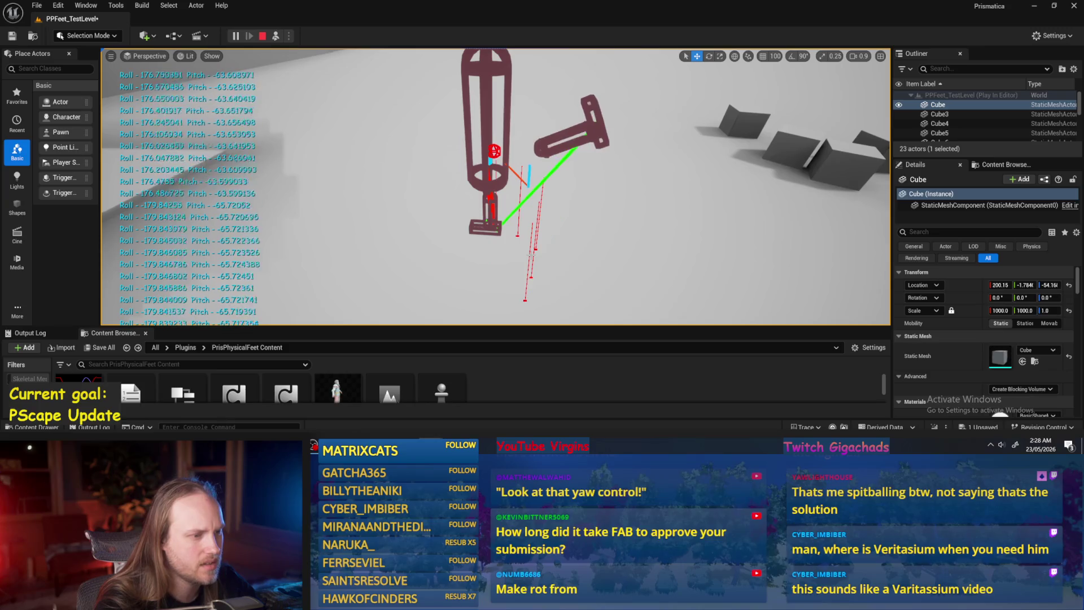
- Stop the play test, nudge the small add node upward in PPFeet_Base, and save
{"action": "key", "text": "Escape"}
{"action": "mouse_move", "coordinate": [425, 445]}
{"action": "left_click", "coordinate": [475, 413]}
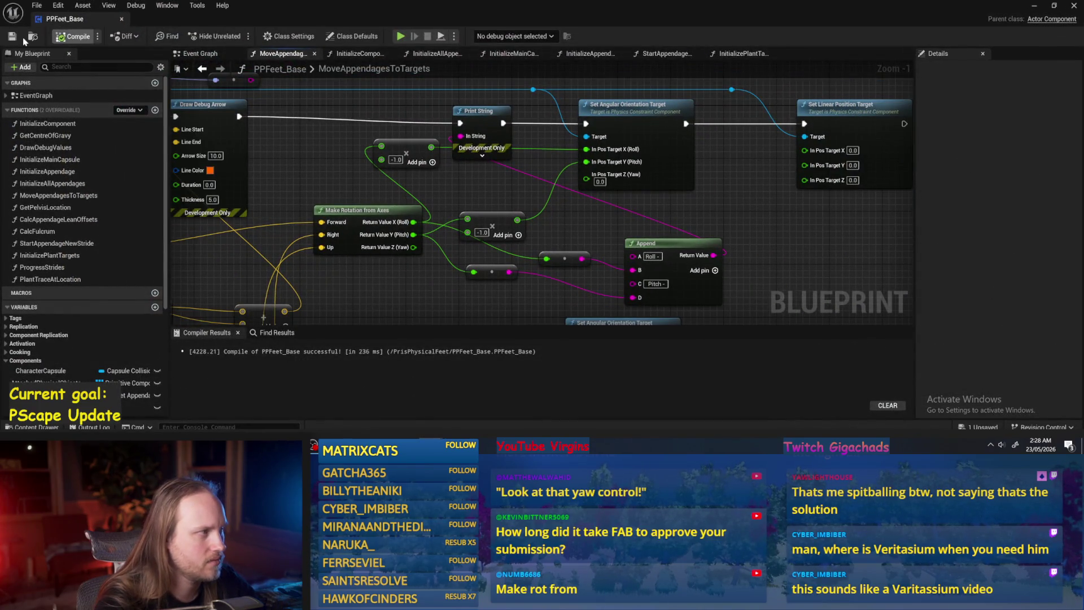
{"action": "scroll", "coordinate": [505, 187], "scroll_direction": "down", "scroll_amount": 2}
{"action": "scroll", "coordinate": [537, 181], "scroll_direction": "up", "scroll_amount": 1}
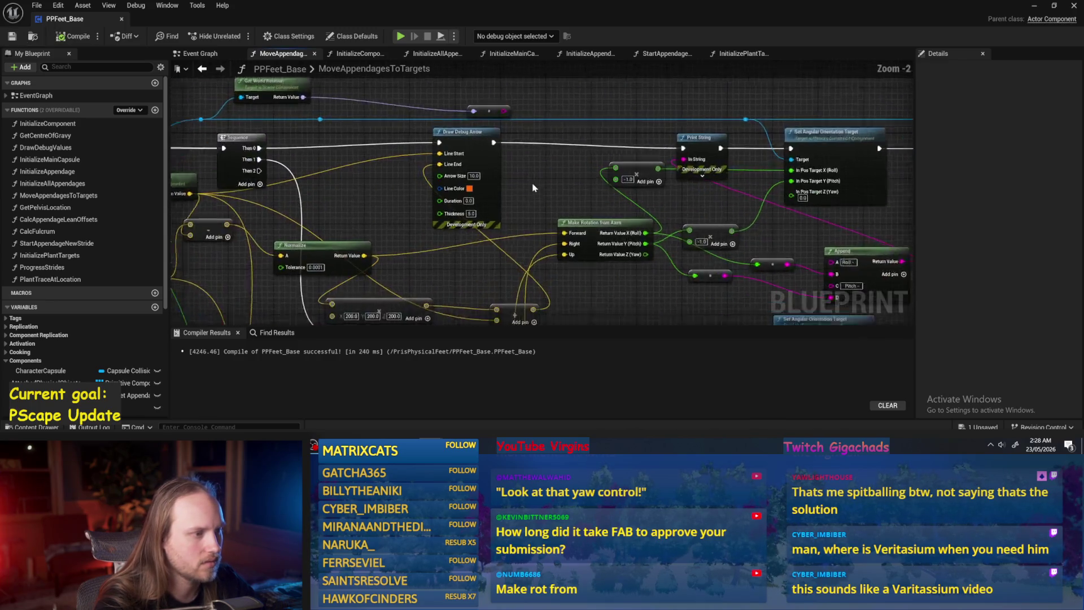
{"action": "mouse_move", "coordinate": [547, 158]}
{"action": "left_mouse_down"}
{"action": "mouse_move", "coordinate": [451, 218]}
{"action": "mouse_move", "coordinate": [602, 248]}
{"action": "left_mouse_up"}
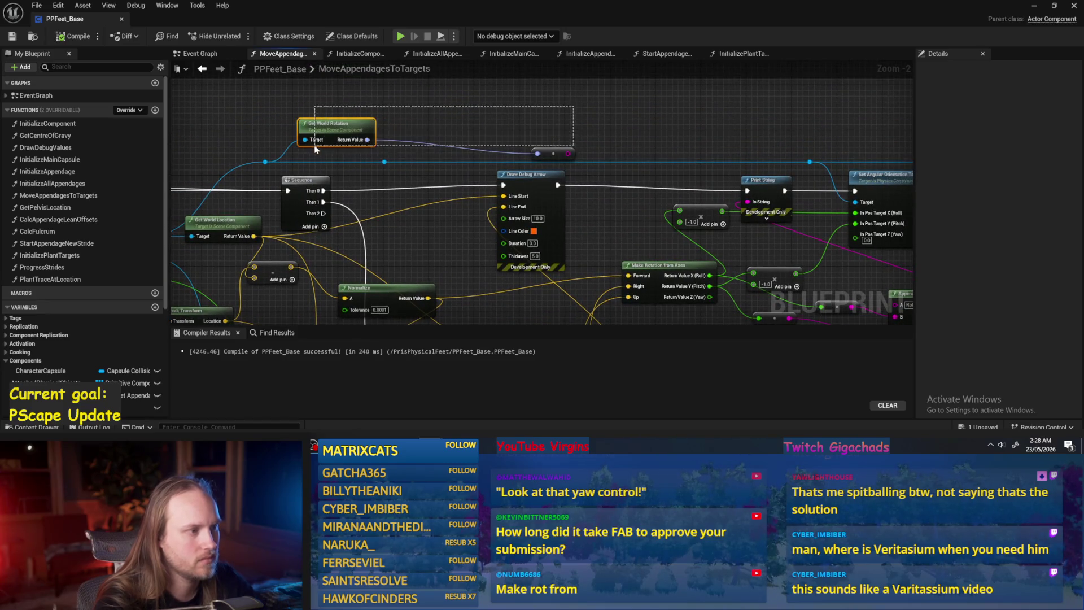
{"action": "scroll", "coordinate": [338, 164], "scroll_direction": "down", "scroll_amount": 2}
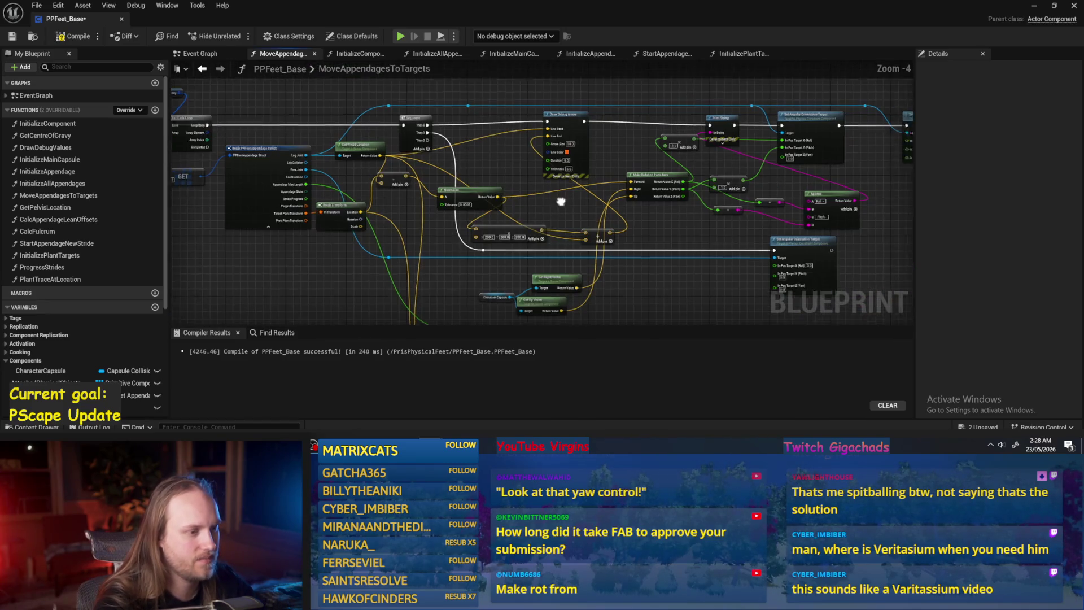
{"action": "scroll", "coordinate": [598, 199], "scroll_direction": "up", "scroll_amount": 2}
{"action": "left_click_drag", "start_coordinate": [631, 185], "coordinate": [631, 162]}
{"action": "left_click", "coordinate": [11, 36]}
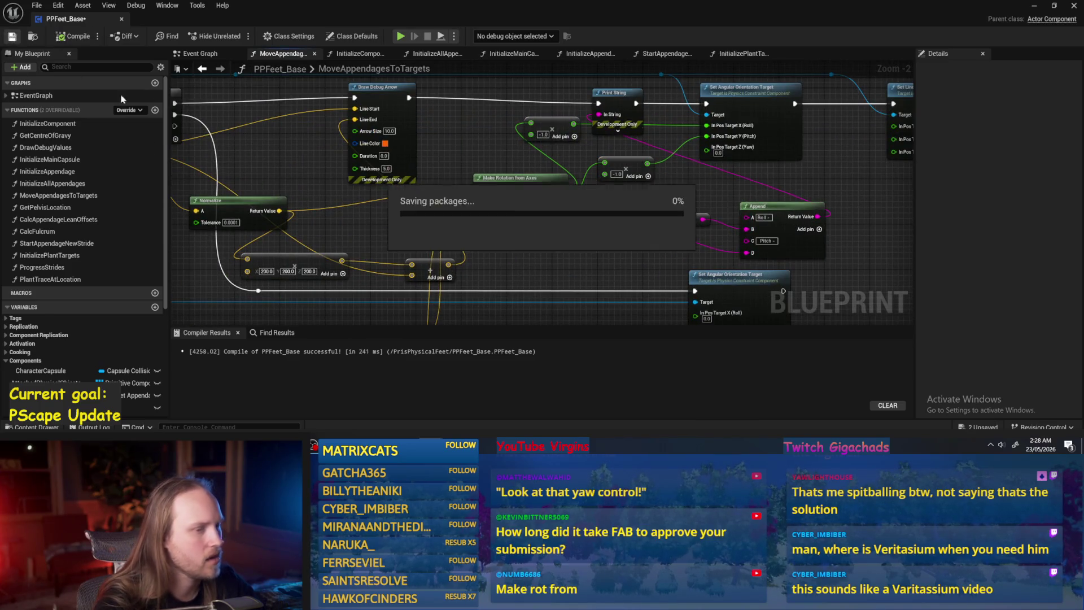
- Set Draw Debug Arrow's Line Color to blue
{"action": "scroll", "coordinate": [490, 231], "scroll_direction": "down", "scroll_amount": 2}
{"action": "mouse_move", "coordinate": [530, 246]}
{"action": "left_mouse_down"}
{"action": "mouse_move", "coordinate": [620, 261]}
{"action": "mouse_move", "coordinate": [390, 293]}
{"action": "left_mouse_up"}
{"action": "scroll", "coordinate": [390, 294], "scroll_direction": "up", "scroll_amount": 1}
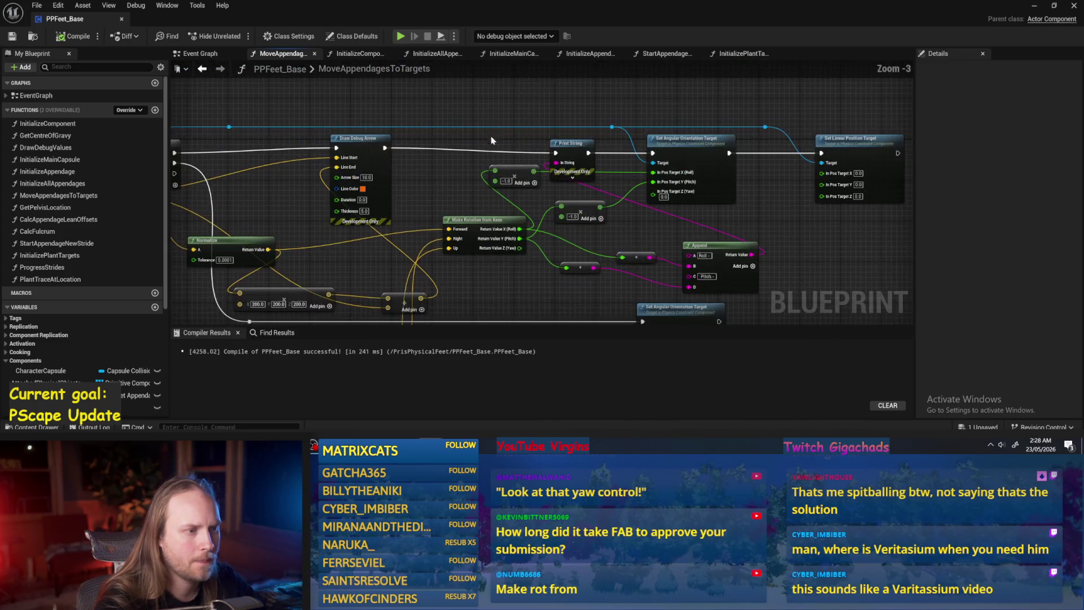
{"action": "left_click", "coordinate": [363, 190]}
{"action": "left_click_drag", "start_coordinate": [396, 369], "coordinate": [452, 369]}
{"action": "left_click_drag", "start_coordinate": [441, 328], "coordinate": [384, 327]}
{"action": "left_click", "coordinate": [506, 415]}
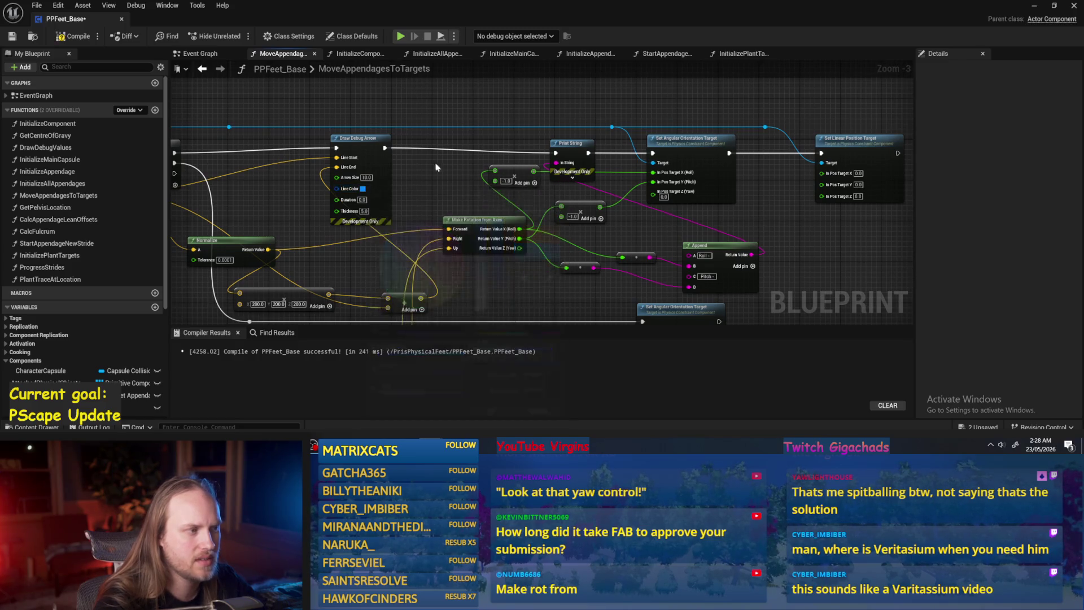
- Bring the Make Vector node into view and move the Normalize node down
{"action": "left_click_drag", "start_coordinate": [298, 99], "coordinate": [339, 121]}
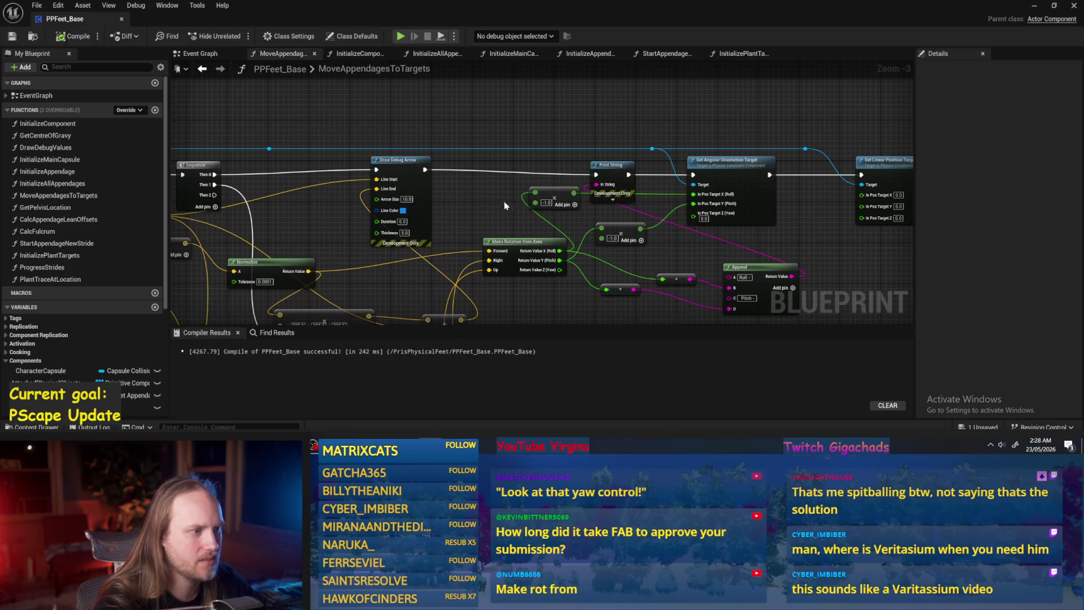
{"action": "scroll", "coordinate": [531, 133], "scroll_direction": "up", "scroll_amount": 2}
{"action": "mouse_move", "coordinate": [531, 133]}
{"action": "left_mouse_down"}
{"action": "mouse_move", "coordinate": [573, 291]}
{"action": "mouse_move", "coordinate": [604, 291]}
{"action": "left_mouse_up"}
{"action": "left_click_drag", "start_coordinate": [446, 175], "coordinate": [491, 232]}
{"action": "scroll", "coordinate": [562, 175], "scroll_direction": "down", "scroll_amount": 1}
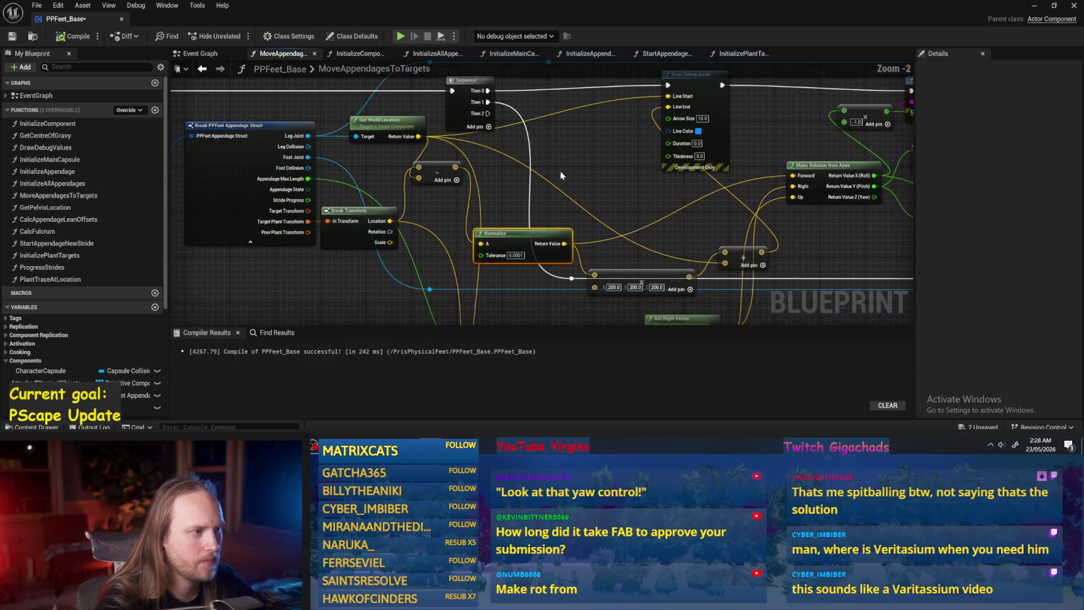
- Reposition Make Vector, Normalize and the small add node, then minimize the Blueprint
{"action": "left_click_drag", "start_coordinate": [413, 142], "coordinate": [377, 166]}
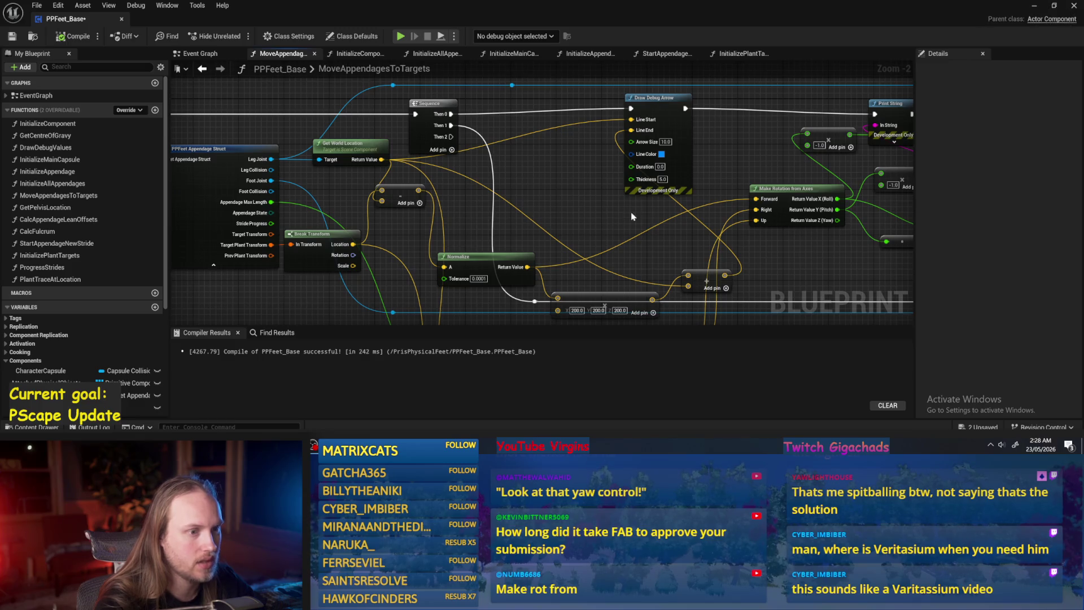
{"action": "left_click_drag", "start_coordinate": [635, 209], "coordinate": [623, 170]}
{"action": "left_click_drag", "start_coordinate": [592, 271], "coordinate": [546, 289]}
{"action": "left_click_drag", "start_coordinate": [457, 222], "coordinate": [446, 204]}
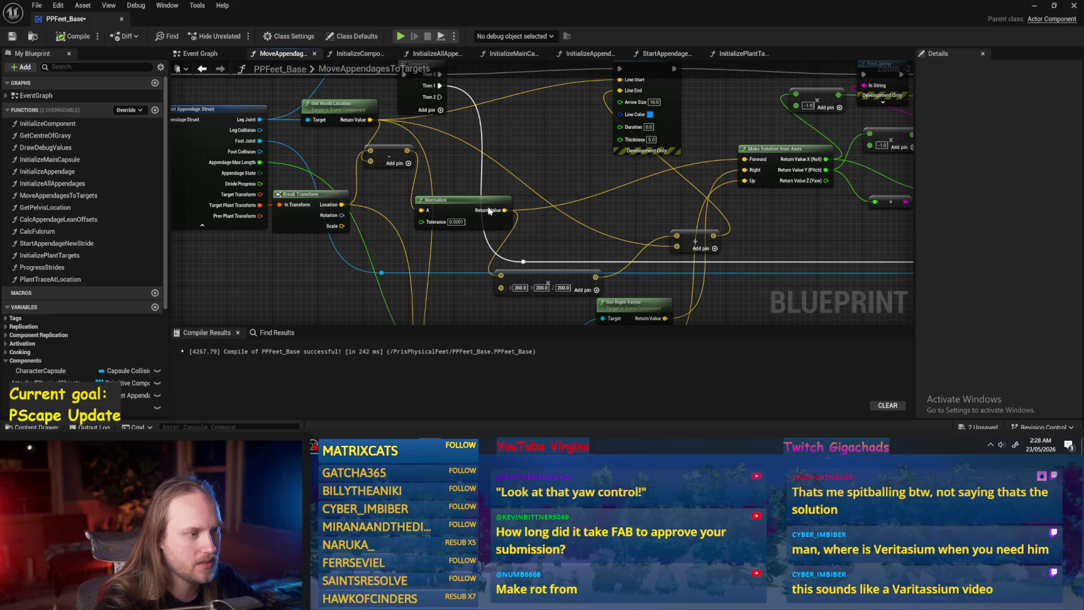
{"action": "left_click_drag", "start_coordinate": [481, 213], "coordinate": [514, 196]}
{"action": "left_click", "coordinate": [399, 168]}
{"action": "left_click_drag", "start_coordinate": [399, 169], "coordinate": [416, 191]}
{"action": "left_click", "coordinate": [350, 125]}
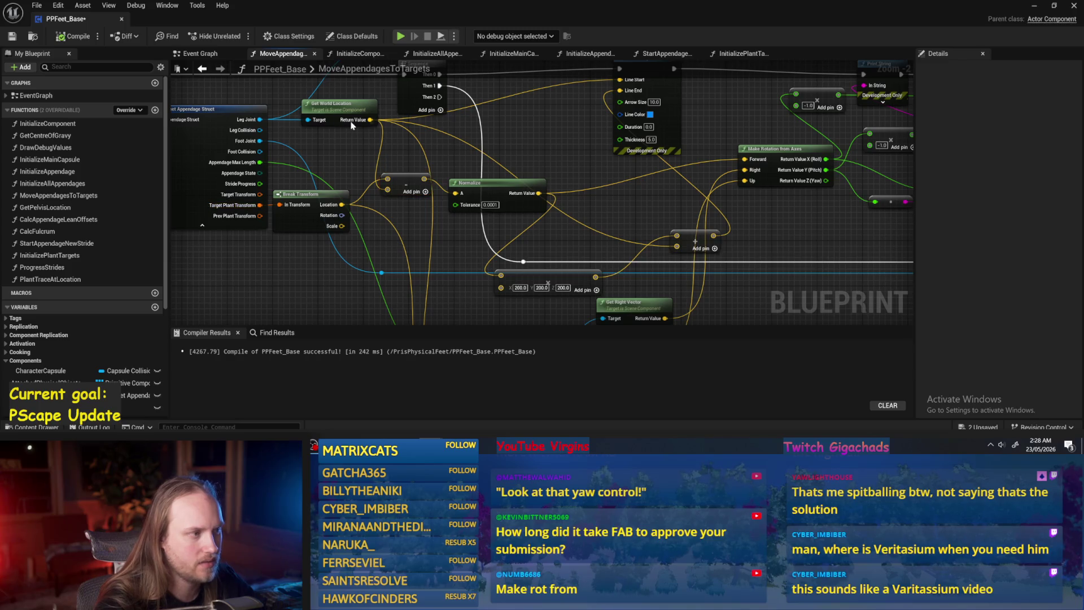
{"action": "left_click", "coordinate": [1033, 9]}
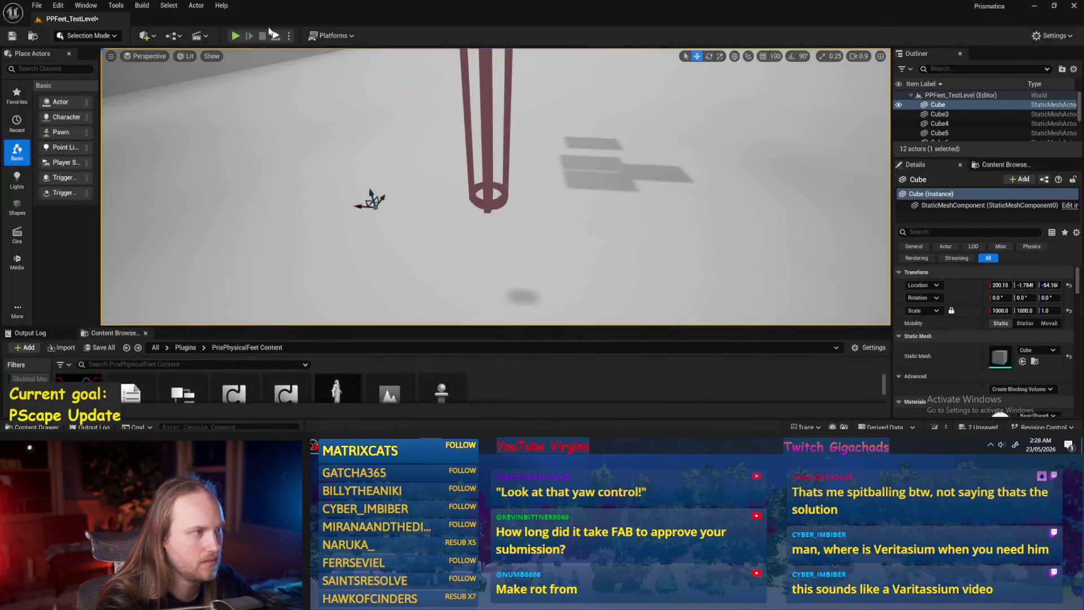
- Play-test PPFeet_TestLevel, then save and compile PPFeet_Base
{"action": "left_click", "coordinate": [275, 36]}
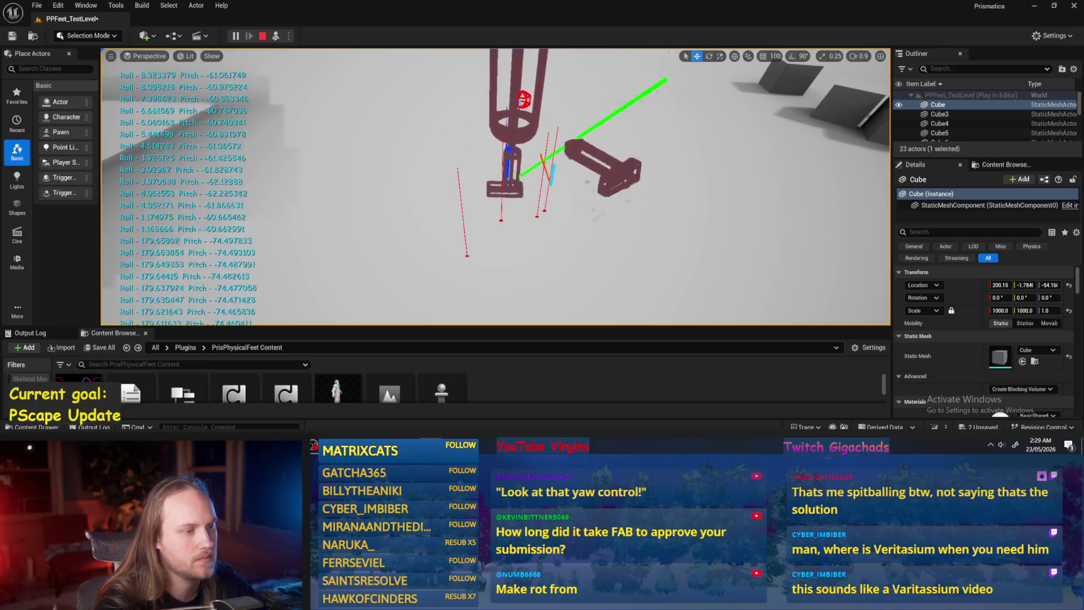
{"action": "key", "text": "Escape"}
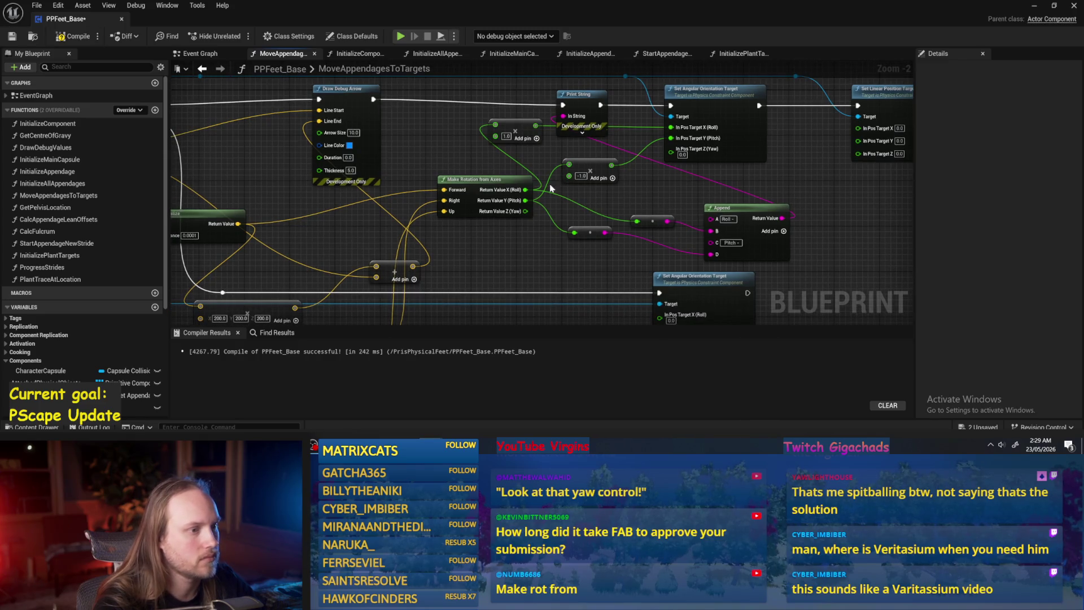
{"action": "mouse_move", "coordinate": [529, 191]}
{"action": "left_mouse_down"}
{"action": "mouse_move", "coordinate": [681, 127]}
{"action": "mouse_move", "coordinate": [593, 169]}
{"action": "mouse_move", "coordinate": [569, 165]}
{"action": "left_mouse_up"}
{"action": "left_click", "coordinate": [13, 37]}
- Play-test the level a second time and return to the PPFeet_Base graph
{"action": "left_click", "coordinate": [1029, 8]}
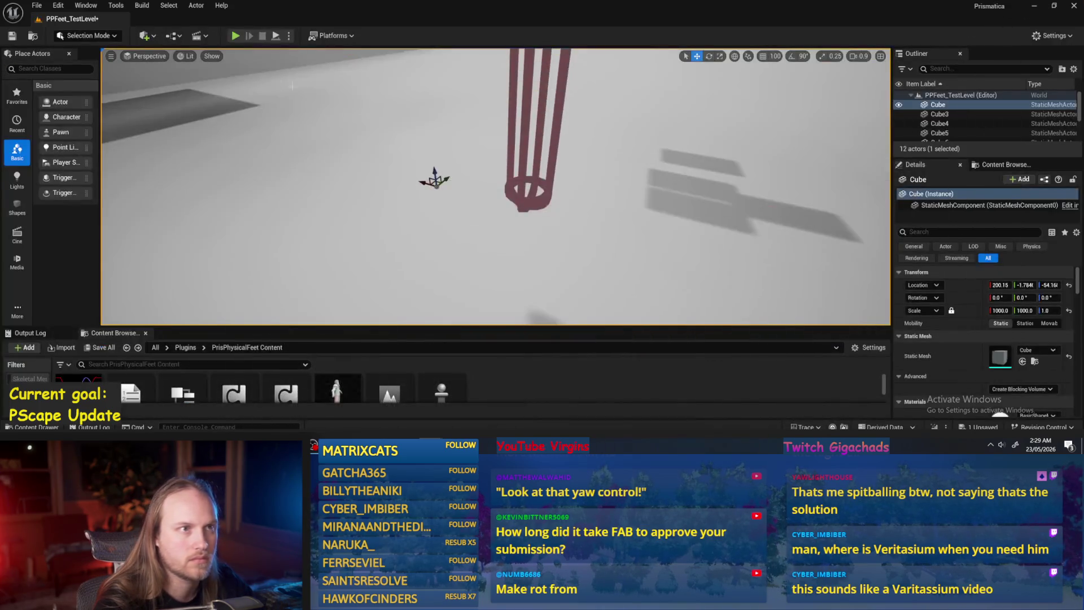
{"action": "left_click", "coordinate": [276, 36]}
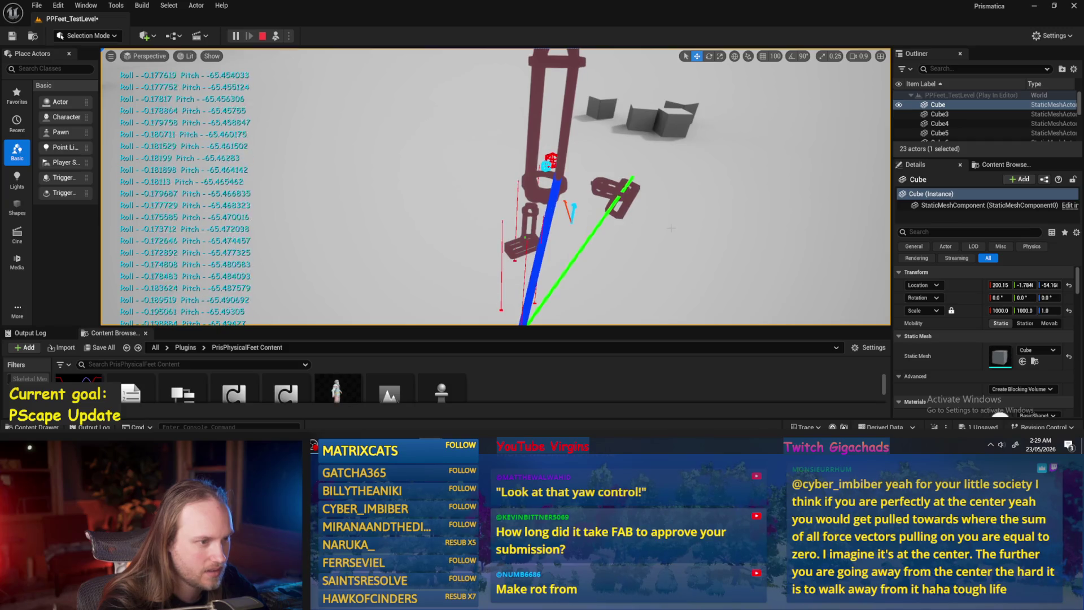
{"action": "key", "text": "Escape"}
{"action": "mouse_move", "coordinate": [431, 598]}
{"action": "left_click", "coordinate": [480, 405]}
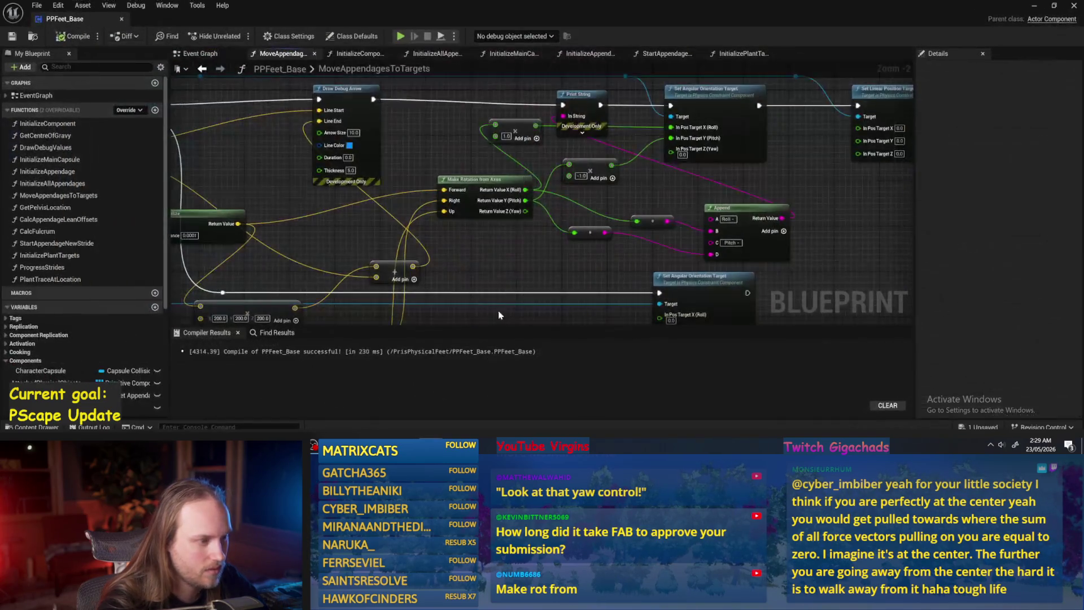
- Arrange Make Vector, Get Right Vector, Get Up Vector and Character Capsule nodes together
{"action": "left_click_drag", "start_coordinate": [385, 257], "coordinate": [357, 229]}
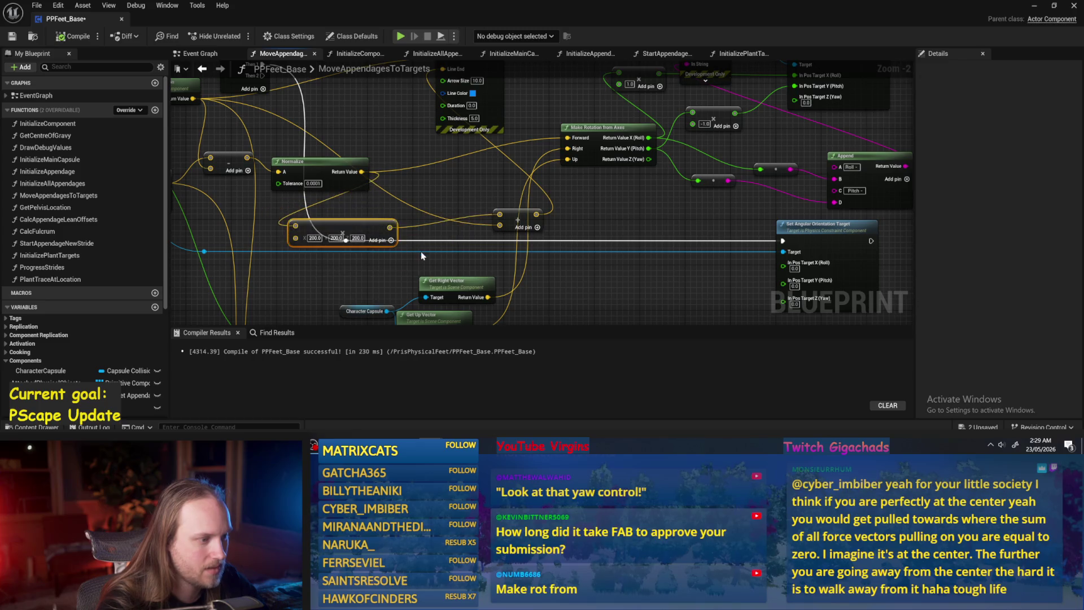
{"action": "left_click_drag", "start_coordinate": [464, 253], "coordinate": [456, 134]}
{"action": "left_click_drag", "start_coordinate": [439, 276], "coordinate": [436, 158]}
{"action": "scroll", "coordinate": [450, 260], "scroll_direction": "up", "scroll_amount": 1}
{"action": "scroll", "coordinate": [450, 260], "scroll_direction": "down", "scroll_amount": 1}
{"action": "left_click", "coordinate": [383, 264]}
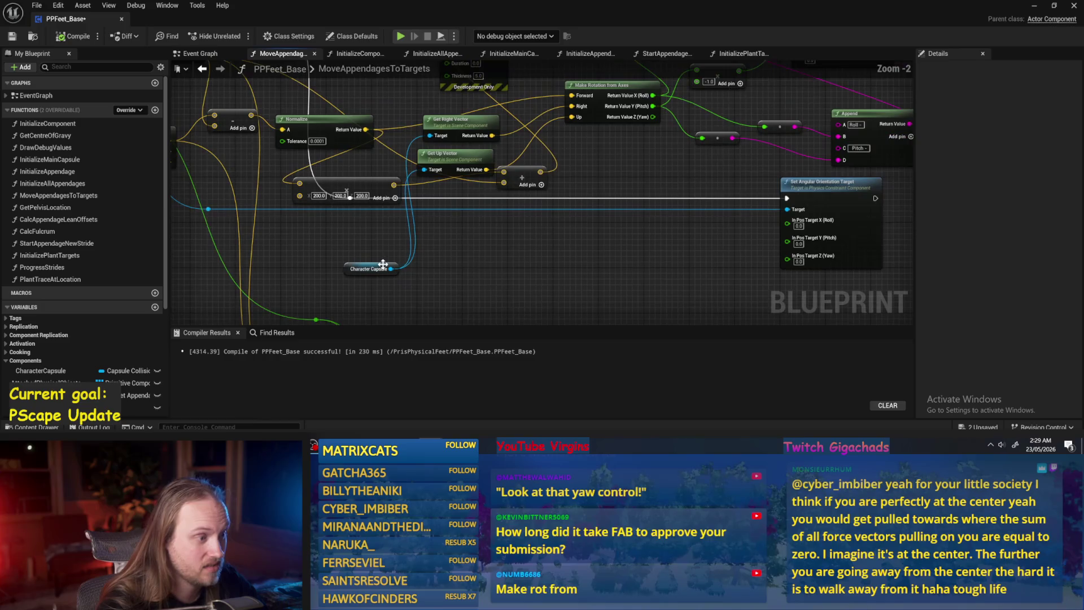
{"action": "left_click_drag", "start_coordinate": [348, 275], "coordinate": [356, 161]}
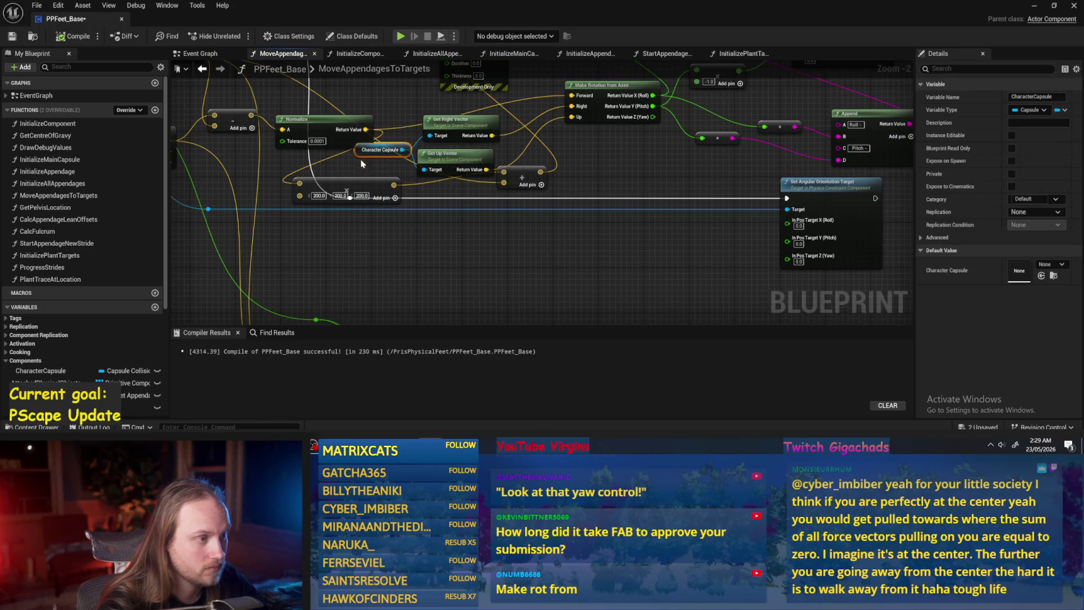
{"action": "scroll", "coordinate": [356, 162], "scroll_direction": "up", "scroll_amount": 2}
{"action": "left_click_drag", "start_coordinate": [528, 229], "coordinate": [565, 295]}
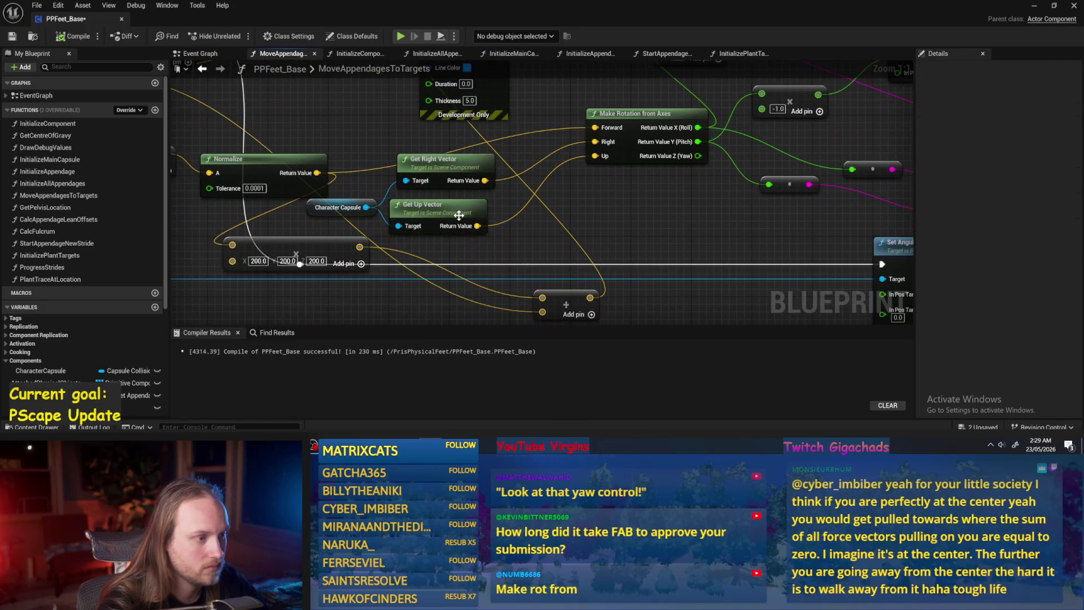
- Add a vector Add node from Get Up Vector's Return Value set to -1, -1, -1
{"action": "left_click_drag", "start_coordinate": [461, 236], "coordinate": [490, 230]}
{"action": "type", "text": "add"}
{"action": "key", "text": "Return"}
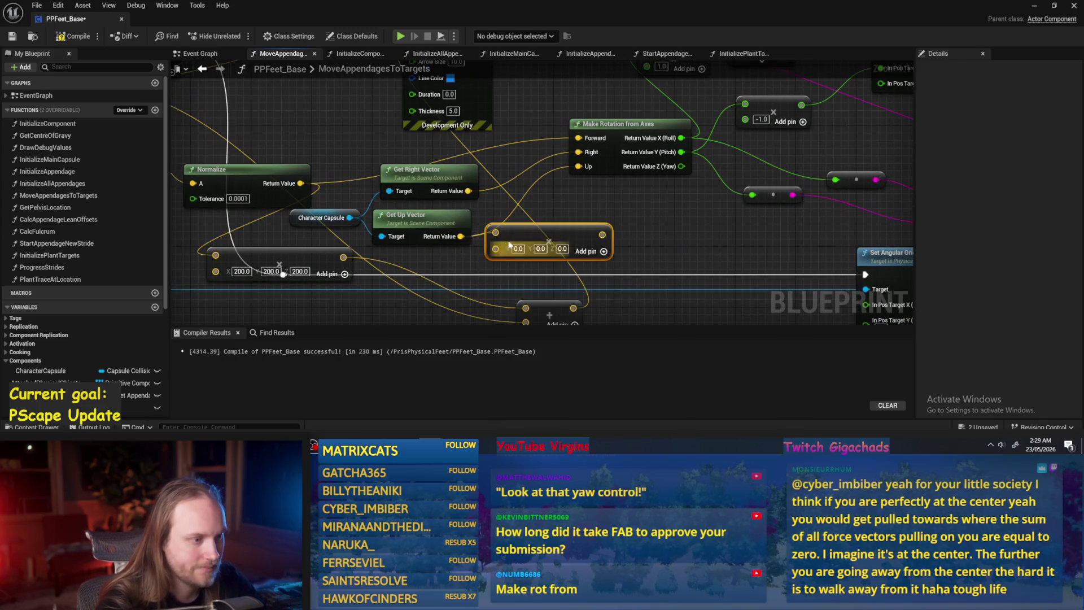
{"action": "type", "text": "-1"}
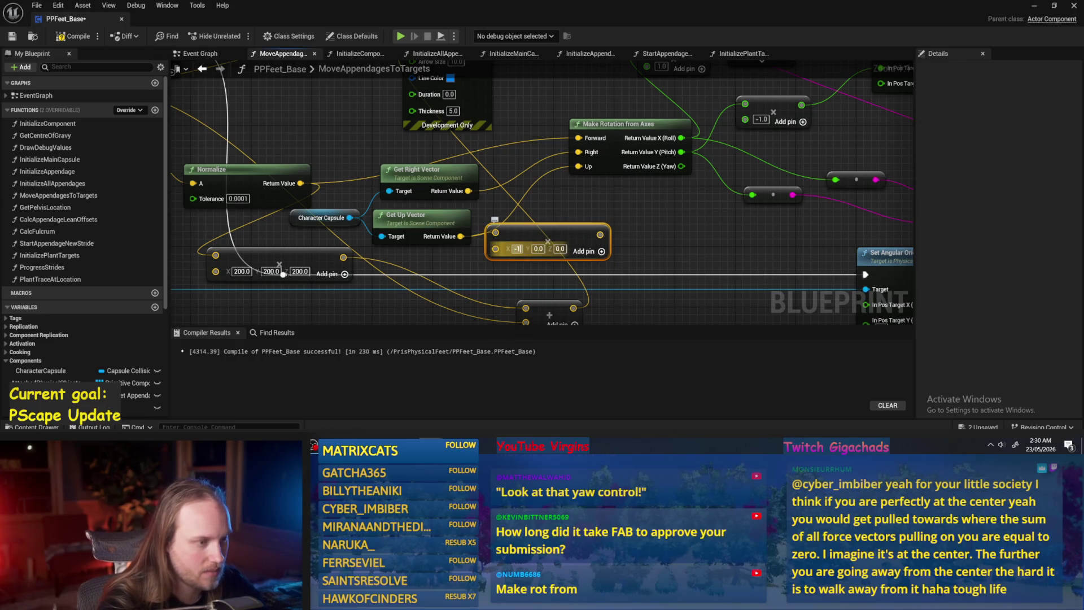
{"action": "key", "text": "Tab"}
{"action": "type", "text": "-1"}
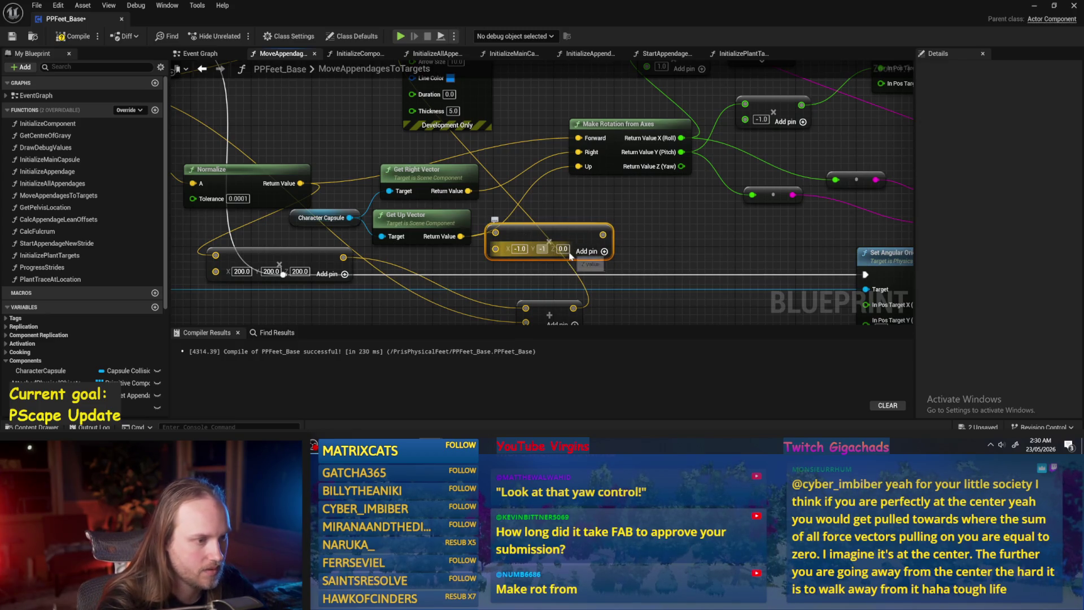
{"action": "key", "text": "Tab"}
{"action": "type", "text": "-1"}
{"action": "key", "text": "Return"}
- Wire the Add result into Make Rotation's Up input, save and compile, and minimize
{"action": "left_click_drag", "start_coordinate": [611, 235], "coordinate": [597, 170]}
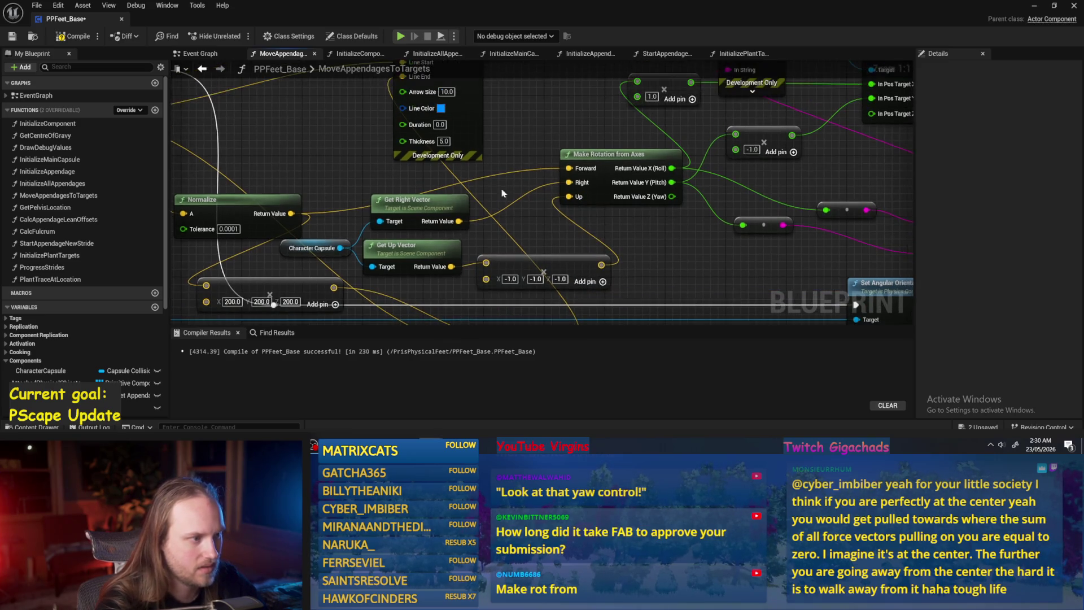
{"action": "left_click_drag", "start_coordinate": [409, 148], "coordinate": [490, 161]}
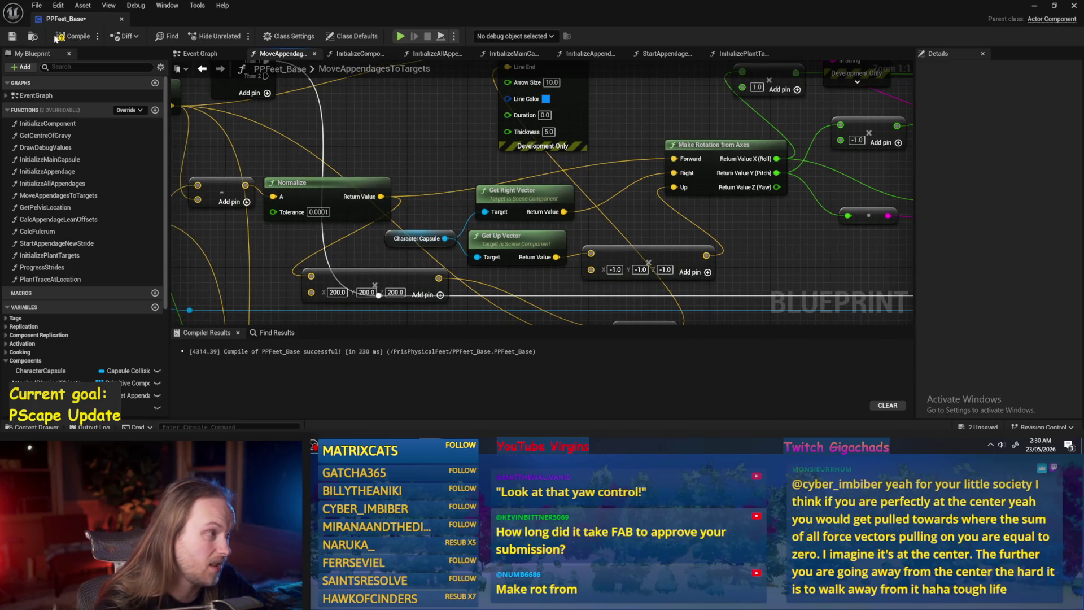
{"action": "left_click", "coordinate": [12, 36]}
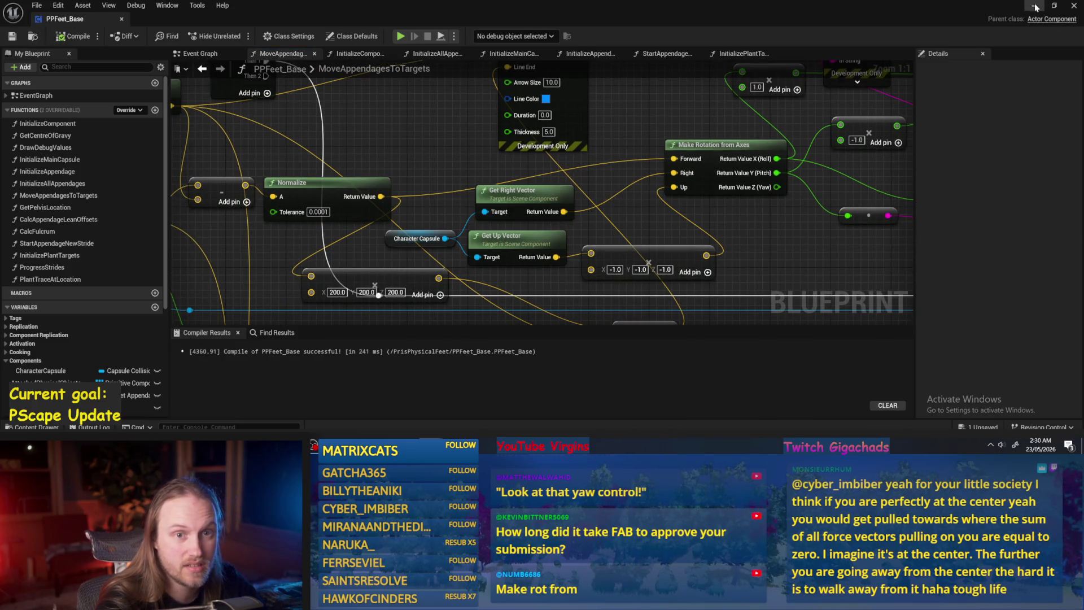
{"action": "left_click", "coordinate": [1035, 7]}
- Play-test the level, then reopen PPFeet_Base at the vector nodes
{"action": "left_click", "coordinate": [236, 36]}
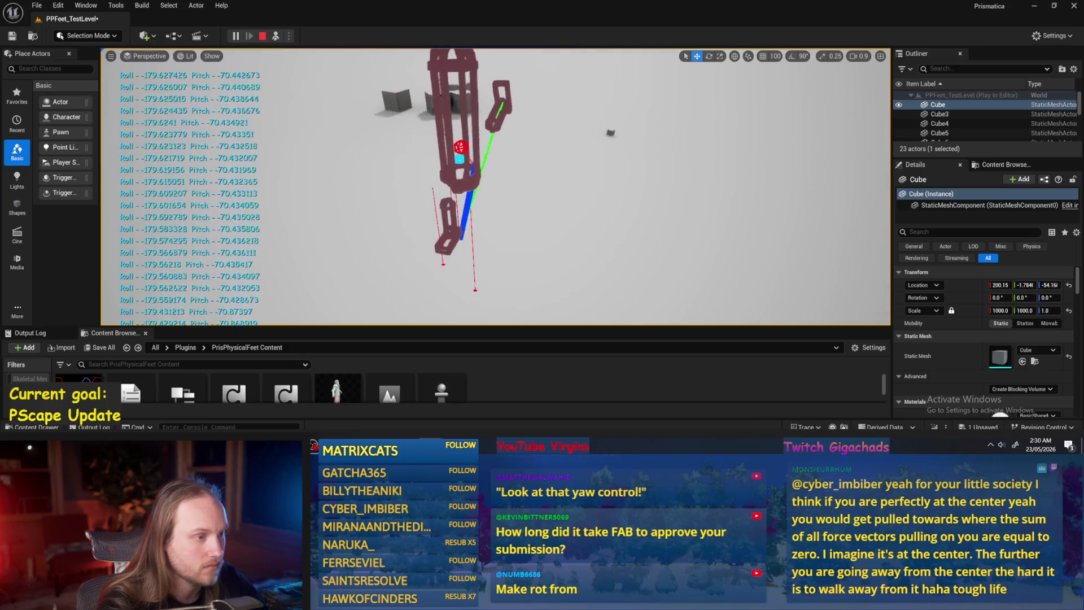
{"action": "key", "text": "Escape"}
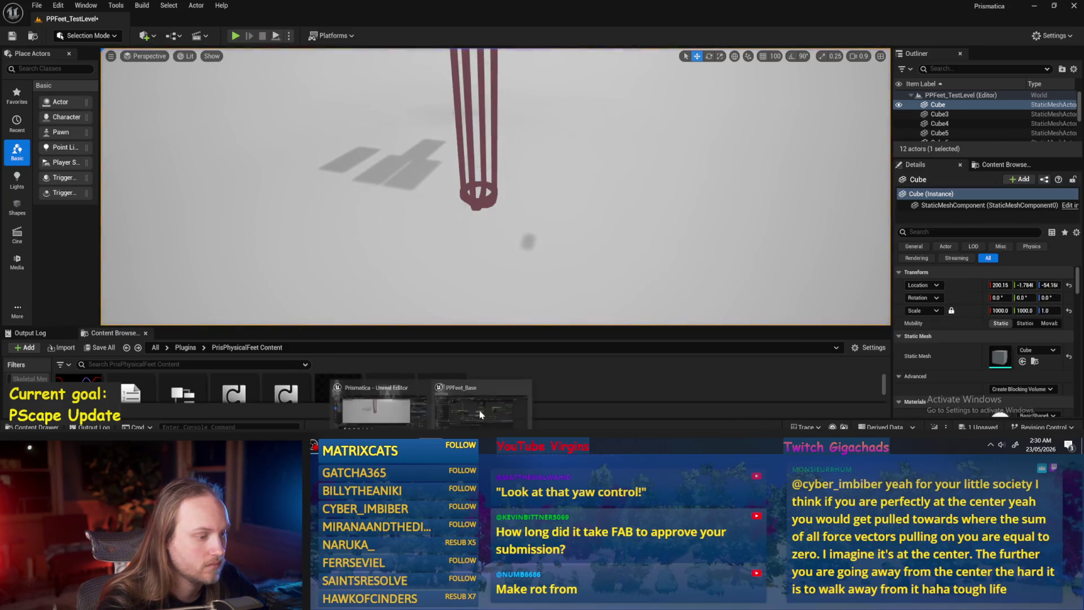
{"action": "double_click", "coordinate": [336, 394]}
{"action": "scroll", "coordinate": [592, 226], "scroll_direction": "down", "scroll_amount": 2}
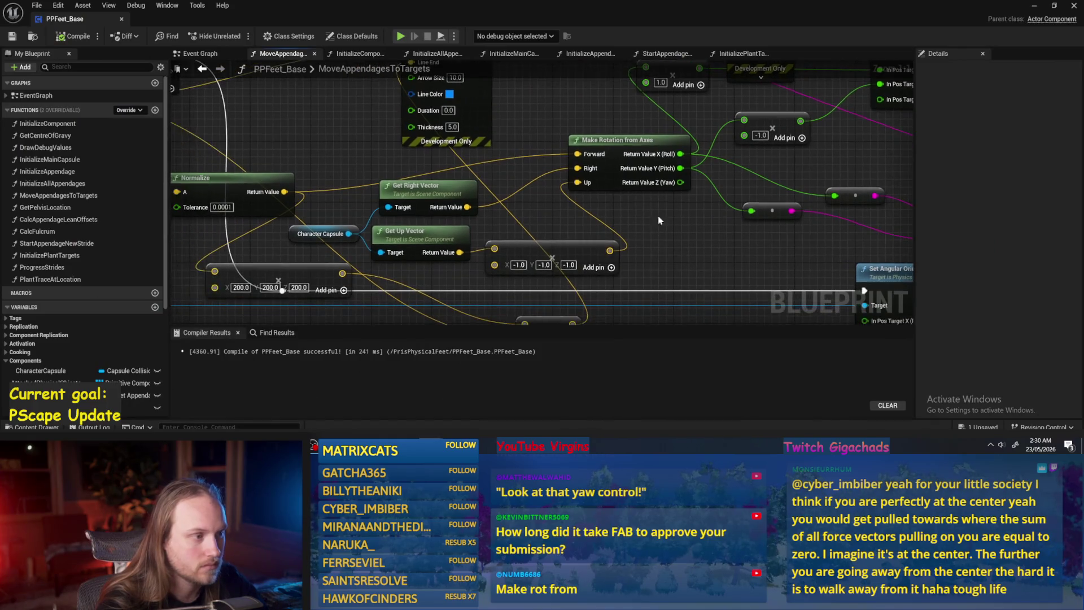
{"action": "mouse_move", "coordinate": [564, 223]}
{"action": "left_mouse_down"}
{"action": "mouse_move", "coordinate": [547, 210]}
{"action": "mouse_move", "coordinate": [624, 240]}
{"action": "left_mouse_up"}
{"action": "left_click_drag", "start_coordinate": [523, 252], "coordinate": [600, 253]}
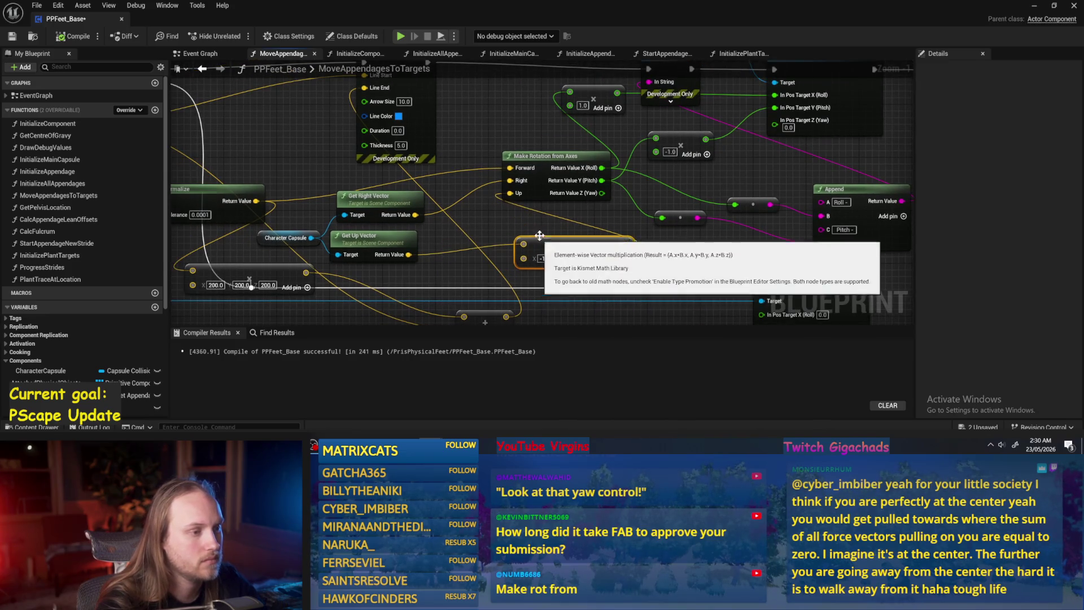
- Change one -1.0 component to 1.0, compile, and play-test the level again
{"action": "type", "text": "1"}
{"action": "key", "text": "Return"}
{"action": "left_click", "coordinate": [73, 36]}
{"action": "left_click", "coordinate": [1038, 5]}
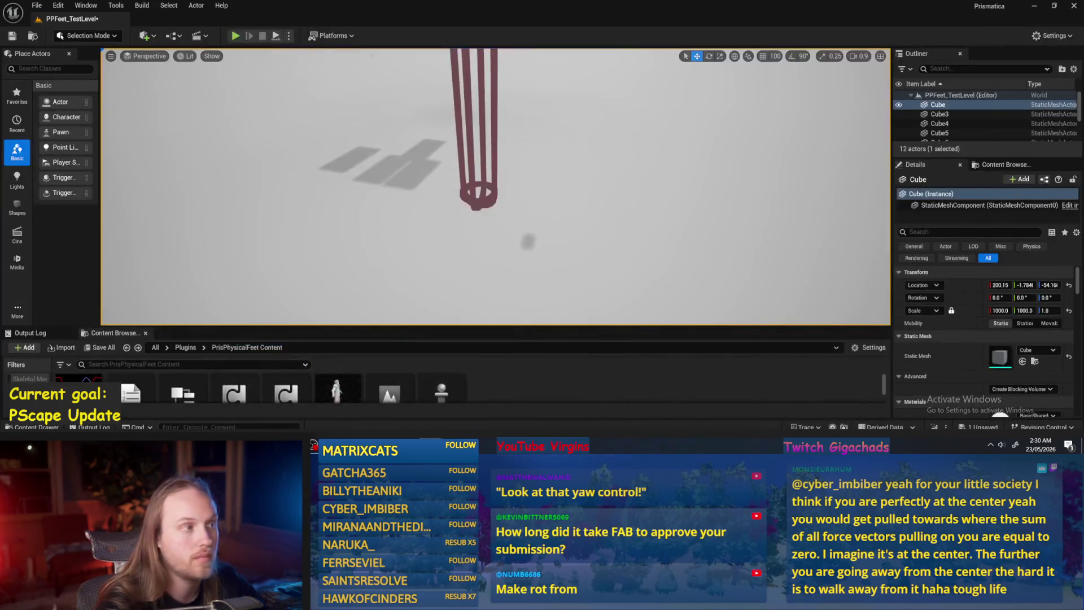
{"action": "key", "text": "alt+p"}
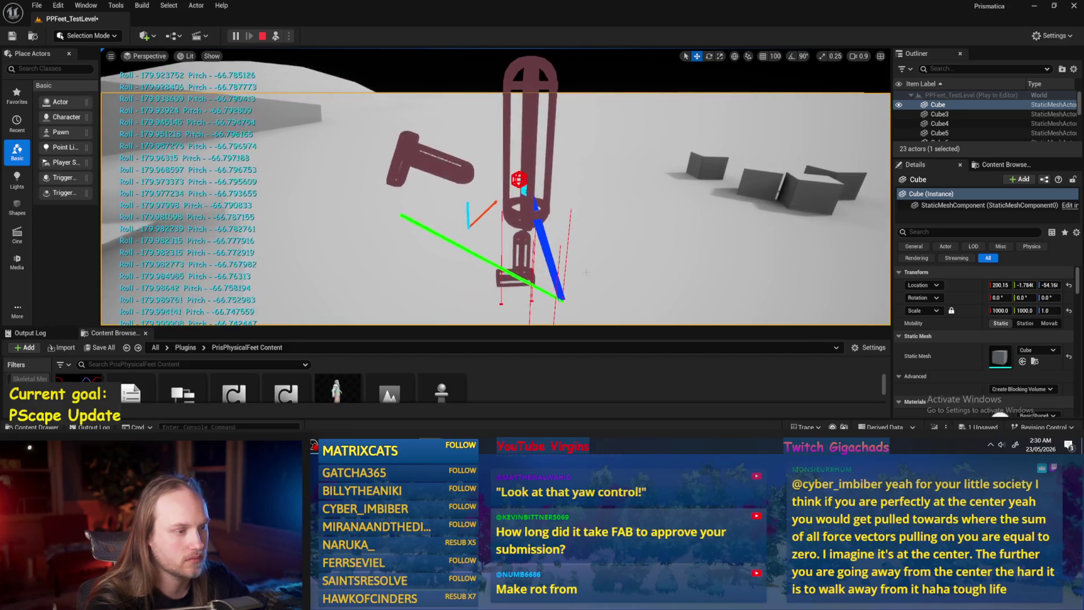
{"action": "key", "text": "Escape"}
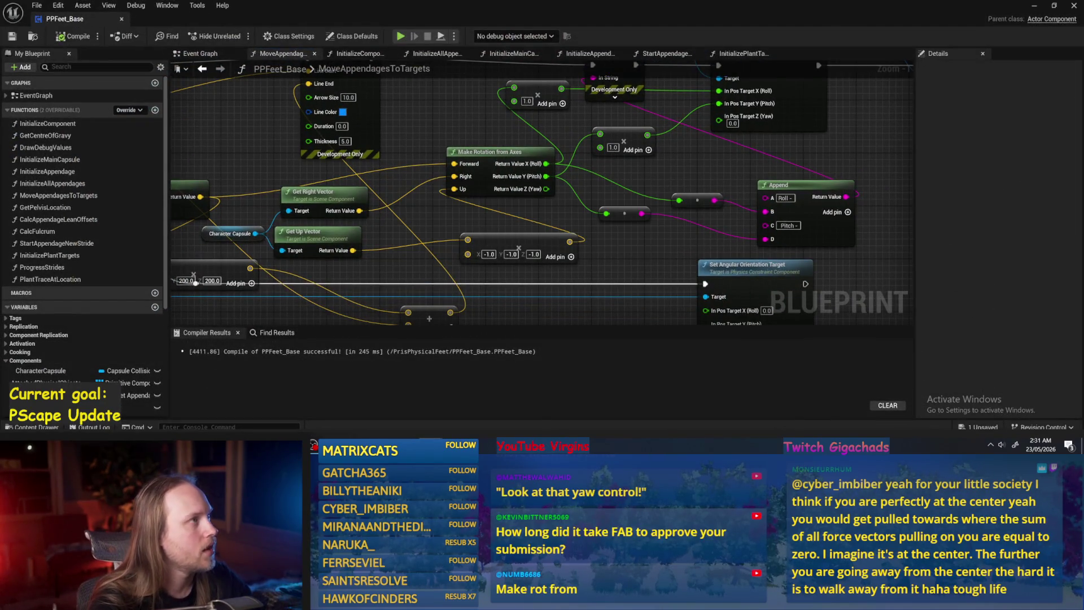
- Add a 90.0 Add node after the multiply output and wire it into Pitch
{"action": "scroll", "coordinate": [648, 275], "scroll_direction": "down", "scroll_amount": 1}
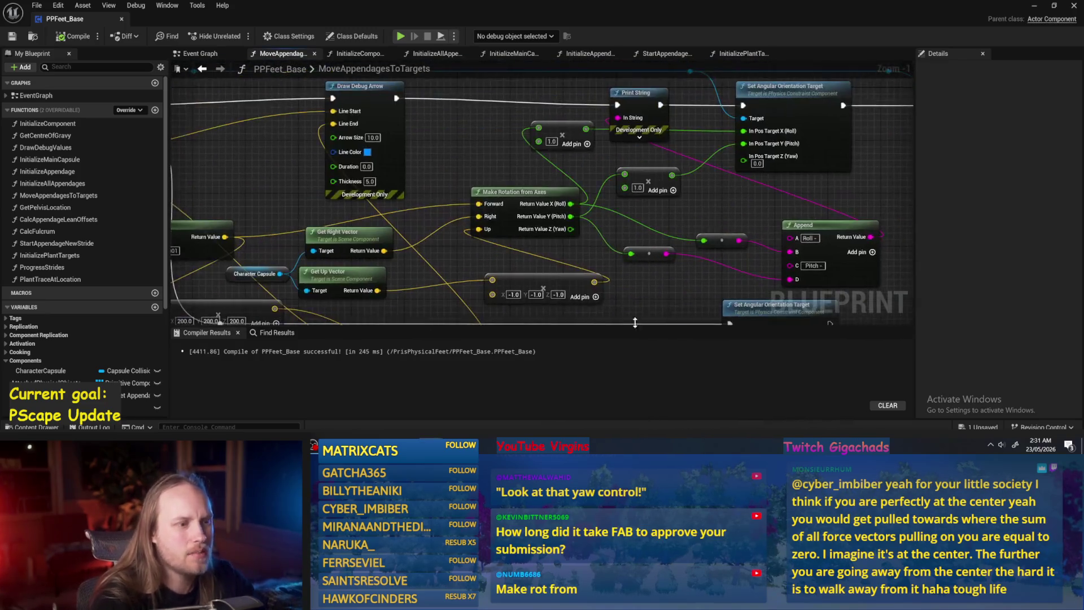
{"action": "scroll", "coordinate": [645, 204], "scroll_direction": "up", "scroll_amount": 2}
{"action": "mouse_move", "coordinate": [588, 183]}
{"action": "left_mouse_down"}
{"action": "mouse_move", "coordinate": [625, 194]}
{"action": "mouse_move", "coordinate": [617, 189]}
{"action": "left_mouse_up"}
{"action": "left_click", "coordinate": [642, 212]}
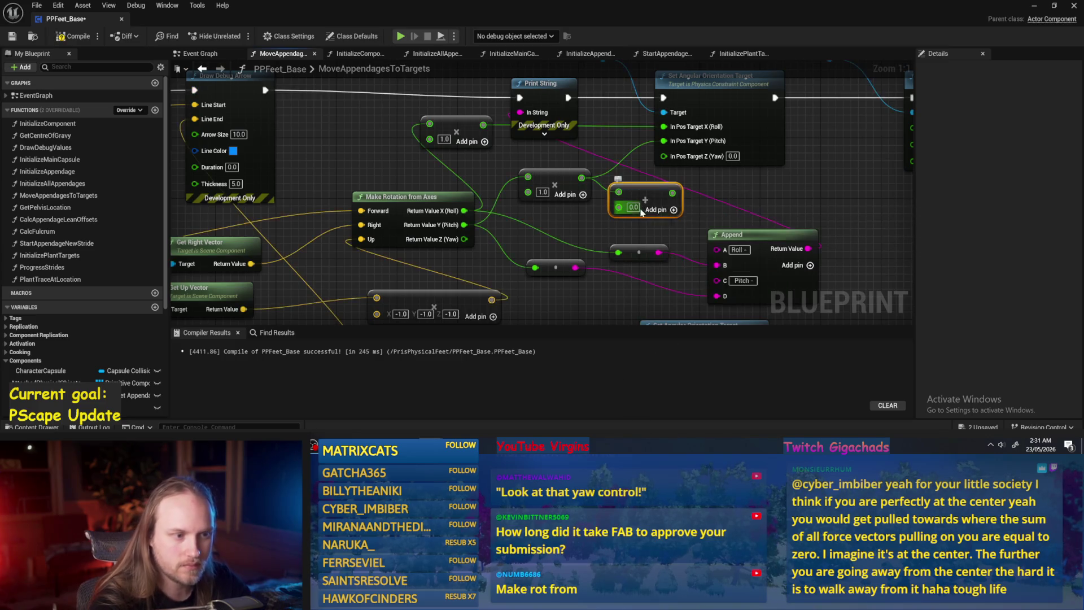
{"action": "type", "text": "90"}
{"action": "key", "text": "Return"}
{"action": "left_click_drag", "start_coordinate": [676, 193], "coordinate": [664, 141]}
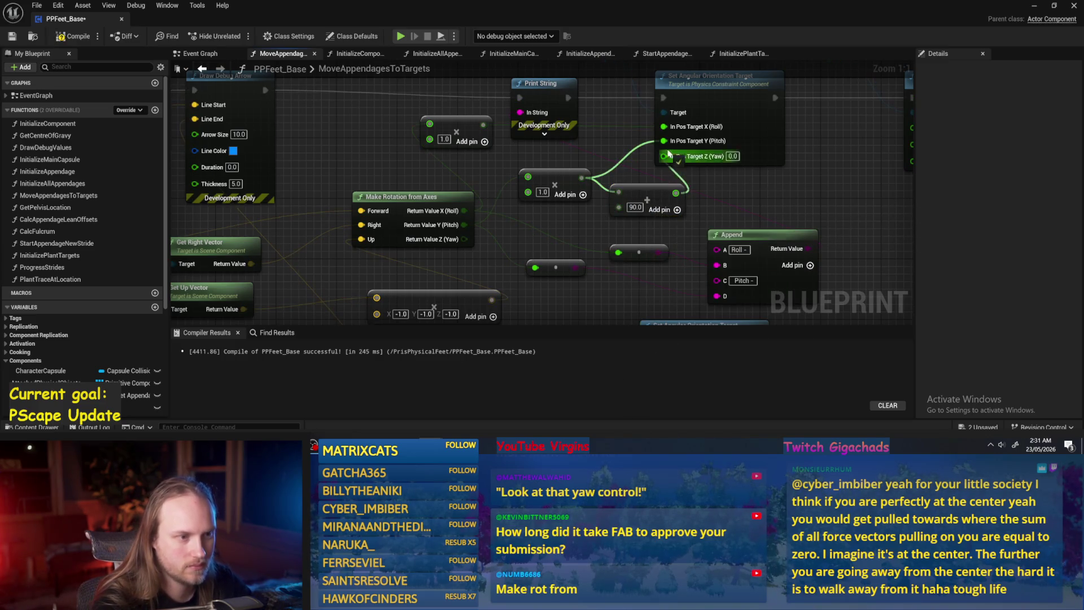
{"action": "left_click_drag", "start_coordinate": [649, 188], "coordinate": [649, 202]}
- Duplicate the 90.0 Add node for Roll, compile, and minimize the Blueprint
{"action": "key", "text": "ctrl+d"}
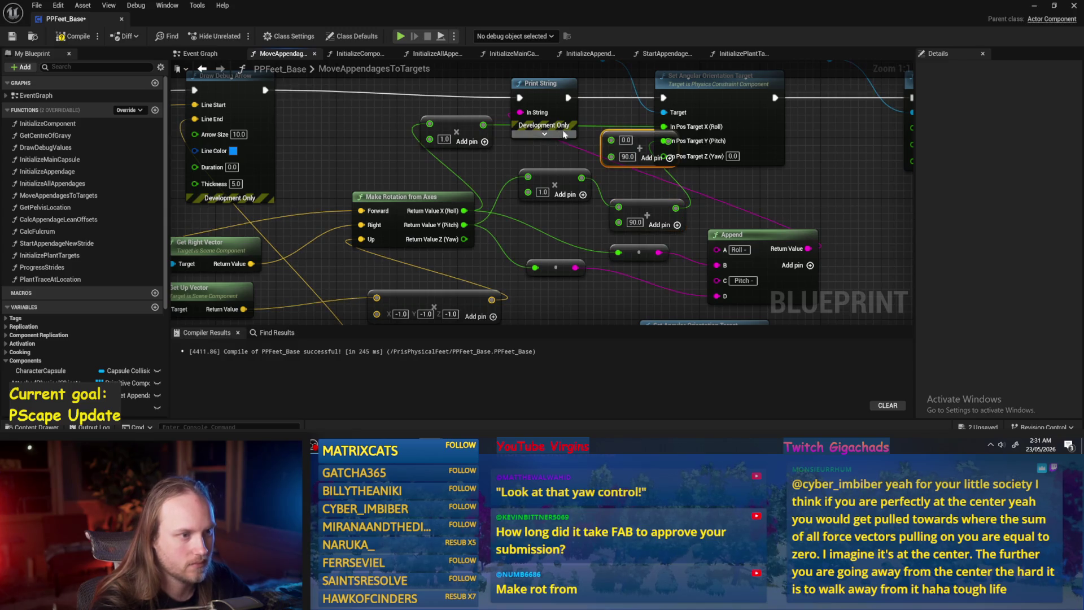
{"action": "mouse_move", "coordinate": [639, 148]}
{"action": "left_mouse_down"}
{"action": "mouse_move", "coordinate": [581, 139]}
{"action": "mouse_move", "coordinate": [664, 126]}
{"action": "left_mouse_up"}
{"action": "left_click", "coordinate": [780, 164]}
{"action": "key", "text": "F7"}
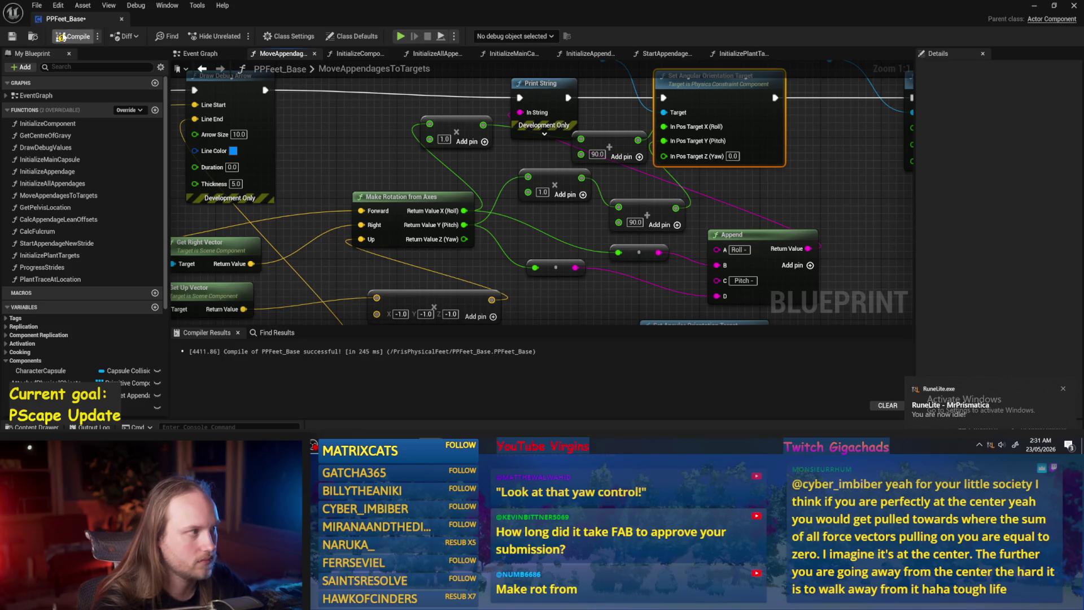
{"action": "left_click", "coordinate": [1039, 7]}
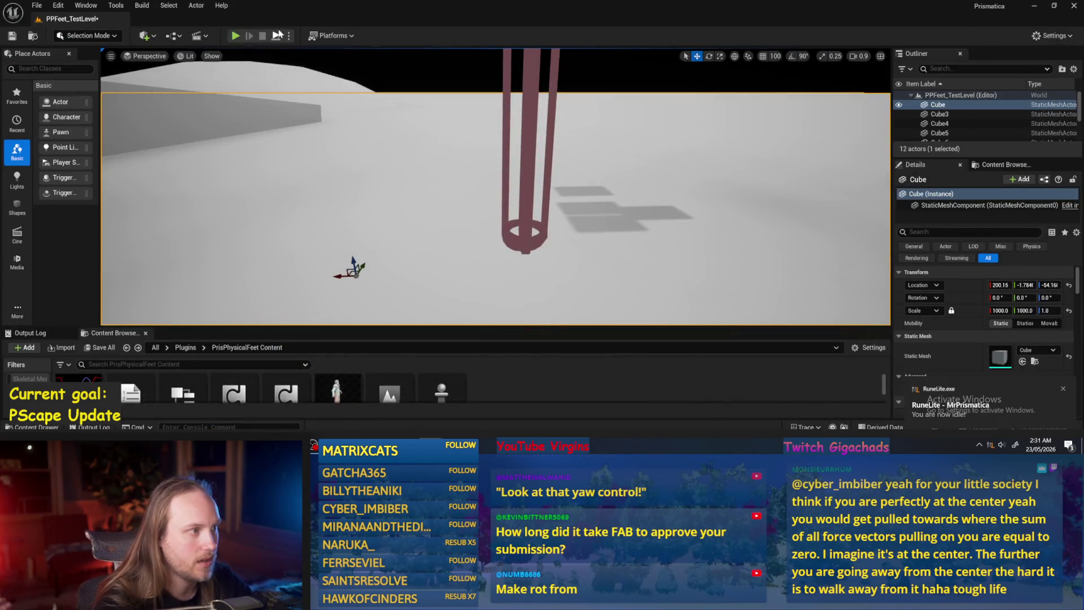
- Play-test the change and return to the PPFeet_Base Blueprint
{"action": "key", "text": "alt+p"}
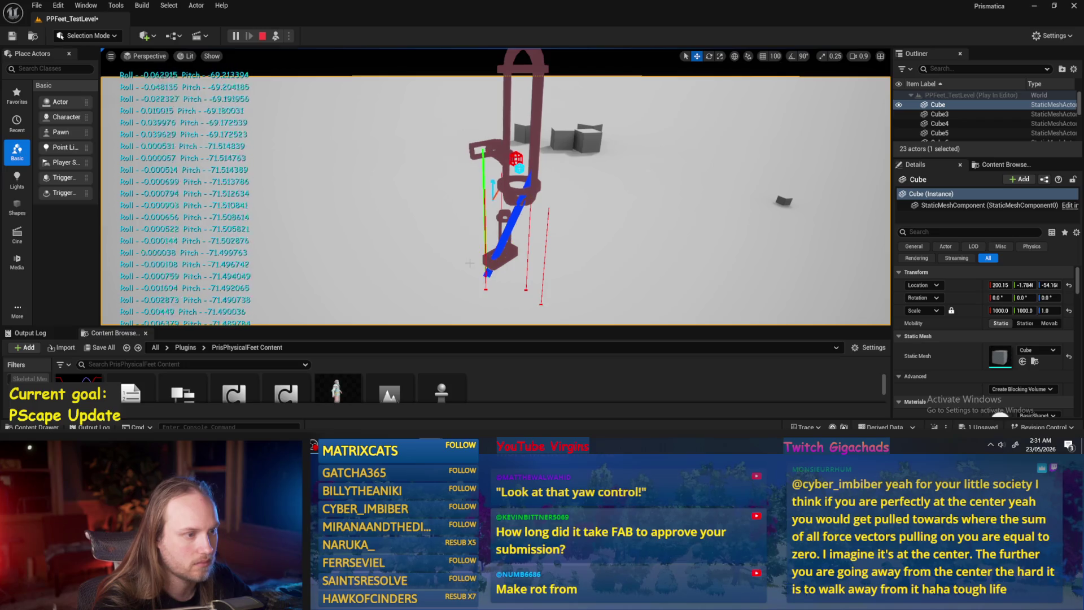
{"action": "key", "text": "Escape"}
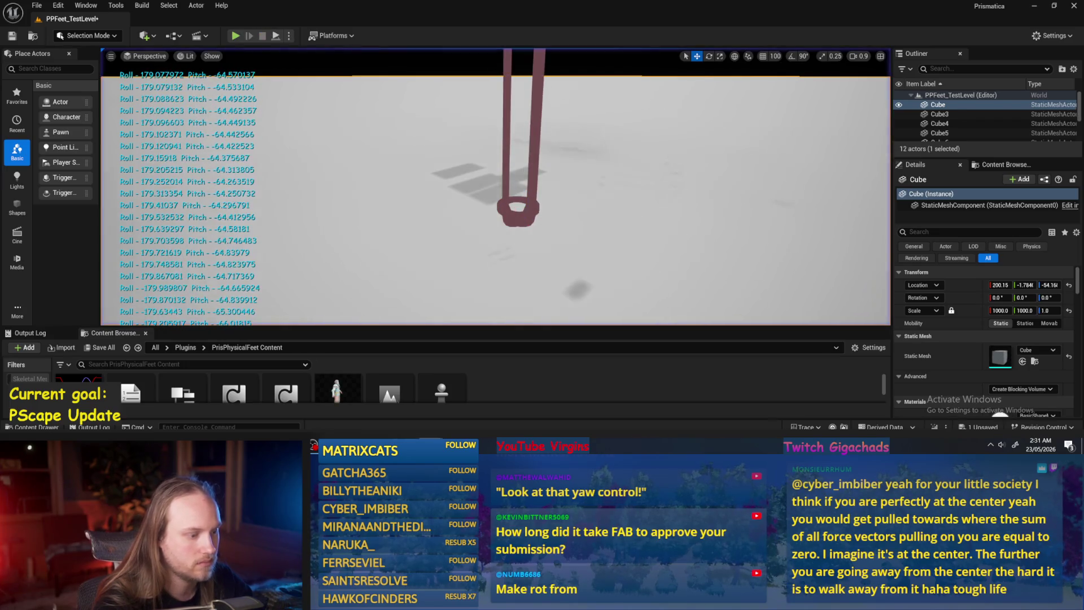
{"action": "left_click", "coordinate": [466, 402]}
- Pull a wire from the constraint reroute and search 'orientation'
{"action": "scroll", "coordinate": [520, 152], "scroll_direction": "up", "scroll_amount": 3}
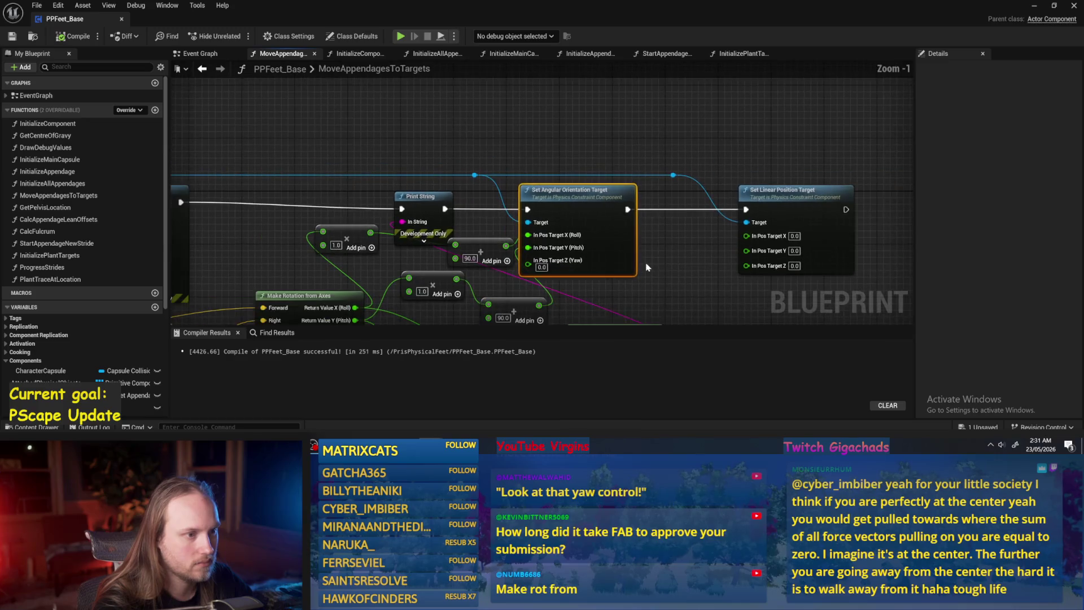
{"action": "left_click_drag", "start_coordinate": [474, 176], "coordinate": [547, 125]}
{"action": "type", "text": "orientation"}
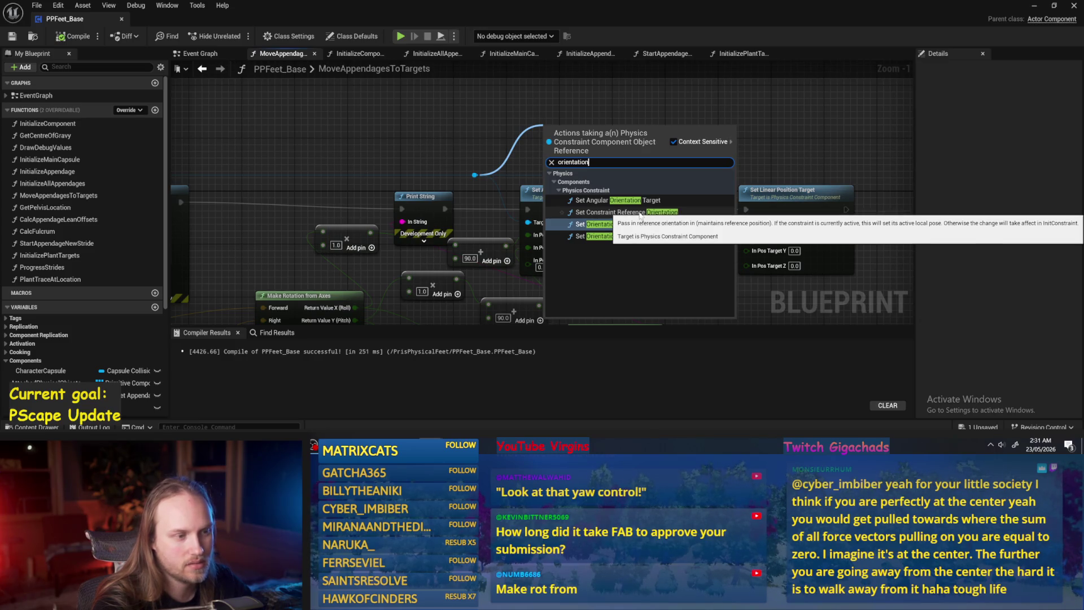
- Add Set Constraint Reference Orientation and move it above Set Angular Orientation Target
{"action": "left_click", "coordinate": [644, 212]}
{"action": "left_click_drag", "start_coordinate": [655, 211], "coordinate": [650, 159]}
{"action": "left_click", "coordinate": [425, 123]}
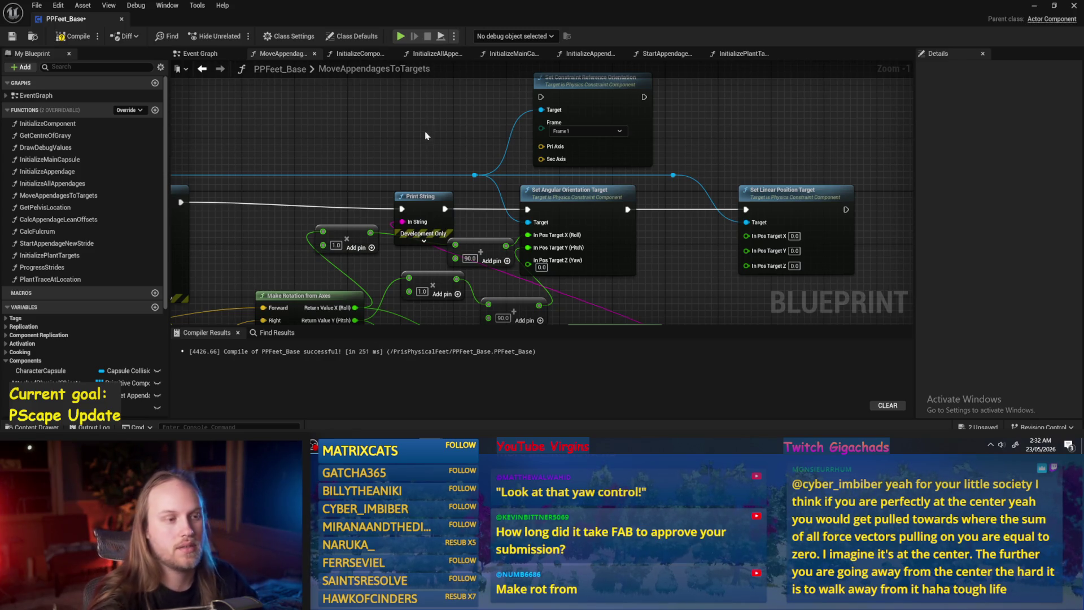
- Delete the 90.0 Add nodes, the reroute and the Append node
{"action": "scroll", "coordinate": [410, 252], "scroll_direction": "down", "scroll_amount": 2}
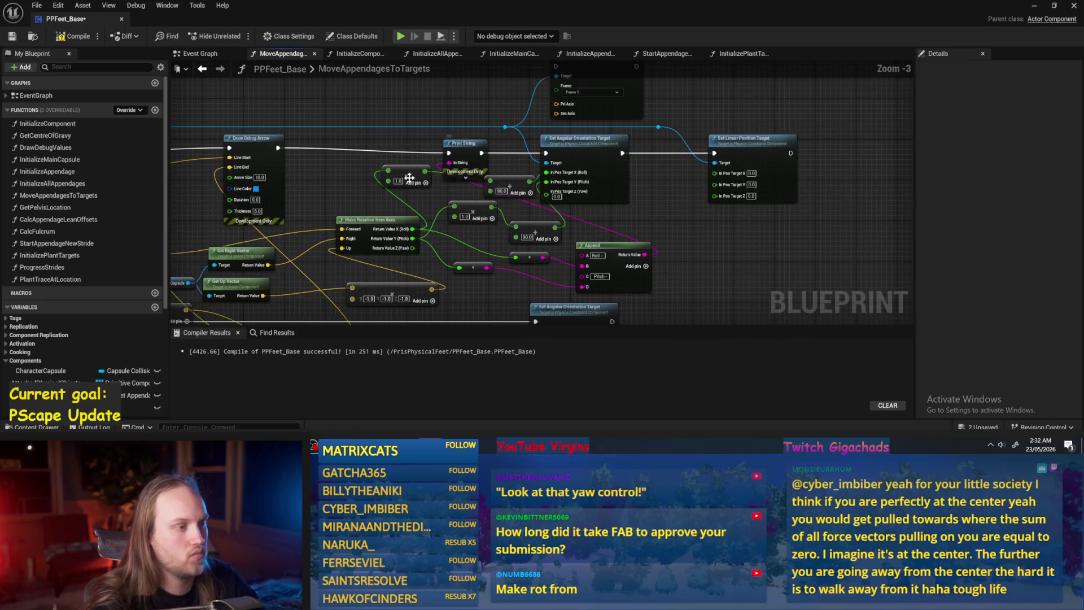
{"action": "mouse_move", "coordinate": [496, 254]}
{"action": "left_mouse_down"}
{"action": "mouse_move", "coordinate": [609, 256]}
{"action": "mouse_move", "coordinate": [659, 296]}
{"action": "mouse_move", "coordinate": [570, 288]}
{"action": "mouse_move", "coordinate": [507, 254]}
{"action": "left_mouse_up"}
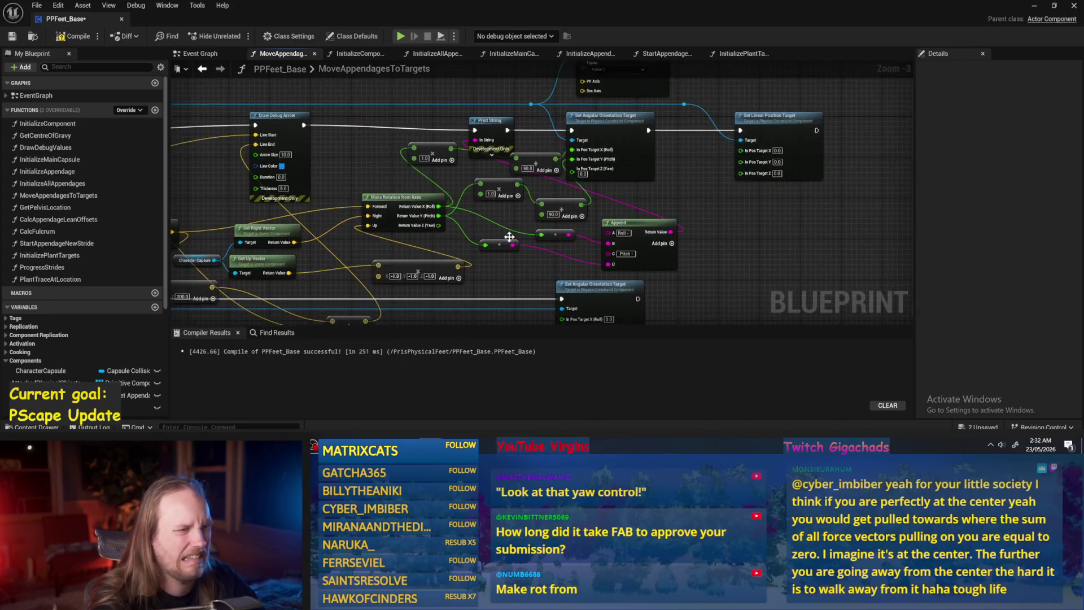
{"action": "scroll", "coordinate": [534, 153], "scroll_direction": "up", "scroll_amount": 2}
{"action": "left_click", "coordinate": [535, 164]}
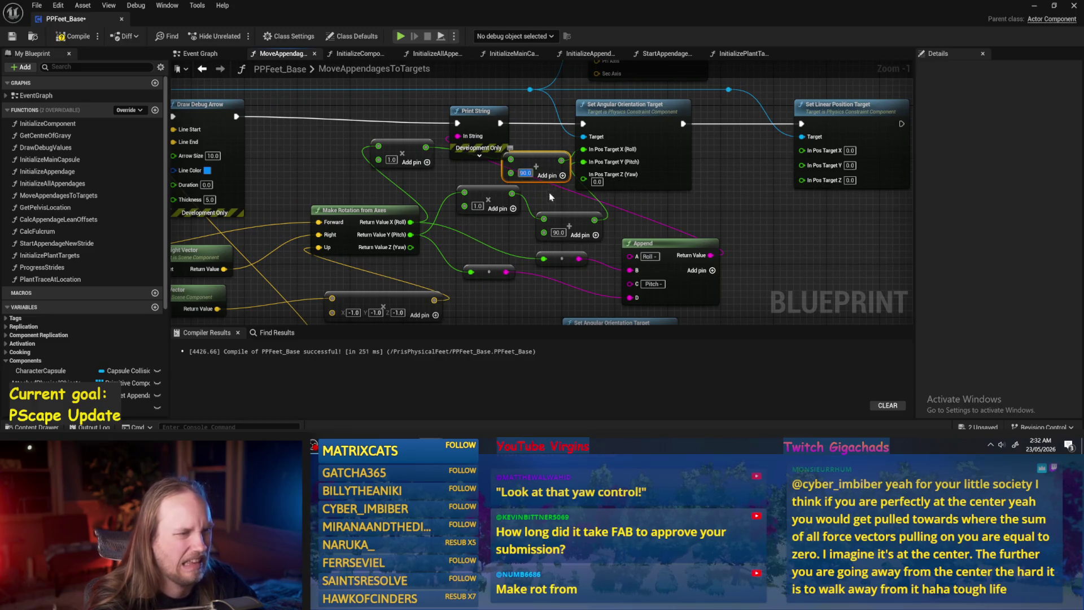
{"action": "left_click", "coordinate": [558, 212]}
{"action": "key", "text": "Delete"}
{"action": "left_click", "coordinate": [546, 165]}
{"action": "key", "text": "Delete"}
{"action": "mouse_move", "coordinate": [524, 173]}
{"action": "left_mouse_down"}
{"action": "mouse_move", "coordinate": [531, 189]}
{"action": "mouse_move", "coordinate": [560, 130]}
{"action": "left_mouse_up"}
{"action": "left_click", "coordinate": [531, 181]}
{"action": "key", "text": "Delete"}
{"action": "left_click_drag", "start_coordinate": [781, 232], "coordinate": [524, 276]}
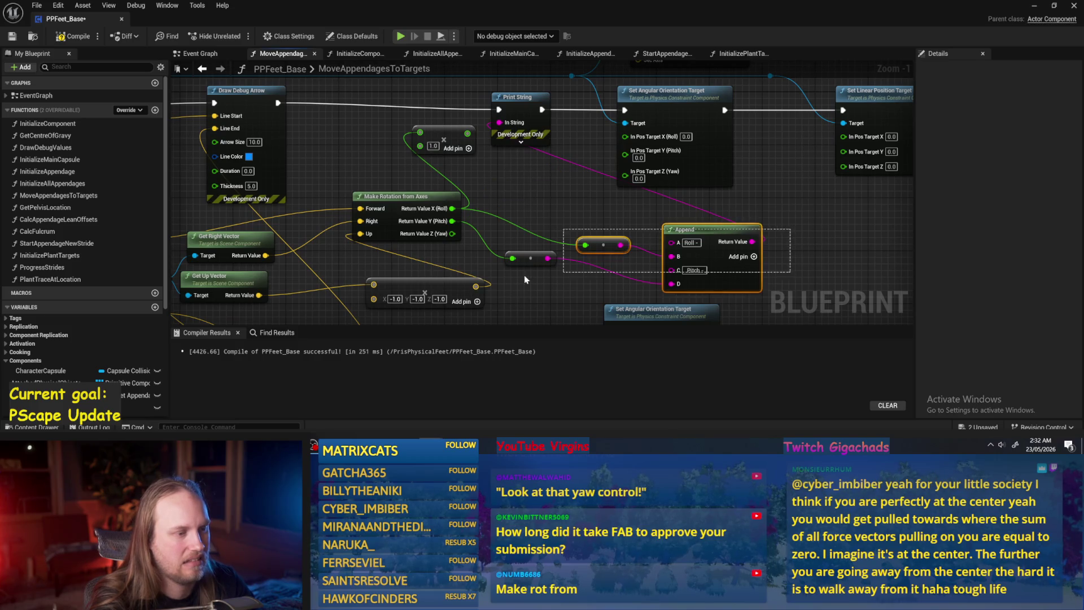
{"action": "key", "text": "Delete"}
- Delete Print String and the 1.0 Add nodes, wire Draw Debug Arrow to Set Angular Orientation Target, compile and save
{"action": "left_click", "coordinate": [530, 97]}
{"action": "left_click_drag", "start_coordinate": [530, 113], "coordinate": [567, 198]}
{"action": "key", "text": "Delete"}
{"action": "left_click", "coordinate": [480, 214]}
{"action": "key", "text": "Delete"}
{"action": "left_click_drag", "start_coordinate": [315, 187], "coordinate": [680, 197]}
{"action": "scroll", "coordinate": [511, 210], "scroll_direction": "down", "scroll_amount": 2}
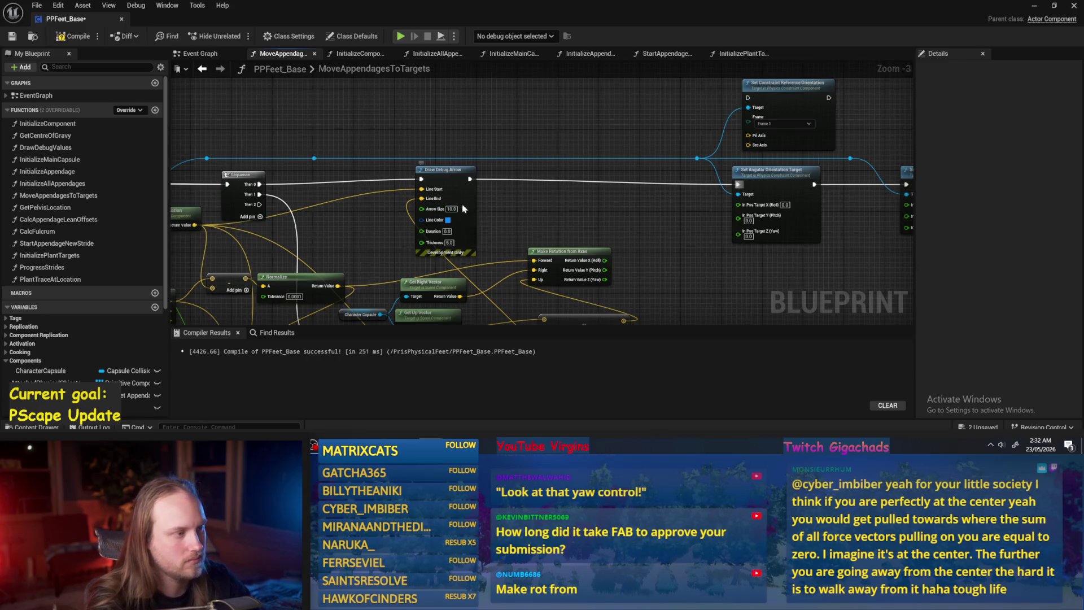
{"action": "left_click_drag", "start_coordinate": [463, 207], "coordinate": [487, 173]}
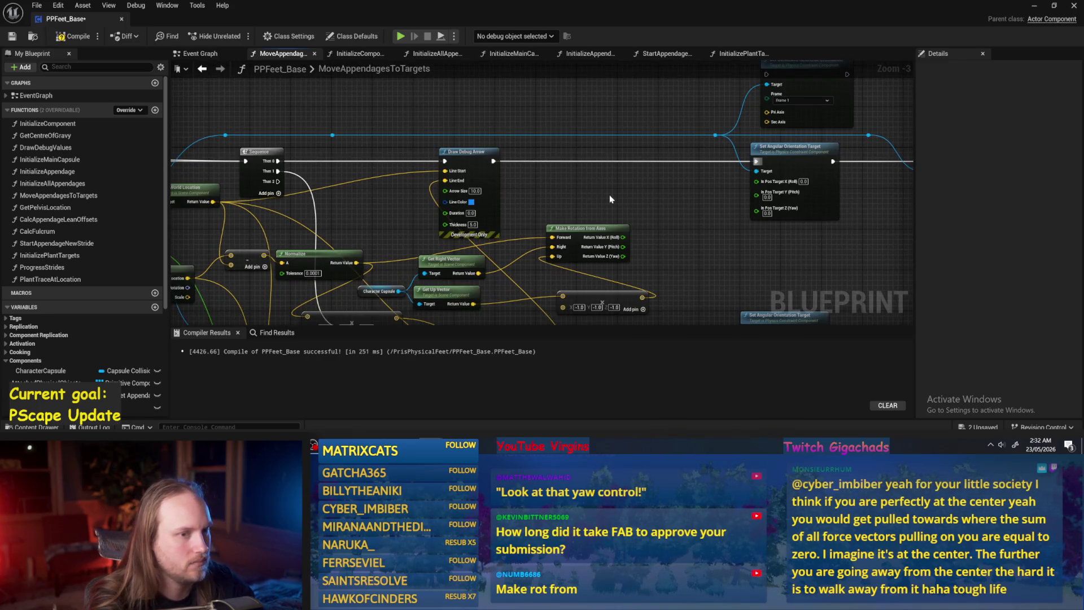
{"action": "left_click", "coordinate": [74, 36]}
{"action": "left_click", "coordinate": [12, 36]}
- Delete Make Rotation from Axes, its input nodes, and the 200 vector and Add nodes
{"action": "mouse_move", "coordinate": [577, 200]}
{"action": "left_mouse_down"}
{"action": "mouse_move", "coordinate": [571, 168]}
{"action": "mouse_move", "coordinate": [590, 151]}
{"action": "mouse_move", "coordinate": [601, 255]}
{"action": "left_mouse_up"}
{"action": "key", "text": "Delete"}
{"action": "left_click_drag", "start_coordinate": [555, 160], "coordinate": [404, 219]}
{"action": "key", "text": "Delete"}
{"action": "left_click_drag", "start_coordinate": [684, 233], "coordinate": [497, 277]}
{"action": "key", "text": "Delete"}
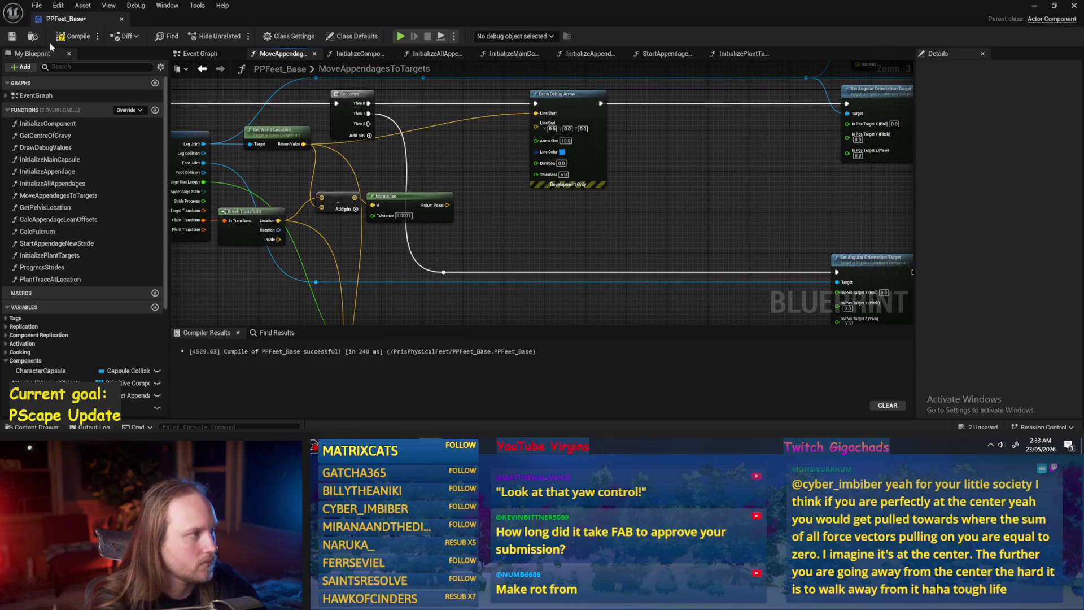
{"action": "left_click_drag", "start_coordinate": [694, 170], "coordinate": [621, 212]}
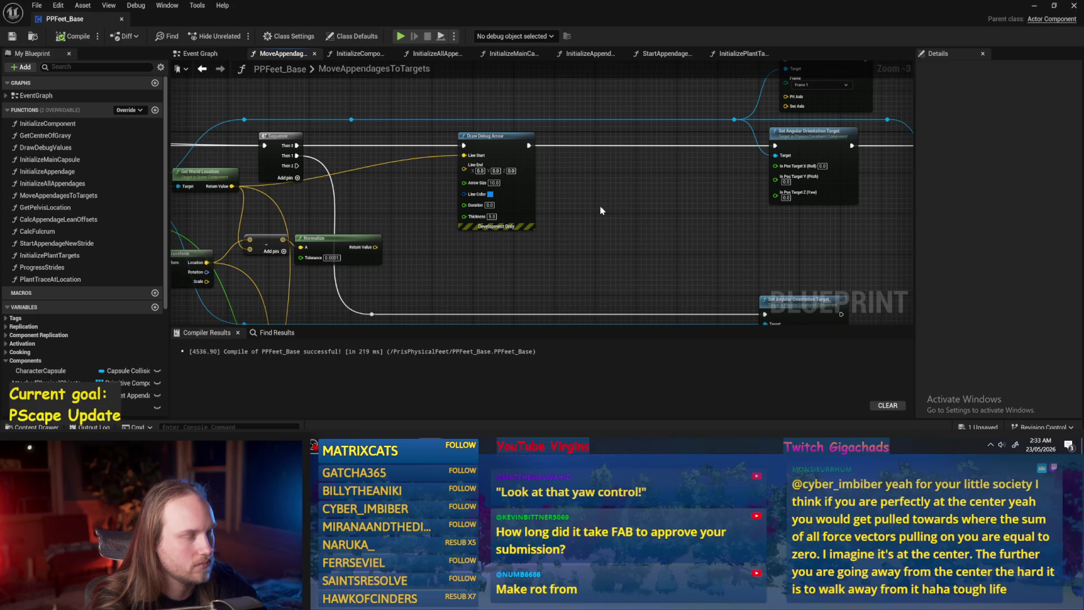
{"action": "right_click", "coordinate": [613, 199]}
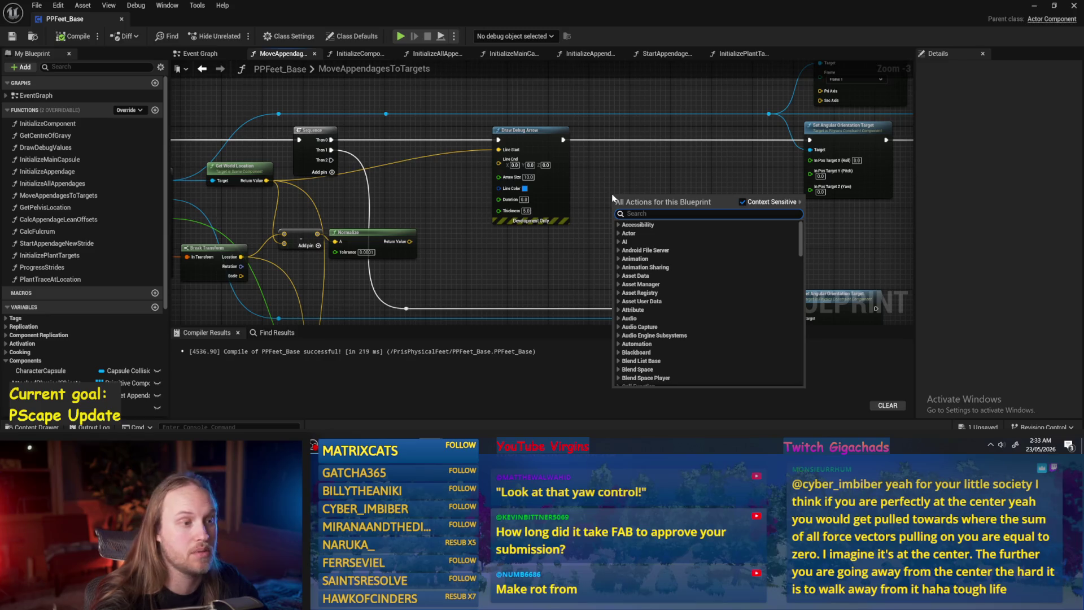
- Add a Get World Rotation node pulled from the constraint node's pin
{"action": "left_click_drag", "start_coordinate": [558, 199], "coordinate": [694, 211]}
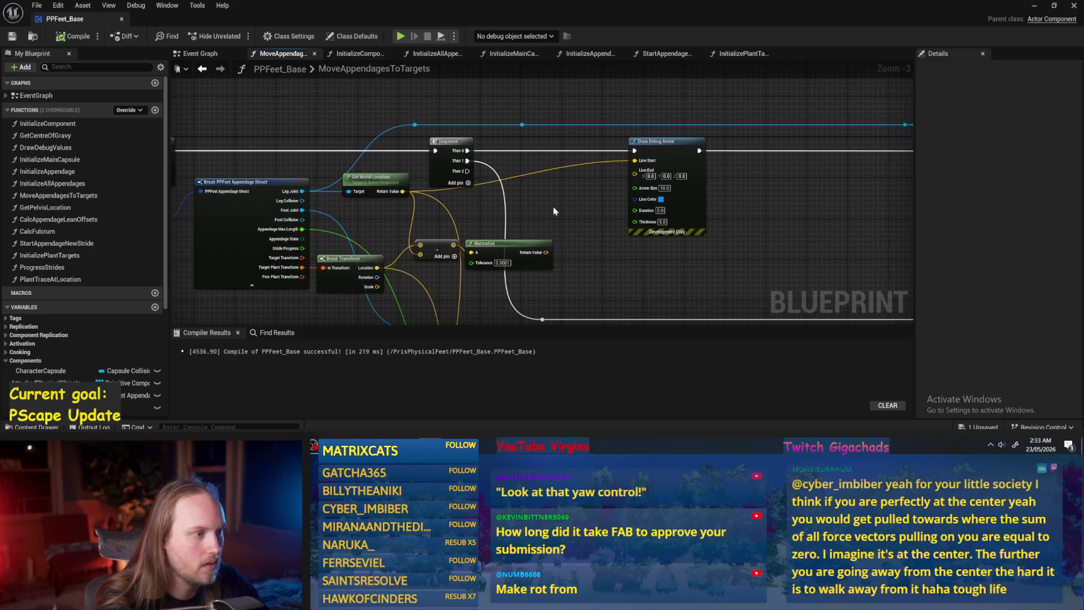
{"action": "left_click_drag", "start_coordinate": [607, 210], "coordinate": [473, 232]}
{"action": "left_click_drag", "start_coordinate": [405, 160], "coordinate": [604, 101]}
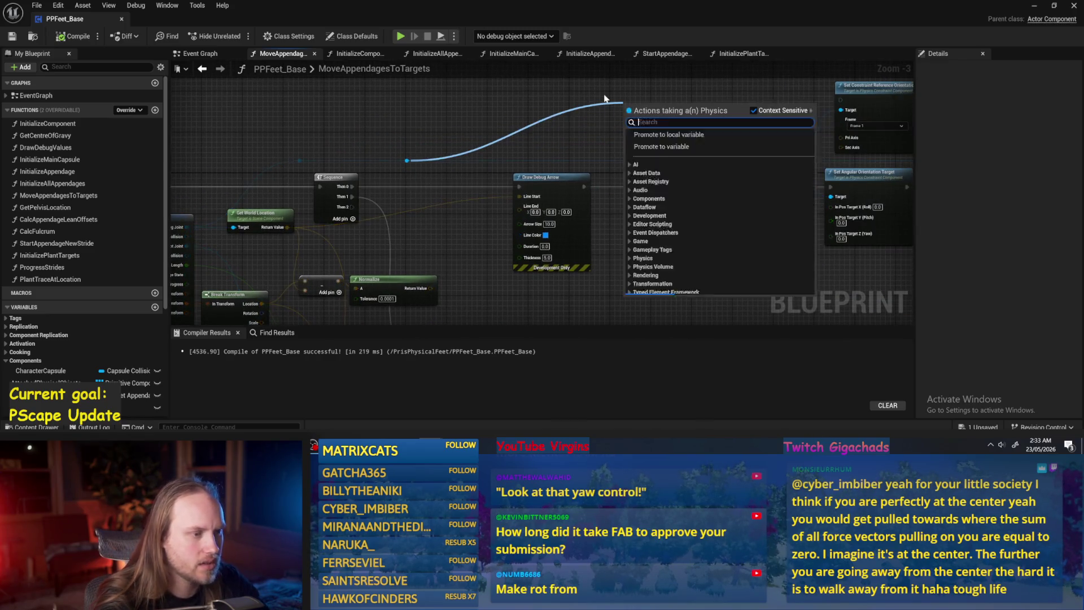
{"action": "type", "text": "rotation"}
{"action": "scroll", "coordinate": [678, 220], "scroll_direction": "up", "scroll_amount": 3}
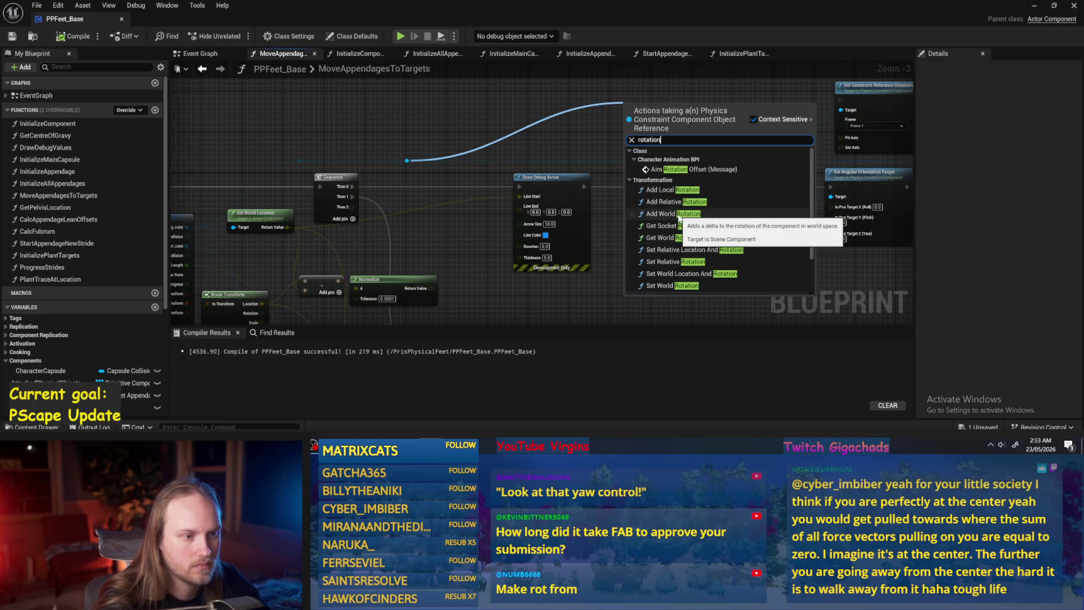
{"action": "left_click", "coordinate": [668, 238]}
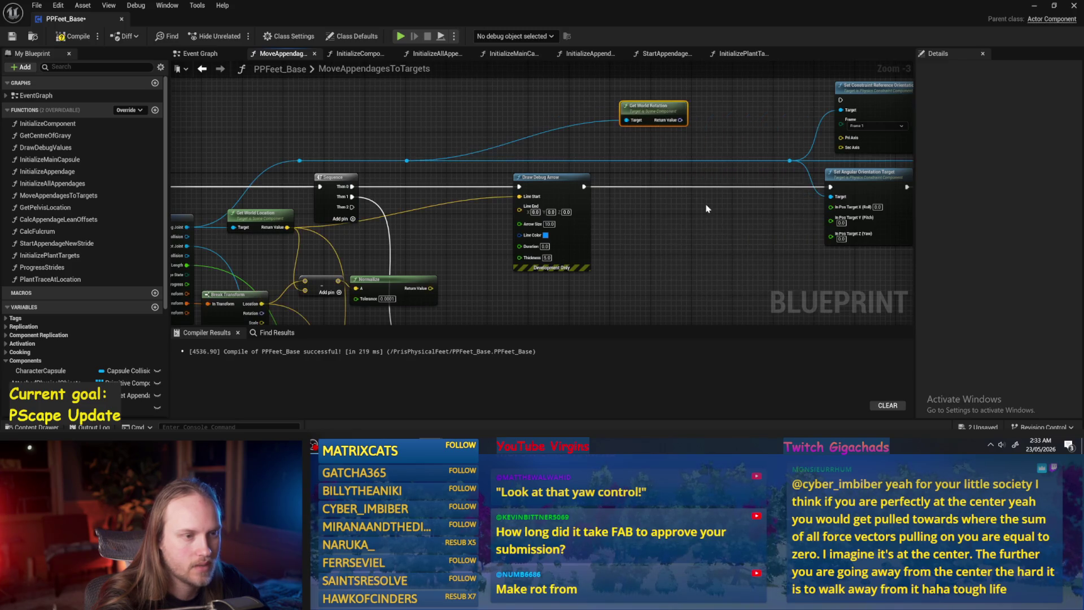
- Recombine In Pos Target into one rotator pin and wire Get World Rotation's Return Value into it
{"action": "scroll", "coordinate": [706, 197], "scroll_direction": "up", "scroll_amount": 2}
{"action": "right_click", "coordinate": [709, 192]}
{"action": "left_click", "coordinate": [717, 238]}
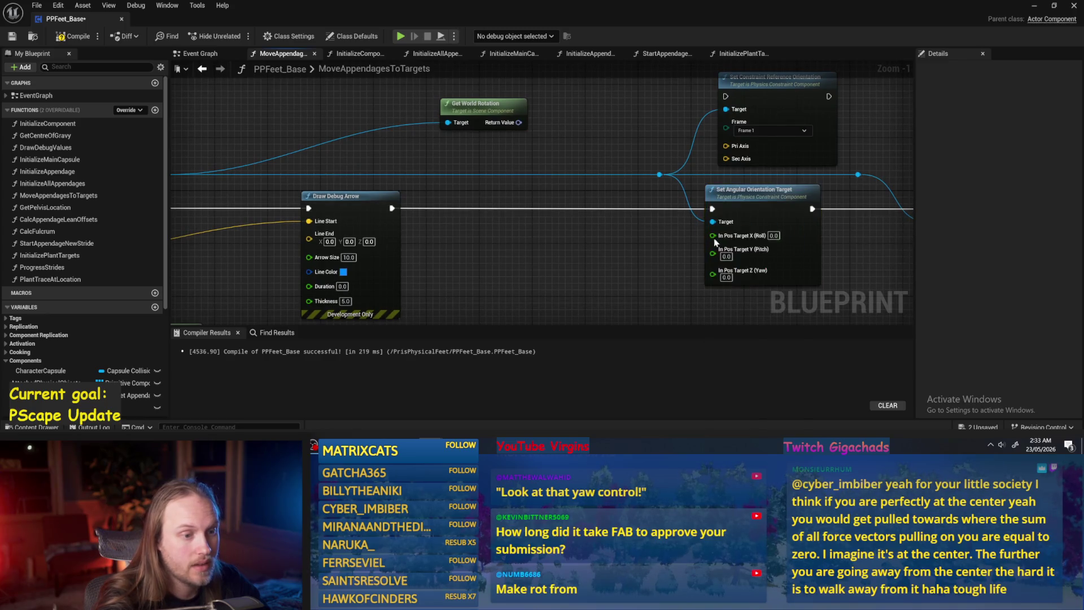
{"action": "right_click", "coordinate": [724, 254]}
{"action": "left_click", "coordinate": [745, 285]}
{"action": "mouse_move", "coordinate": [519, 124]}
{"action": "left_mouse_down"}
{"action": "mouse_move", "coordinate": [661, 158]}
{"action": "mouse_move", "coordinate": [715, 236]}
{"action": "left_mouse_up"}
{"action": "left_click_drag", "start_coordinate": [429, 205], "coordinate": [284, 192]}
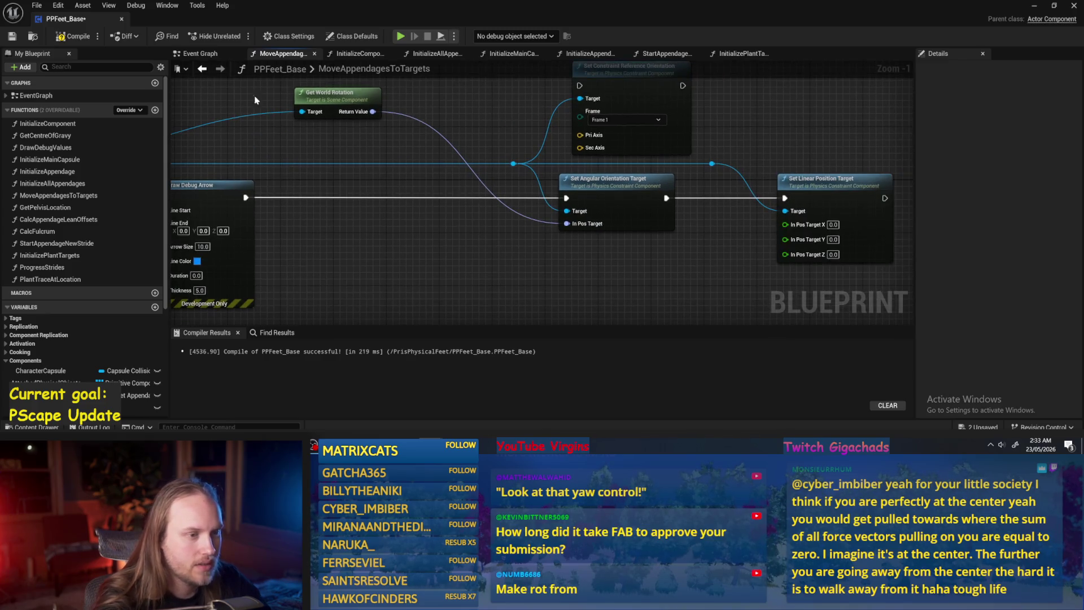
{"action": "left_click_drag", "start_coordinate": [737, 154], "coordinate": [654, 197]}
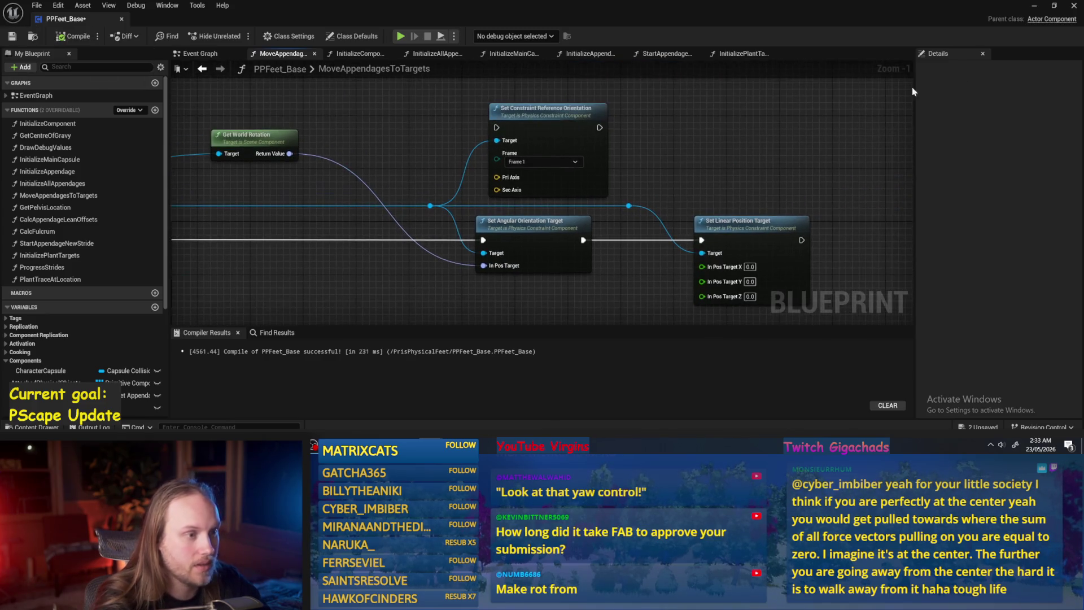
{"action": "left_click", "coordinate": [1035, 7]}
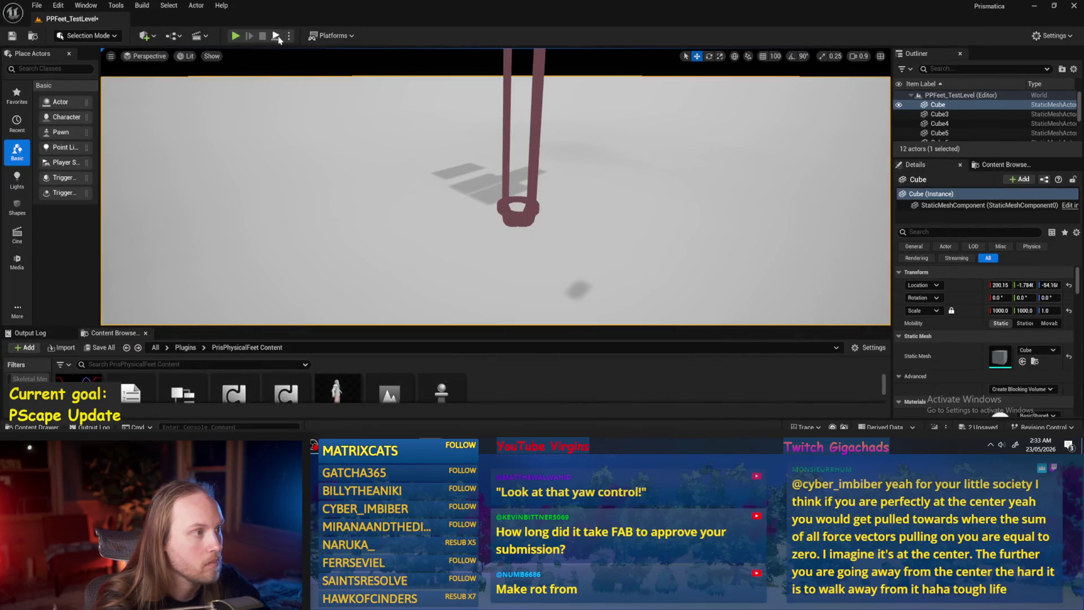
- Play PPFeet_TestLevel, rotate the character into a steep lean, focus on it, then stop
{"action": "key", "text": "alt+p"}
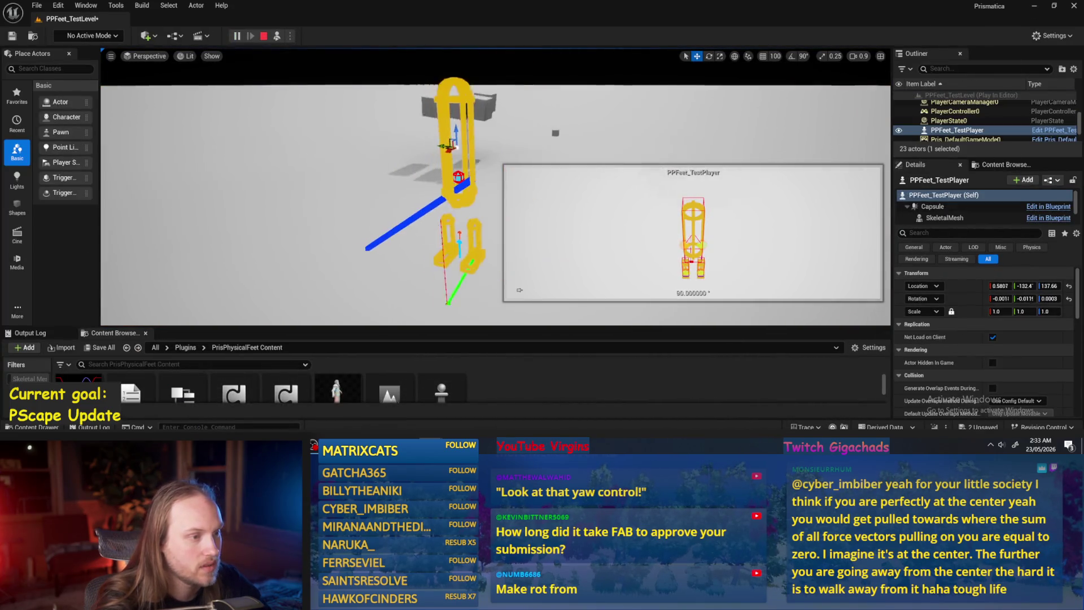
{"action": "key", "text": "e"}
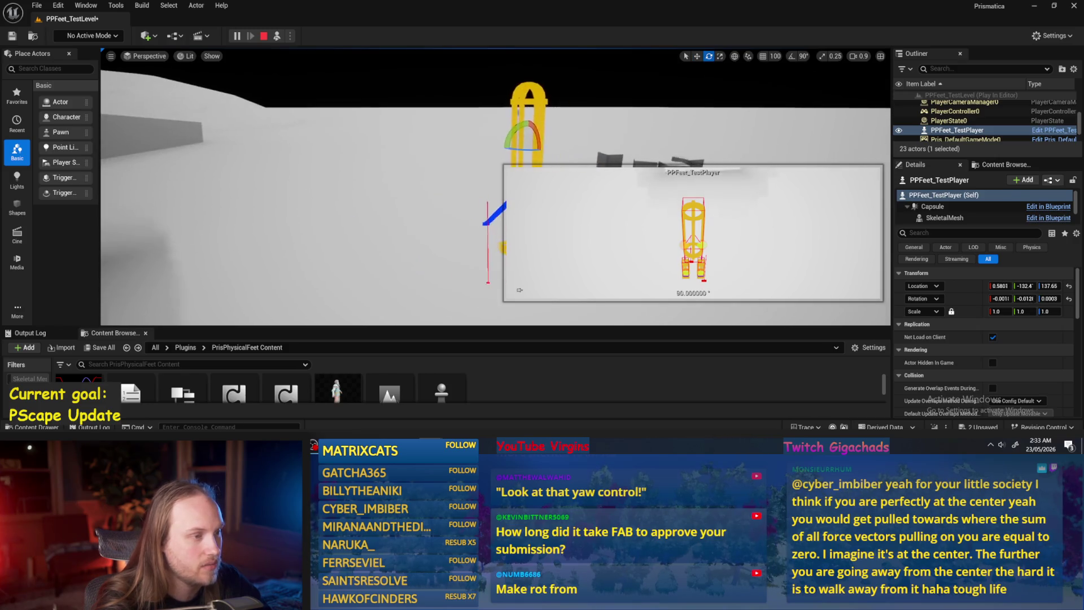
{"action": "mouse_move", "coordinate": [429, 139]}
{"action": "left_mouse_down"}
{"action": "mouse_move", "coordinate": [453, 160]}
{"action": "mouse_move", "coordinate": [396, 136]}
{"action": "mouse_move", "coordinate": [441, 159]}
{"action": "mouse_move", "coordinate": [390, 164]}
{"action": "left_mouse_up"}
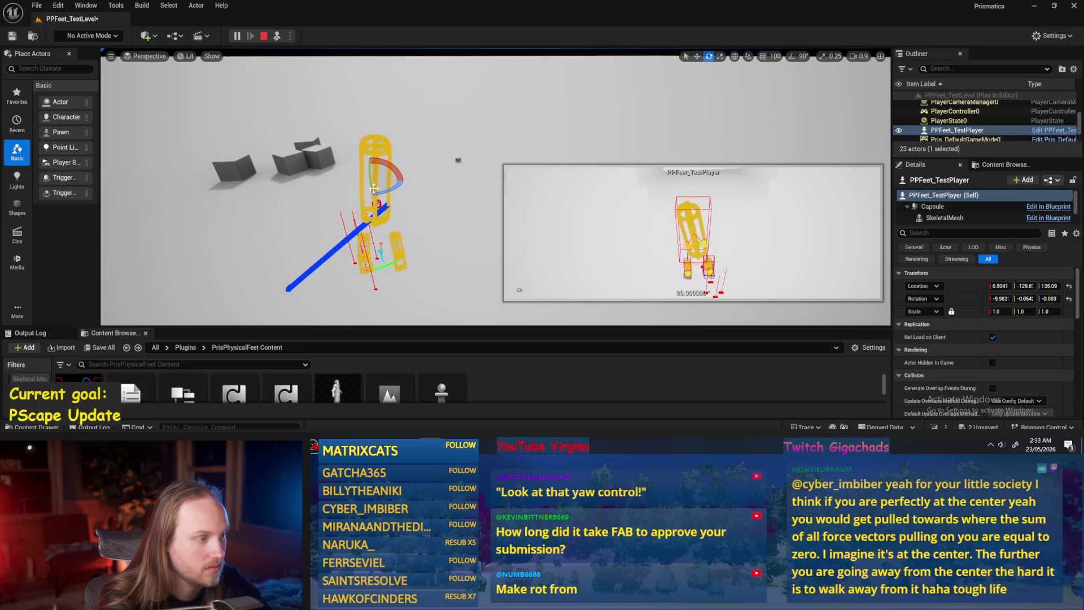
{"action": "mouse_move", "coordinate": [398, 186]}
{"action": "left_mouse_down"}
{"action": "mouse_move", "coordinate": [367, 183]}
{"action": "mouse_move", "coordinate": [338, 199]}
{"action": "left_mouse_up"}
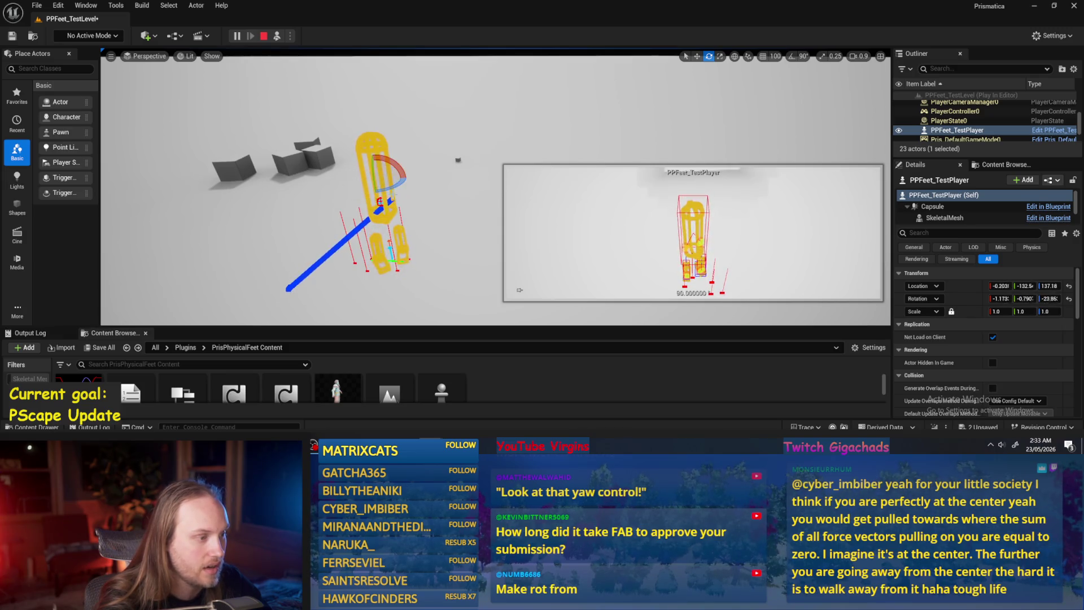
{"action": "key", "text": "f"}
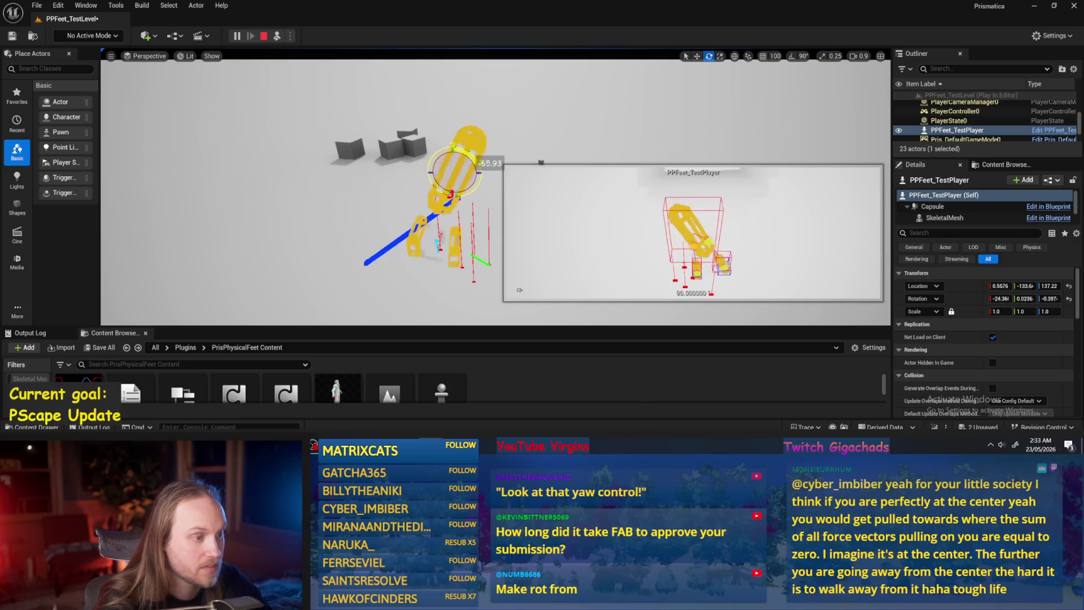
{"action": "key", "text": "Escape"}
{"action": "mouse_move", "coordinate": [436, 216]}
{"action": "left_mouse_down"}
{"action": "mouse_move", "coordinate": [453, 262]}
{"action": "mouse_move", "coordinate": [313, 322]}
{"action": "left_mouse_up"}
{"action": "left_click", "coordinate": [453, 262]}
{"action": "key", "text": "alt+Tab"}
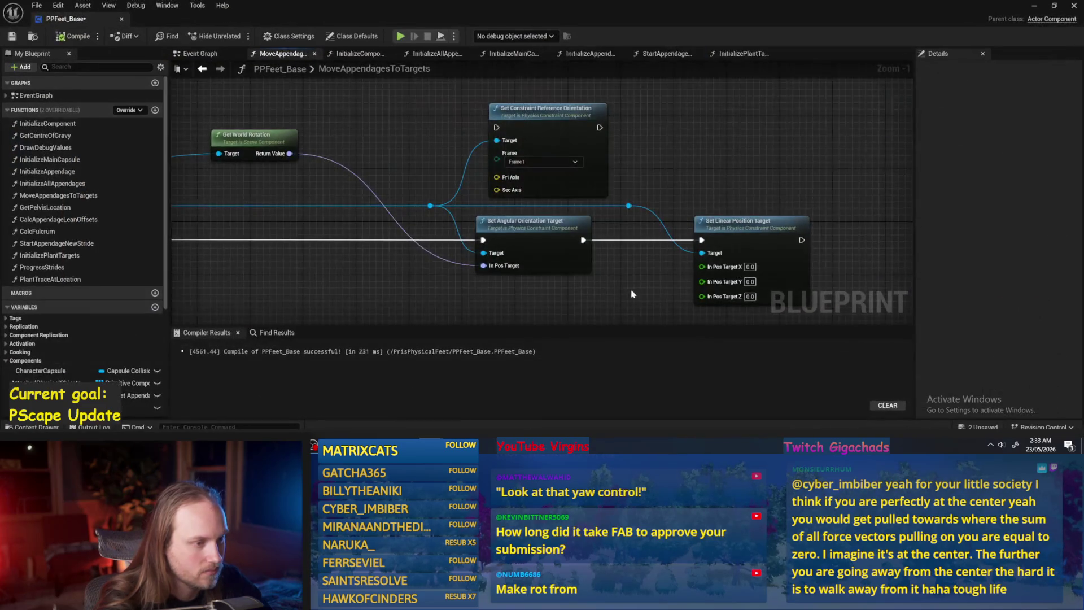
- Save the Blueprint and rearrange Draw Debug Arrow and Get World Rotation near the Normalize node
{"action": "left_click", "coordinate": [8, 36]}
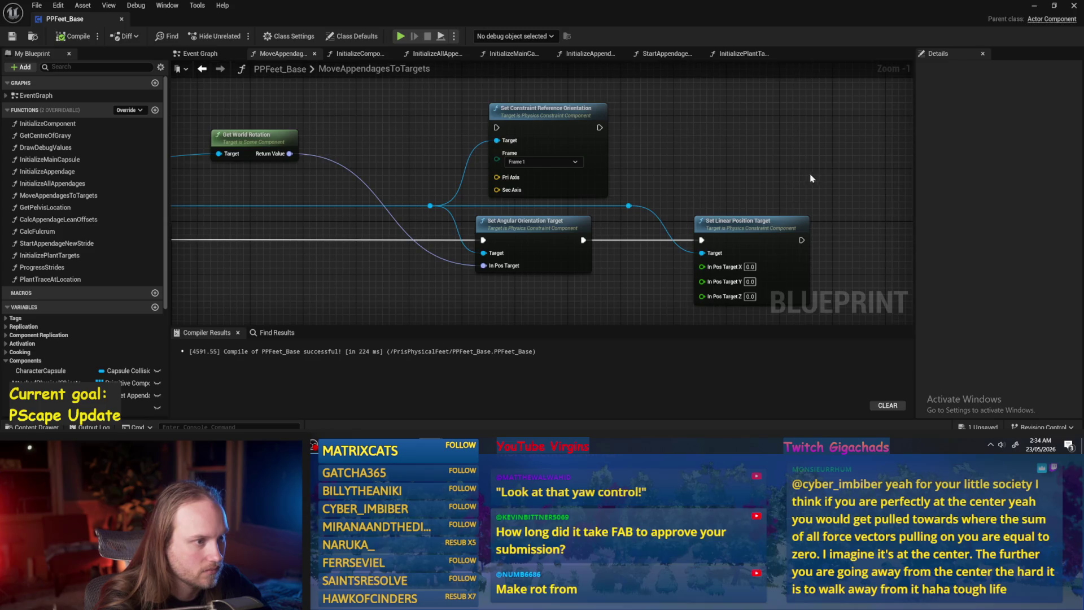
{"action": "scroll", "coordinate": [347, 236], "scroll_direction": "down", "scroll_amount": 2}
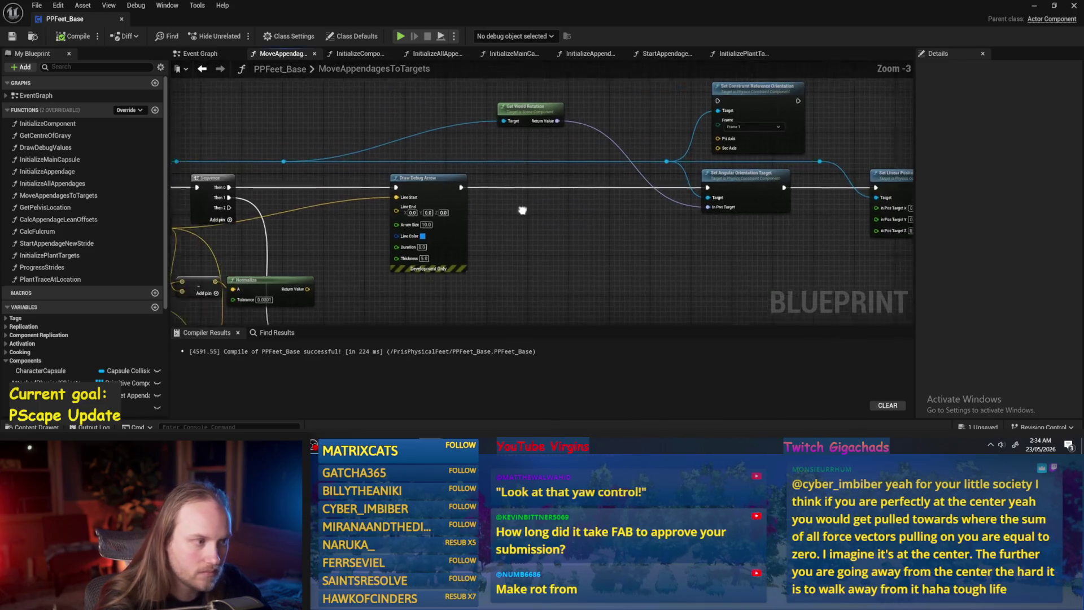
{"action": "left_click_drag", "start_coordinate": [470, 190], "coordinate": [486, 195]}
{"action": "left_click_drag", "start_coordinate": [561, 104], "coordinate": [467, 125]}
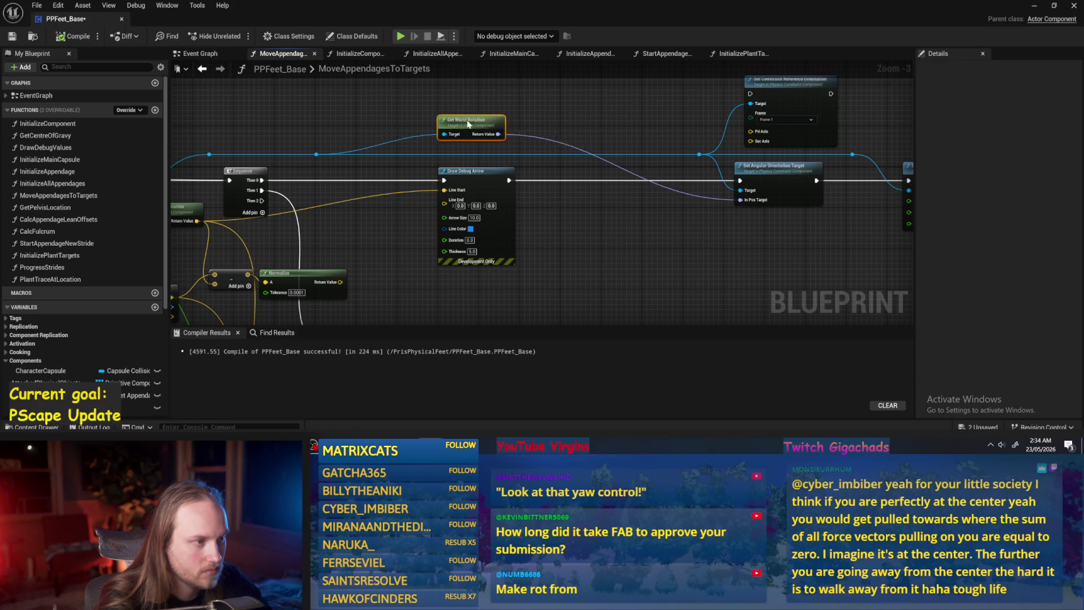
{"action": "mouse_move", "coordinate": [381, 181]}
{"action": "left_mouse_down"}
{"action": "mouse_move", "coordinate": [449, 200]}
{"action": "mouse_move", "coordinate": [447, 184]}
{"action": "mouse_move", "coordinate": [472, 157]}
{"action": "mouse_move", "coordinate": [470, 191]}
{"action": "mouse_move", "coordinate": [501, 195]}
{"action": "mouse_move", "coordinate": [449, 212]}
{"action": "left_mouse_up"}
{"action": "left_click", "coordinate": [449, 188]}
- Add a Combine Rotators node fed by the Get World Rotation output
{"action": "left_click_drag", "start_coordinate": [553, 85], "coordinate": [615, 114]}
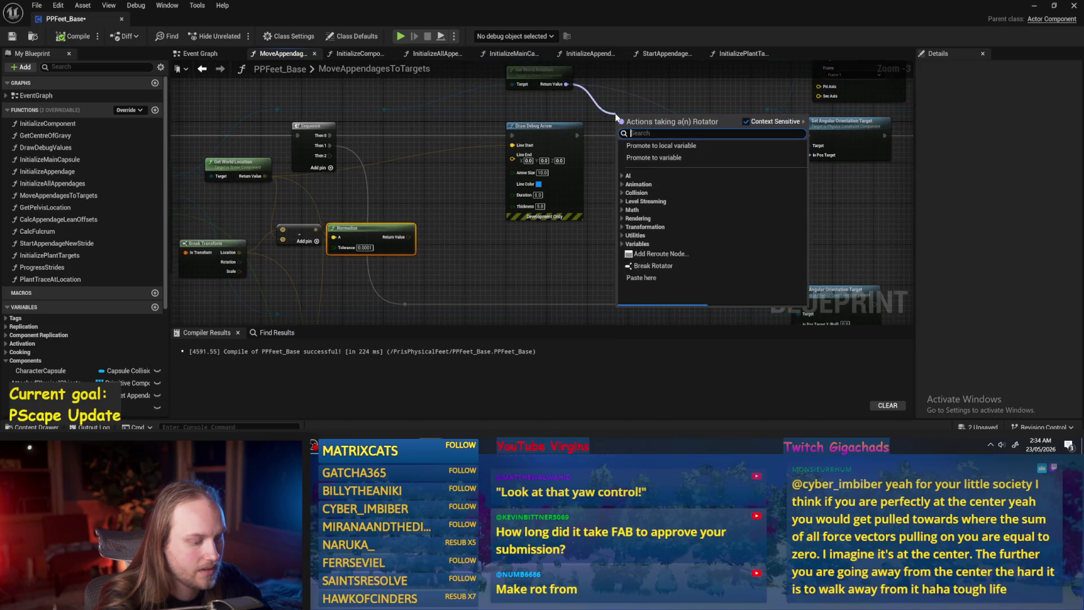
{"action": "left_click", "coordinate": [464, 257]}
{"action": "mouse_move", "coordinate": [499, 120]}
{"action": "left_mouse_down"}
{"action": "mouse_move", "coordinate": [632, 194]}
{"action": "mouse_move", "coordinate": [625, 183]}
{"action": "left_mouse_up"}
{"action": "type", "text": "co"}
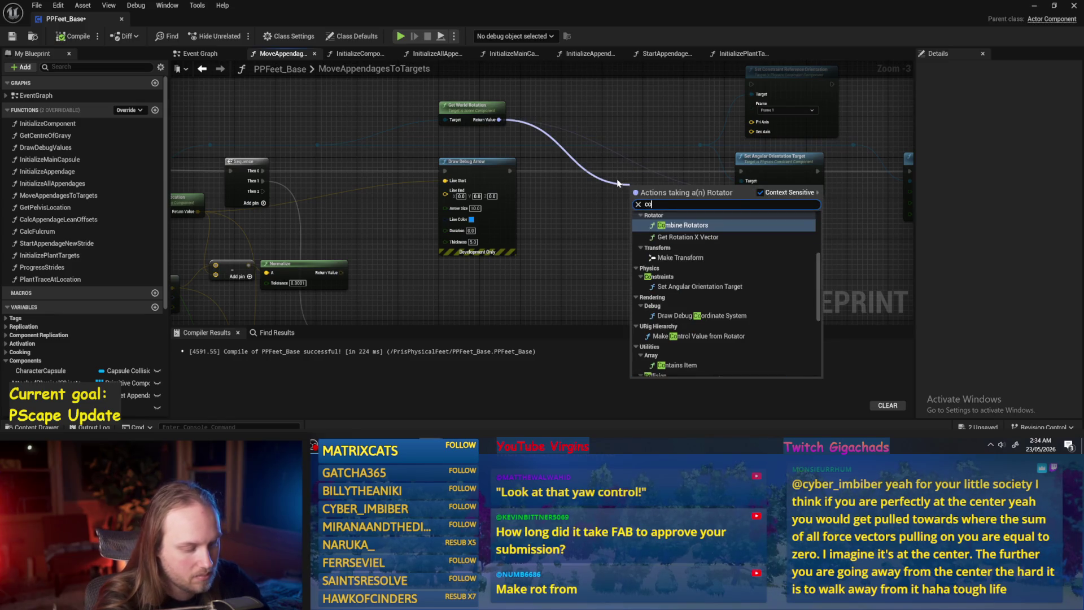
{"action": "type", "text": "mbi"}
{"action": "key", "text": "Return"}
{"action": "scroll", "coordinate": [666, 196], "scroll_direction": "up", "scroll_amount": 1}
{"action": "mouse_move", "coordinate": [666, 197]}
{"action": "left_mouse_down"}
{"action": "mouse_move", "coordinate": [603, 229]}
{"action": "mouse_move", "coordinate": [570, 228]}
{"action": "mouse_move", "coordinate": [589, 211]}
{"action": "left_mouse_up"}
- Add Make Rot from X from Normalize's vector, wire it into Combine Rotators B, and play the level
{"action": "left_click_drag", "start_coordinate": [348, 241], "coordinate": [397, 240]}
{"action": "type", "text": "rot f"}
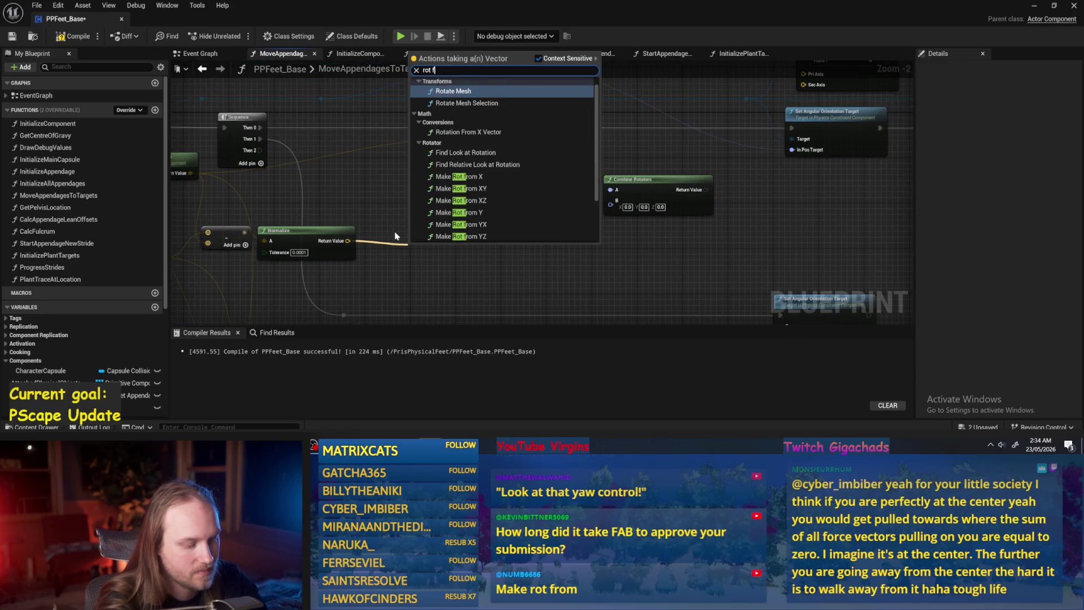
{"action": "left_click", "coordinate": [469, 120]}
{"action": "mouse_move", "coordinate": [462, 258]}
{"action": "left_mouse_down"}
{"action": "mouse_move", "coordinate": [649, 210]}
{"action": "mouse_move", "coordinate": [610, 203]}
{"action": "left_mouse_up"}
{"action": "mouse_move", "coordinate": [650, 221]}
{"action": "left_mouse_down"}
{"action": "mouse_move", "coordinate": [543, 256]}
{"action": "mouse_move", "coordinate": [685, 184]}
{"action": "left_mouse_up"}
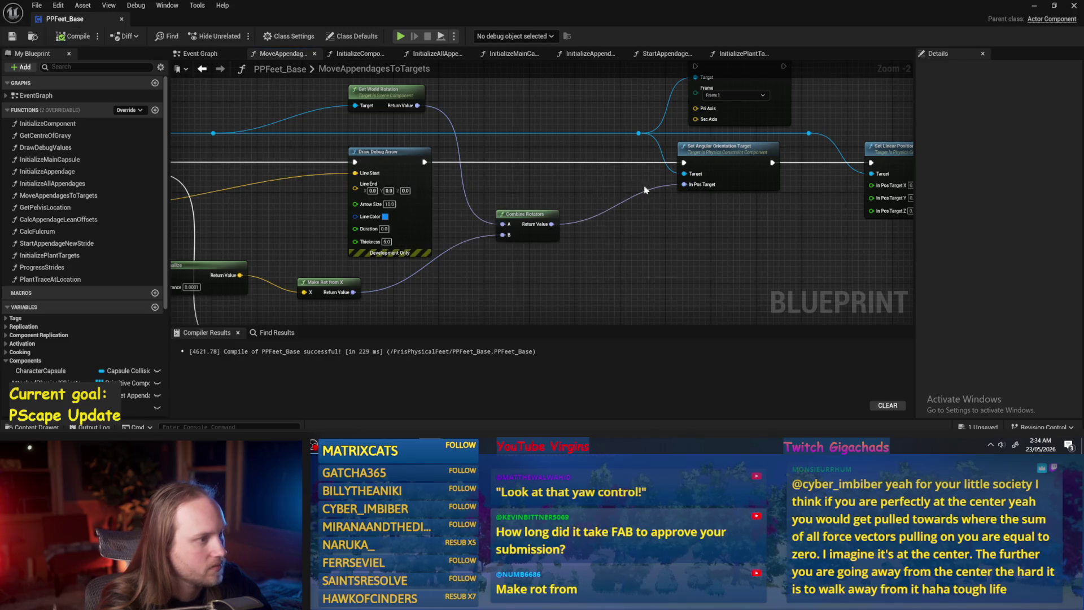
{"action": "left_click", "coordinate": [1034, 5]}
{"action": "left_click", "coordinate": [275, 35]}
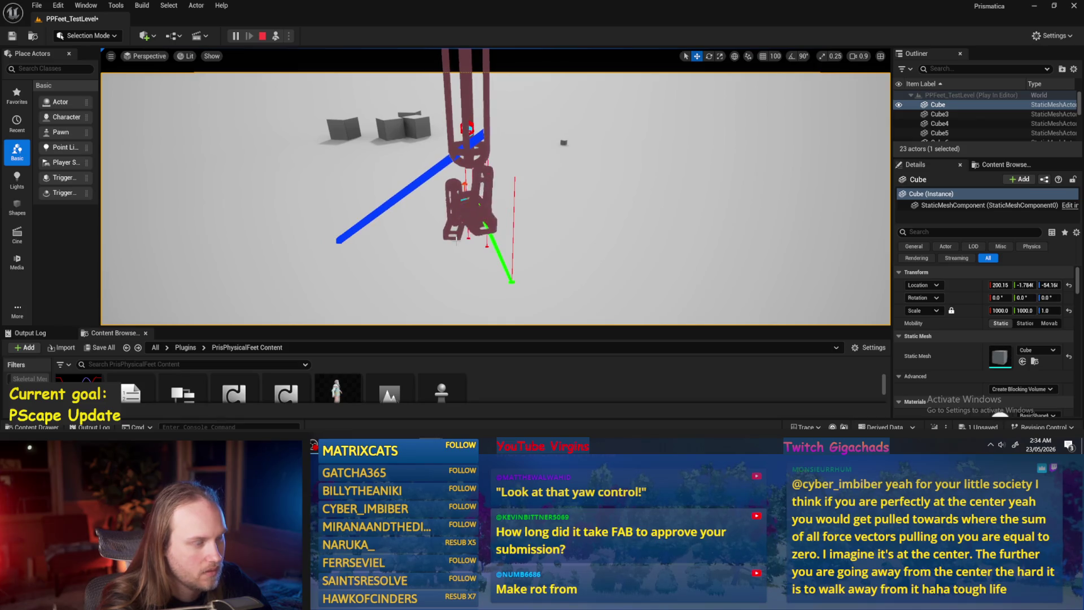
- Stop the play session after watching the feet with the combined rotation
{"action": "key", "text": "Escape"}
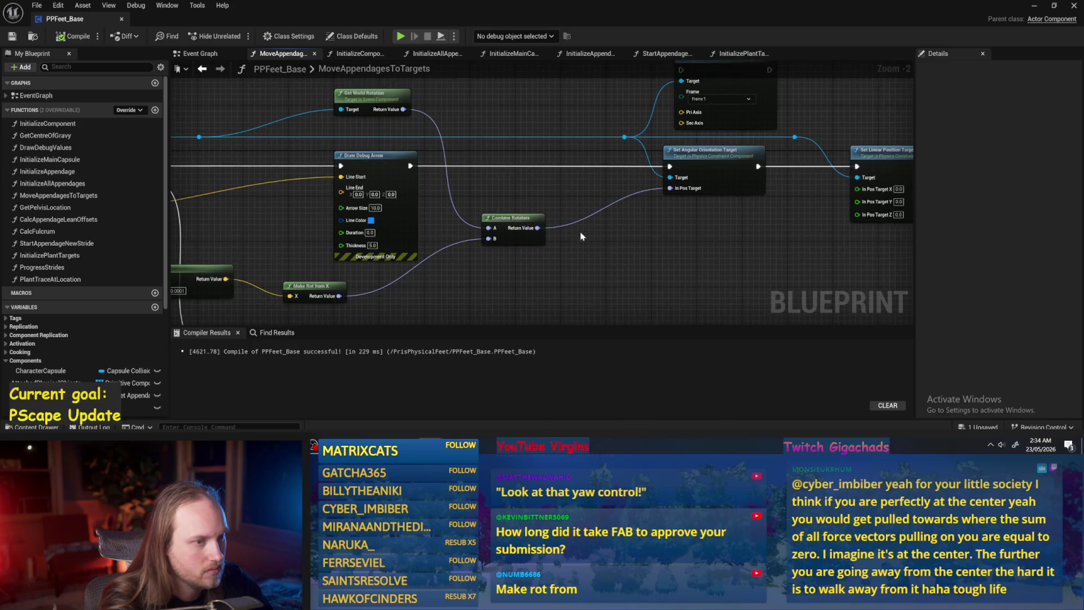
- Compile and save the PPFeet_Base Blueprint
{"action": "scroll", "coordinate": [582, 233], "scroll_direction": "down", "scroll_amount": 2}
{"action": "scroll", "coordinate": [579, 230], "scroll_direction": "up", "scroll_amount": 3}
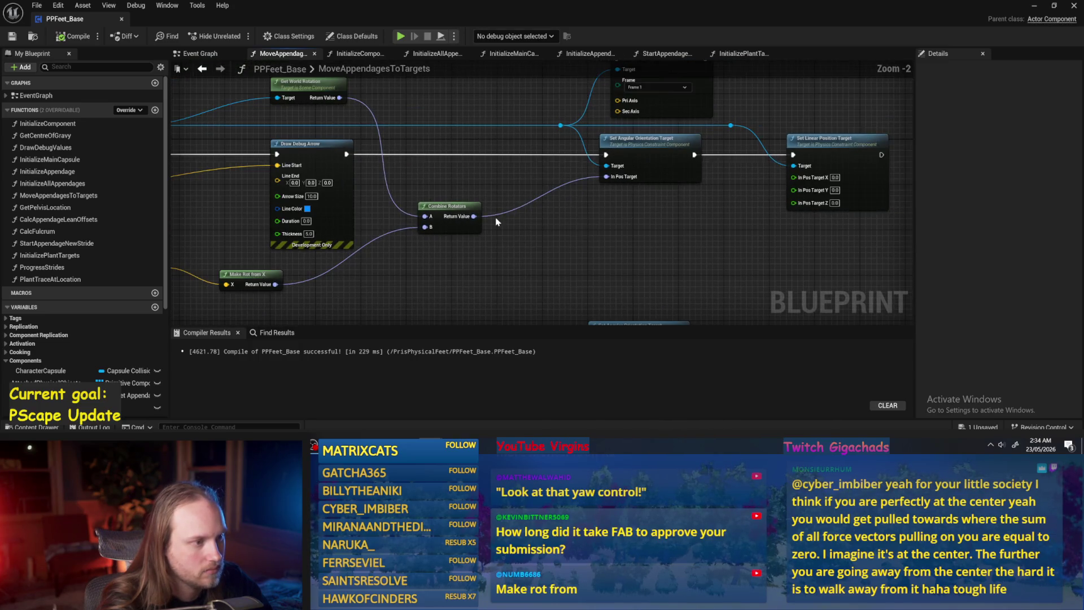
{"action": "scroll", "coordinate": [649, 220], "scroll_direction": "down", "scroll_amount": 1}
{"action": "scroll", "coordinate": [678, 210], "scroll_direction": "up", "scroll_amount": 1}
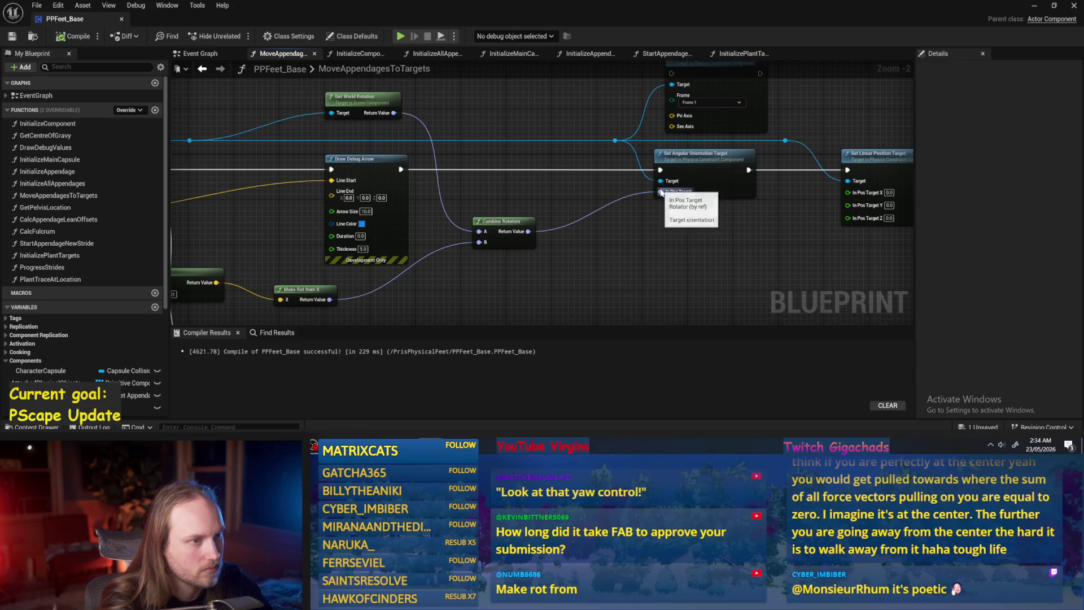
{"action": "scroll", "coordinate": [636, 229], "scroll_direction": "down", "scroll_amount": 2}
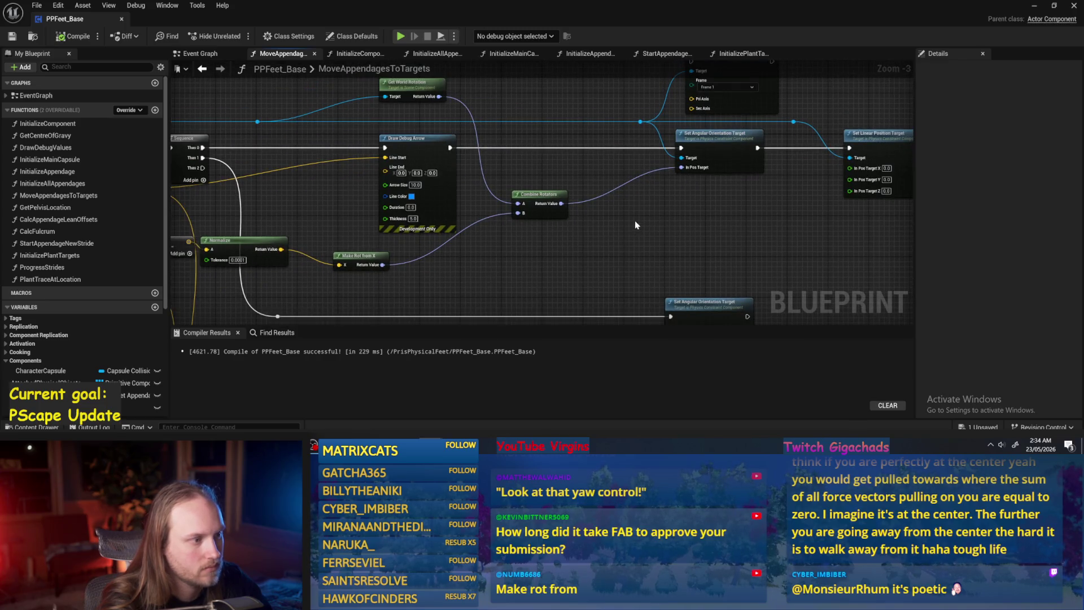
{"action": "left_click_drag", "start_coordinate": [635, 218], "coordinate": [718, 218]}
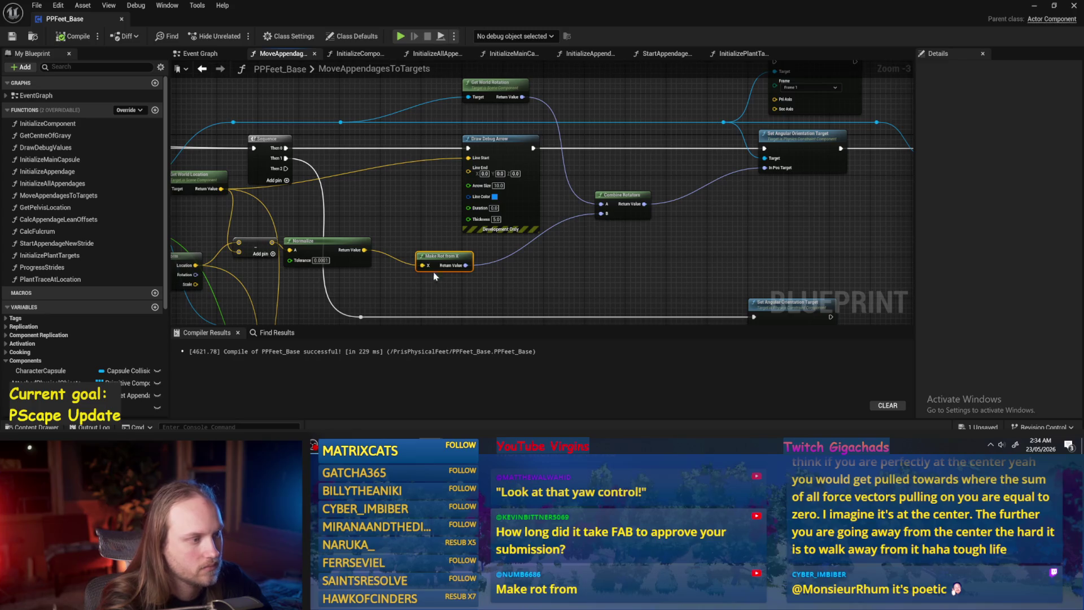
{"action": "left_click", "coordinate": [79, 36]}
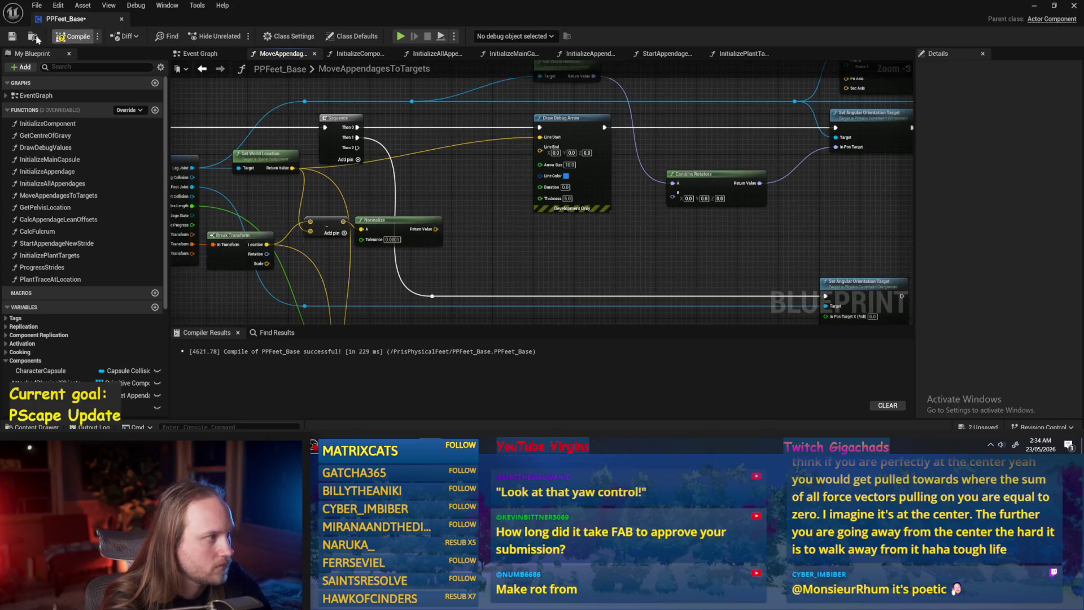
{"action": "left_click", "coordinate": [12, 36]}
- Search for a Divide node from Normalize's output, then cancel without adding it
{"action": "mouse_move", "coordinate": [489, 216]}
{"action": "left_mouse_down"}
{"action": "mouse_move", "coordinate": [472, 291]}
{"action": "mouse_move", "coordinate": [532, 244]}
{"action": "mouse_move", "coordinate": [348, 257]}
{"action": "mouse_move", "coordinate": [428, 253]}
{"action": "left_mouse_up"}
{"action": "mouse_move", "coordinate": [540, 256]}
{"action": "left_mouse_down"}
{"action": "mouse_move", "coordinate": [589, 254]}
{"action": "mouse_move", "coordinate": [503, 255]}
{"action": "mouse_move", "coordinate": [525, 269]}
{"action": "mouse_move", "coordinate": [450, 273]}
{"action": "mouse_move", "coordinate": [676, 265]}
{"action": "left_mouse_up"}
{"action": "type", "text": "divi"}
{"action": "key", "text": "Escape"}
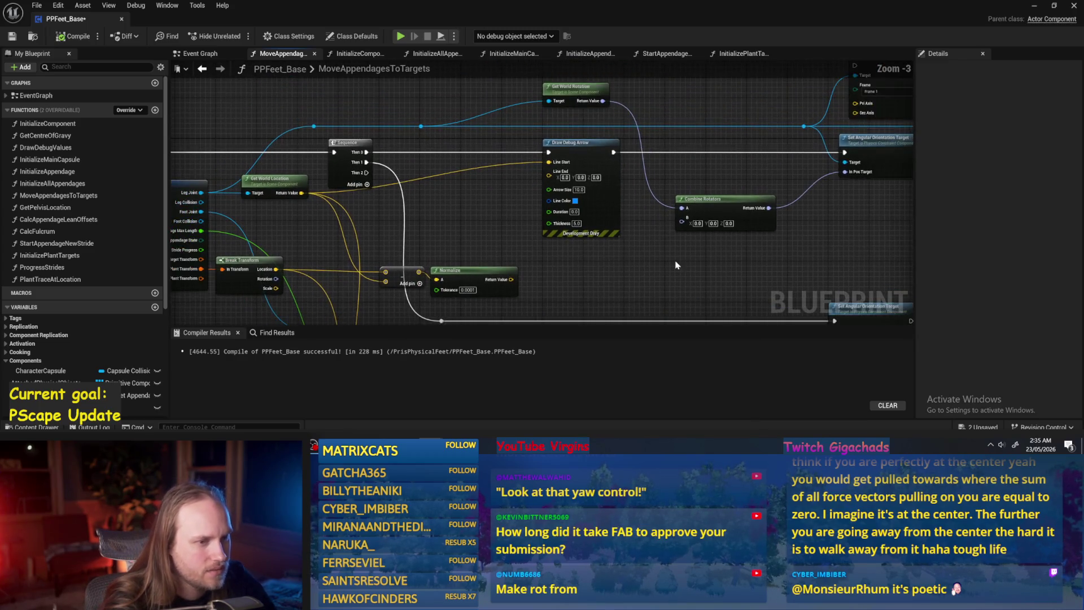
- Delete the Get World Rotation and Make Rot from X nodes, leaving Combine Rotators at zero
{"action": "key", "text": "Delete"}
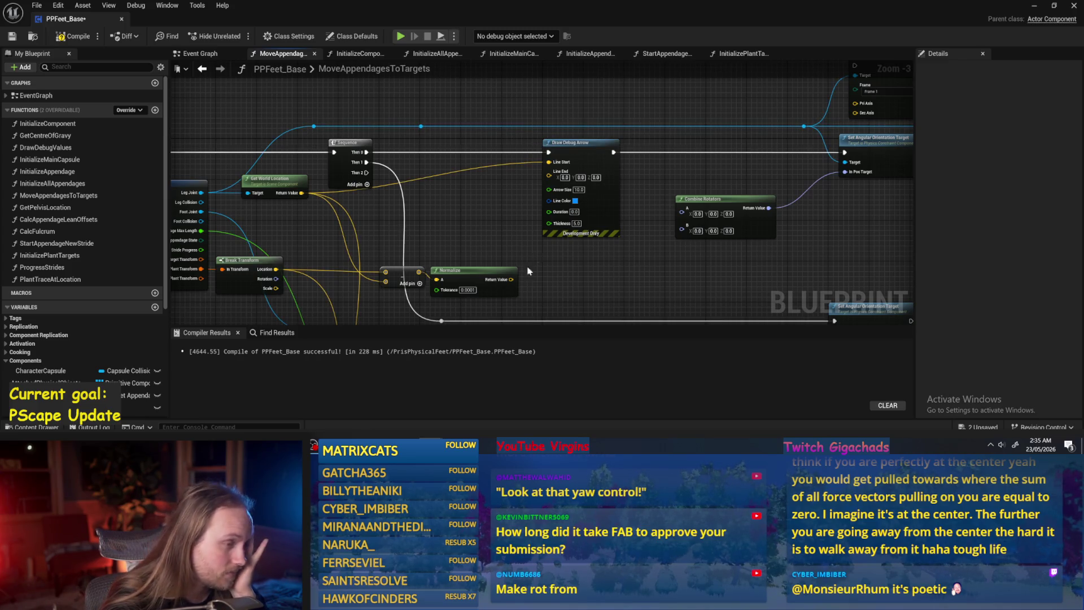
{"action": "left_click_drag", "start_coordinate": [493, 238], "coordinate": [482, 208]}
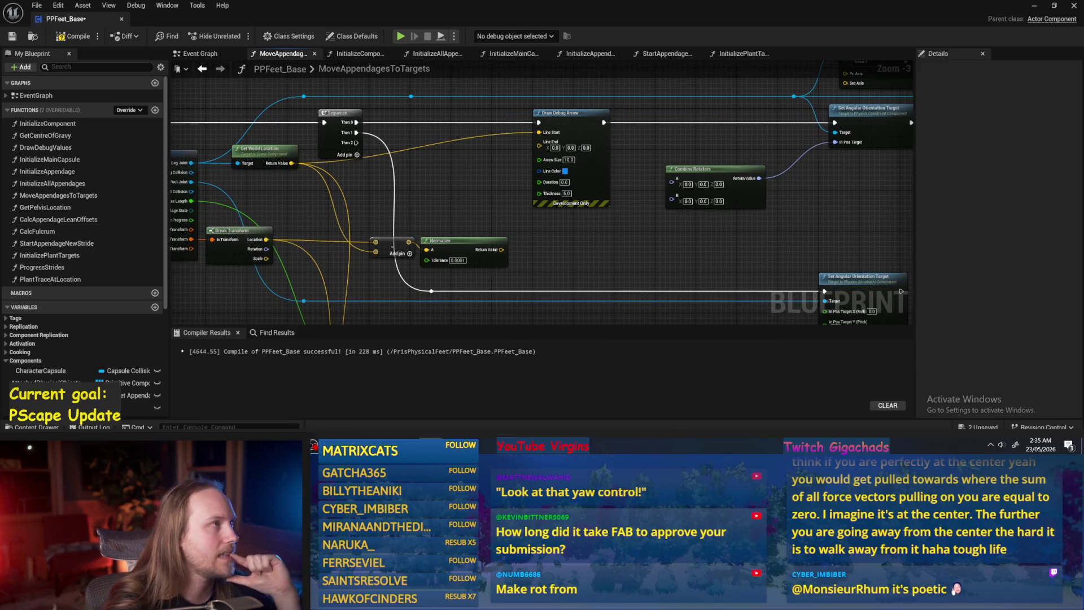
{"action": "left_click_drag", "start_coordinate": [578, 253], "coordinate": [576, 213]}
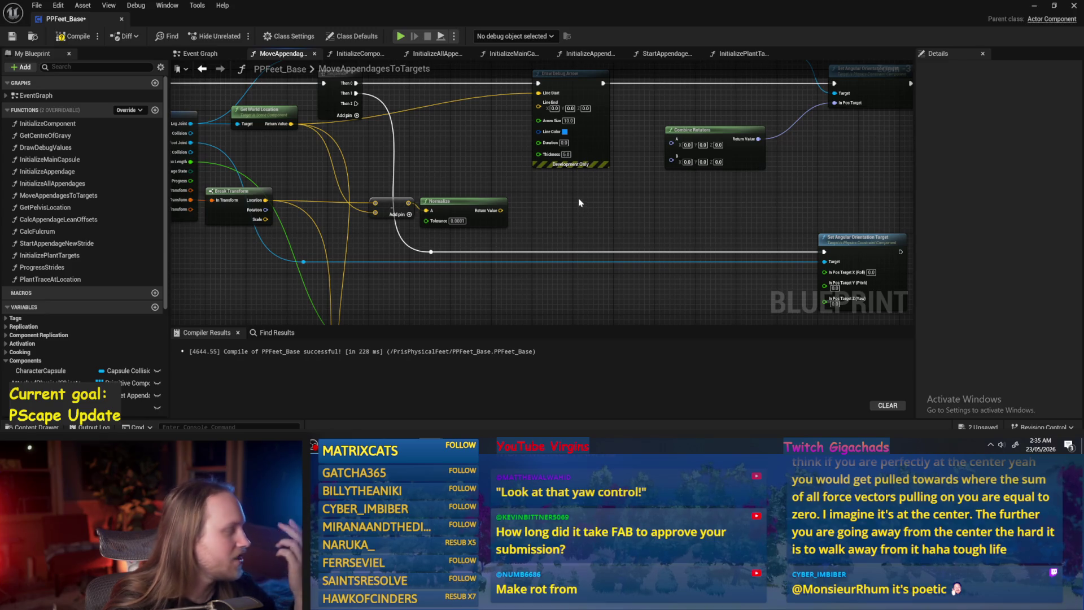
{"action": "left_click_drag", "start_coordinate": [579, 203], "coordinate": [554, 230]}
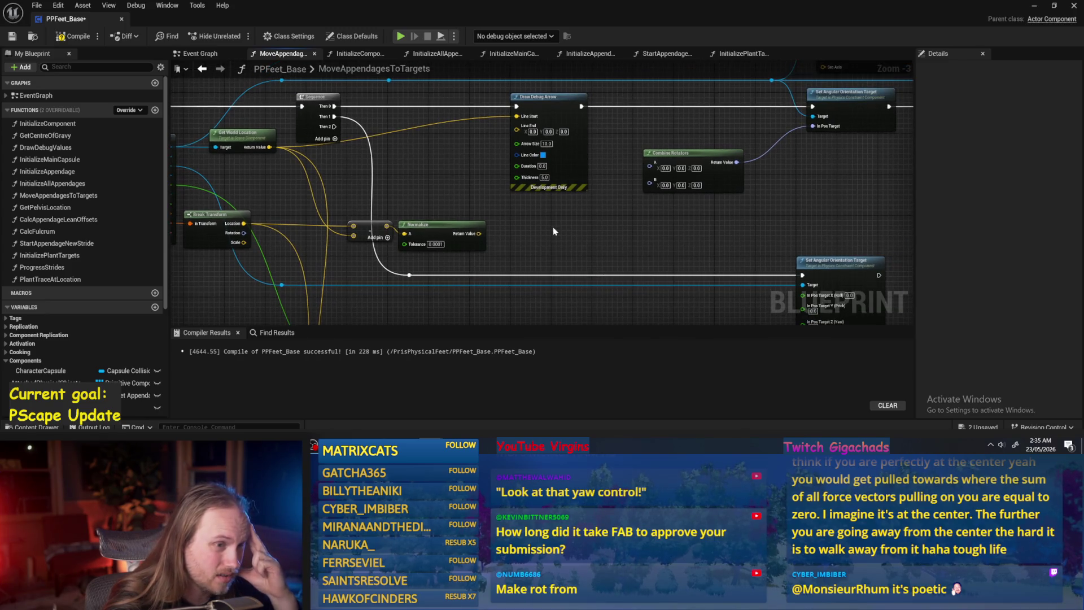
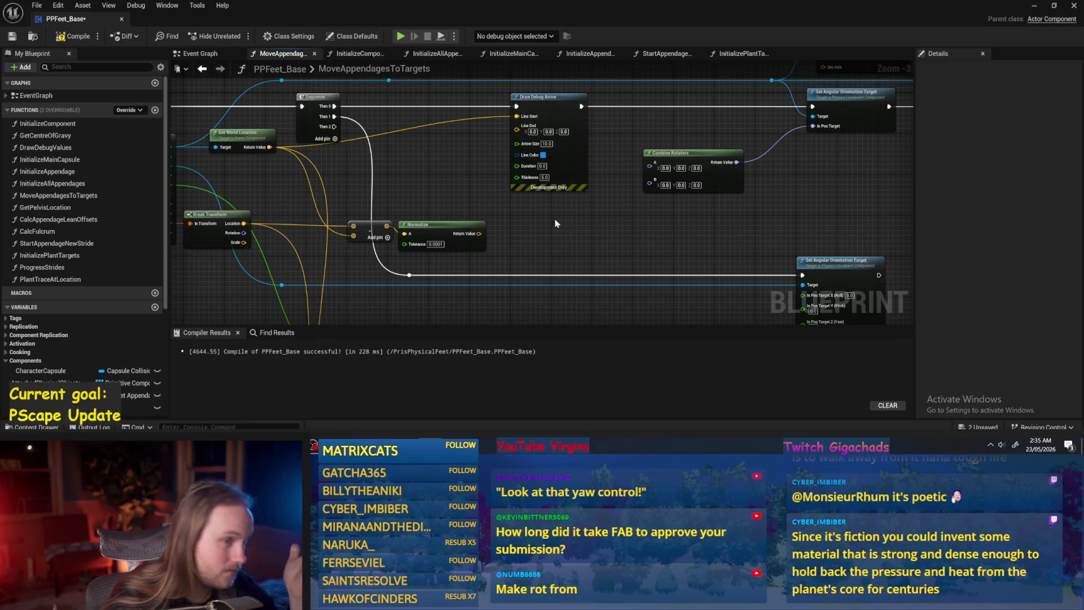
- Add a Print String node to the graph
{"action": "left_click_drag", "start_coordinate": [552, 249], "coordinate": [489, 224]}
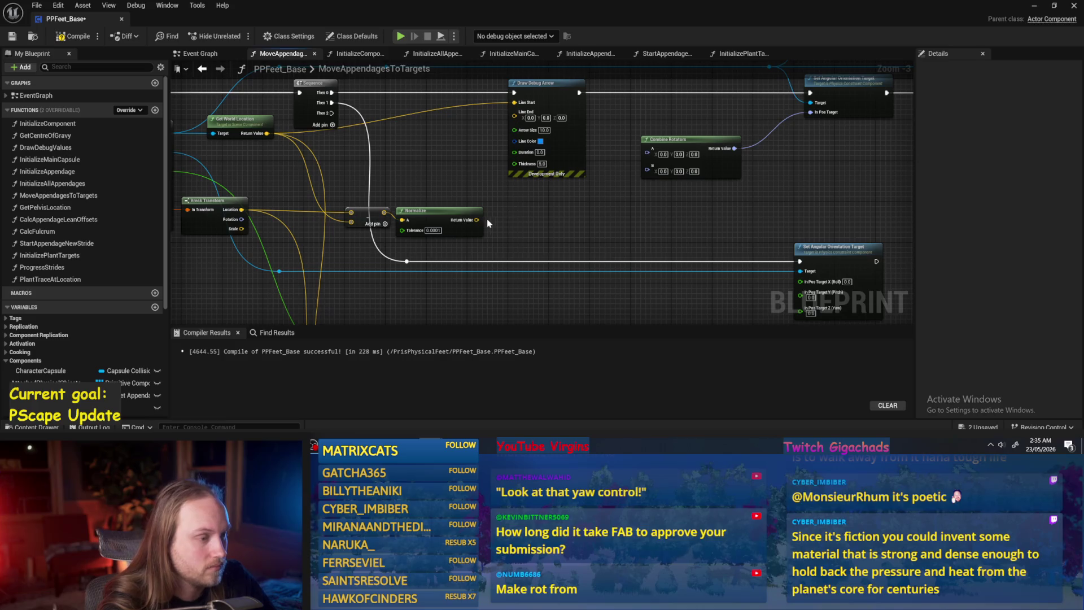
{"action": "left_click_drag", "start_coordinate": [584, 204], "coordinate": [595, 186]}
{"action": "right_click", "coordinate": [594, 185]}
{"action": "type", "text": "print"}
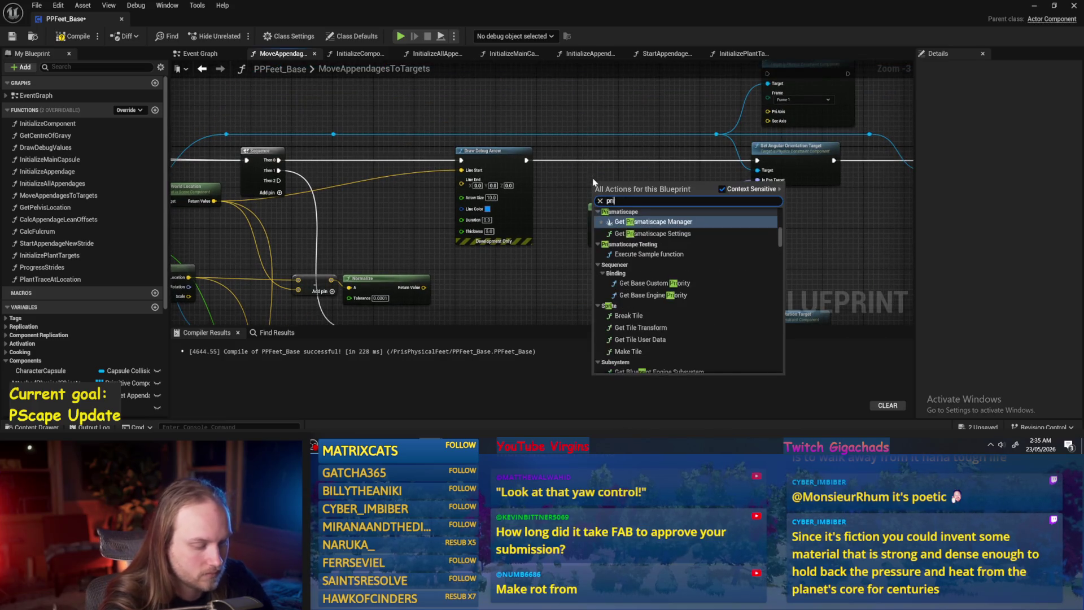
{"action": "key", "text": "Return"}
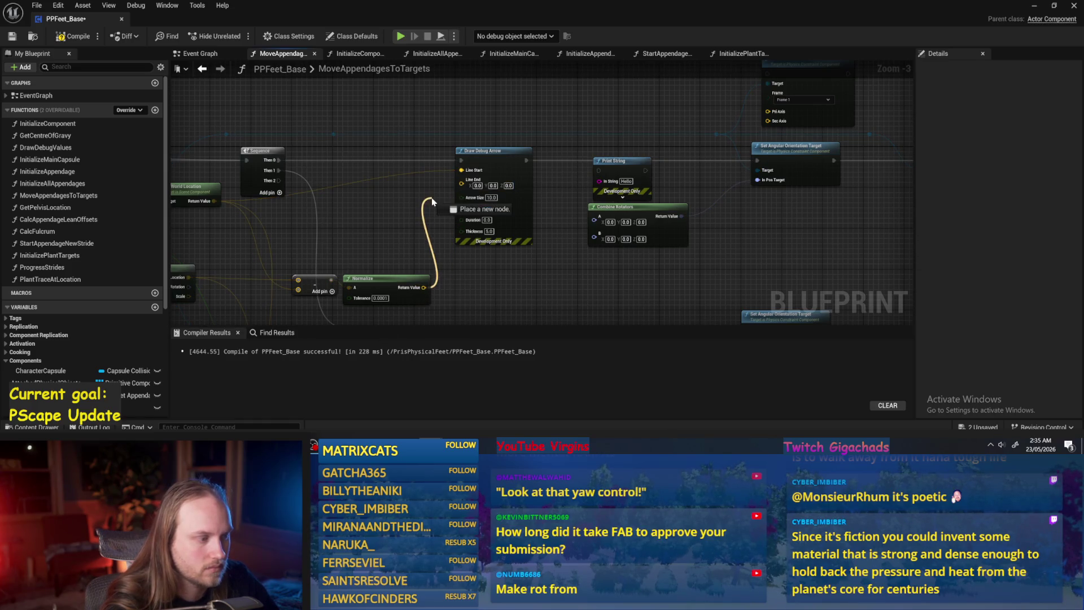
- Add a vector Add node summing the world location and the Normalize result
{"action": "left_click_drag", "start_coordinate": [432, 203], "coordinate": [506, 197]}
{"action": "left_click_drag", "start_coordinate": [288, 195], "coordinate": [412, 218]}
{"action": "type", "text": "+"}
{"action": "key", "text": "Return"}
{"action": "mouse_move", "coordinate": [497, 281]}
{"action": "left_mouse_down"}
{"action": "mouse_move", "coordinate": [456, 228]}
{"action": "mouse_move", "coordinate": [535, 174]}
{"action": "mouse_move", "coordinate": [516, 271]}
{"action": "mouse_move", "coordinate": [675, 180]}
{"action": "left_mouse_up"}
- Chain Print String between Draw Debug Arrow and Set Angular Orientation Target, then compile
{"action": "mouse_move", "coordinate": [529, 172]}
{"action": "left_mouse_down"}
{"action": "mouse_move", "coordinate": [626, 185]}
{"action": "mouse_move", "coordinate": [529, 172]}
{"action": "left_mouse_up"}
{"action": "mouse_move", "coordinate": [632, 172]}
{"action": "left_mouse_down"}
{"action": "mouse_move", "coordinate": [632, 161]}
{"action": "mouse_move", "coordinate": [778, 172]}
{"action": "left_mouse_up"}
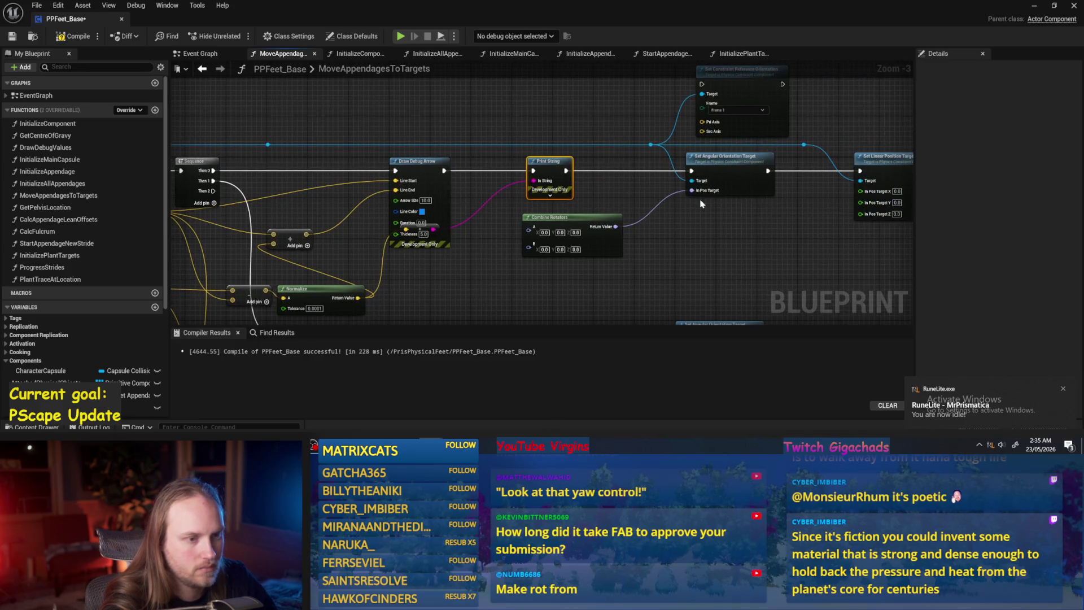
{"action": "left_click", "coordinate": [410, 138]}
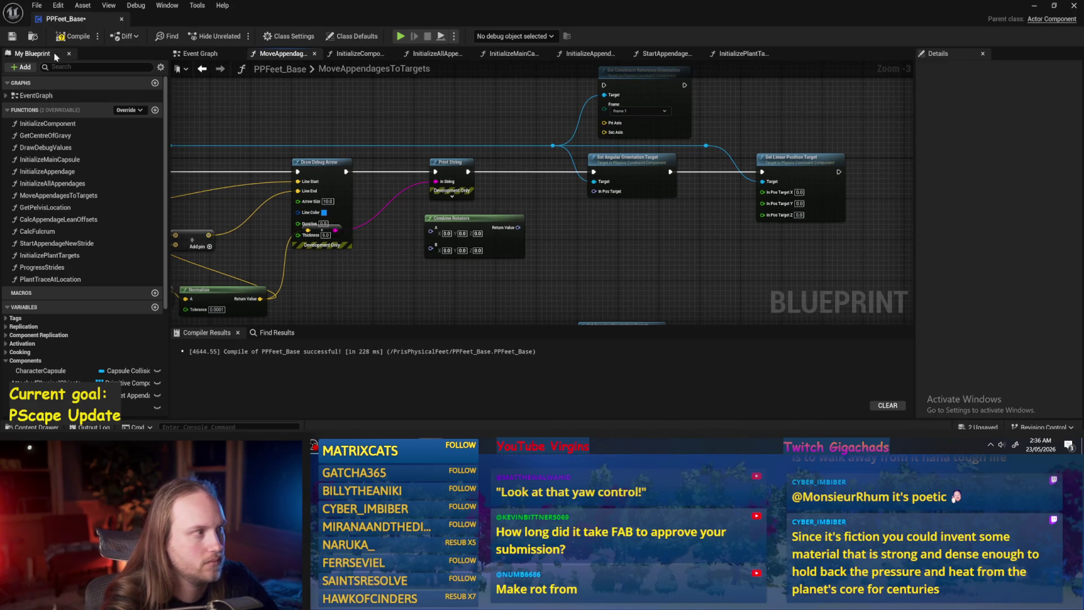
{"action": "left_click", "coordinate": [66, 40]}
- Split In Pos Target into X, Y and Z pins and recompile PPFeet_Base
{"action": "right_click", "coordinate": [591, 186]}
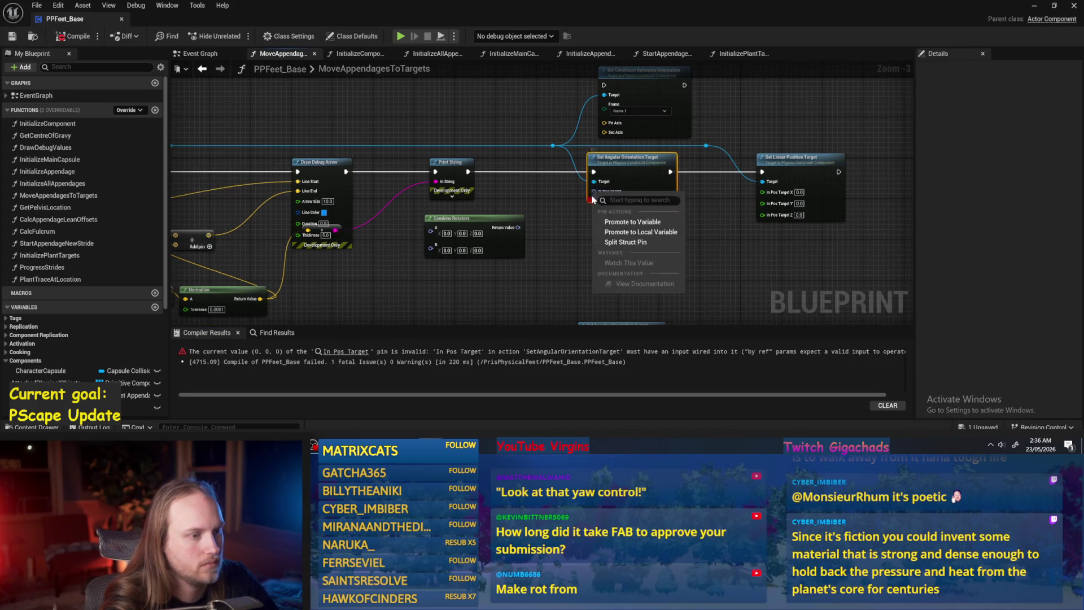
{"action": "left_click", "coordinate": [615, 225]}
{"action": "left_click", "coordinate": [67, 38]}
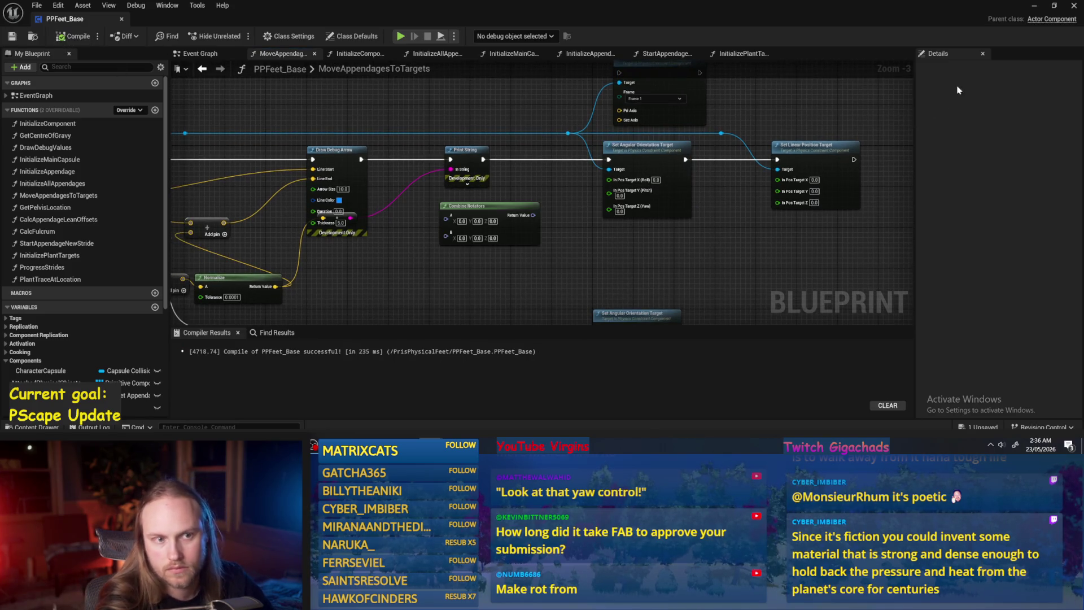
{"action": "left_click", "coordinate": [1035, 8]}
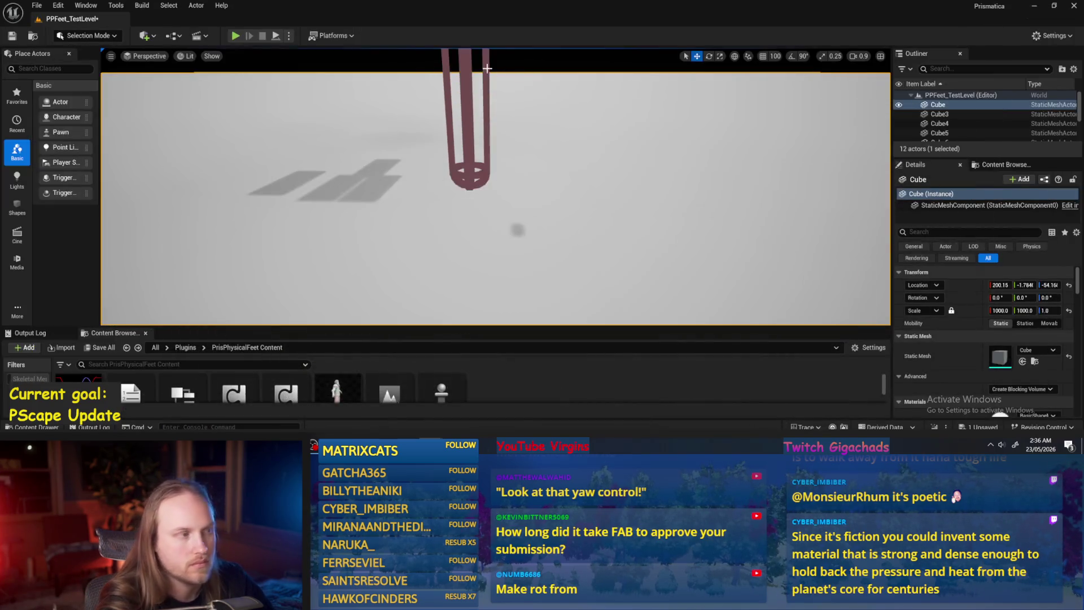
- Play-test the feet, reopen PPFeet_Base, and move the Combine Rotators node lower
{"action": "left_click", "coordinate": [277, 36]}
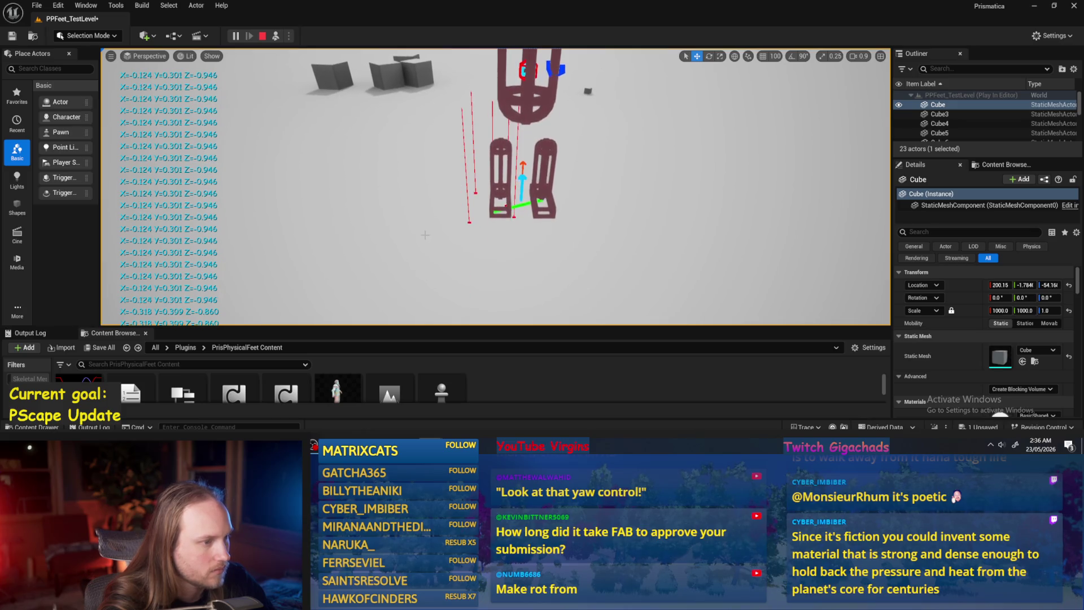
{"action": "double_click", "coordinate": [432, 411]}
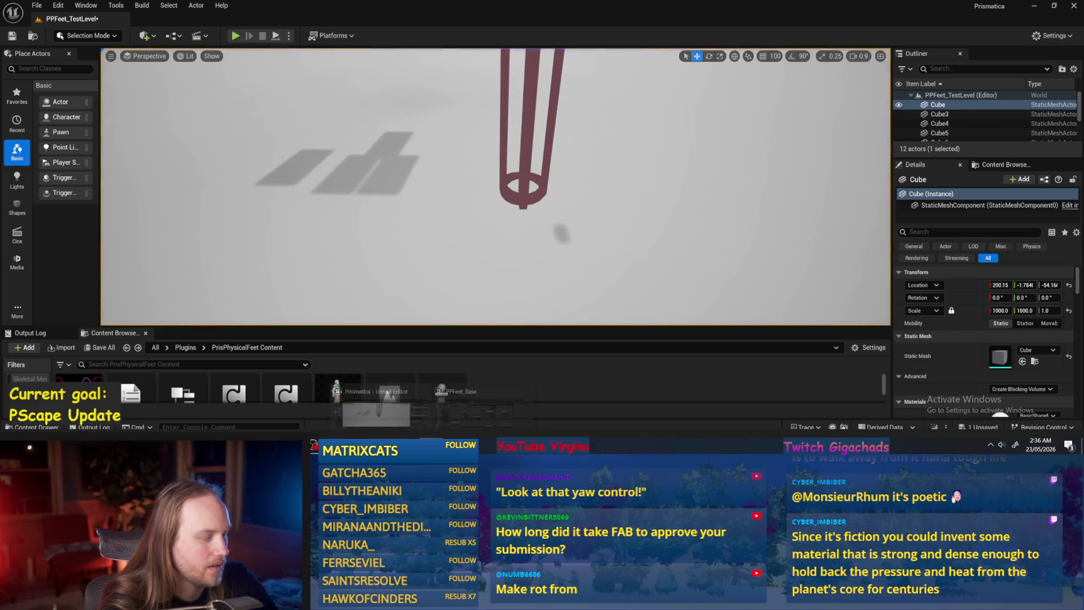
{"action": "mouse_move", "coordinate": [458, 207]}
{"action": "left_mouse_down"}
{"action": "mouse_move", "coordinate": [455, 198]}
{"action": "mouse_move", "coordinate": [579, 297]}
{"action": "mouse_move", "coordinate": [496, 147]}
{"action": "left_mouse_up"}
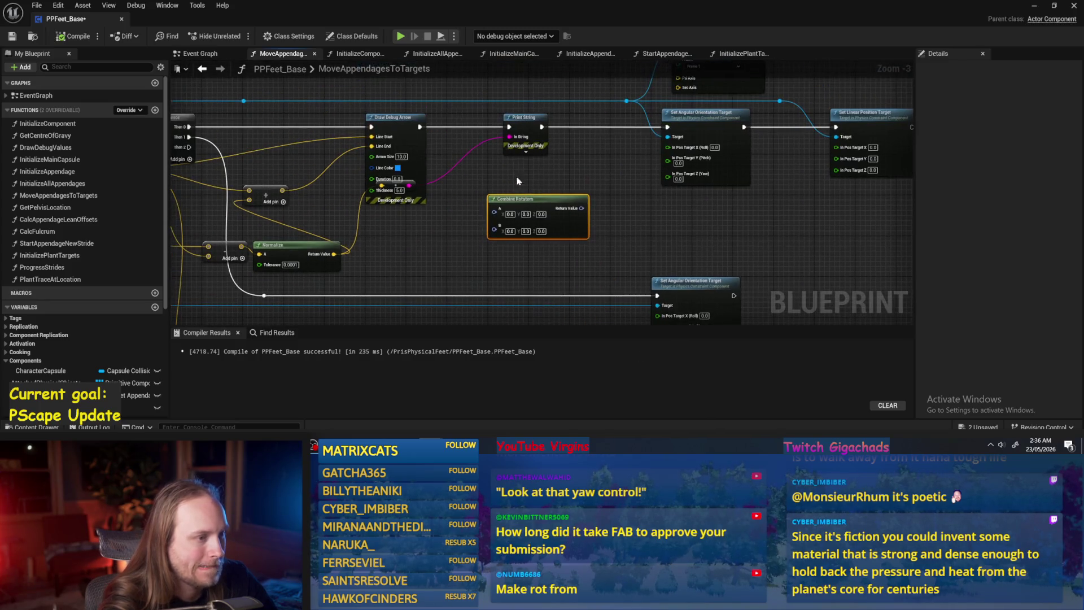
- Replace Combine Rotators with a Break Vector node fed by Normalize
{"action": "key", "text": "Delete"}
{"action": "mouse_move", "coordinate": [405, 257]}
{"action": "left_mouse_down"}
{"action": "mouse_move", "coordinate": [525, 296]}
{"action": "mouse_move", "coordinate": [600, 218]}
{"action": "left_mouse_up"}
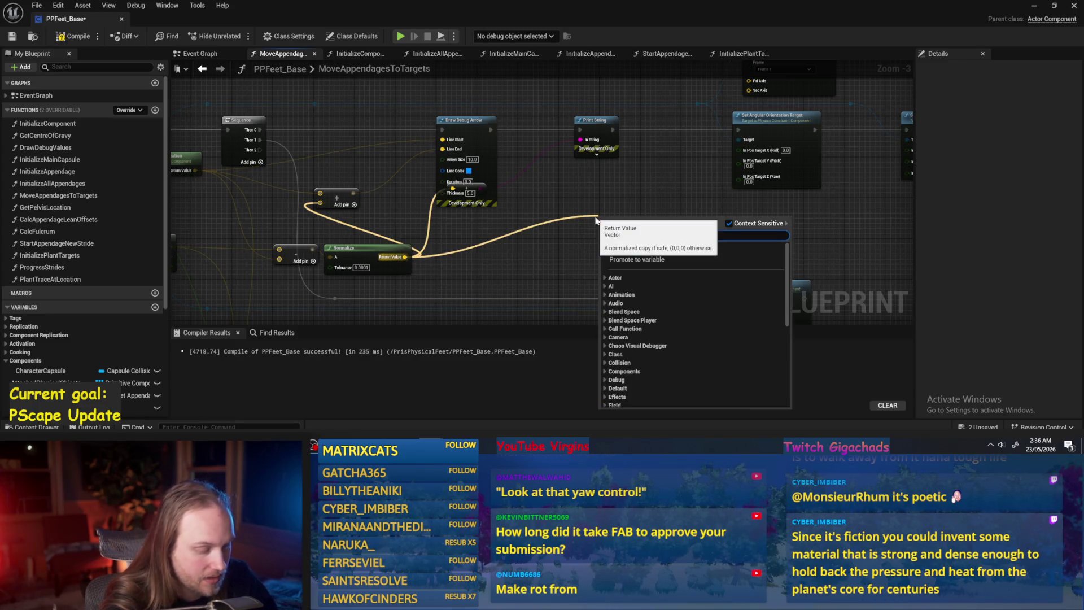
{"action": "type", "text": "break"}
{"action": "key", "text": "Return"}
{"action": "scroll", "coordinate": [595, 215], "scroll_direction": "up", "scroll_amount": 2}
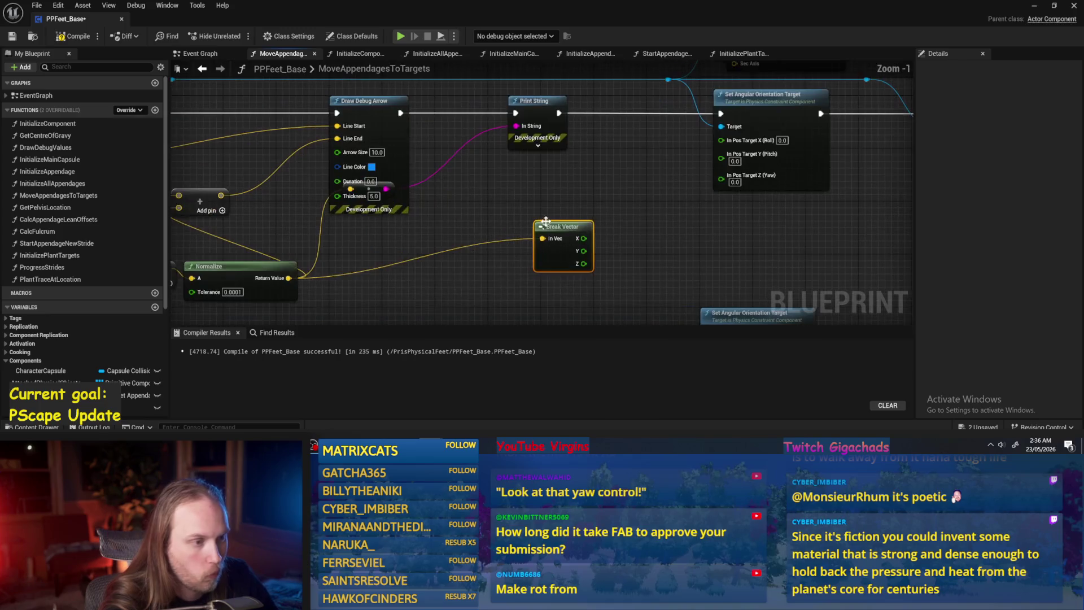
- Multiply Break Vector's X and Y and feed the products into the angular target's Roll and Pitch
{"action": "left_click_drag", "start_coordinate": [563, 218], "coordinate": [606, 220]}
{"action": "type", "text": "*"}
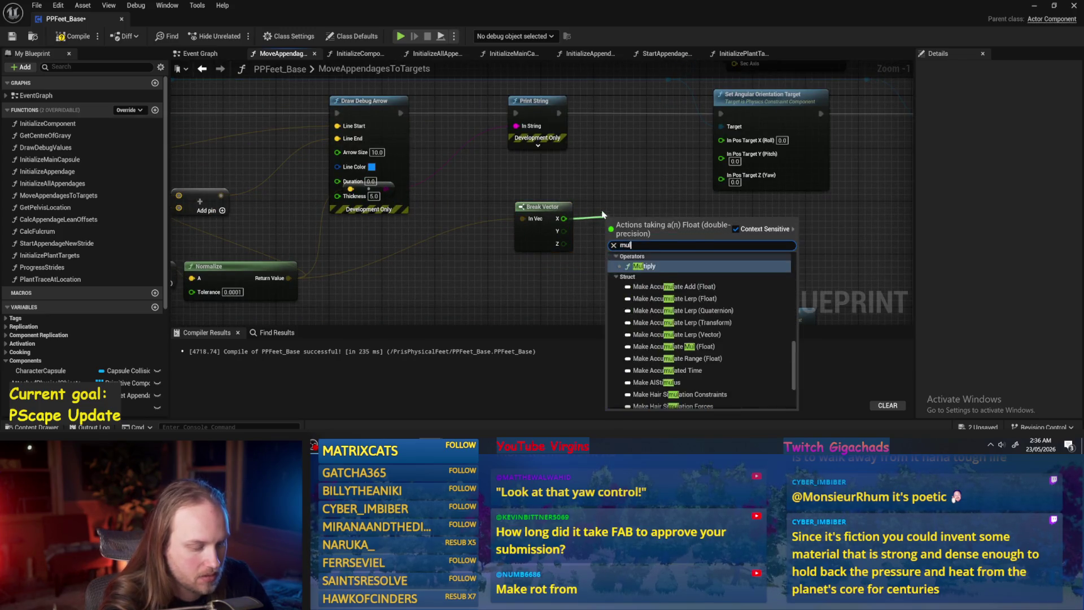
{"action": "key", "text": "Return"}
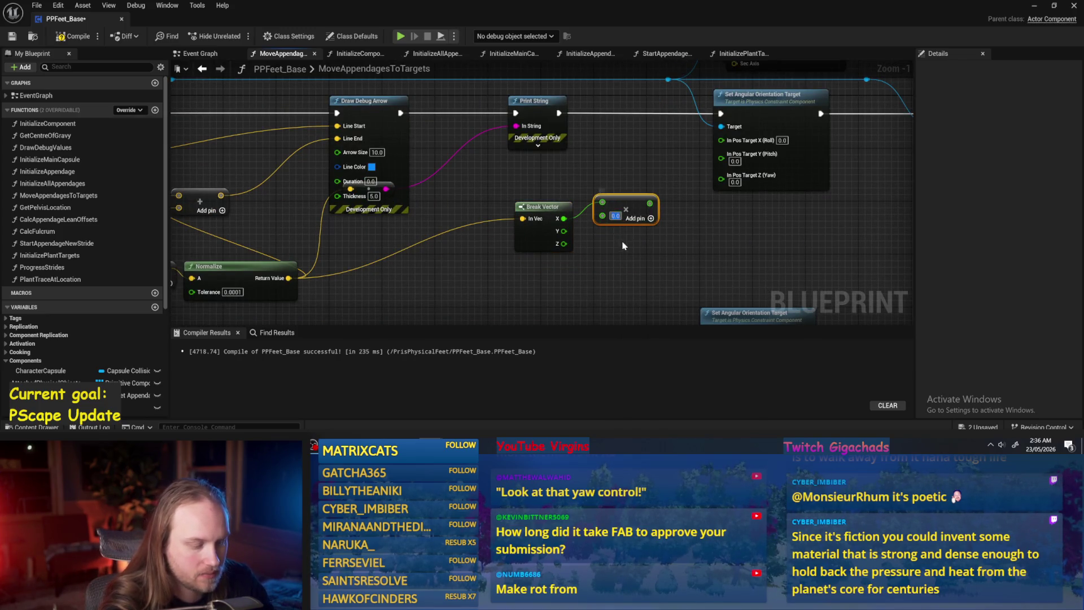
{"action": "type", "text": "90"}
{"action": "left_click_drag", "start_coordinate": [564, 232], "coordinate": [603, 250]}
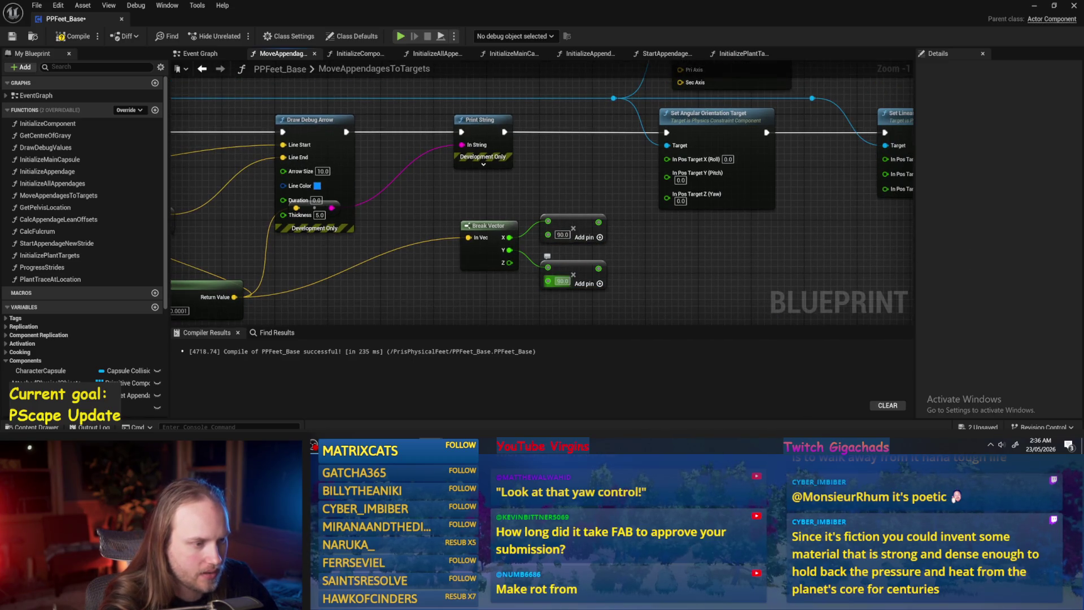
{"action": "mouse_move", "coordinate": [598, 222]}
{"action": "left_mouse_down"}
{"action": "mouse_move", "coordinate": [665, 200]}
{"action": "mouse_move", "coordinate": [669, 173]}
{"action": "mouse_move", "coordinate": [598, 268]}
{"action": "left_mouse_up"}
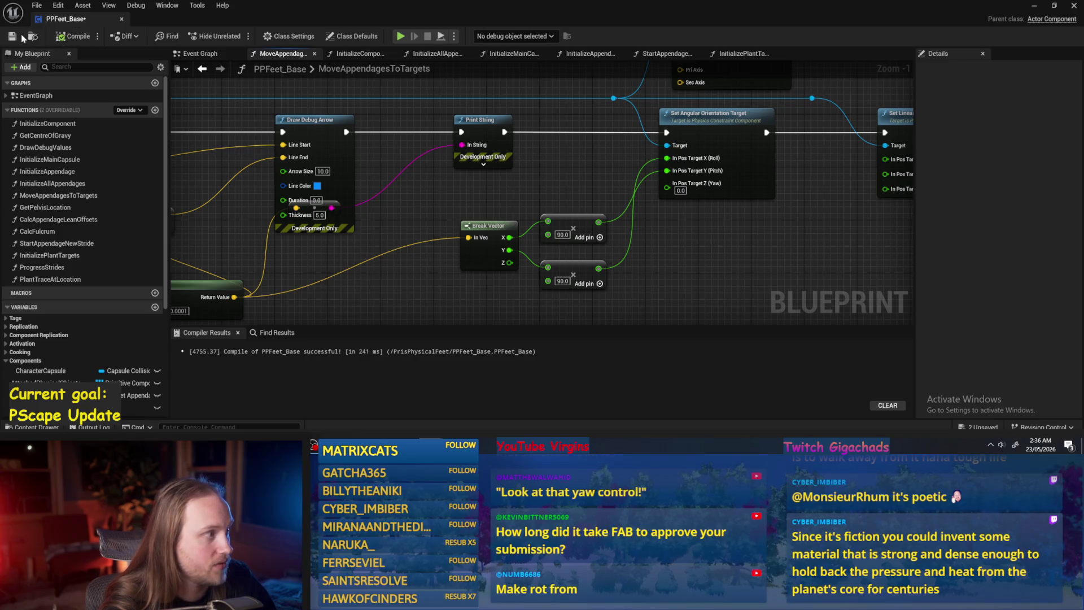
- Recompile PPFeet_Base and play-test the level
{"action": "key", "text": "F7"}
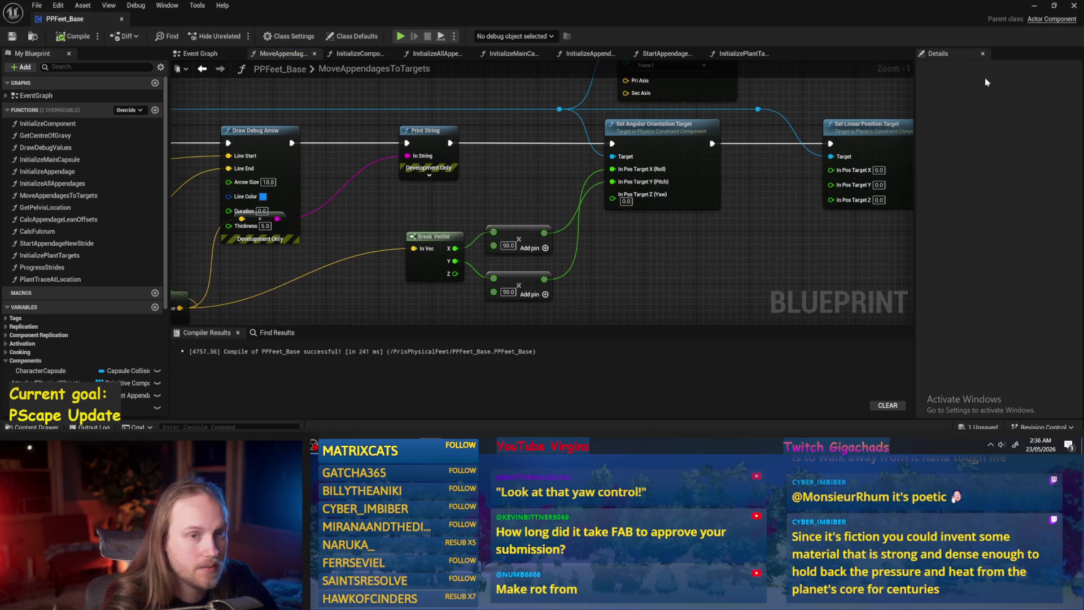
{"action": "left_click", "coordinate": [1035, 7]}
{"action": "key", "text": "alt+p"}
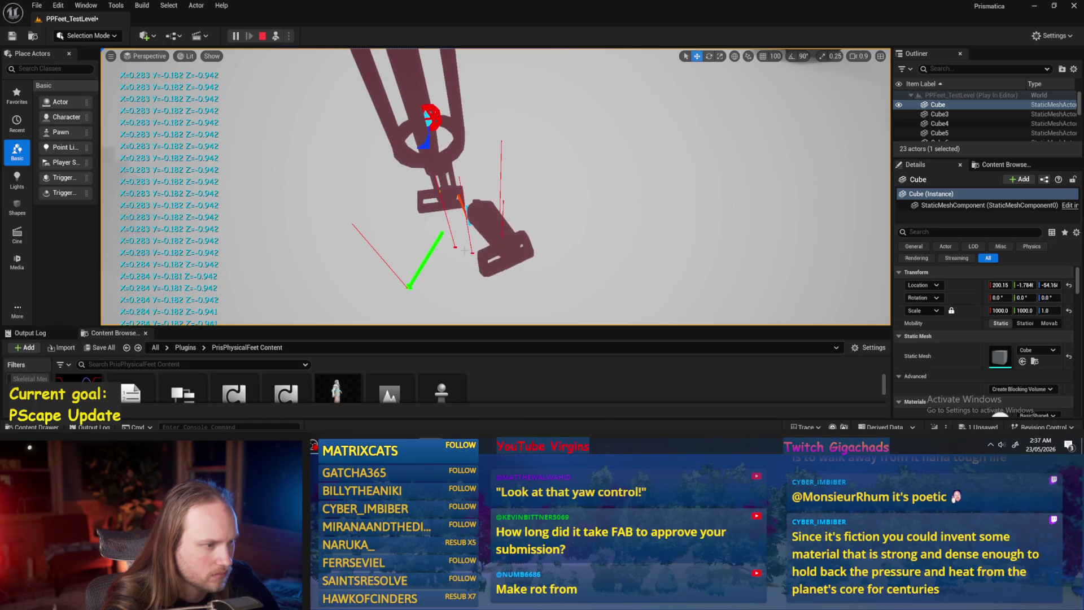
- Compile and save PPFeet_Base, then play-test the level again
{"action": "key", "text": "Escape"}
{"action": "key", "text": "alt+Tab"}
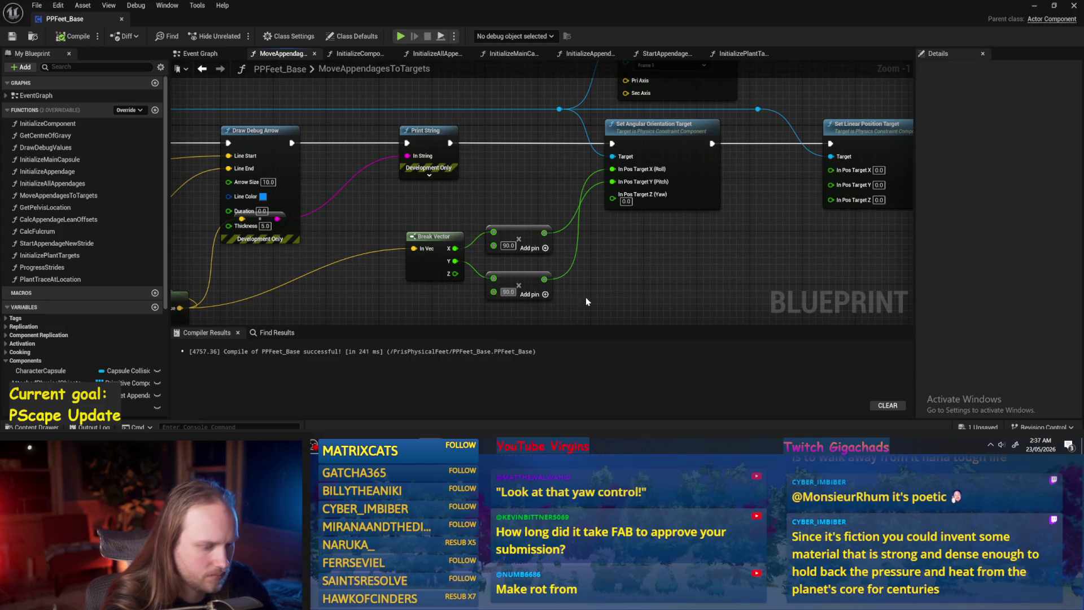
{"action": "left_click", "coordinate": [12, 37]}
{"action": "left_click", "coordinate": [1033, 7]}
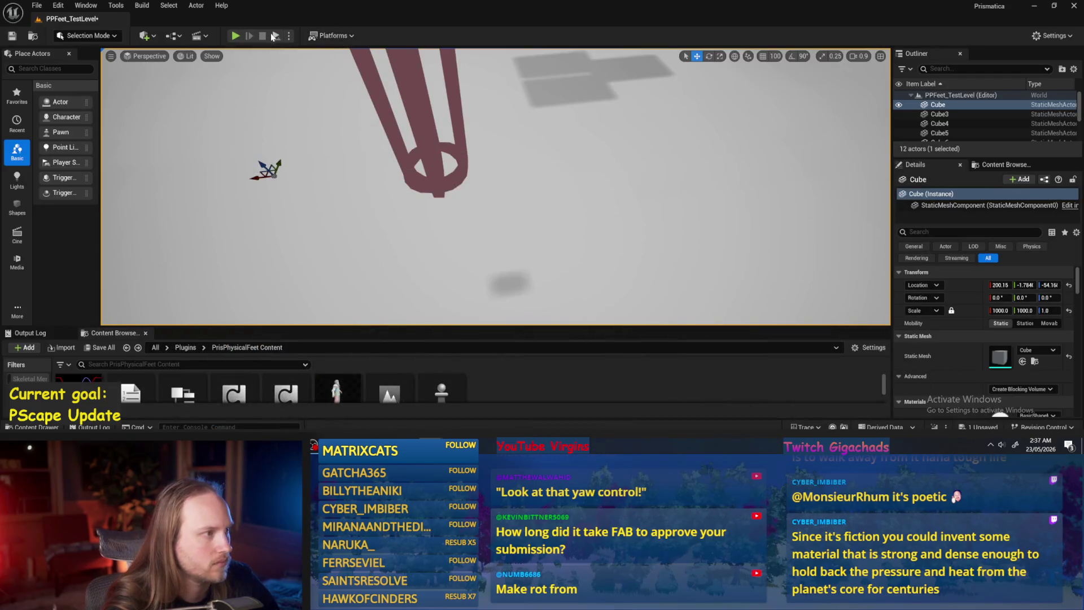
{"action": "key", "text": "alt+p"}
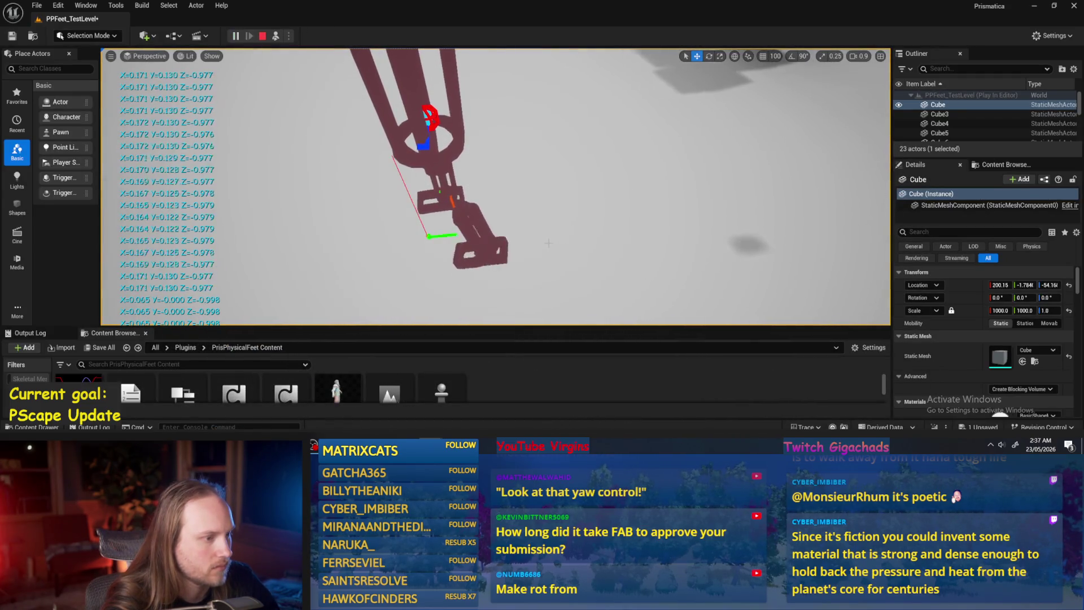
- Recompile the updated PPFeet_Base and run another play test
{"action": "key", "text": "Escape"}
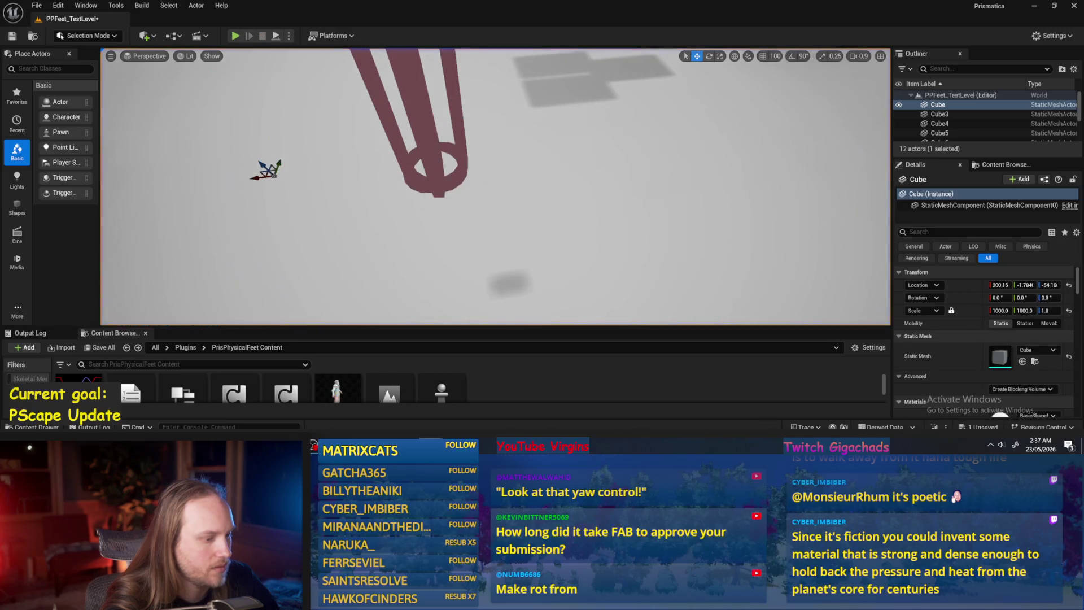
{"action": "key", "text": "alt+Tab"}
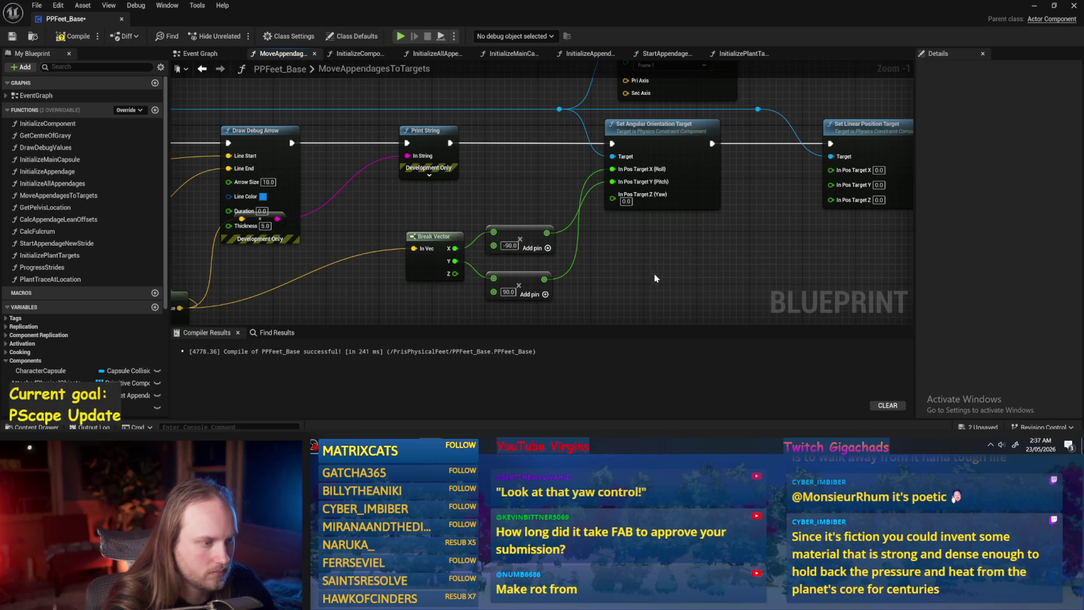
{"action": "left_click", "coordinate": [64, 37]}
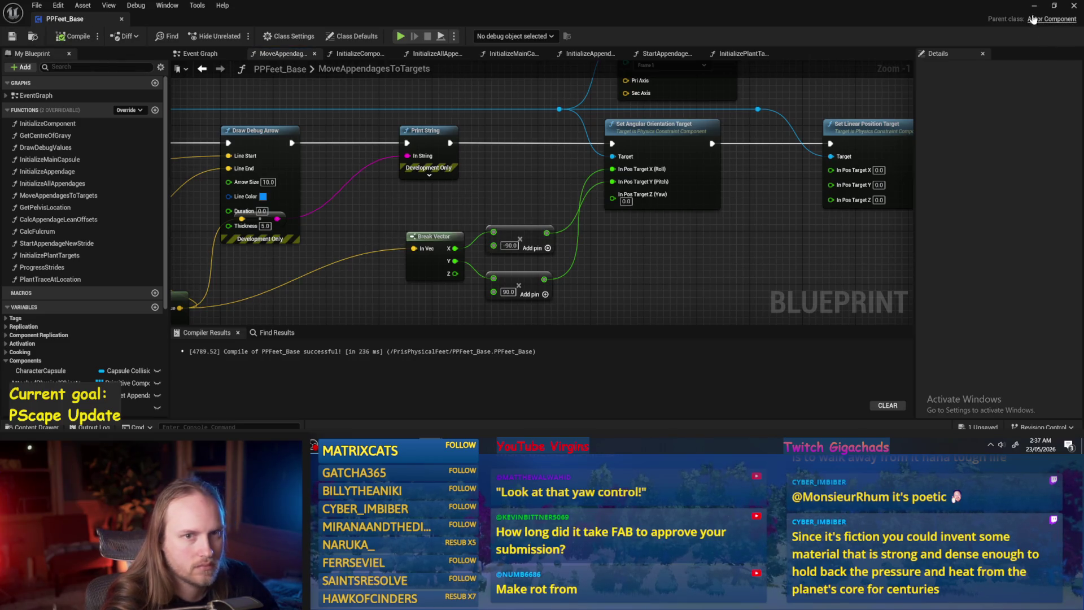
{"action": "key", "text": "alt+Tab"}
{"action": "left_click", "coordinate": [275, 37]}
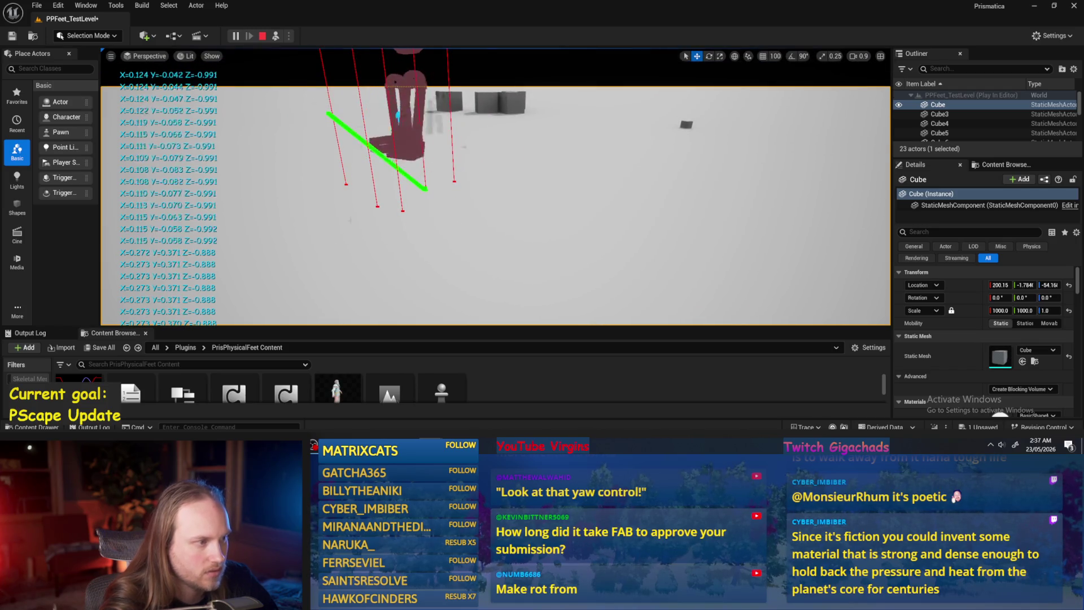
- Lower PPFeet_TestPlayer to Z 89.8 and play-test with it
{"action": "key", "text": "Escape"}
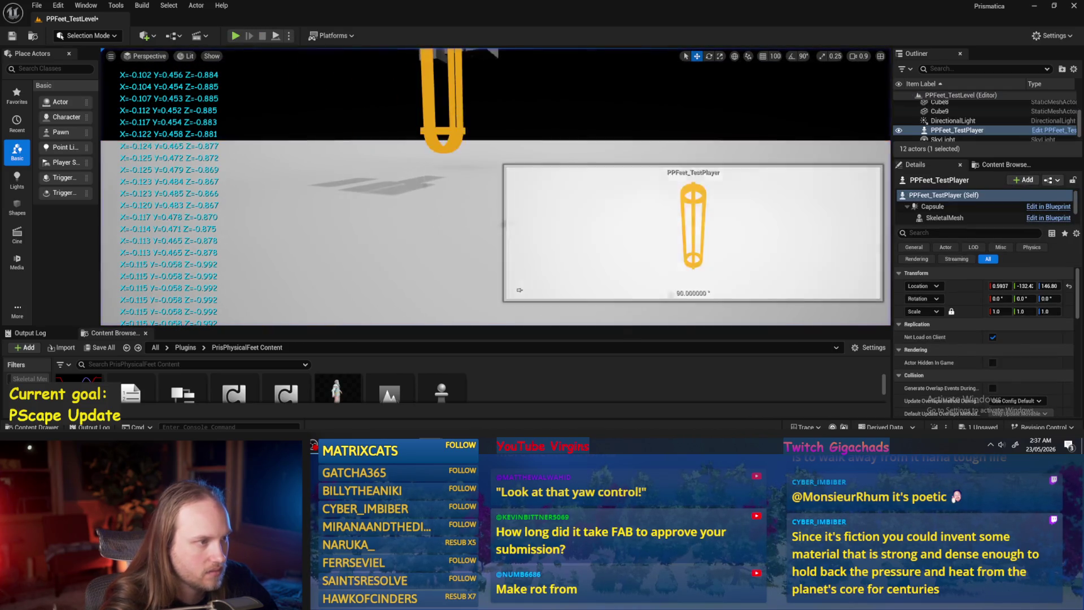
{"action": "left_click_drag", "start_coordinate": [447, 107], "coordinate": [447, 157]}
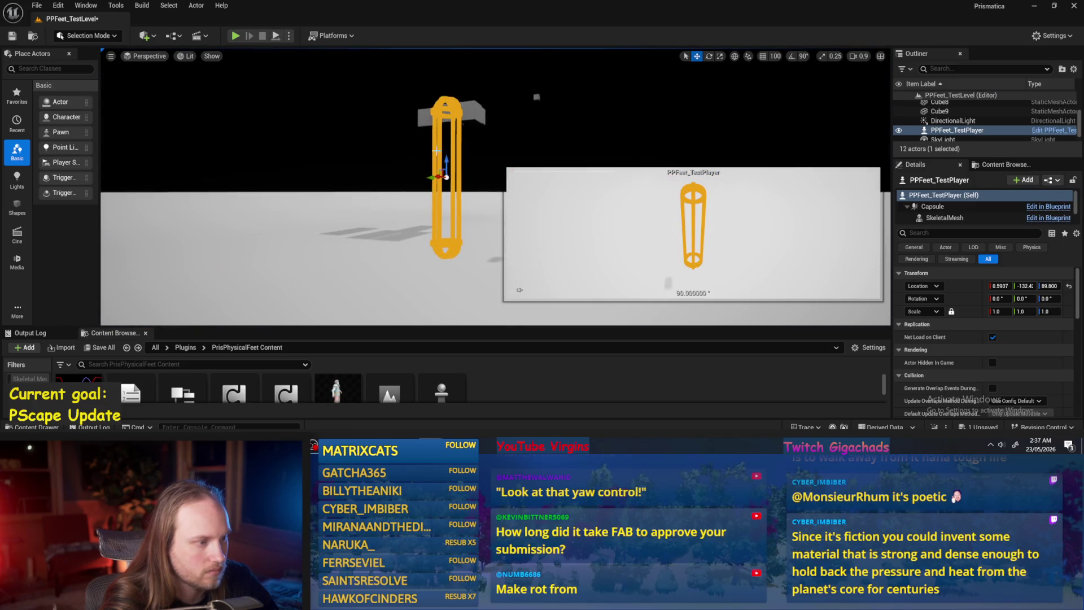
{"action": "left_click", "coordinate": [275, 36]}
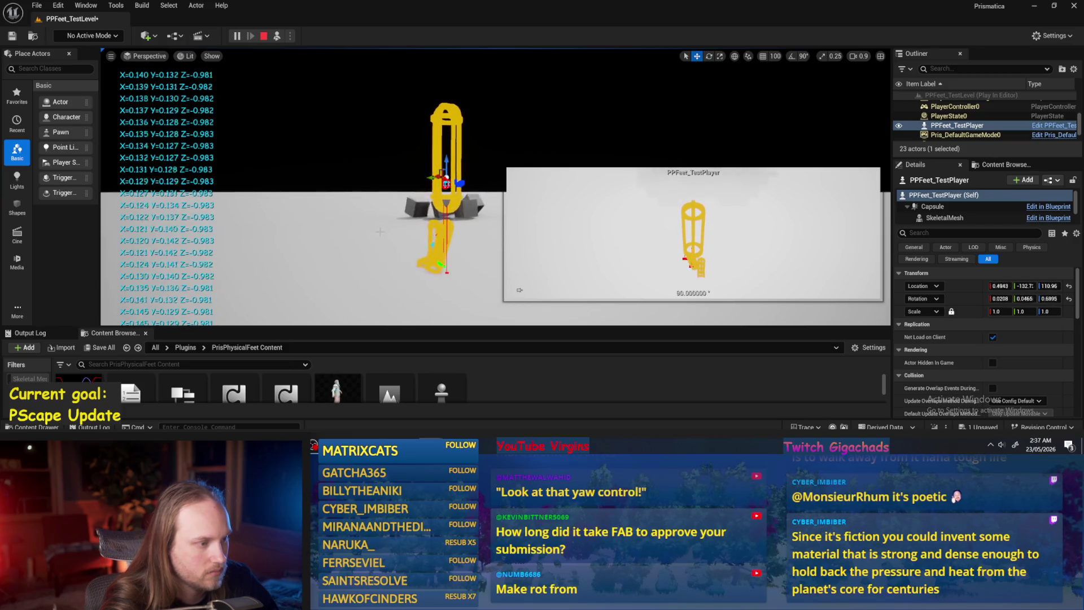
{"action": "left_click", "coordinate": [388, 251]}
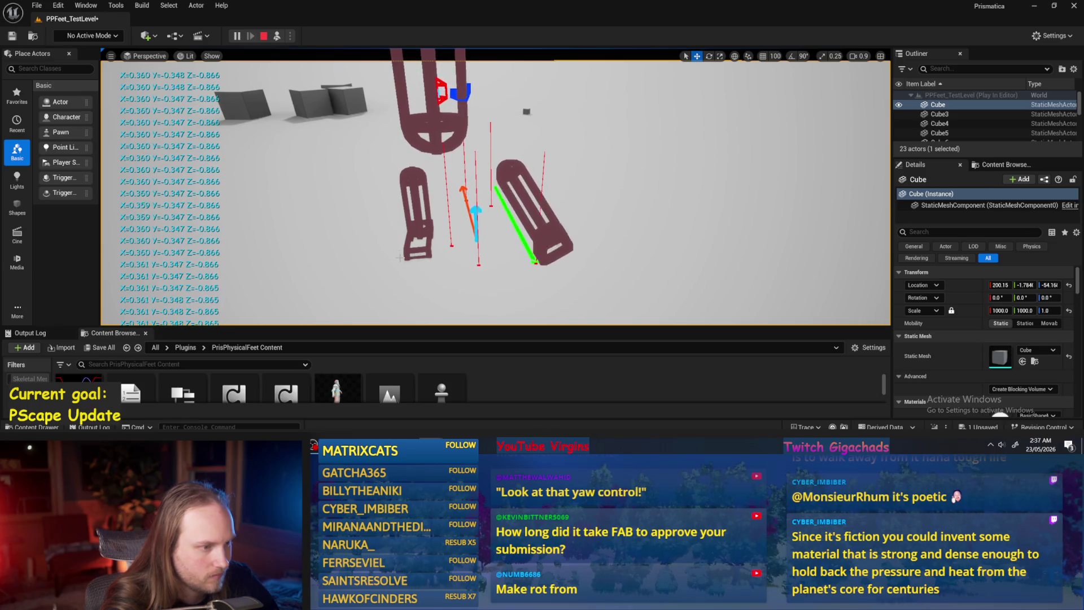
{"action": "scroll", "coordinate": [400, 257], "scroll_direction": "down", "scroll_amount": 3}
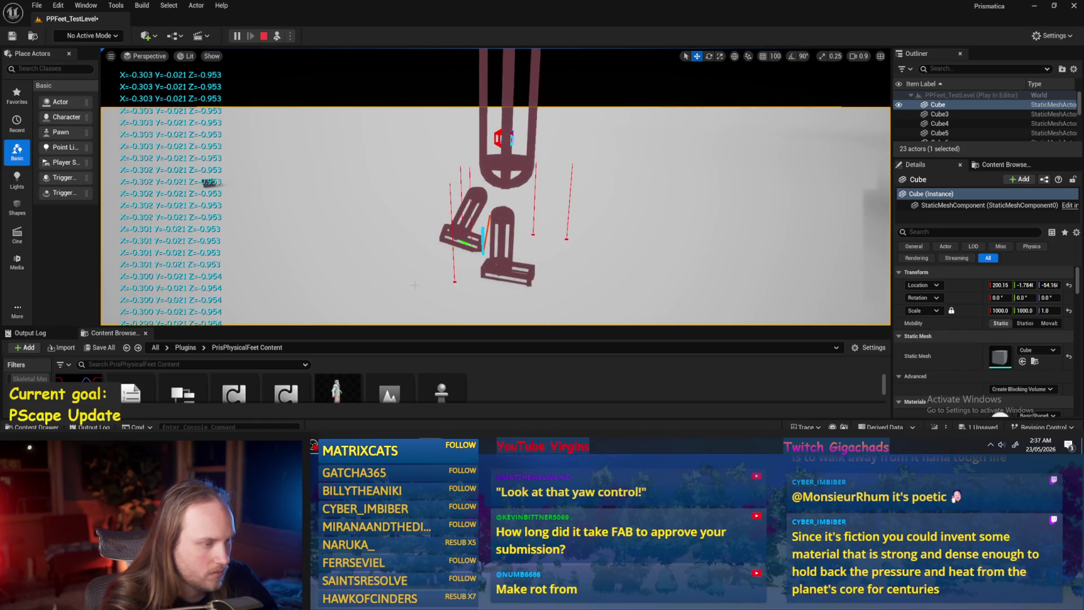
- Run one more play test, then return to the PPFeet_Base graph
{"action": "key", "text": "Escape"}
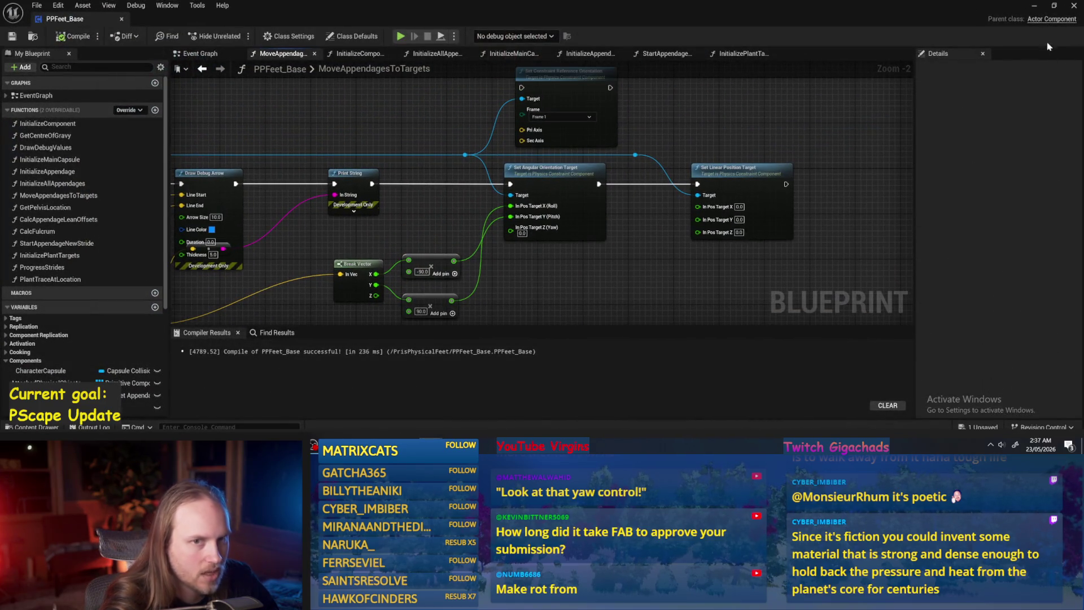
{"action": "left_click", "coordinate": [1036, 7]}
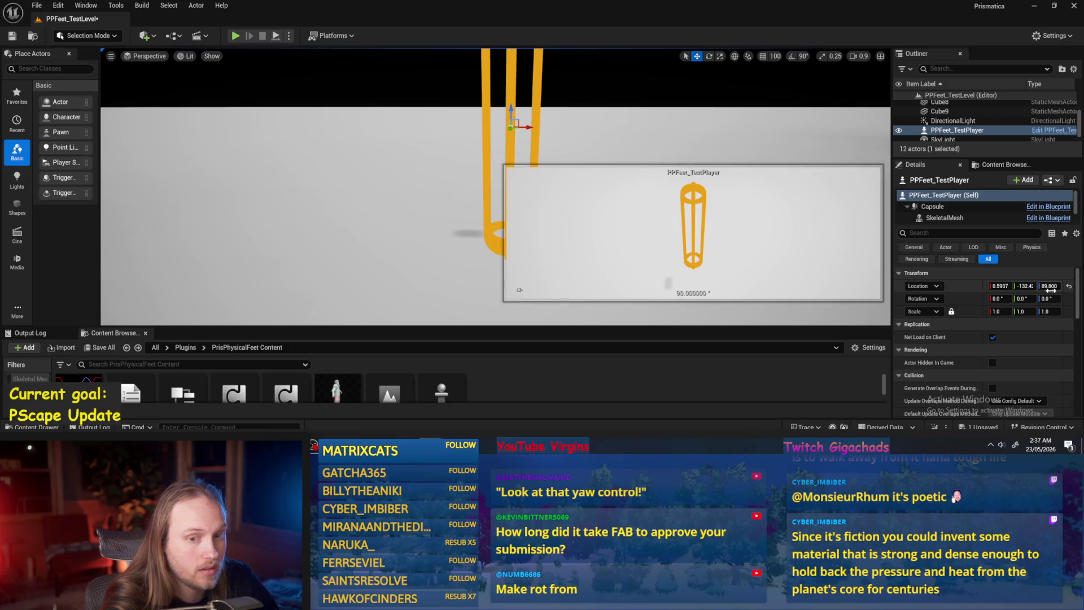
{"action": "left_click", "coordinate": [277, 36]}
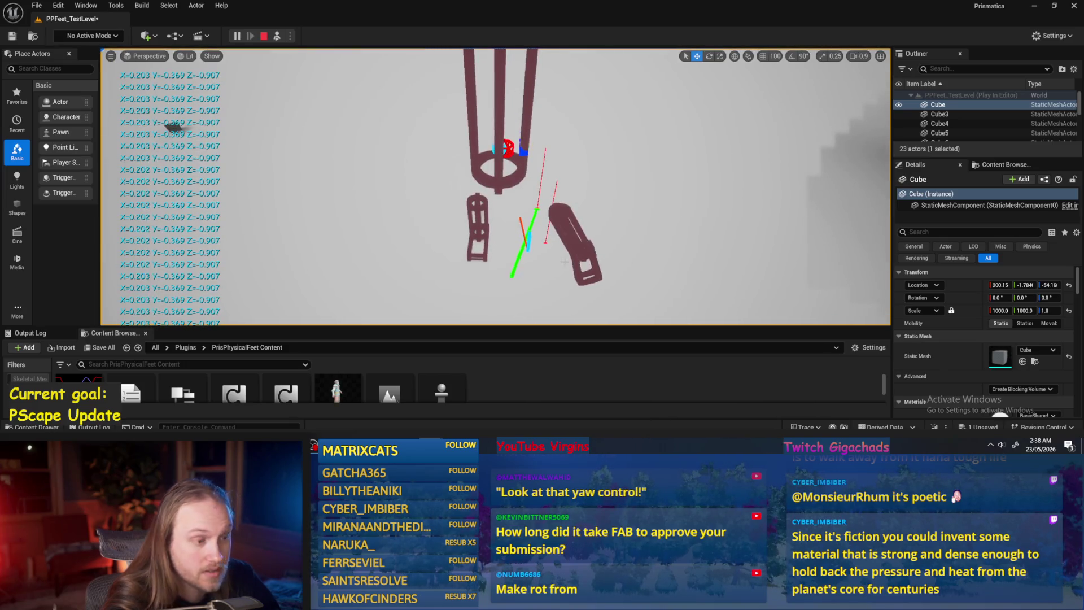
{"action": "left_click", "coordinate": [430, 404]}
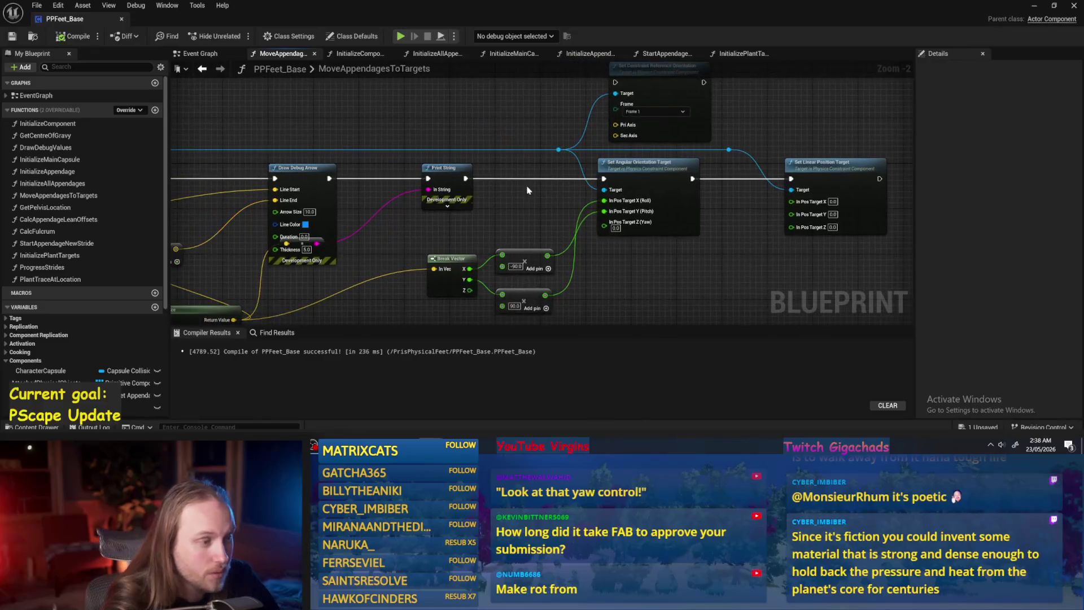
- Add a Rotate Vector node after Normalize
{"action": "mouse_move", "coordinate": [448, 254]}
{"action": "left_mouse_down"}
{"action": "mouse_move", "coordinate": [509, 237]}
{"action": "mouse_move", "coordinate": [543, 250]}
{"action": "mouse_move", "coordinate": [647, 249]}
{"action": "left_mouse_up"}
{"action": "type", "text": "rotat"}
{"action": "scroll", "coordinate": [692, 198], "scroll_direction": "down", "scroll_amount": 3}
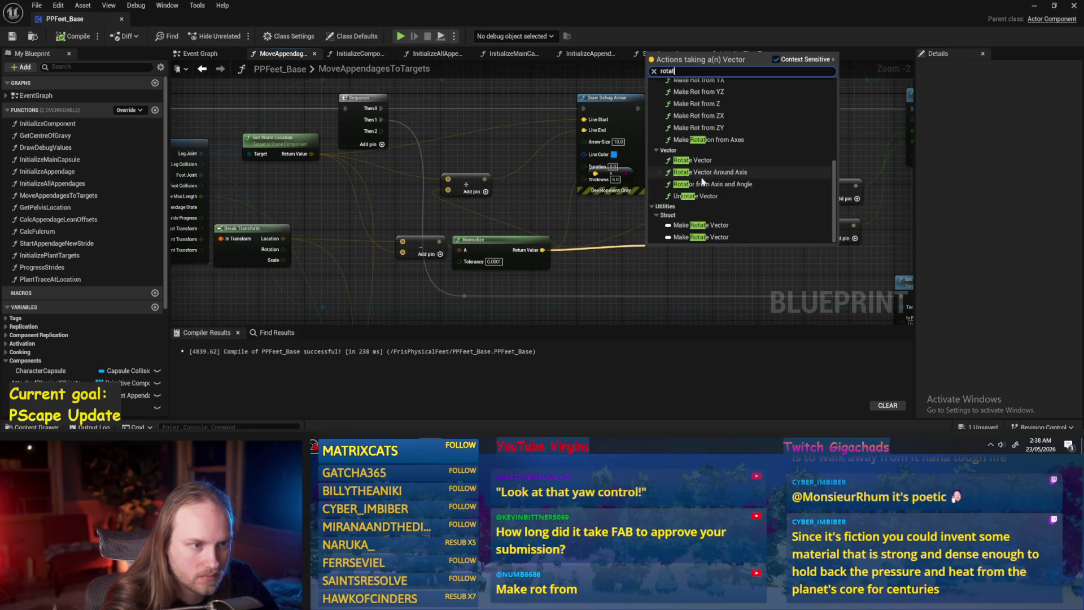
{"action": "left_click", "coordinate": [683, 163]}
{"action": "scroll", "coordinate": [638, 226], "scroll_direction": "down", "scroll_amount": 2}
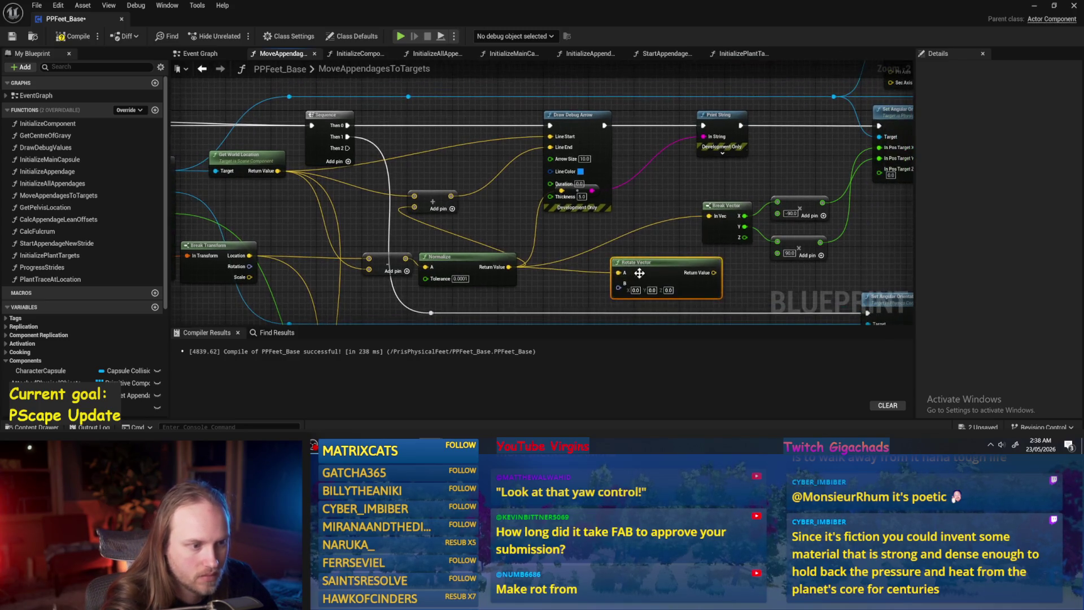
{"action": "scroll", "coordinate": [652, 242], "scroll_direction": "up", "scroll_amount": 2}
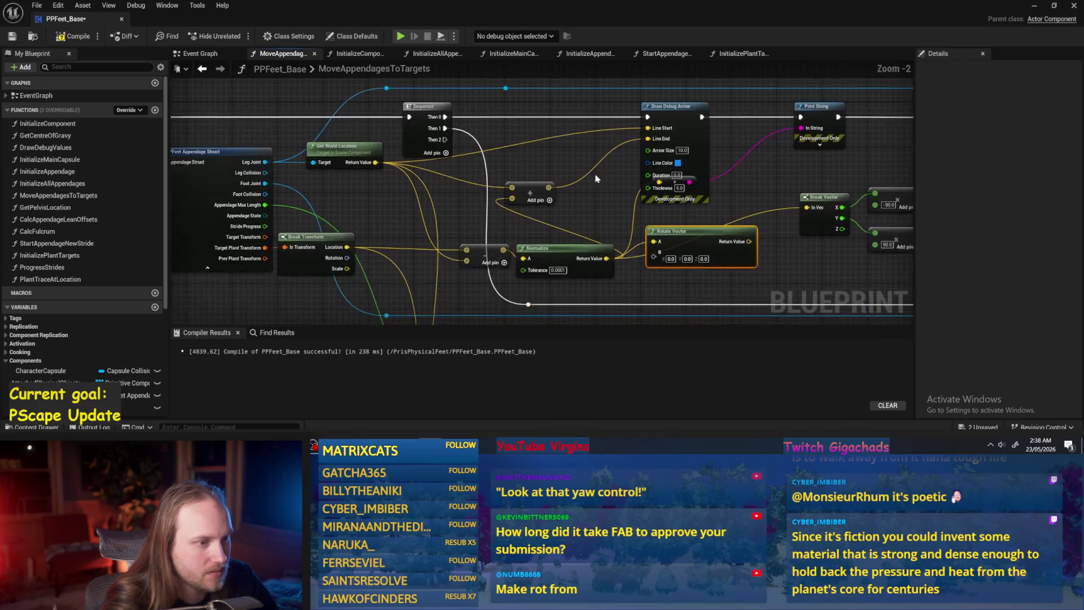
- Shift Draw Debug Arrow left and place a Character Capsule getter node
{"action": "mouse_move", "coordinate": [604, 206]}
{"action": "left_mouse_down"}
{"action": "mouse_move", "coordinate": [522, 207]}
{"action": "mouse_move", "coordinate": [532, 206]}
{"action": "left_mouse_up"}
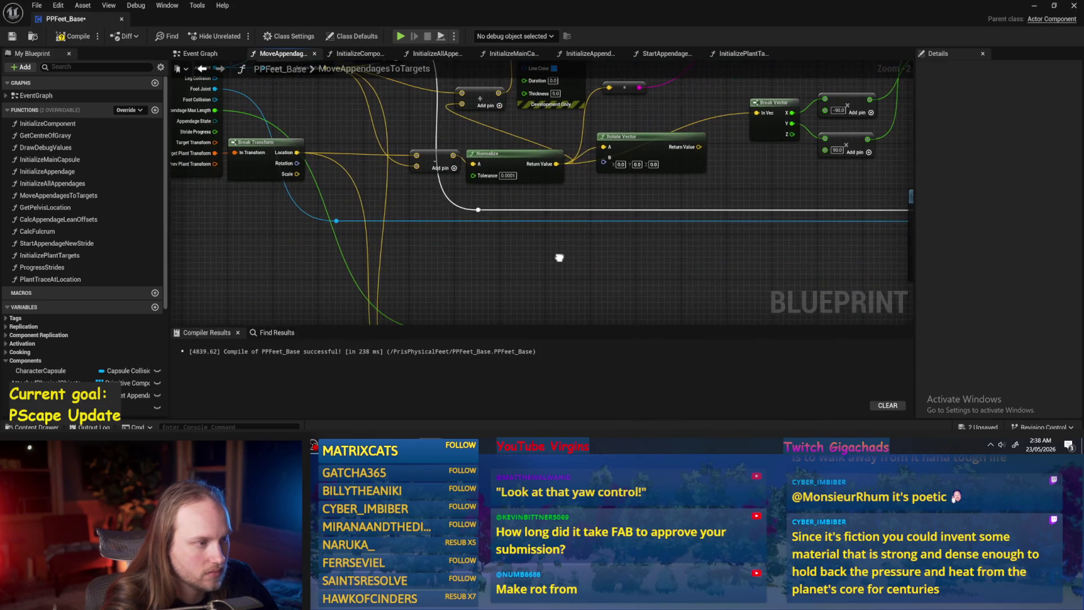
{"action": "scroll", "coordinate": [437, 233], "scroll_direction": "down", "scroll_amount": 1}
{"action": "scroll", "coordinate": [436, 233], "scroll_direction": "down", "scroll_amount": 3}
{"action": "scroll", "coordinate": [501, 164], "scroll_direction": "up", "scroll_amount": 3}
{"action": "right_click", "coordinate": [457, 256]}
{"action": "type", "text": "capu"}
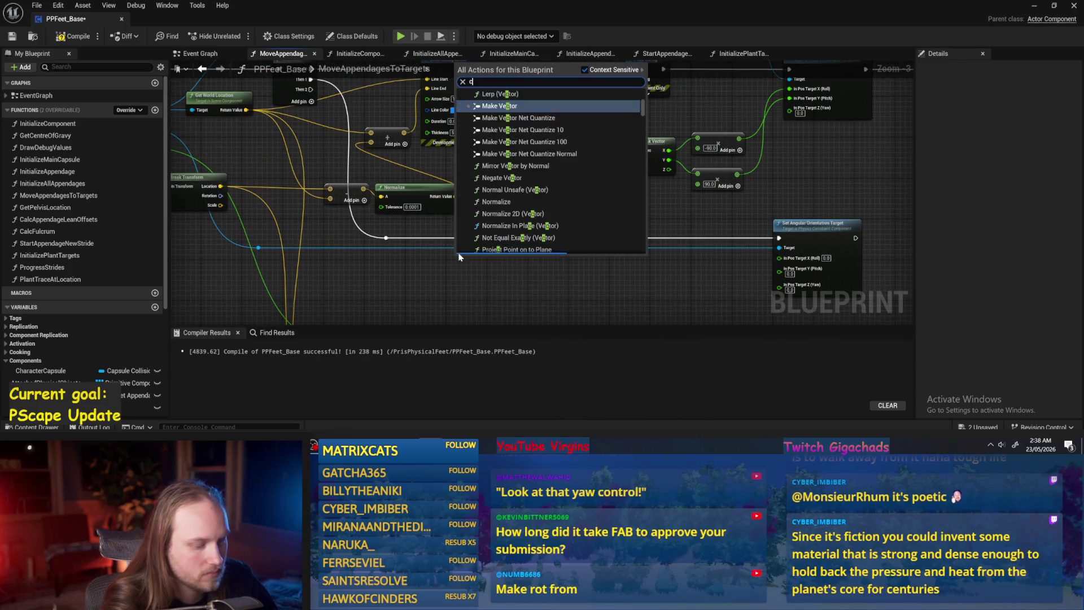
{"action": "key", "text": "BackSpace"}
{"action": "key", "text": "BackSpace"}
{"action": "type", "text": "sul"}
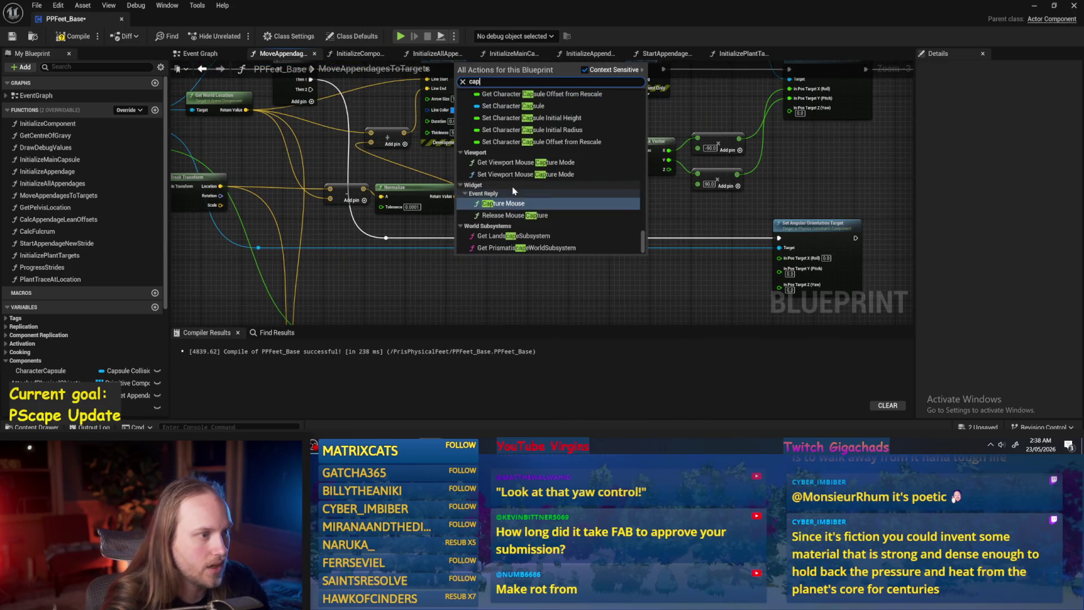
{"action": "scroll", "coordinate": [506, 226], "scroll_direction": "down", "scroll_amount": 3}
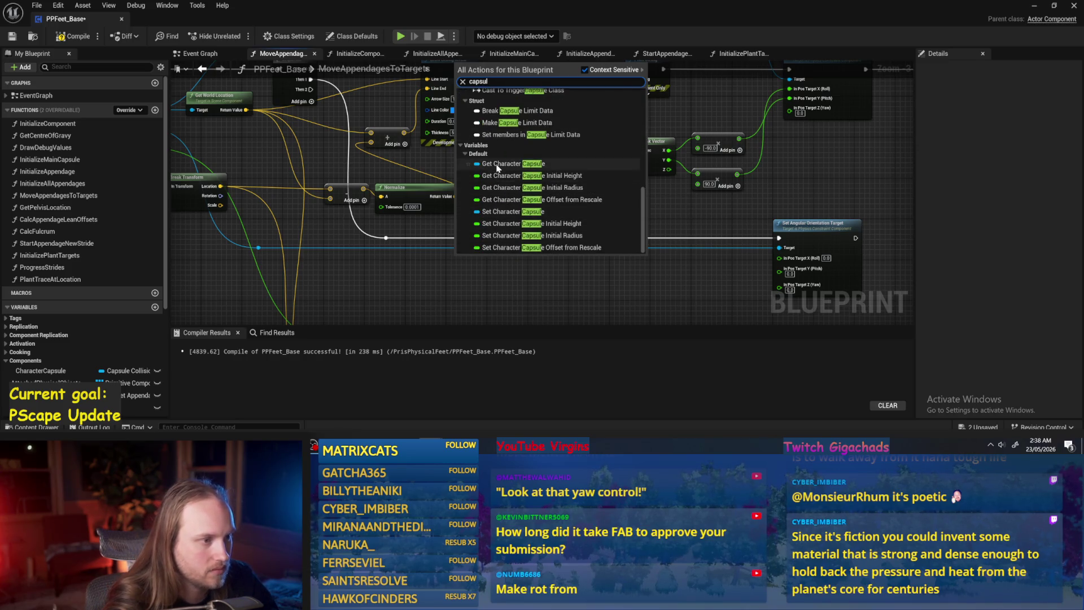
{"action": "left_click", "coordinate": [497, 168]}
- Wire the capsule's Get World Rotation into Rotate Vector's B input
{"action": "scroll", "coordinate": [454, 223], "scroll_direction": "up", "scroll_amount": 1}
{"action": "left_click_drag", "start_coordinate": [493, 260], "coordinate": [540, 266]}
{"action": "type", "text": "get rotat"}
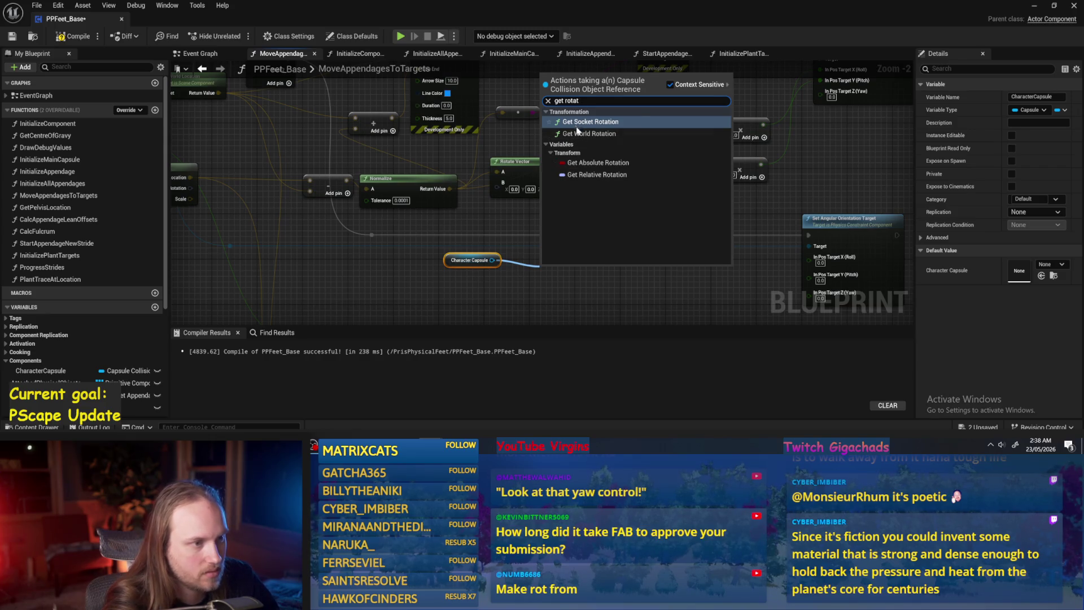
{"action": "left_click", "coordinate": [578, 133]}
{"action": "mouse_move", "coordinate": [606, 285]}
{"action": "left_mouse_down"}
{"action": "mouse_move", "coordinate": [497, 185]}
{"action": "mouse_move", "coordinate": [623, 155]}
{"action": "left_mouse_up"}
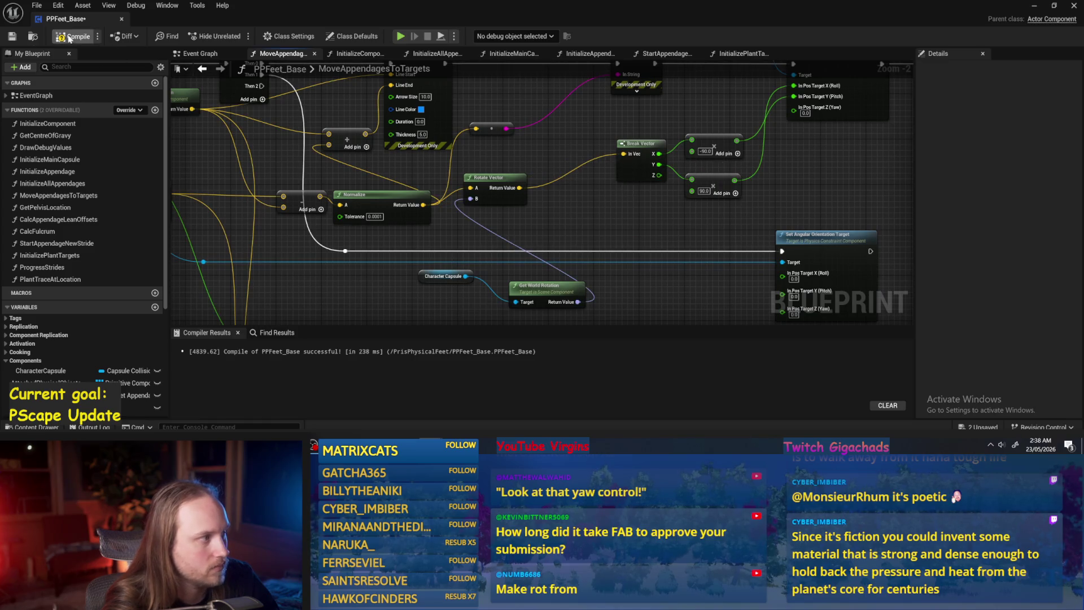
{"action": "left_click", "coordinate": [1033, 7]}
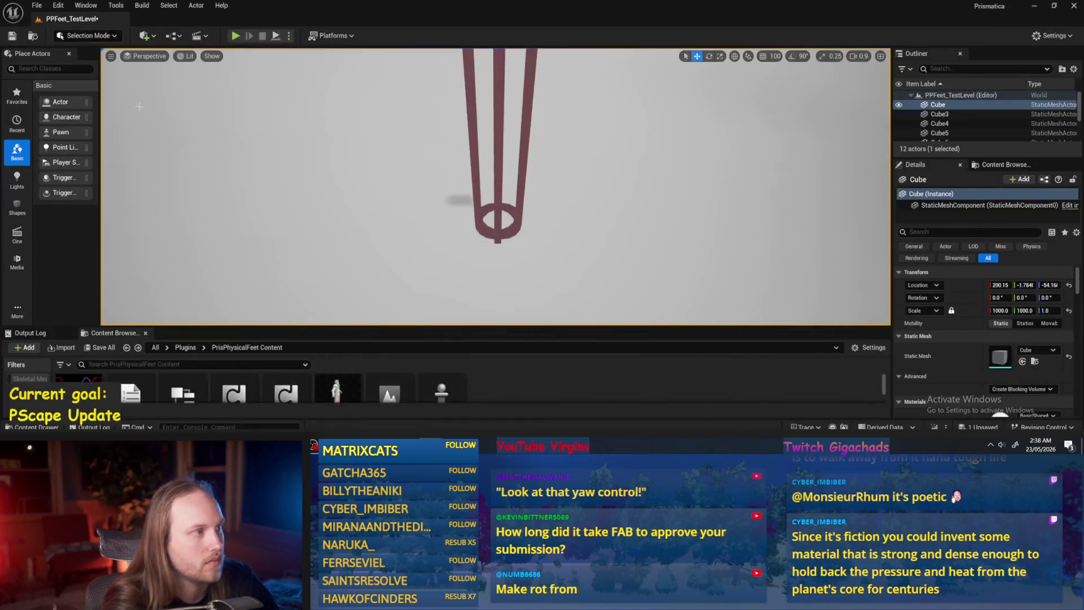
- Run a brief play test of the capsule-rotated feet and return to PPFeet_Base
{"action": "left_click", "coordinate": [276, 35]}
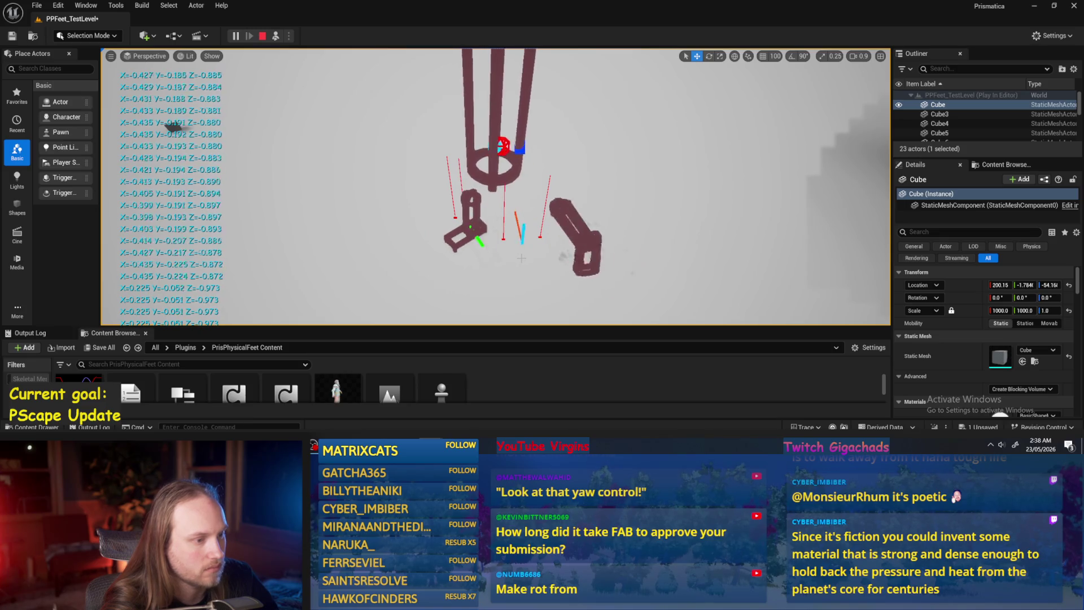
{"action": "key", "text": "Escape"}
{"action": "left_click", "coordinate": [465, 418]}
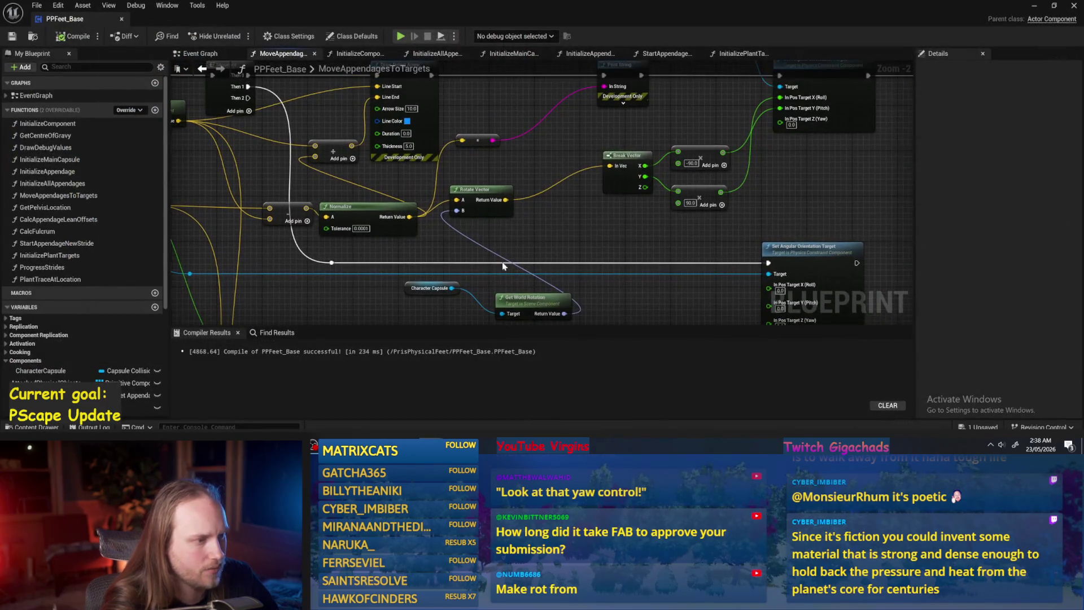
- Route Normalize through Unrotate Vector, using the capsule's world rotation, into Break Vector
{"action": "left_click_drag", "start_coordinate": [407, 217], "coordinate": [504, 234]}
{"action": "type", "text": "unrot"}
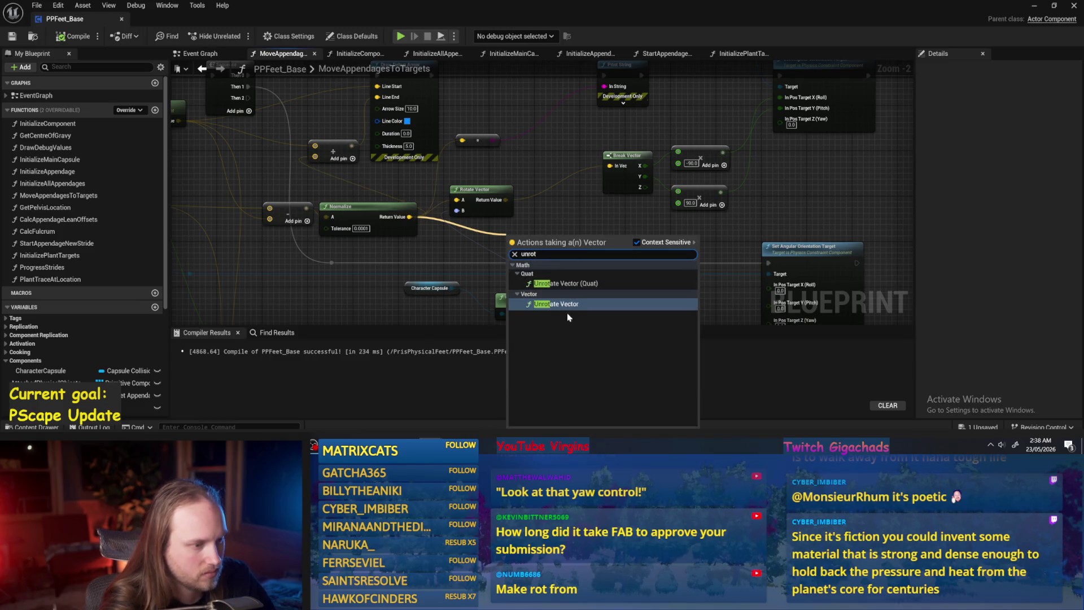
{"action": "left_click", "coordinate": [560, 304]}
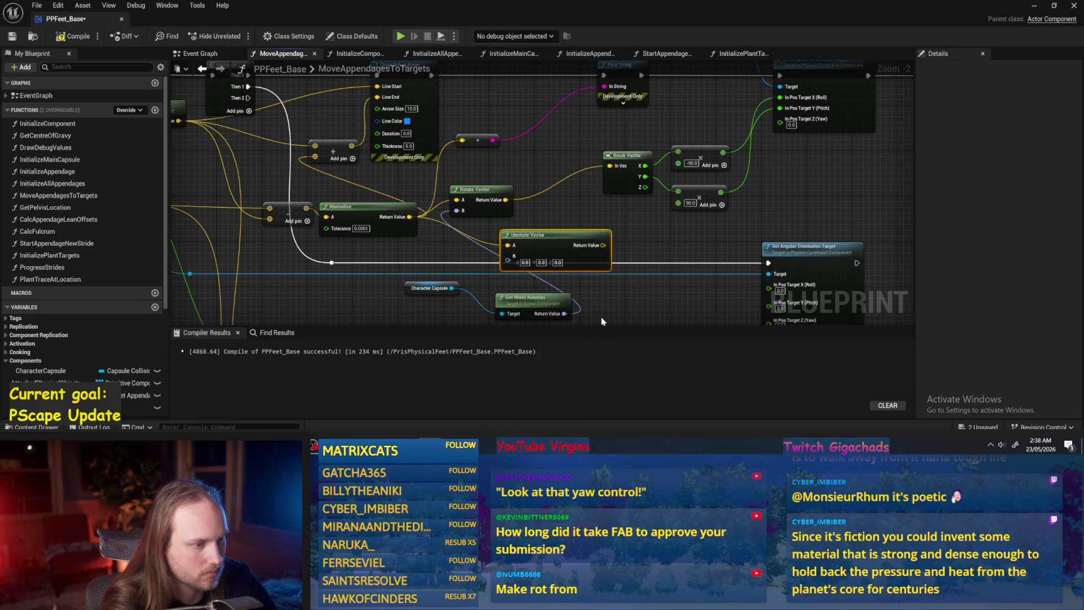
{"action": "mouse_move", "coordinate": [565, 302]}
{"action": "left_mouse_down"}
{"action": "mouse_move", "coordinate": [514, 244]}
{"action": "mouse_move", "coordinate": [560, 199]}
{"action": "left_mouse_up"}
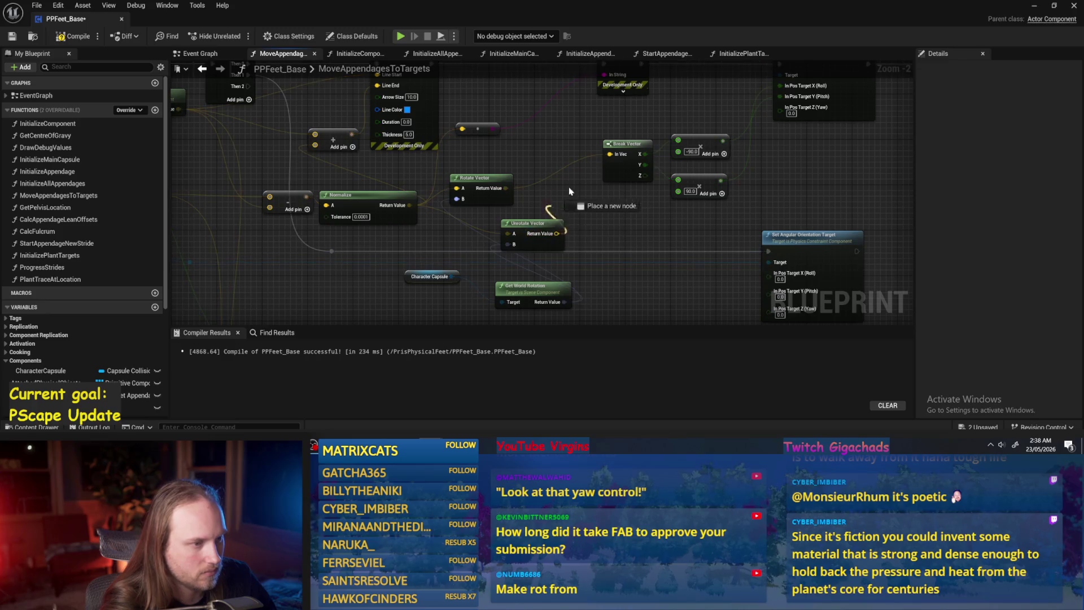
{"action": "left_click_drag", "start_coordinate": [611, 157], "coordinate": [611, 155]}
- Compile and save PPFeet_Base, then start a play test
{"action": "left_click", "coordinate": [11, 38]}
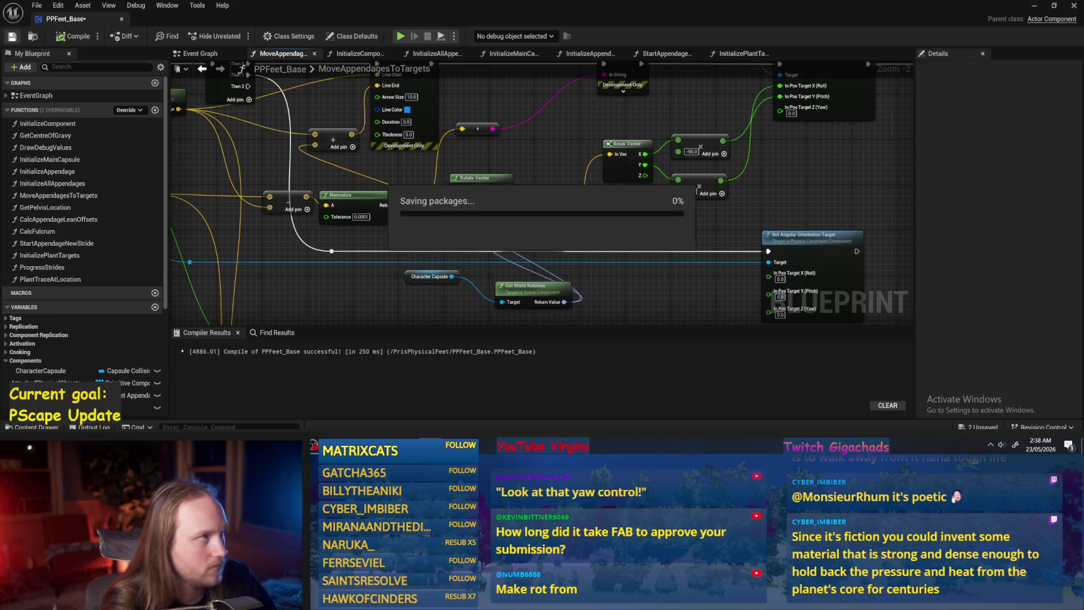
{"action": "left_click", "coordinate": [1033, 5]}
{"action": "left_click", "coordinate": [235, 35]}
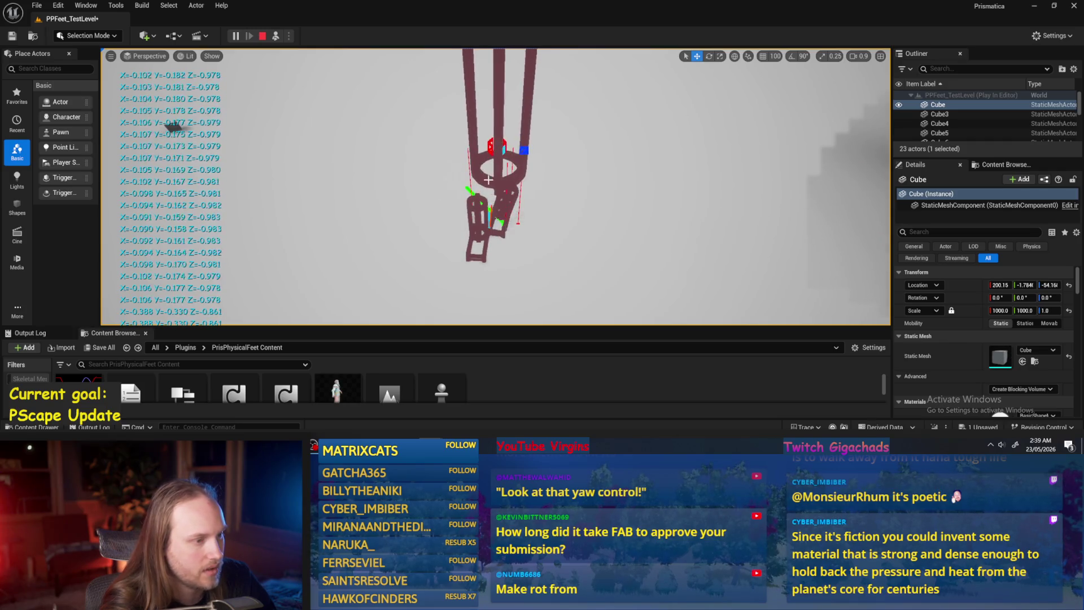
- Rotate PPFeet_TestPlayer during play to test the feet, then stop and save all
{"action": "left_click", "coordinate": [504, 191]}
{"action": "key", "text": "e"}
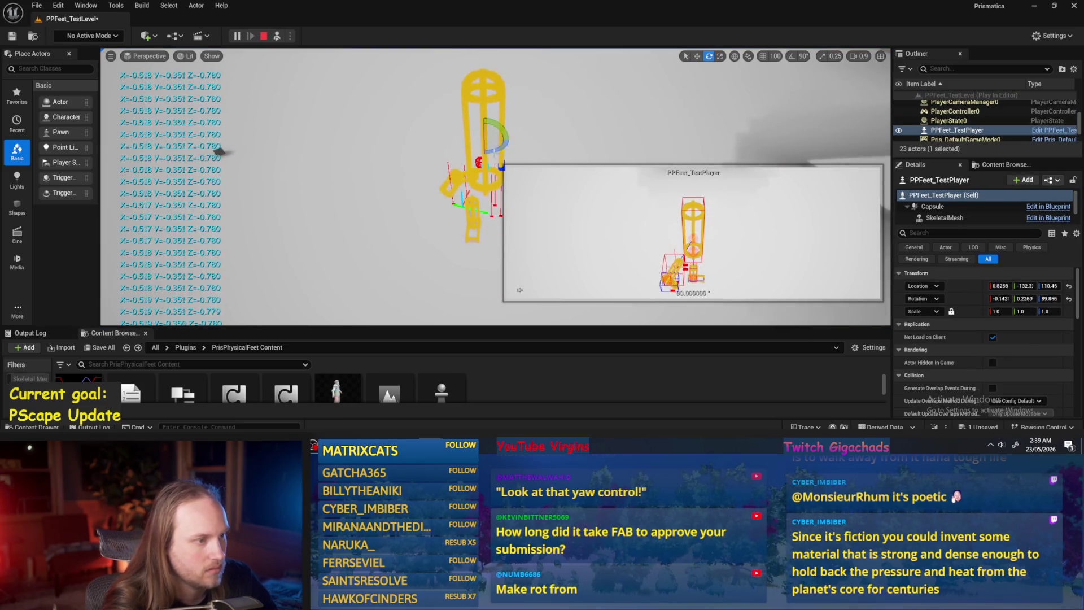
{"action": "mouse_move", "coordinate": [482, 161]}
{"action": "left_mouse_down"}
{"action": "mouse_move", "coordinate": [479, 174]}
{"action": "mouse_move", "coordinate": [485, 159]}
{"action": "left_mouse_up"}
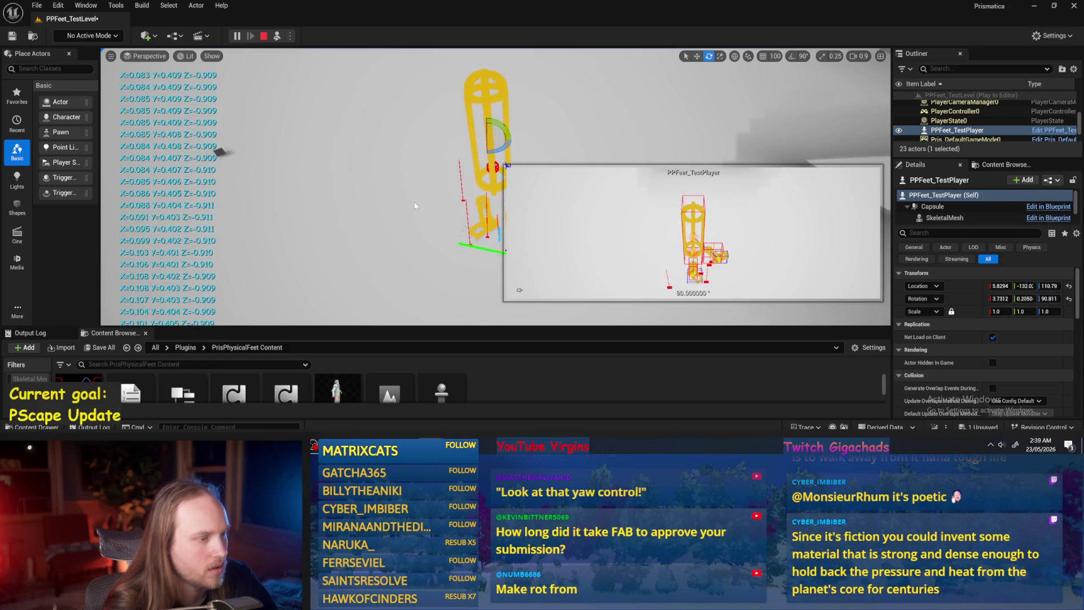
{"action": "key", "text": "Escape"}
{"action": "key", "text": "ctrl+s"}
{"action": "key", "text": "alt+Tab"}
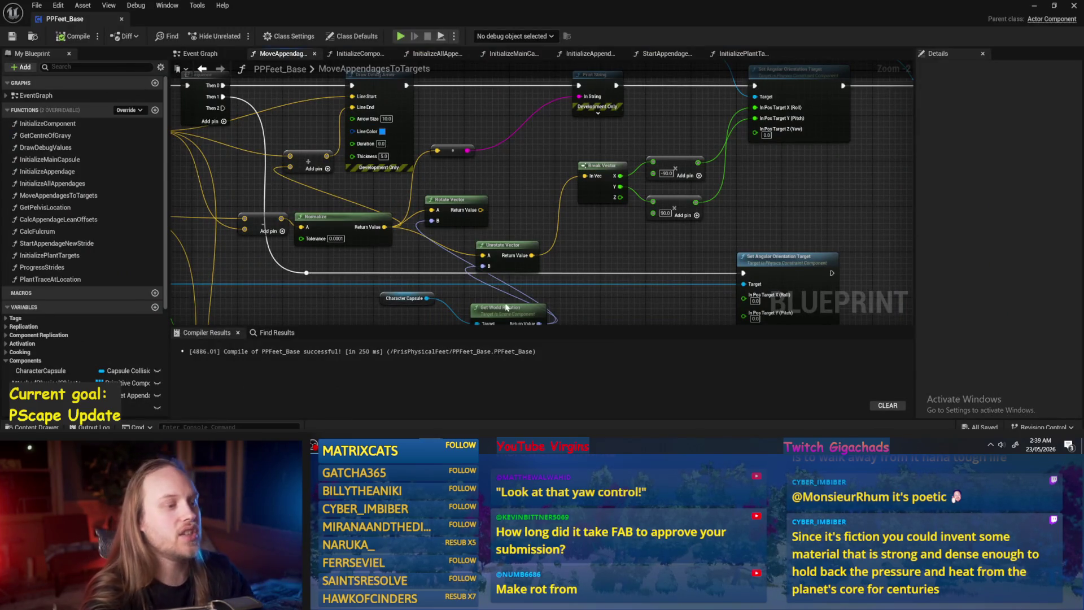
- Delete the unused Rotate Vector node and tidy Unrotate Vector and Get World Rotation into place
{"action": "key", "text": "Delete"}
{"action": "left_click_drag", "start_coordinate": [516, 224], "coordinate": [511, 200]}
{"action": "scroll", "coordinate": [427, 274], "scroll_direction": "up", "scroll_amount": 2}
{"action": "mouse_move", "coordinate": [558, 303]}
{"action": "left_mouse_down"}
{"action": "mouse_move", "coordinate": [560, 272]}
{"action": "mouse_move", "coordinate": [537, 228]}
{"action": "left_mouse_up"}
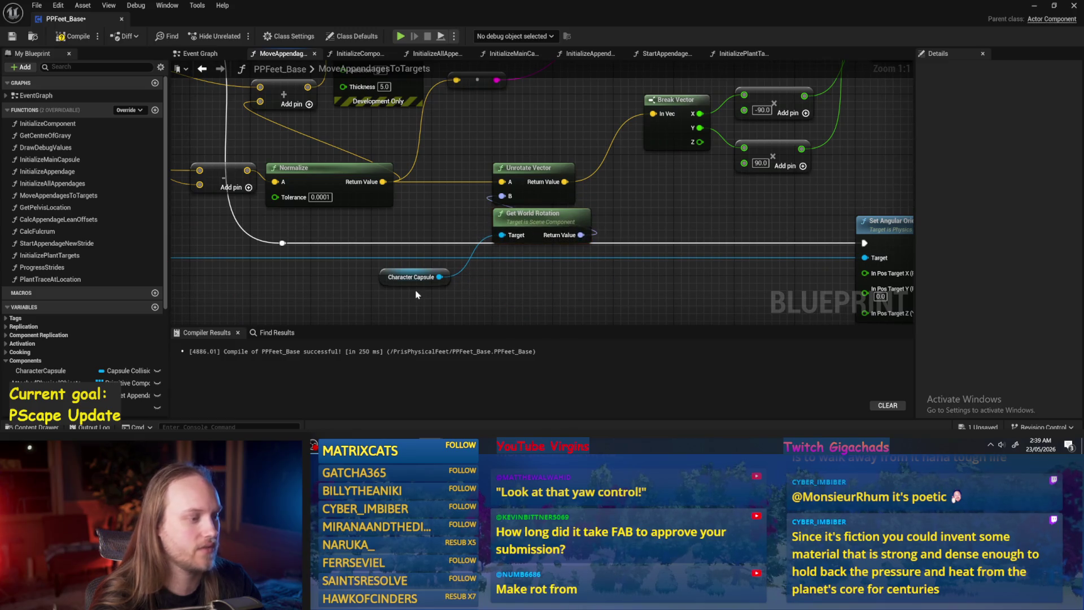
{"action": "mouse_move", "coordinate": [492, 275]}
{"action": "left_mouse_down"}
{"action": "mouse_move", "coordinate": [432, 294]}
{"action": "mouse_move", "coordinate": [556, 261]}
{"action": "left_mouse_up"}
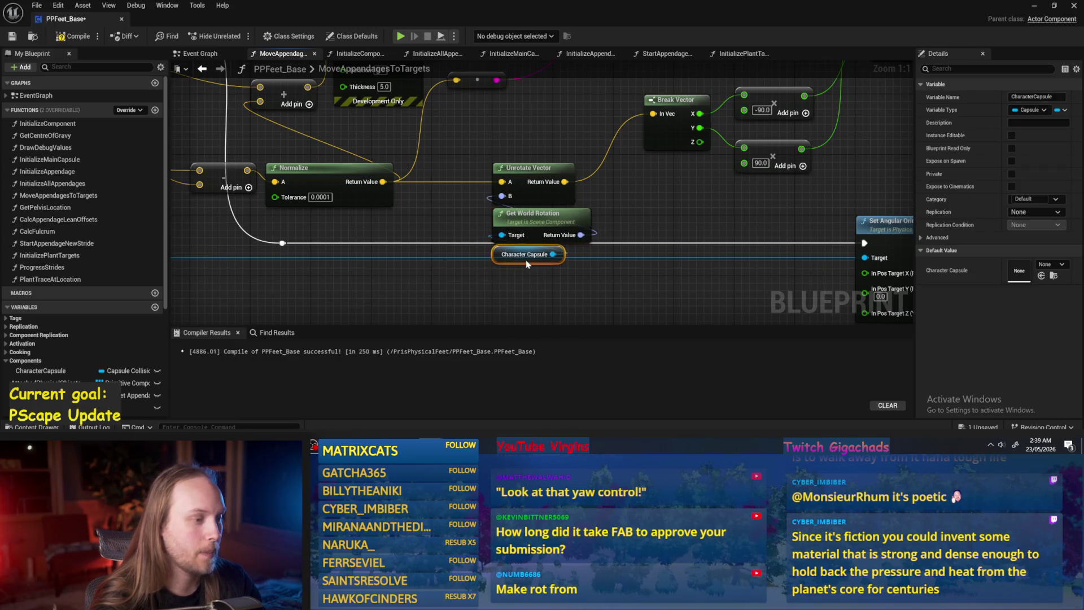
{"action": "left_click", "coordinate": [725, 128]}
- Move the -90 and 90.0 Add nodes down near Break Vector
{"action": "left_click_drag", "start_coordinate": [818, 157], "coordinate": [733, 195]}
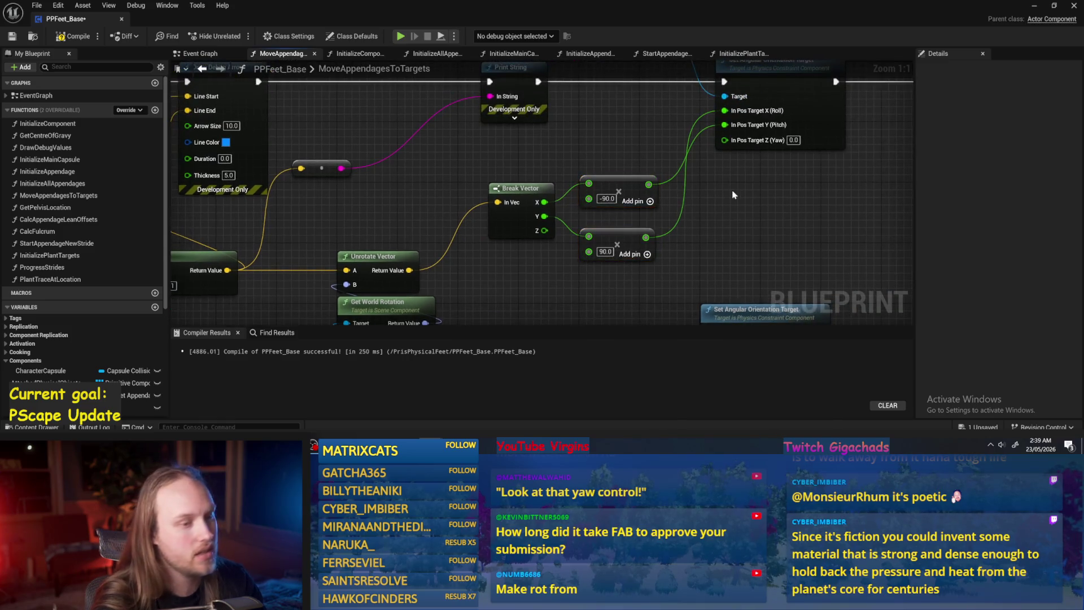
{"action": "left_click_drag", "start_coordinate": [537, 202], "coordinate": [516, 219]}
{"action": "mouse_move", "coordinate": [608, 200]}
{"action": "left_mouse_down"}
{"action": "mouse_move", "coordinate": [606, 163]}
{"action": "mouse_move", "coordinate": [626, 138]}
{"action": "left_mouse_up"}
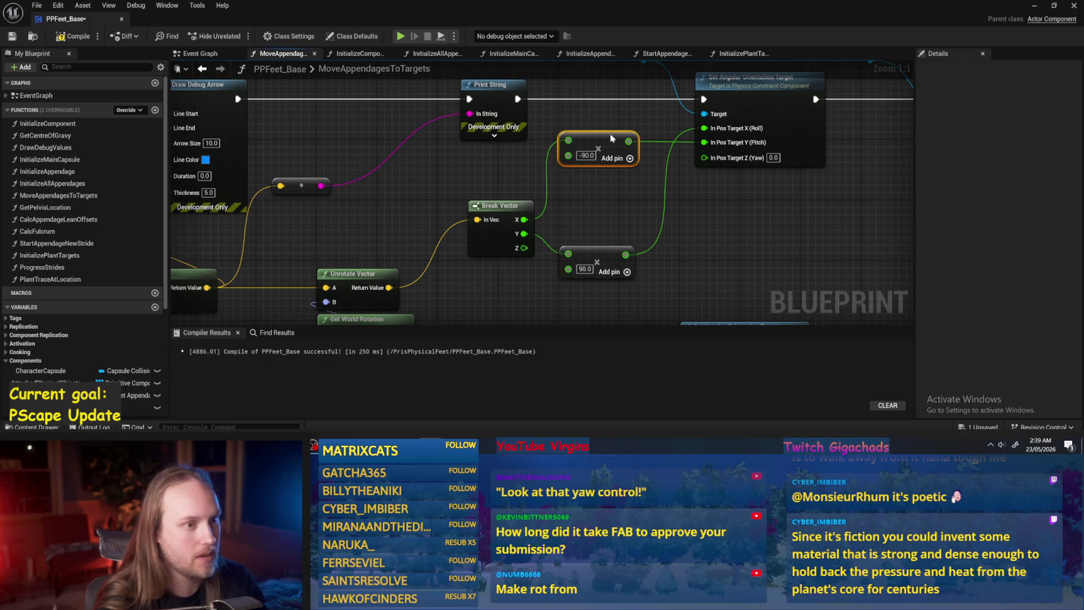
{"action": "left_click_drag", "start_coordinate": [605, 259], "coordinate": [606, 183]}
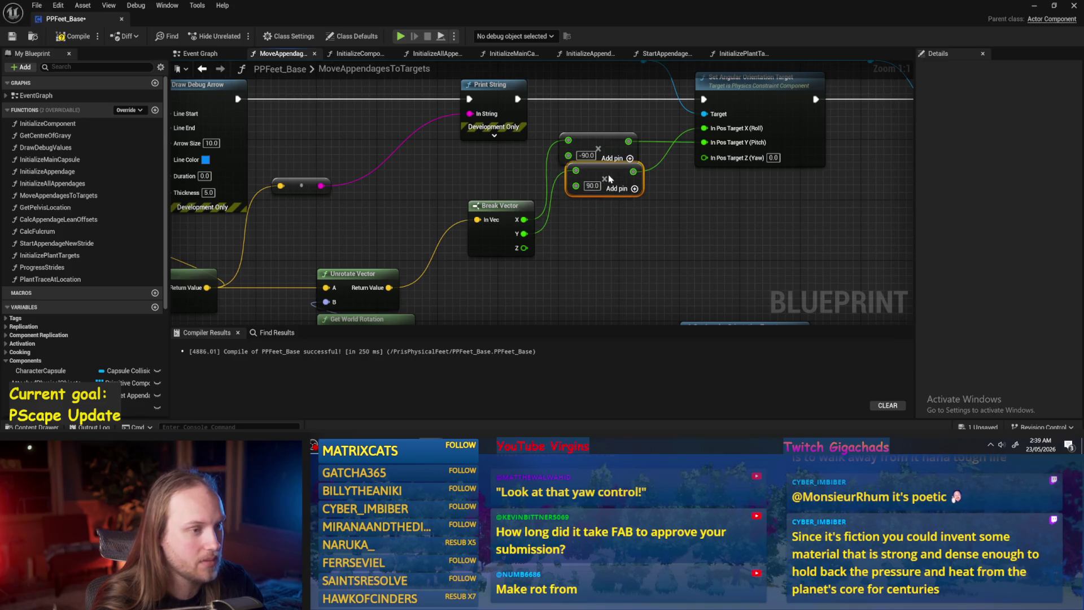
{"action": "left_click_drag", "start_coordinate": [616, 141], "coordinate": [615, 209]}
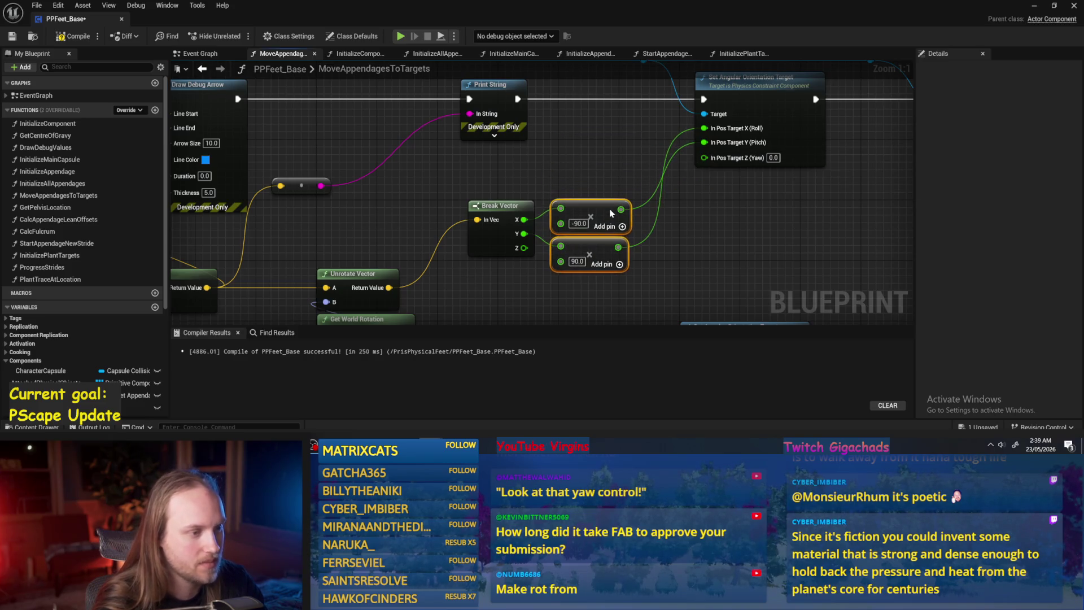
{"action": "left_click", "coordinate": [598, 173]}
{"action": "mouse_move", "coordinate": [599, 173]}
{"action": "left_mouse_down"}
{"action": "mouse_move", "coordinate": [583, 201]}
{"action": "mouse_move", "coordinate": [592, 178]}
{"action": "left_mouse_up"}
- Delete Print String, Draw Debug Arrow and Set Constraint Reference Orientation, wiring Sequence Then 0 to Set Angular Orientation Target
{"action": "left_click", "coordinate": [453, 169]}
{"action": "key", "text": "Delete"}
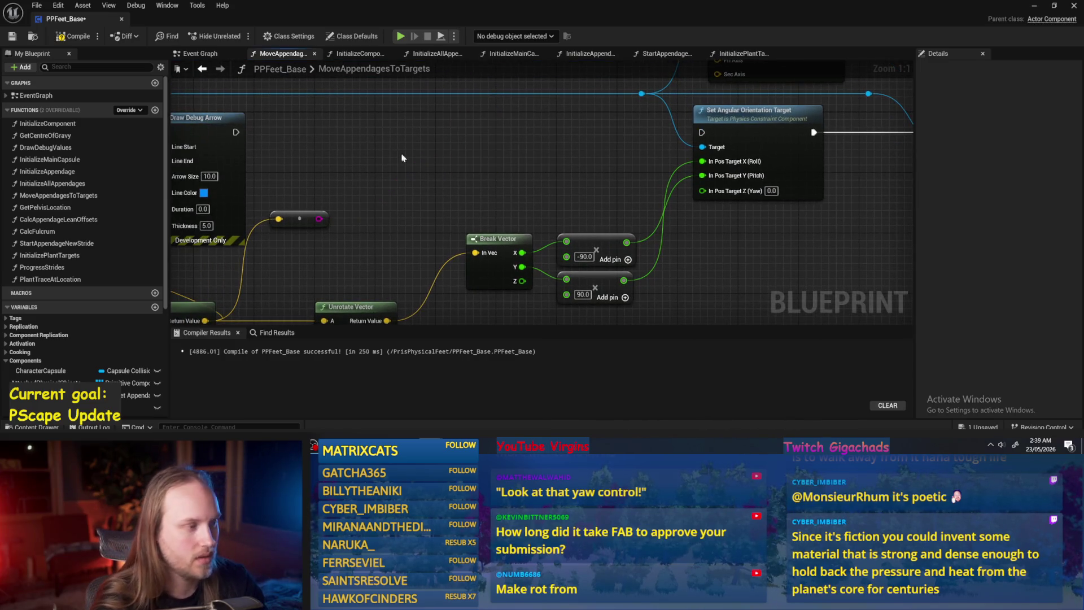
{"action": "left_click_drag", "start_coordinate": [244, 130], "coordinate": [703, 132]}
{"action": "scroll", "coordinate": [867, 201], "scroll_direction": "down", "scroll_amount": 3}
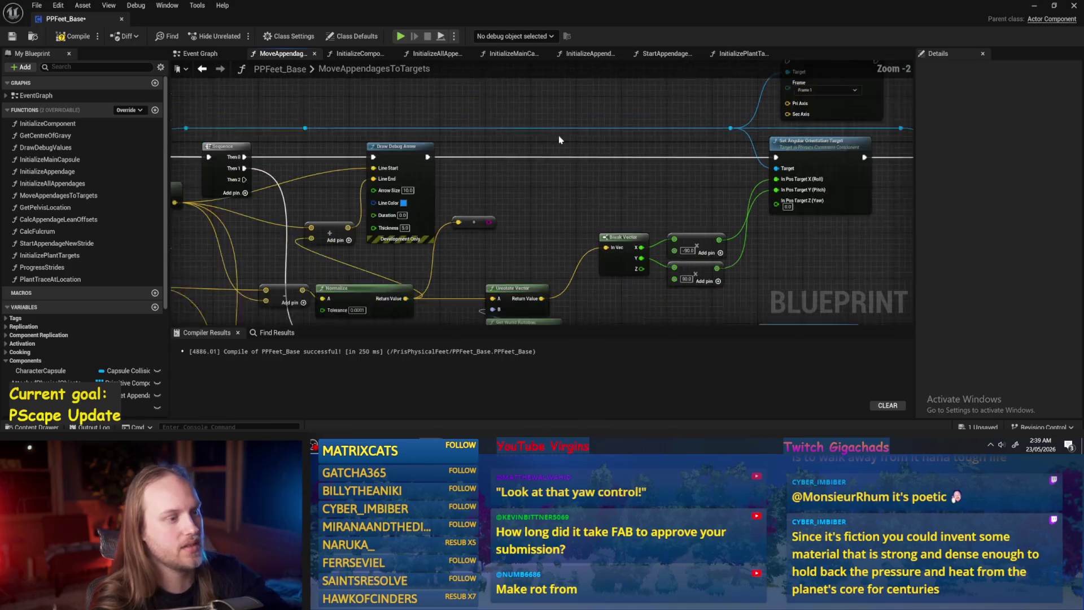
{"action": "left_click", "coordinate": [496, 214]}
{"action": "left_click_drag", "start_coordinate": [488, 240], "coordinate": [540, 202]}
{"action": "left_click_drag", "start_coordinate": [408, 176], "coordinate": [401, 199]}
{"action": "mouse_move", "coordinate": [470, 161]}
{"action": "left_mouse_down"}
{"action": "mouse_move", "coordinate": [565, 151]}
{"action": "mouse_move", "coordinate": [529, 156]}
{"action": "left_mouse_up"}
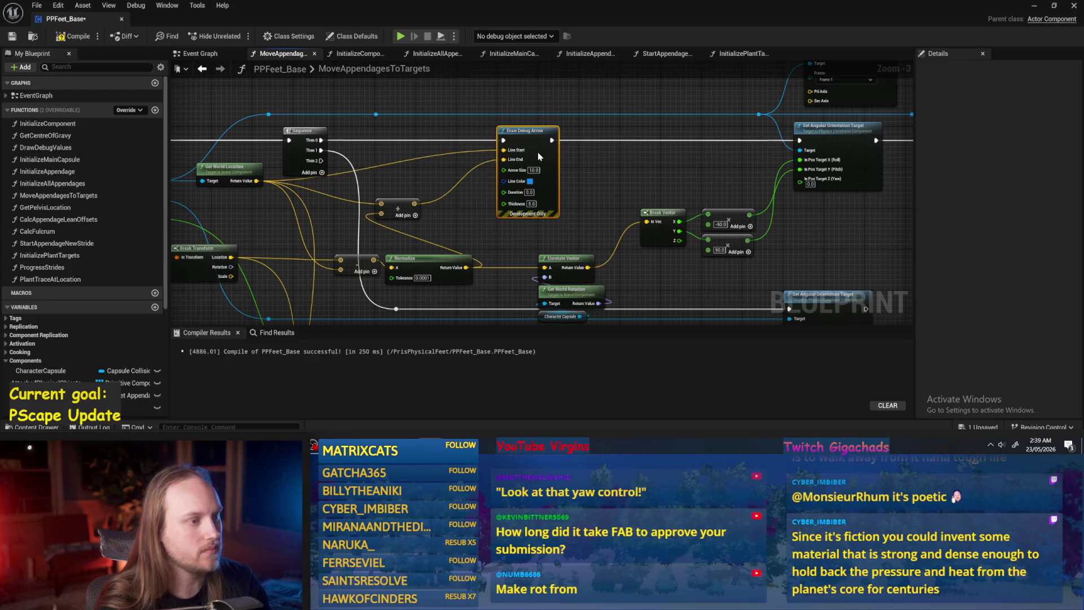
{"action": "key", "text": "Delete"}
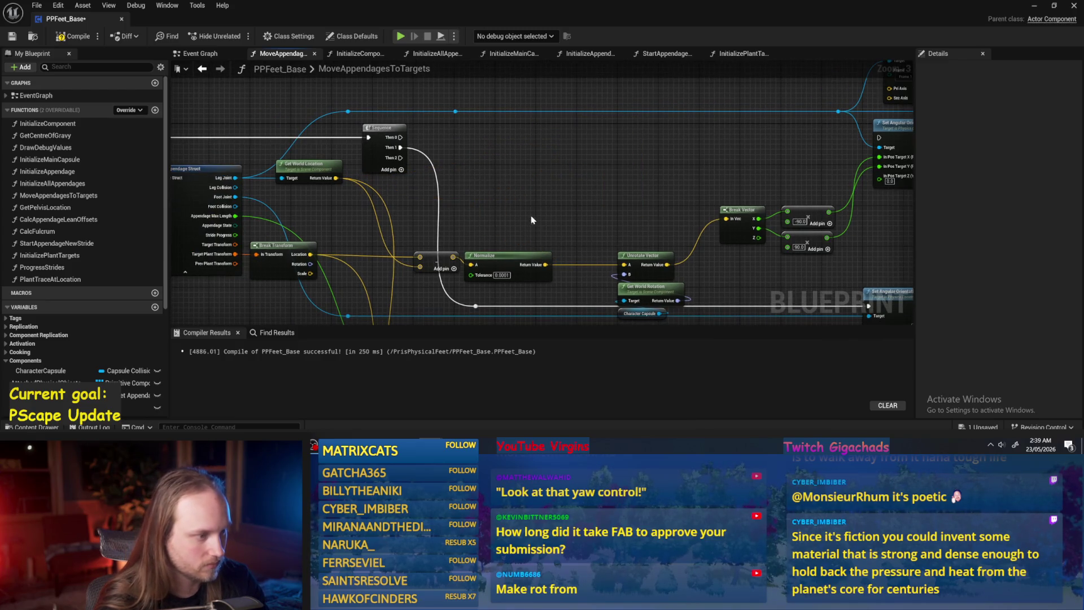
{"action": "mouse_move", "coordinate": [384, 149]}
{"action": "left_mouse_down"}
{"action": "mouse_move", "coordinate": [870, 150]}
{"action": "mouse_move", "coordinate": [523, 205]}
{"action": "left_mouse_up"}
{"action": "key", "text": "Delete"}
- Move the Distance, Add and Clamp group and feed Clamp's result into Set Linear Position Target's Z
{"action": "mouse_move", "coordinate": [705, 156]}
{"action": "left_mouse_down"}
{"action": "mouse_move", "coordinate": [794, 97]}
{"action": "mouse_move", "coordinate": [703, 223]}
{"action": "mouse_move", "coordinate": [615, 100]}
{"action": "left_mouse_up"}
{"action": "scroll", "coordinate": [703, 224], "scroll_direction": "down", "scroll_amount": 1}
{"action": "mouse_move", "coordinate": [795, 229]}
{"action": "left_mouse_down"}
{"action": "mouse_move", "coordinate": [504, 298]}
{"action": "mouse_move", "coordinate": [556, 240]}
{"action": "left_mouse_up"}
{"action": "mouse_move", "coordinate": [658, 148]}
{"action": "left_mouse_down"}
{"action": "mouse_move", "coordinate": [665, 114]}
{"action": "mouse_move", "coordinate": [663, 125]}
{"action": "left_mouse_up"}
{"action": "left_click", "coordinate": [638, 138]}
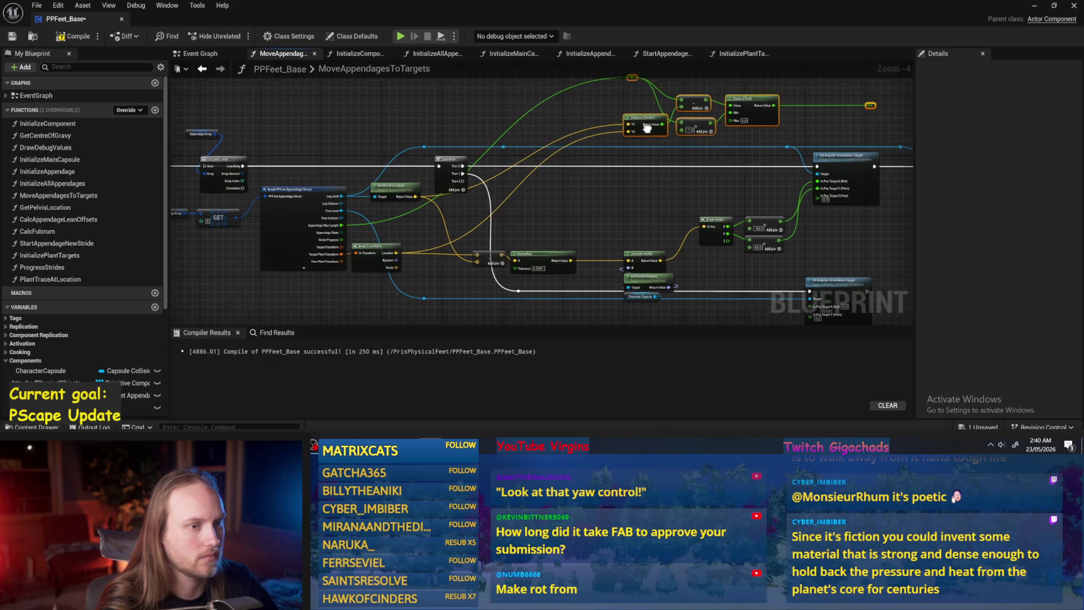
{"action": "scroll", "coordinate": [610, 140], "scroll_direction": "up", "scroll_amount": 2}
{"action": "mouse_move", "coordinate": [555, 118]}
{"action": "left_mouse_down"}
{"action": "mouse_move", "coordinate": [702, 271]}
{"action": "mouse_move", "coordinate": [665, 255]}
{"action": "left_mouse_up"}
{"action": "left_click_drag", "start_coordinate": [580, 166], "coordinate": [613, 153]}
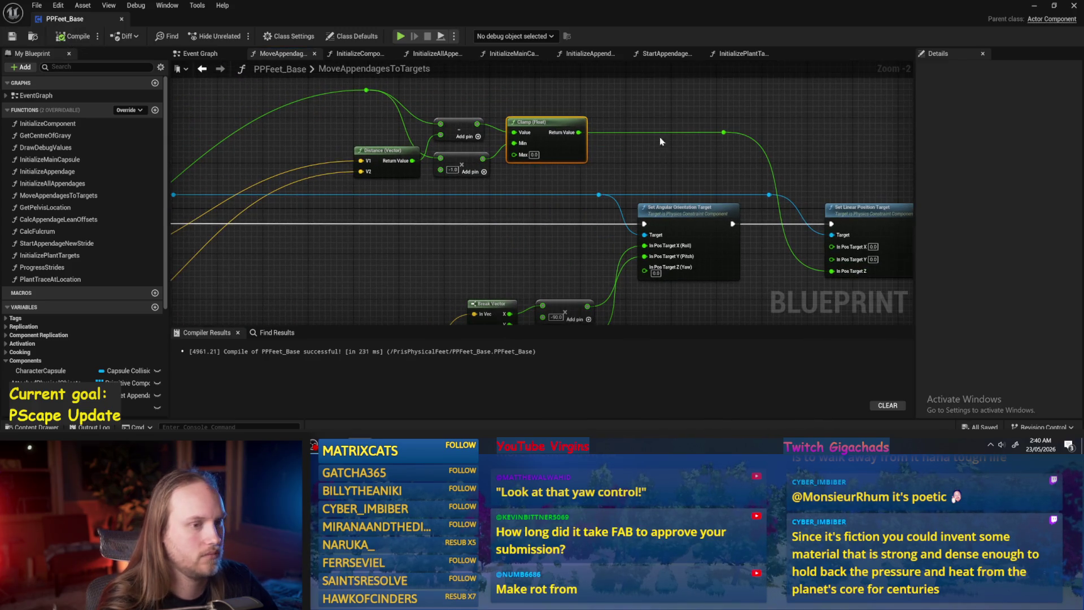
{"action": "scroll", "coordinate": [661, 142], "scroll_direction": "down", "scroll_amount": 2}
{"action": "left_click", "coordinate": [1035, 5]}
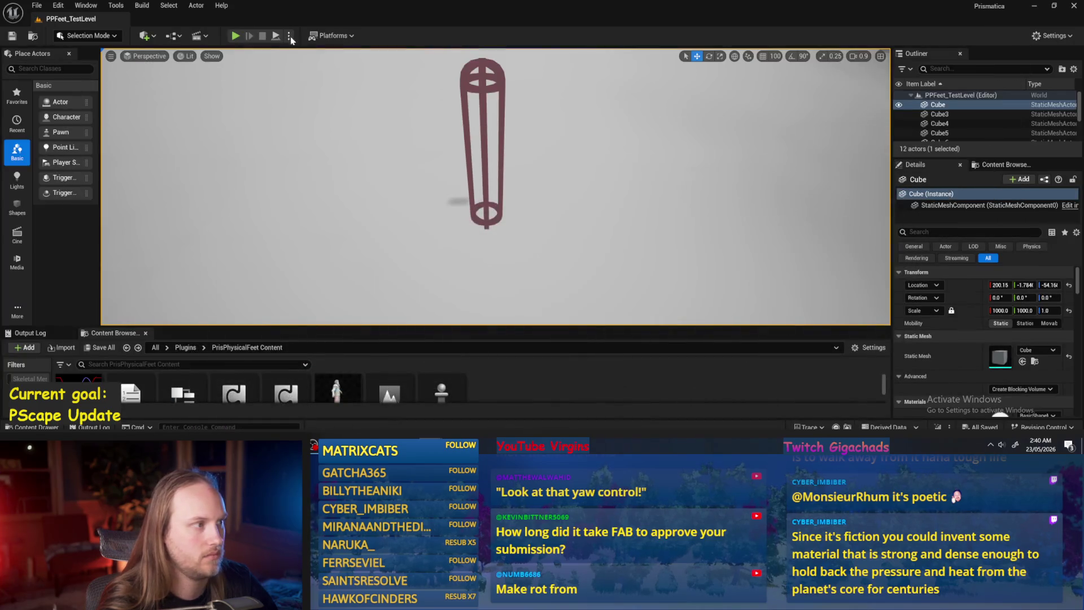
{"action": "left_click", "coordinate": [278, 36]}
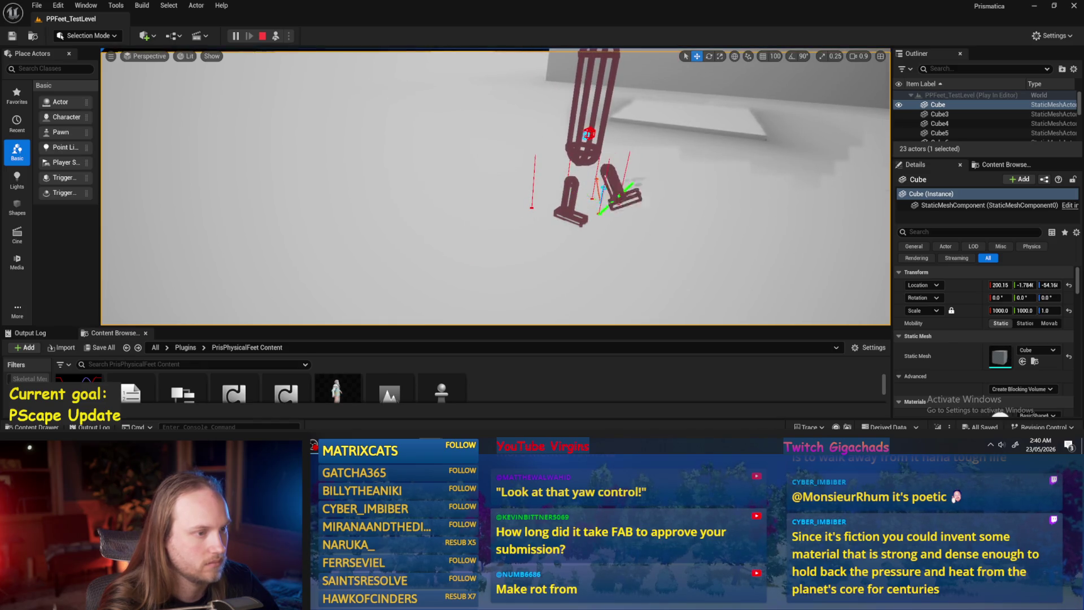
{"action": "key", "text": "Escape"}
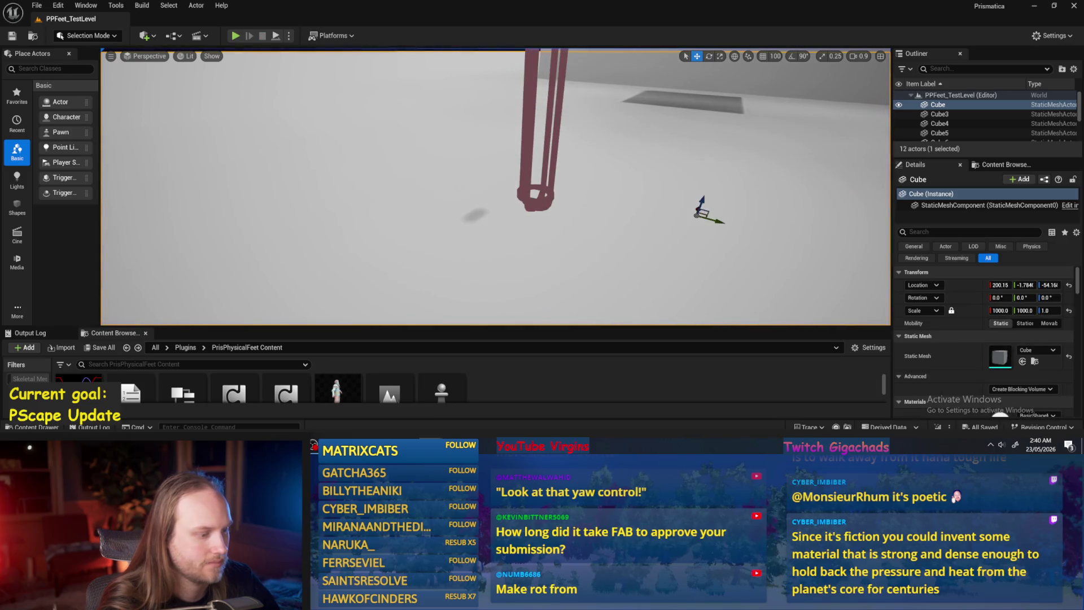
{"action": "left_click", "coordinate": [481, 402]}
- Reposition the -1.0 Add node, then compile and save PPFeet_Base
{"action": "scroll", "coordinate": [484, 146], "scroll_direction": "up", "scroll_amount": 2}
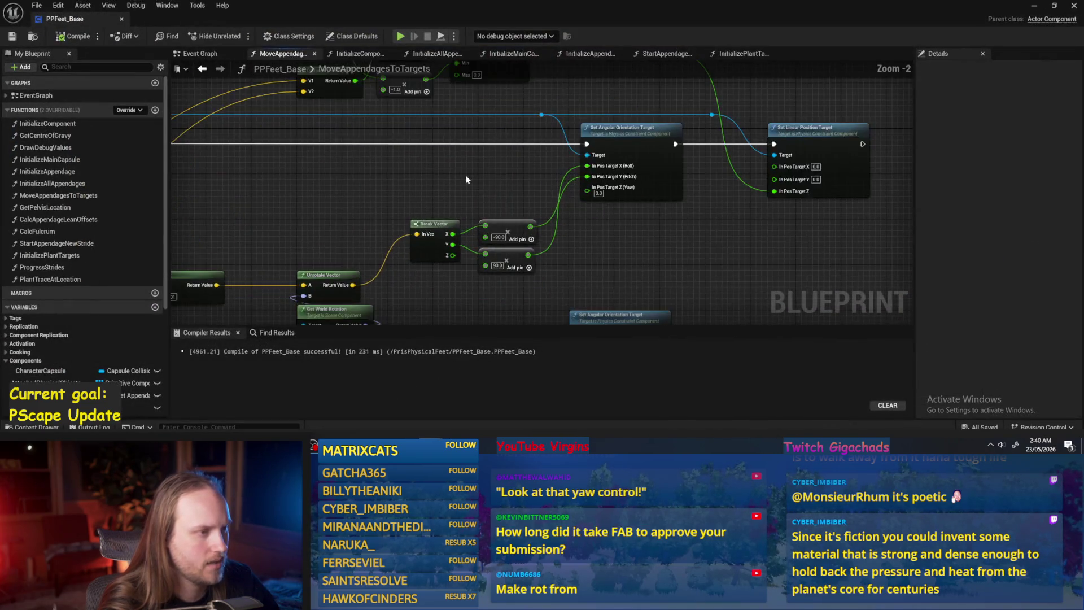
{"action": "mouse_move", "coordinate": [517, 198]}
{"action": "left_mouse_down"}
{"action": "mouse_move", "coordinate": [545, 131]}
{"action": "mouse_move", "coordinate": [531, 198]}
{"action": "mouse_move", "coordinate": [519, 199]}
{"action": "mouse_move", "coordinate": [346, 132]}
{"action": "left_mouse_up"}
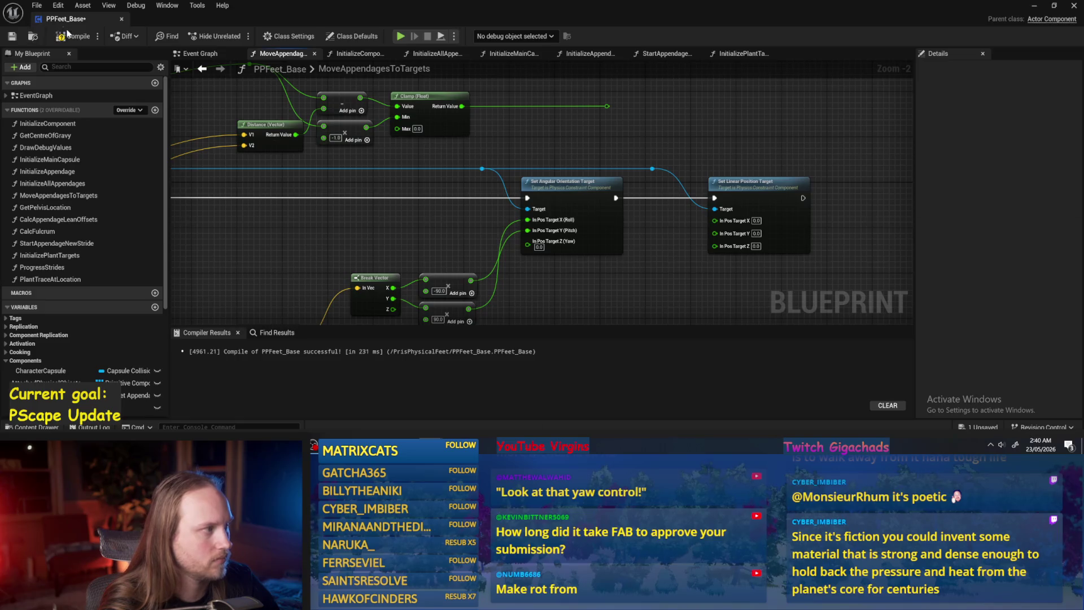
{"action": "double_click", "coordinate": [65, 31]}
{"action": "double_click", "coordinate": [317, 38]}
{"action": "left_click", "coordinate": [59, 37]}
- Bring the start of the graph into view, then play-test the feet in the level
{"action": "mouse_move", "coordinate": [495, 180]}
{"action": "left_mouse_down"}
{"action": "mouse_move", "coordinate": [508, 205]}
{"action": "mouse_move", "coordinate": [424, 201]}
{"action": "mouse_move", "coordinate": [473, 213]}
{"action": "mouse_move", "coordinate": [644, 185]}
{"action": "left_mouse_up"}
{"action": "scroll", "coordinate": [644, 185], "scroll_direction": "down", "scroll_amount": 1}
{"action": "mouse_move", "coordinate": [553, 189]}
{"action": "left_mouse_down"}
{"action": "mouse_move", "coordinate": [659, 192]}
{"action": "mouse_move", "coordinate": [588, 190]}
{"action": "left_mouse_up"}
{"action": "left_click_drag", "start_coordinate": [19, 13], "coordinate": [78, 38]}
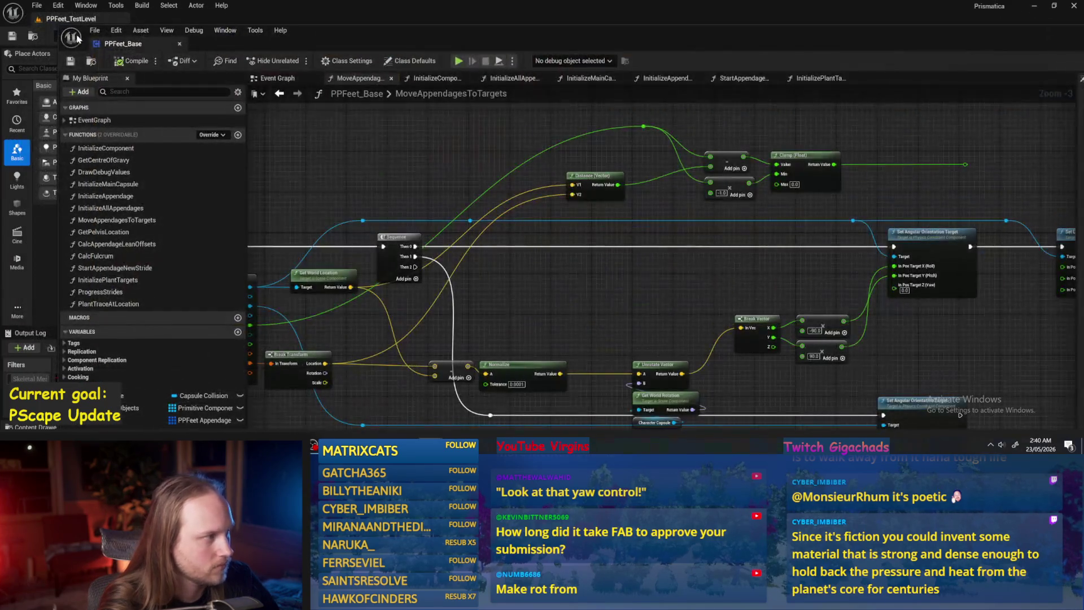
{"action": "double_click", "coordinate": [359, 38]}
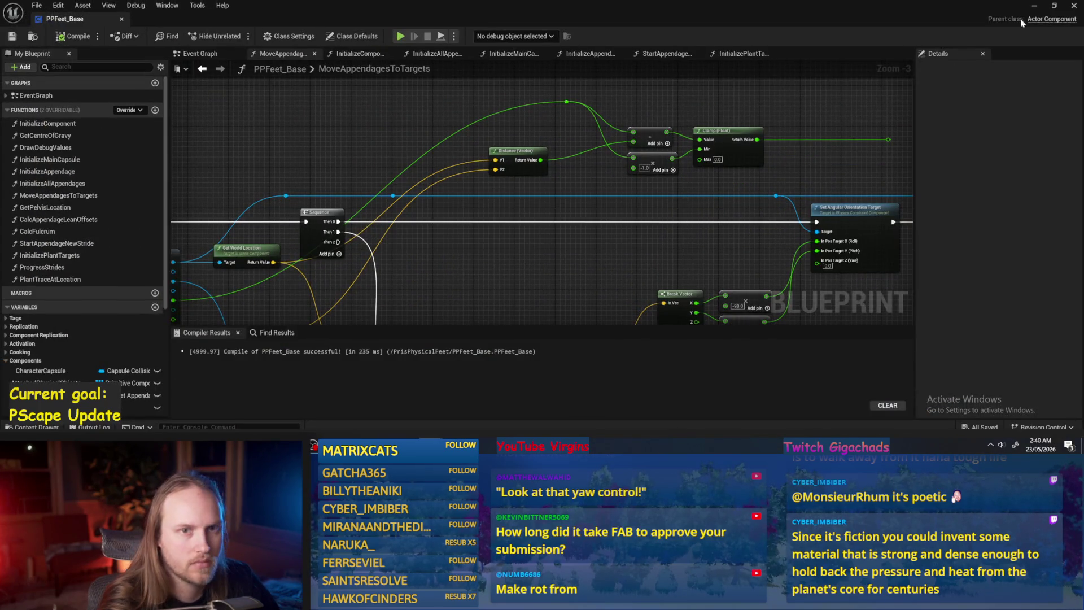
{"action": "left_click", "coordinate": [1034, 5]}
{"action": "left_click", "coordinate": [279, 36]}
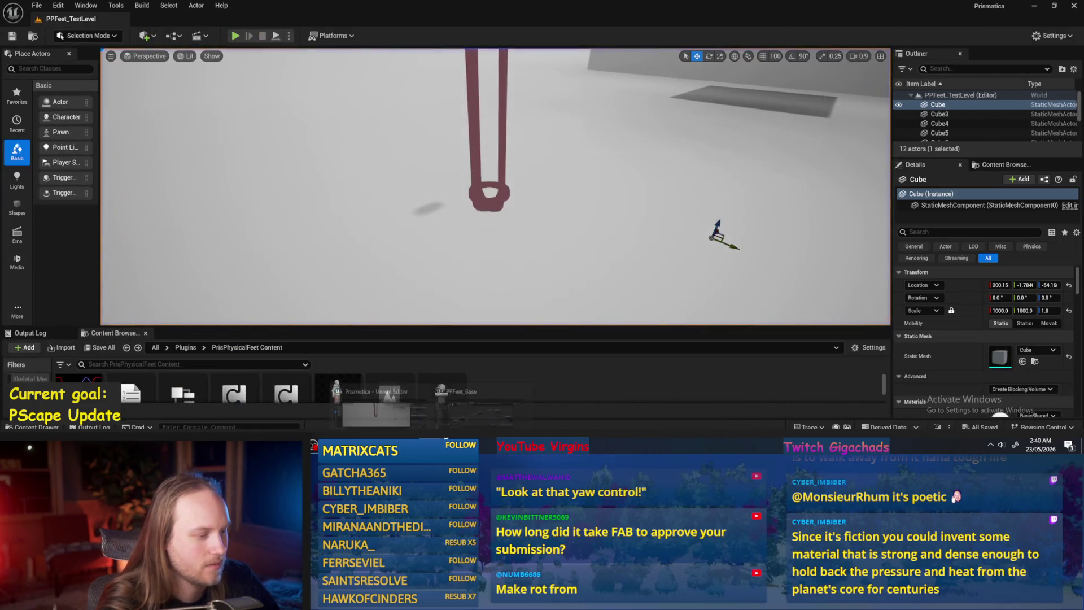
- Back in the blueprint, switch through InitializeComponent to the InitializeAllAppendages graph
{"action": "key", "text": "alt+Tab"}
{"action": "left_click", "coordinate": [360, 53]}
{"action": "left_click", "coordinate": [436, 53]}
{"action": "left_click", "coordinate": [508, 54]}
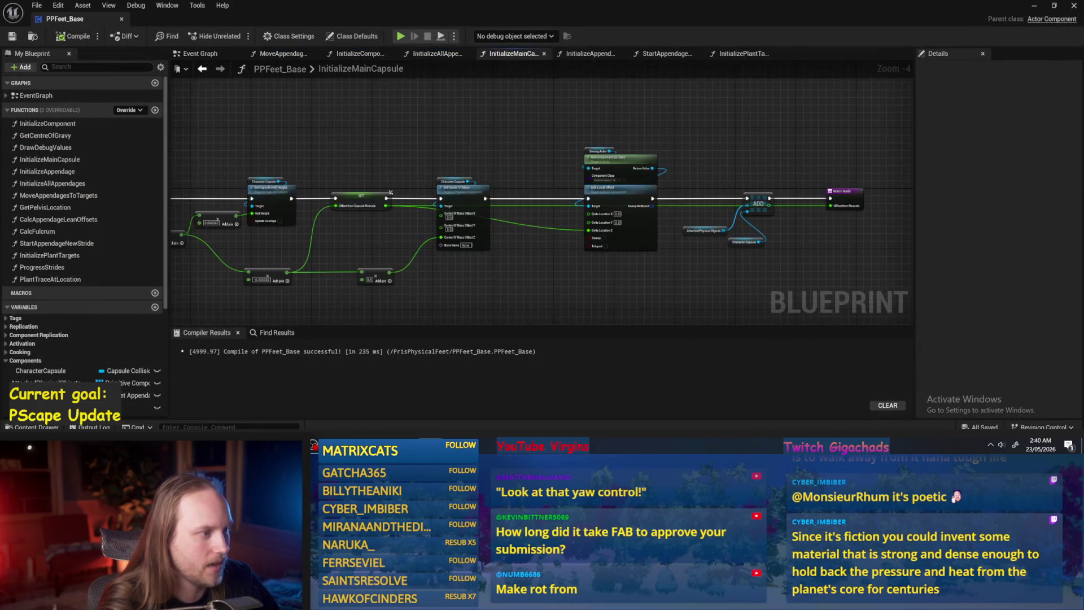
{"action": "left_click", "coordinate": [581, 53]}
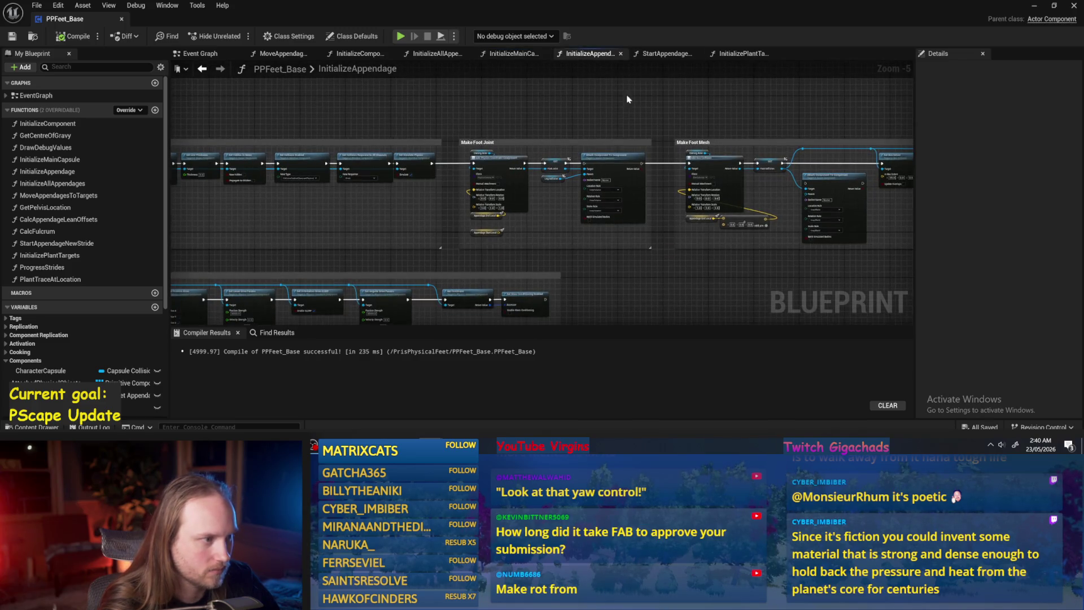
{"action": "left_click", "coordinate": [660, 54]}
{"action": "left_click", "coordinate": [740, 53]}
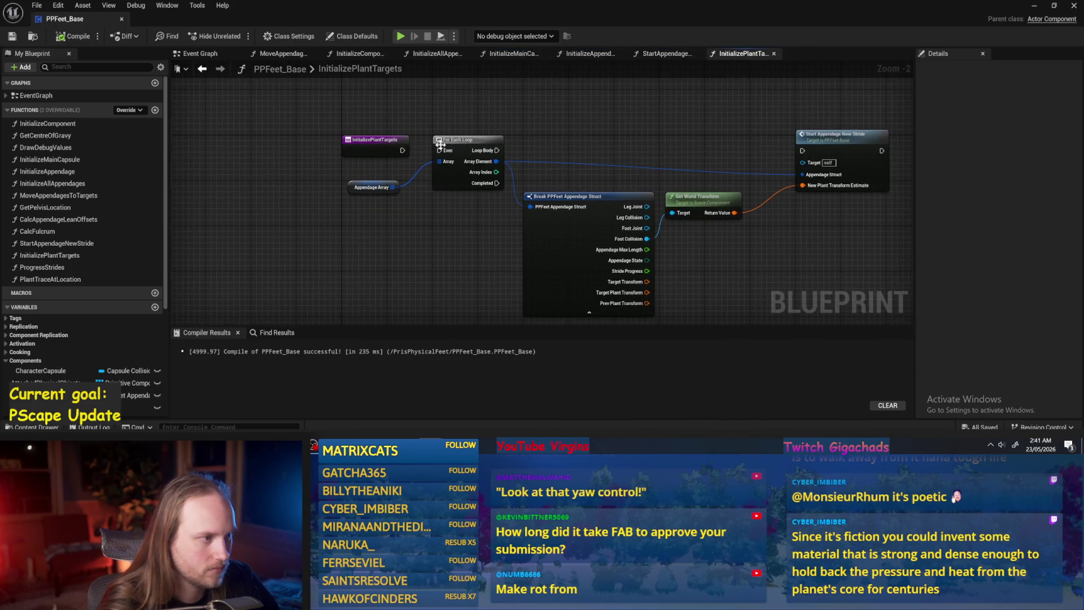
{"action": "left_click", "coordinate": [665, 55]}
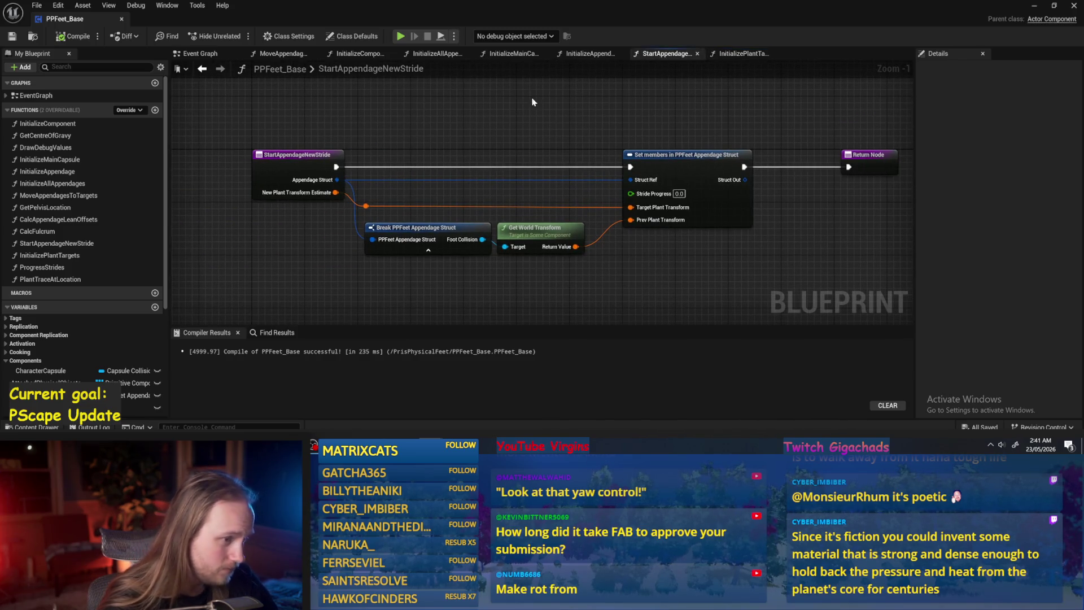
{"action": "left_click", "coordinate": [604, 56]}
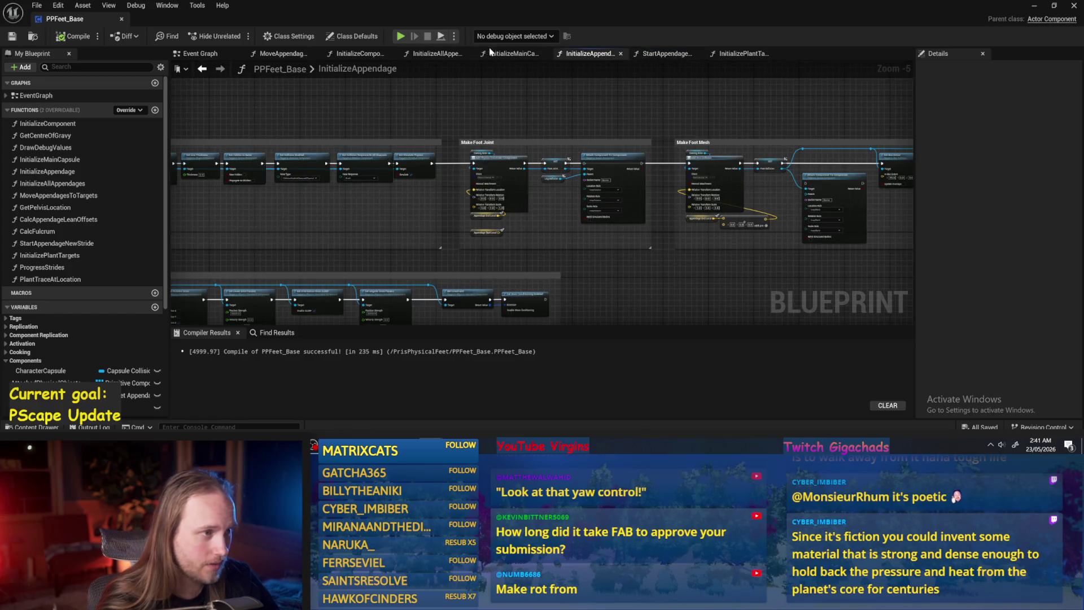
{"action": "left_click", "coordinate": [497, 54]}
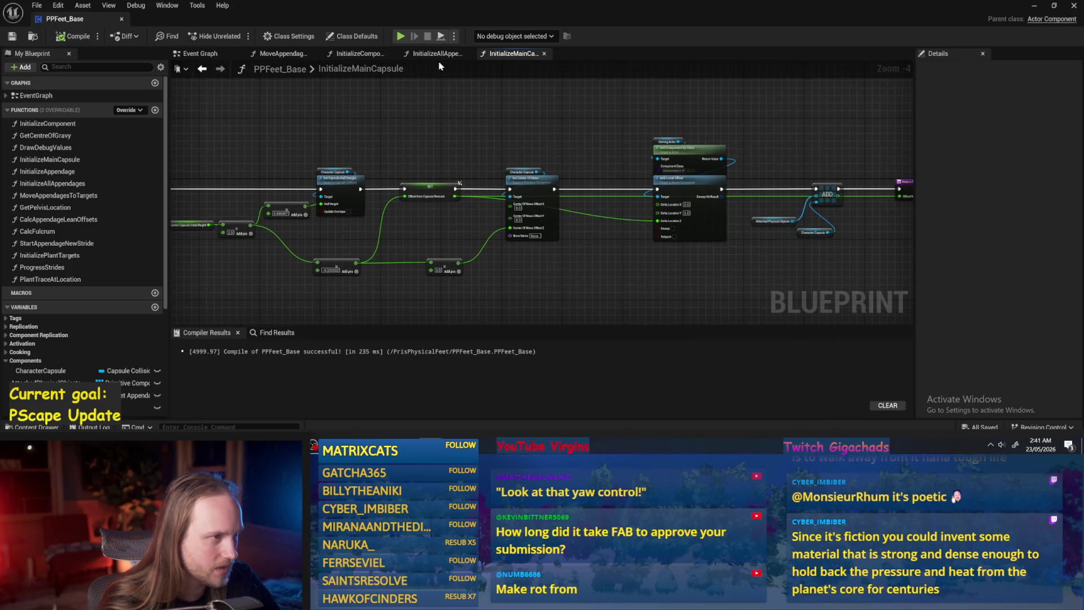
{"action": "key", "text": "alt+Left"}
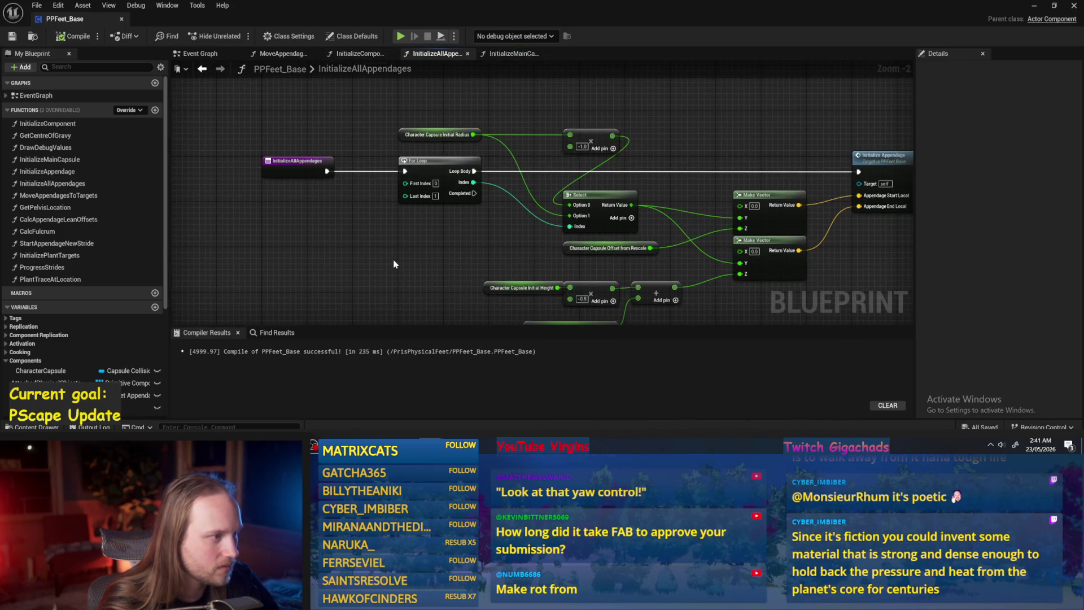
{"action": "left_click", "coordinate": [357, 54]}
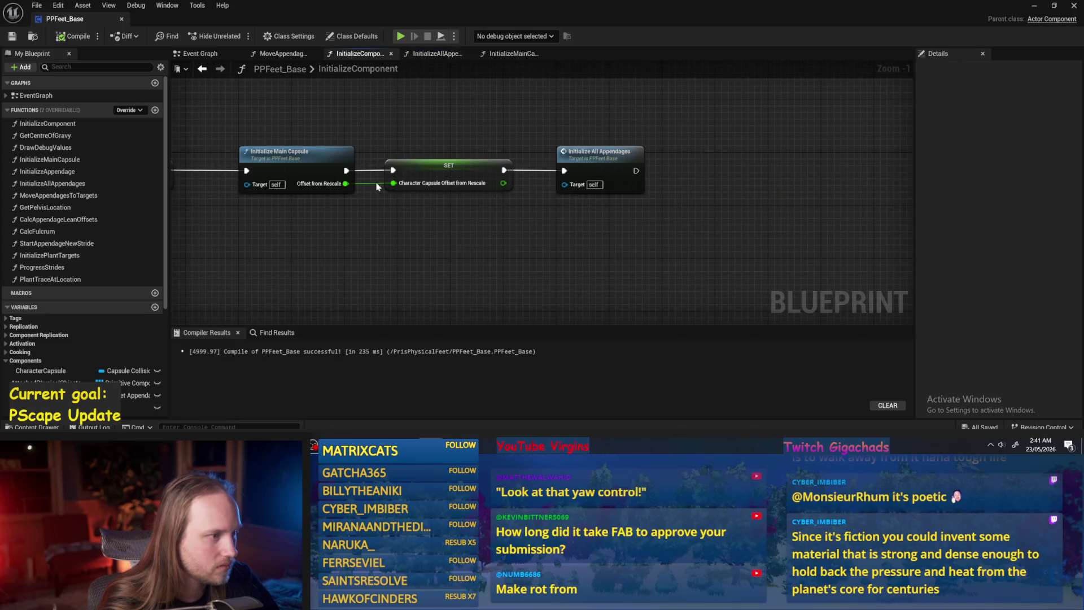
{"action": "scroll", "coordinate": [376, 187], "scroll_direction": "down", "scroll_amount": 7}
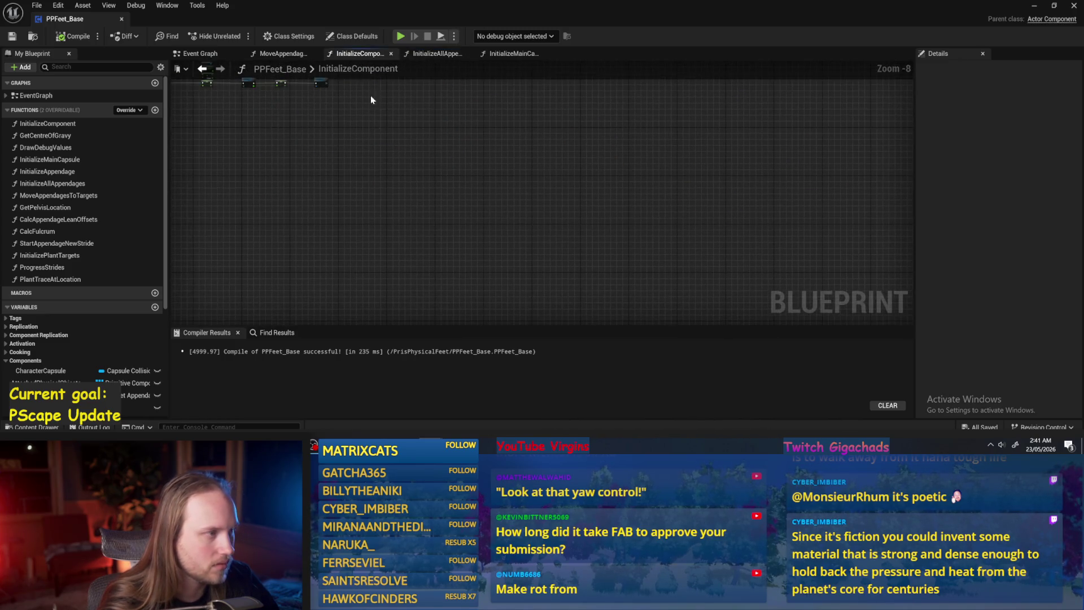
{"action": "left_click", "coordinate": [288, 55]}
{"action": "left_click", "coordinate": [197, 57]}
- Connect RandomPlantTarget to the SET node and move the SET, NOT and Flip Flop group up-left
{"action": "scroll", "coordinate": [516, 210], "scroll_direction": "up", "scroll_amount": 4}
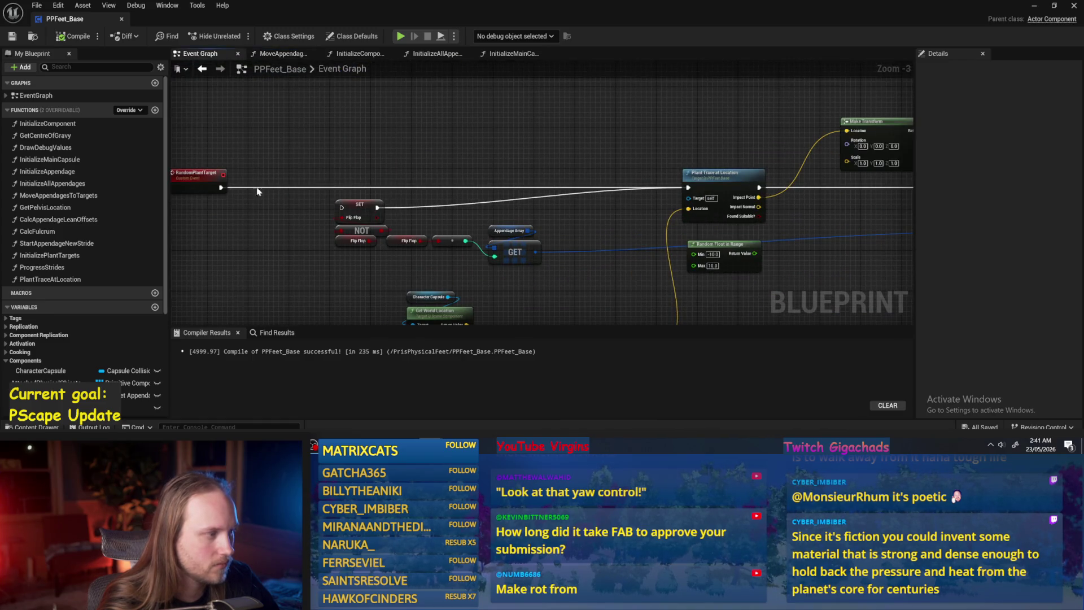
{"action": "mouse_move", "coordinate": [223, 188]}
{"action": "left_mouse_down"}
{"action": "mouse_move", "coordinate": [339, 209]}
{"action": "mouse_move", "coordinate": [229, 192]}
{"action": "left_mouse_up"}
{"action": "left_click_drag", "start_coordinate": [339, 213], "coordinate": [562, 295]}
{"action": "mouse_move", "coordinate": [526, 259]}
{"action": "left_mouse_down"}
{"action": "mouse_move", "coordinate": [510, 234]}
{"action": "mouse_move", "coordinate": [402, 170]}
{"action": "mouse_move", "coordinate": [479, 218]}
{"action": "mouse_move", "coordinate": [519, 190]}
{"action": "left_mouse_up"}
{"action": "left_click", "coordinate": [510, 233]}
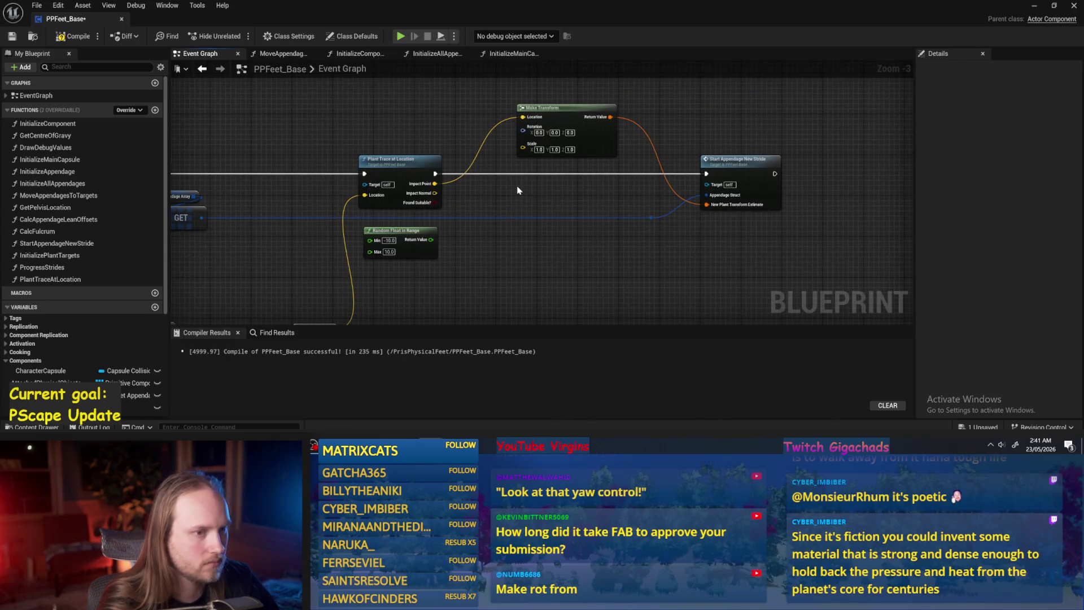
- Save the blueprint, then wire MoveAppendagesToTargets' loop array element into the Break struct
{"action": "double_click", "coordinate": [710, 164]}
{"action": "key", "text": "ctrl+s"}
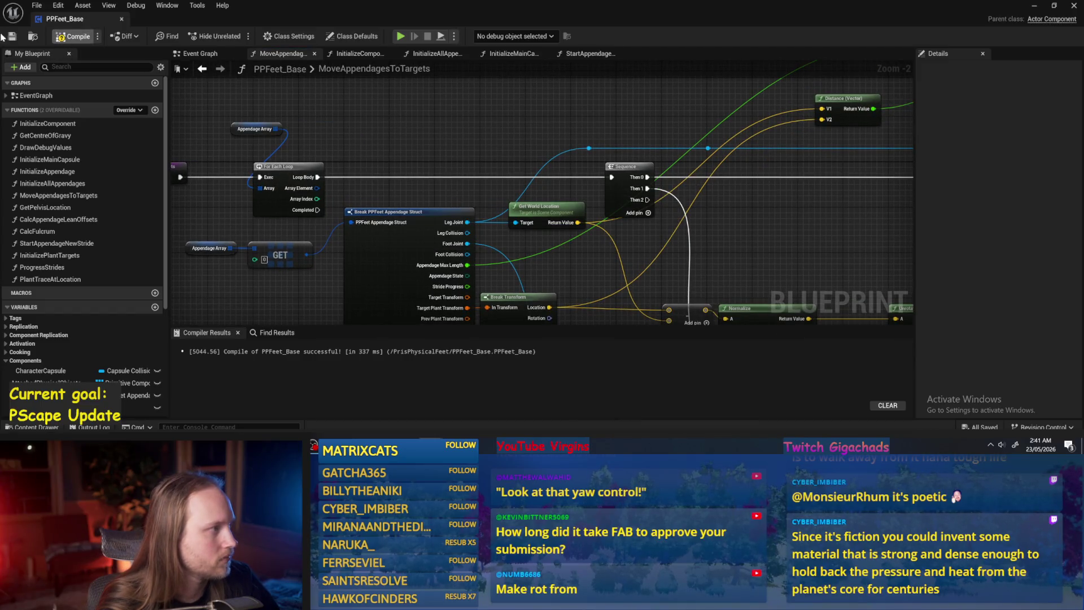
{"action": "left_click", "coordinate": [1034, 5]}
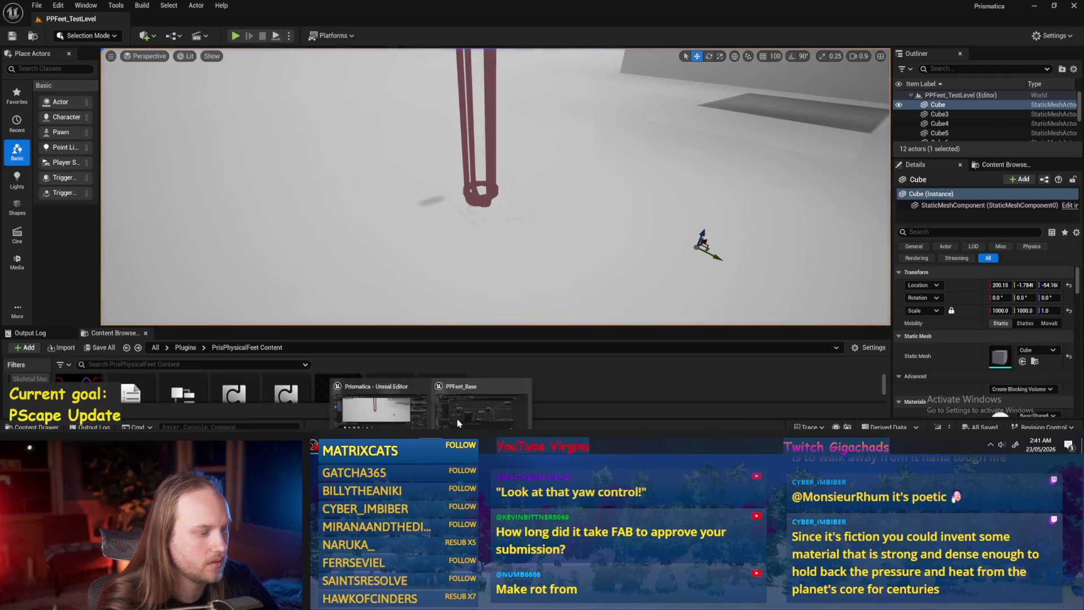
{"action": "key", "text": "alt+Tab"}
{"action": "mouse_move", "coordinate": [317, 188]}
{"action": "left_mouse_down"}
{"action": "mouse_move", "coordinate": [362, 231]}
{"action": "mouse_move", "coordinate": [353, 223]}
{"action": "left_mouse_up"}
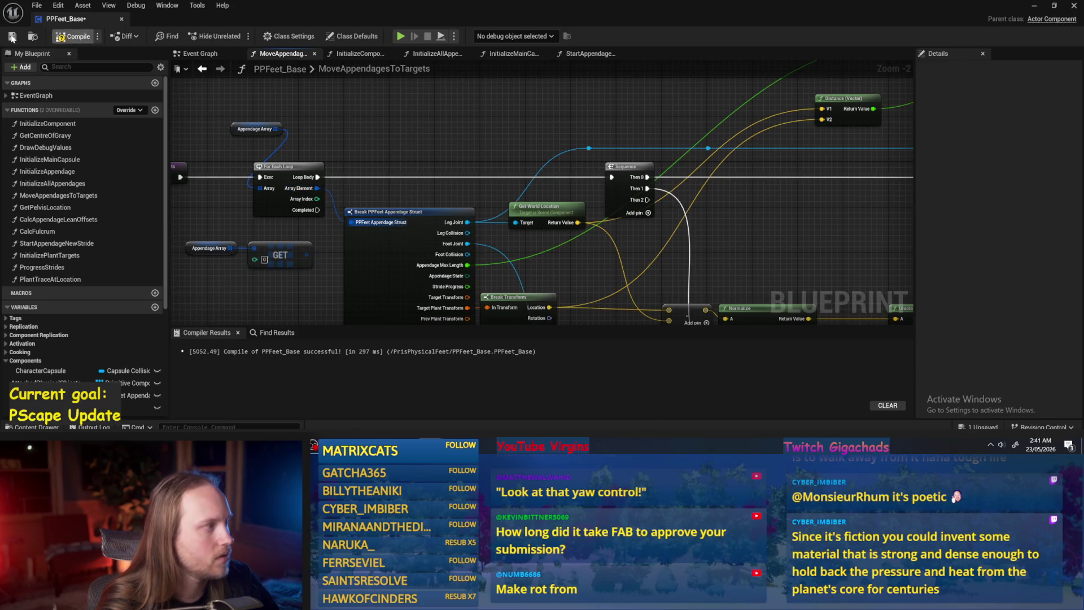
- Play-test the level three times with Alt+P, stopping each run with Esc
{"action": "left_click", "coordinate": [1036, 8]}
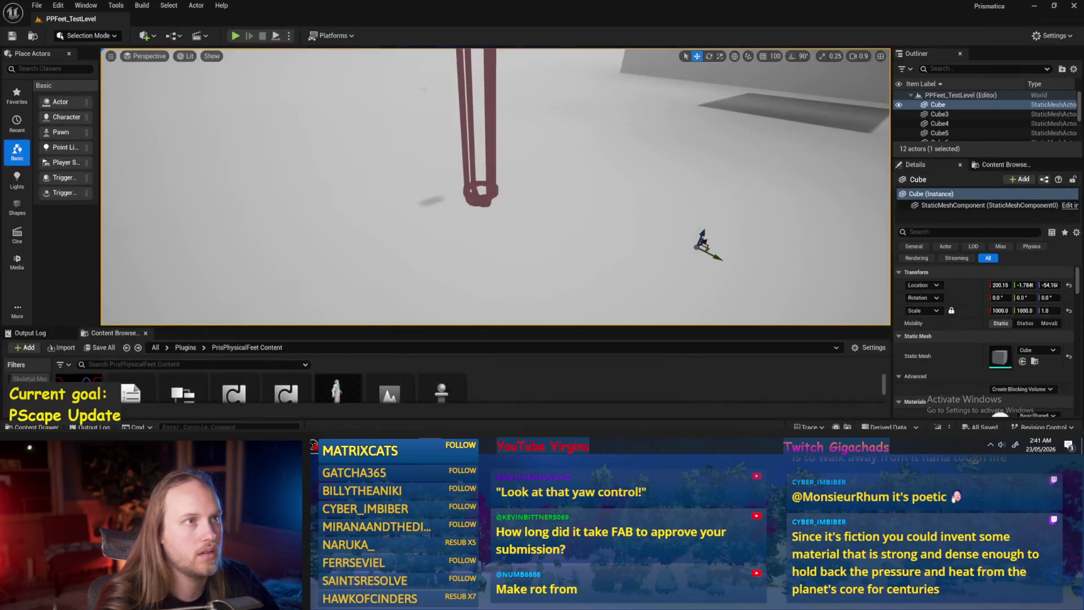
{"action": "key", "text": "alt+p"}
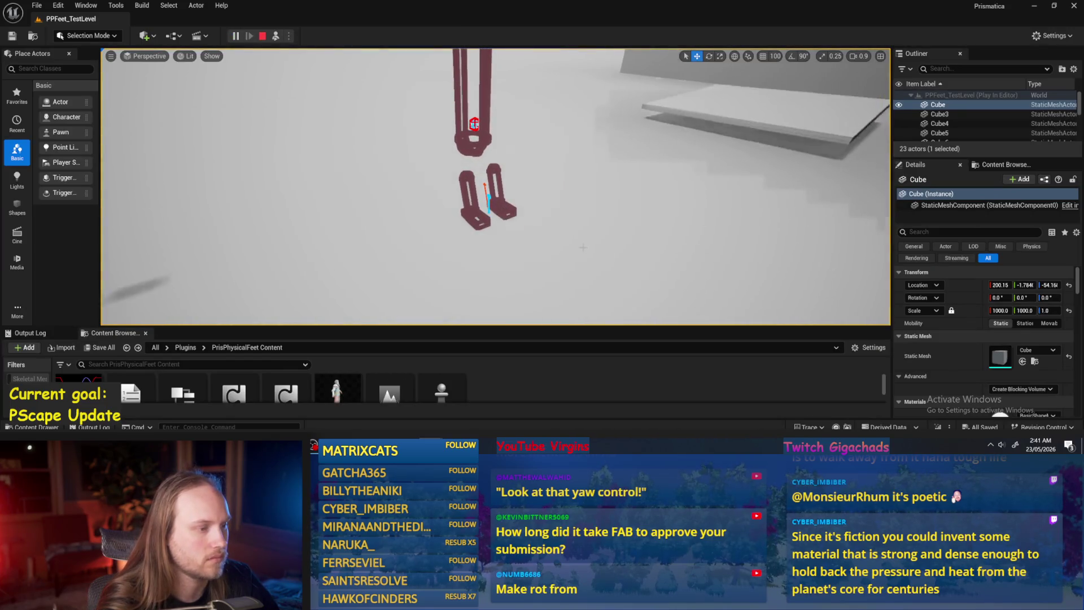
{"action": "key", "text": "Escape"}
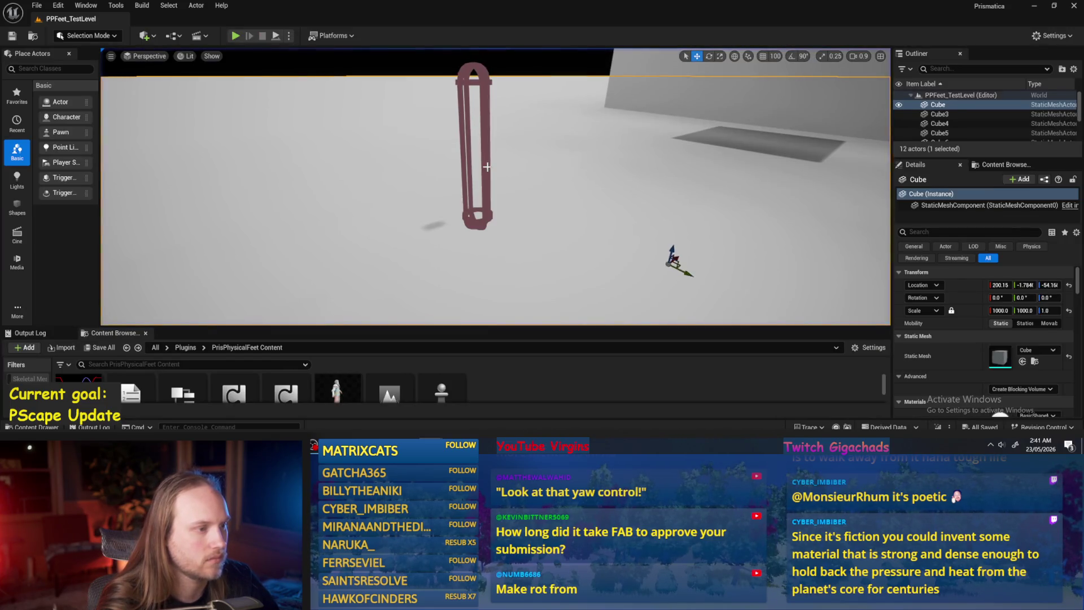
{"action": "key", "text": "alt+p"}
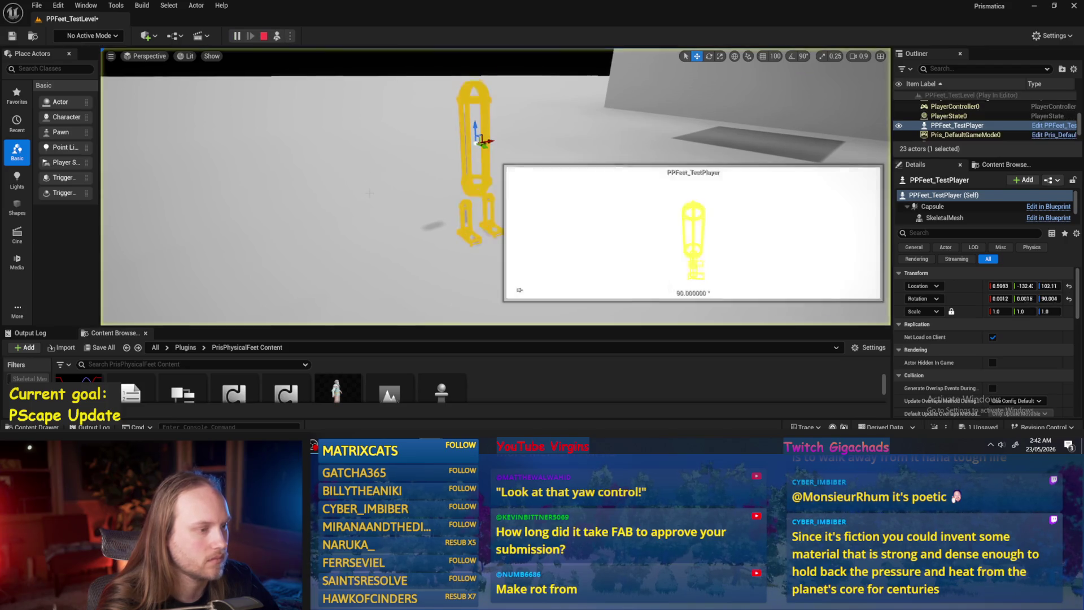
{"action": "key", "text": "Escape"}
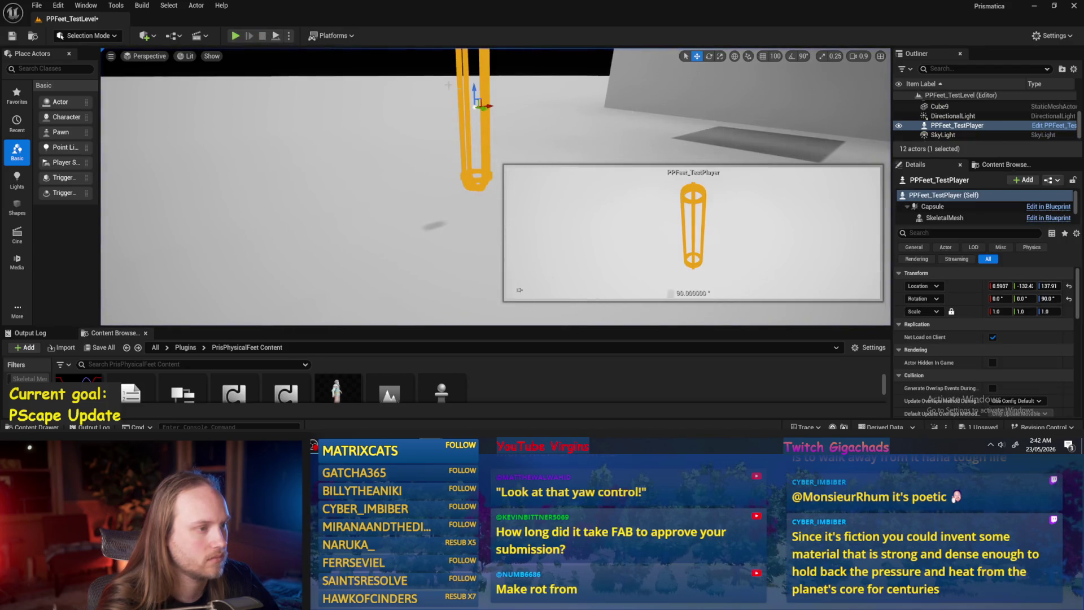
{"action": "key", "text": "alt+p"}
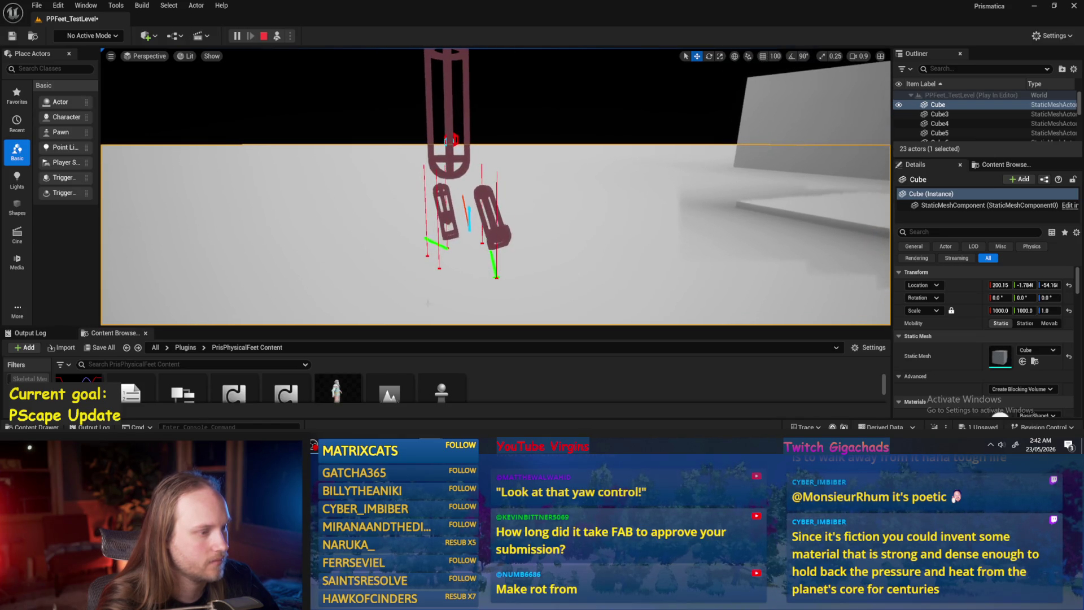
{"action": "key", "text": "Escape"}
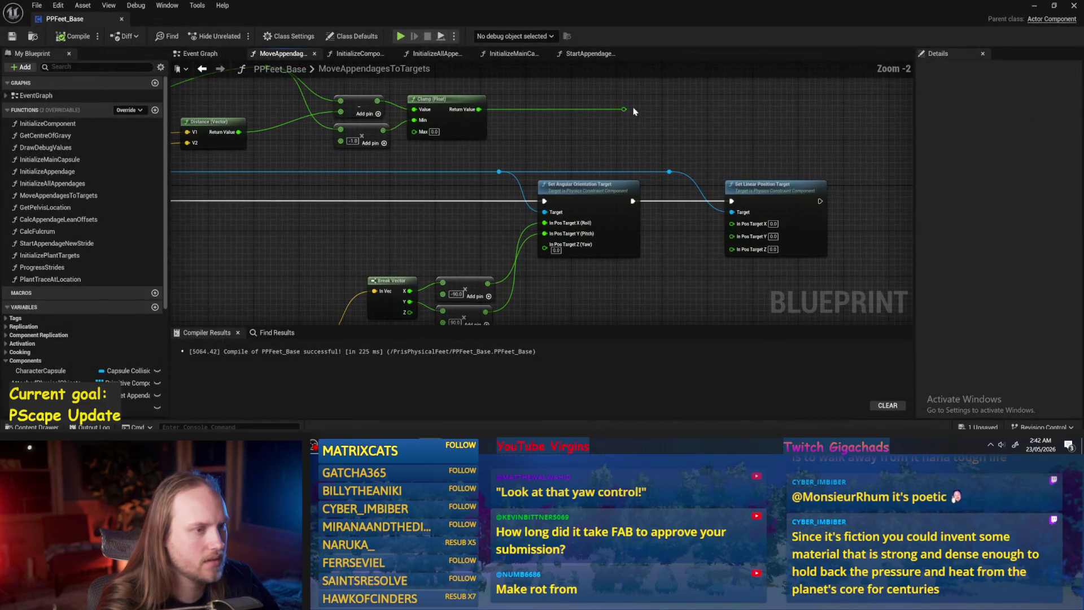
- Set the Clamp node's Max to 10000 and play-test the level
{"action": "mouse_move", "coordinate": [733, 249]}
{"action": "left_mouse_down"}
{"action": "mouse_move", "coordinate": [750, 261]}
{"action": "mouse_move", "coordinate": [734, 249]}
{"action": "left_mouse_up"}
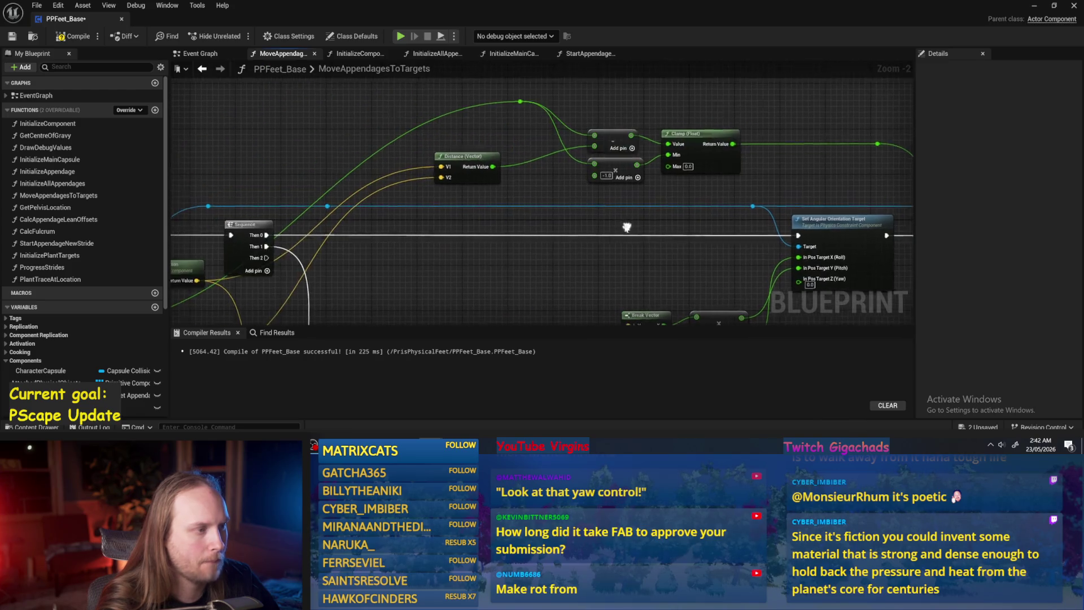
{"action": "scroll", "coordinate": [610, 191], "scroll_direction": "up", "scroll_amount": 1}
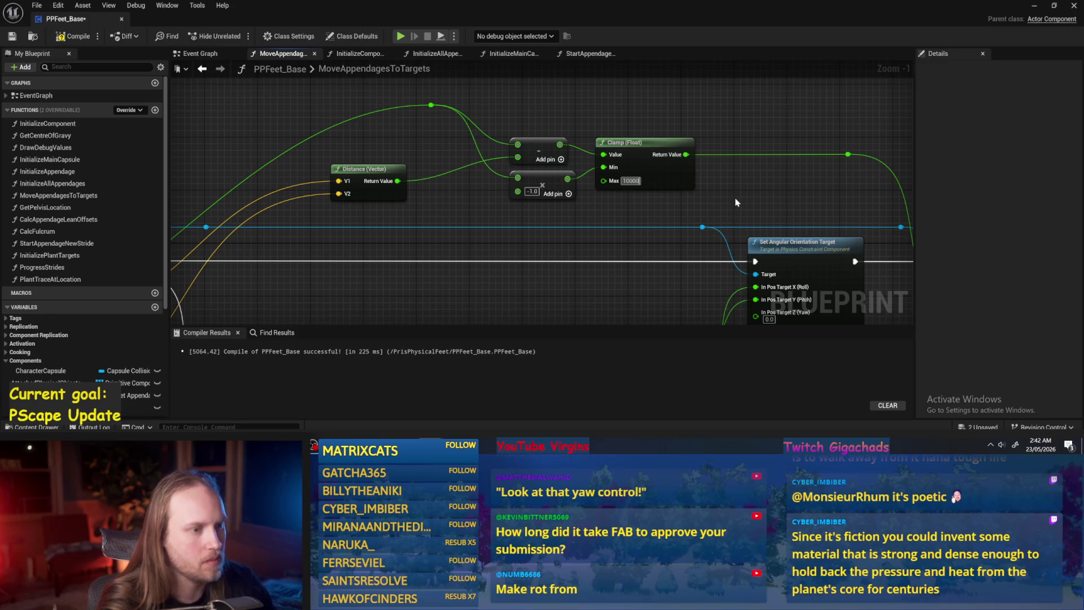
{"action": "key", "text": "Return"}
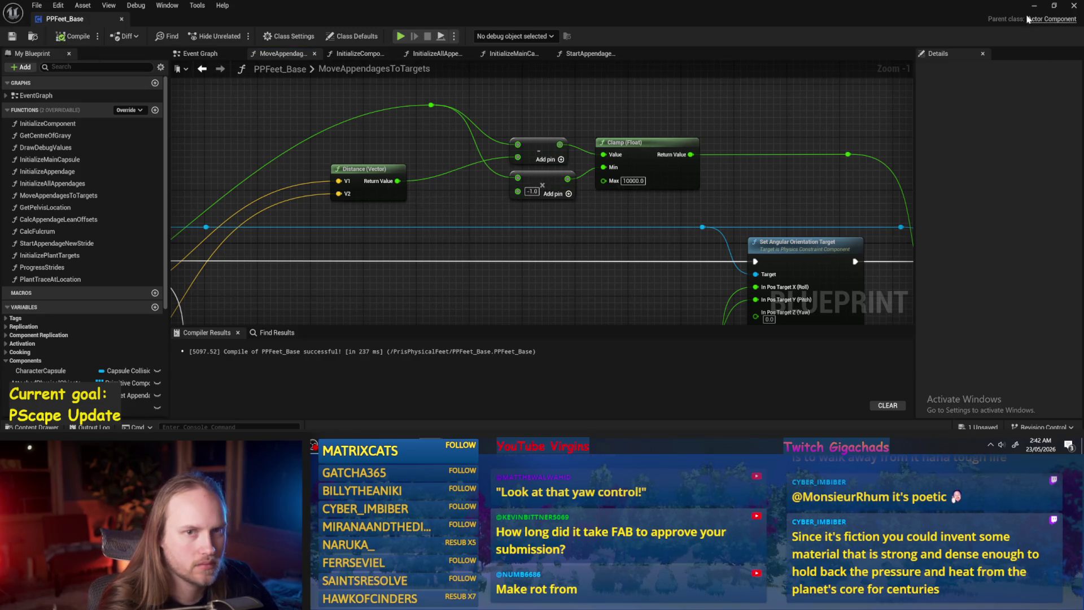
{"action": "left_click", "coordinate": [1034, 5]}
{"action": "key", "text": "alt+p"}
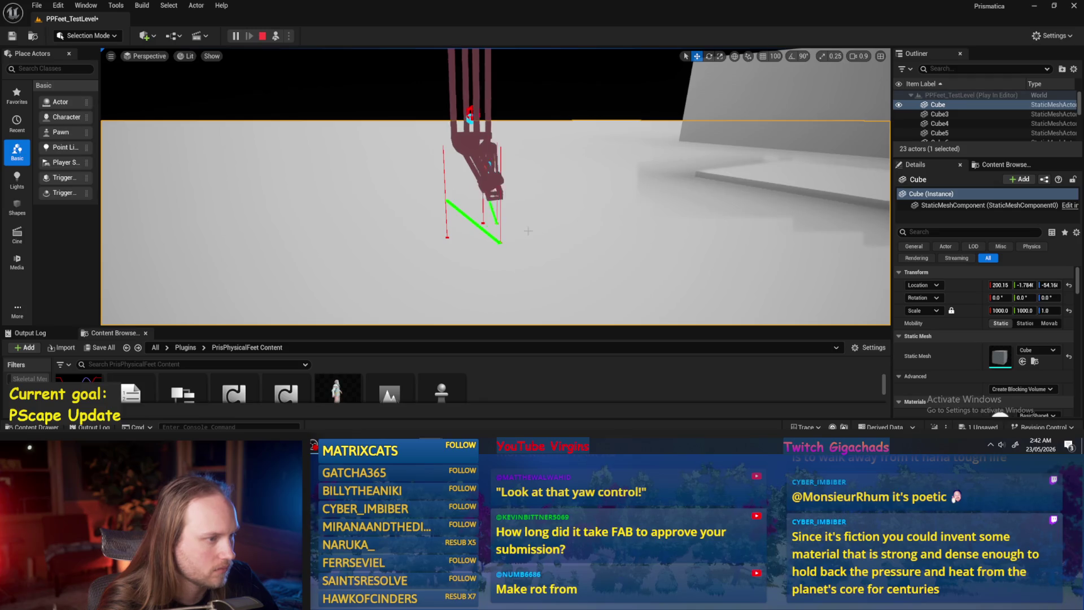
{"action": "key", "text": "alt+Tab"}
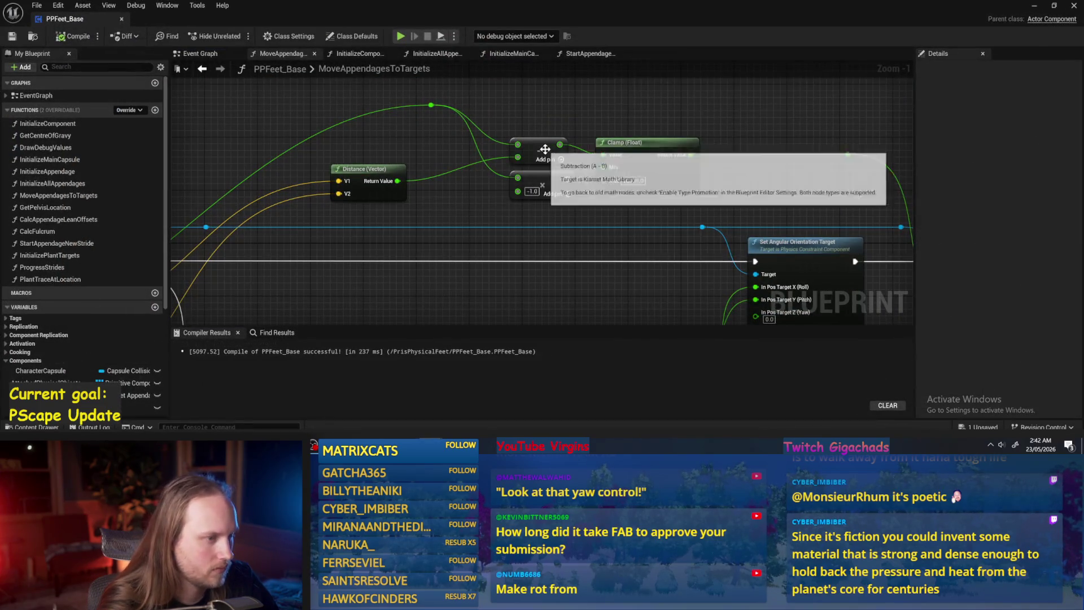
- Connect Distance's Return Value to the subtraction node's top input
{"action": "mouse_move", "coordinate": [572, 160]}
{"action": "left_mouse_down"}
{"action": "mouse_move", "coordinate": [663, 134]}
{"action": "mouse_move", "coordinate": [586, 145]}
{"action": "mouse_move", "coordinate": [634, 156]}
{"action": "mouse_move", "coordinate": [632, 130]}
{"action": "mouse_move", "coordinate": [574, 100]}
{"action": "left_mouse_up"}
{"action": "mouse_move", "coordinate": [660, 139]}
{"action": "left_mouse_down"}
{"action": "mouse_move", "coordinate": [588, 175]}
{"action": "mouse_move", "coordinate": [541, 175]}
{"action": "left_mouse_up"}
{"action": "left_click_drag", "start_coordinate": [676, 112], "coordinate": [564, 129]}
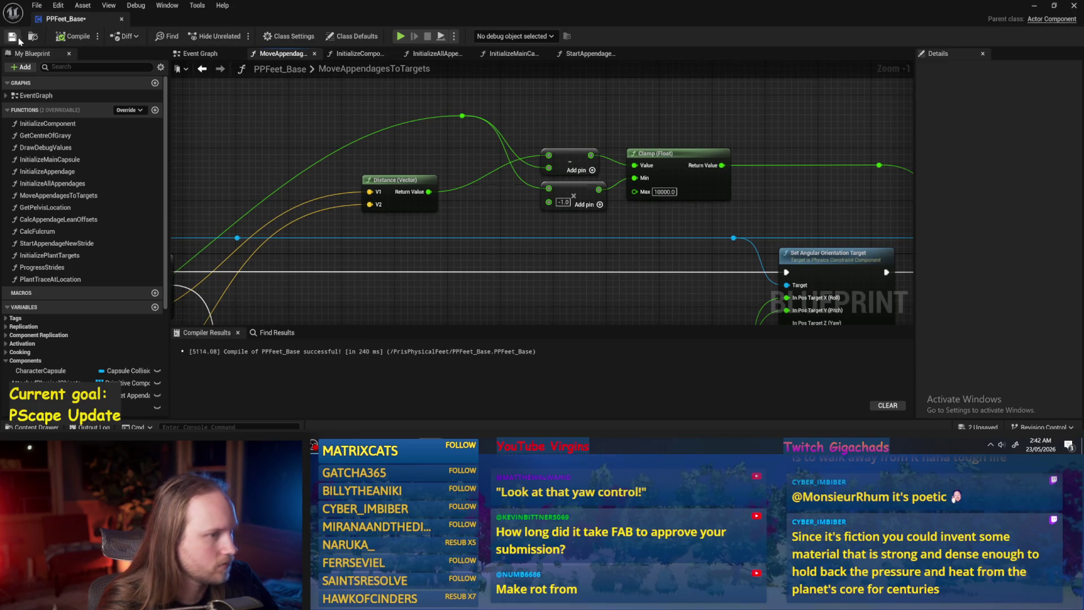
{"action": "left_click", "coordinate": [1036, 9]}
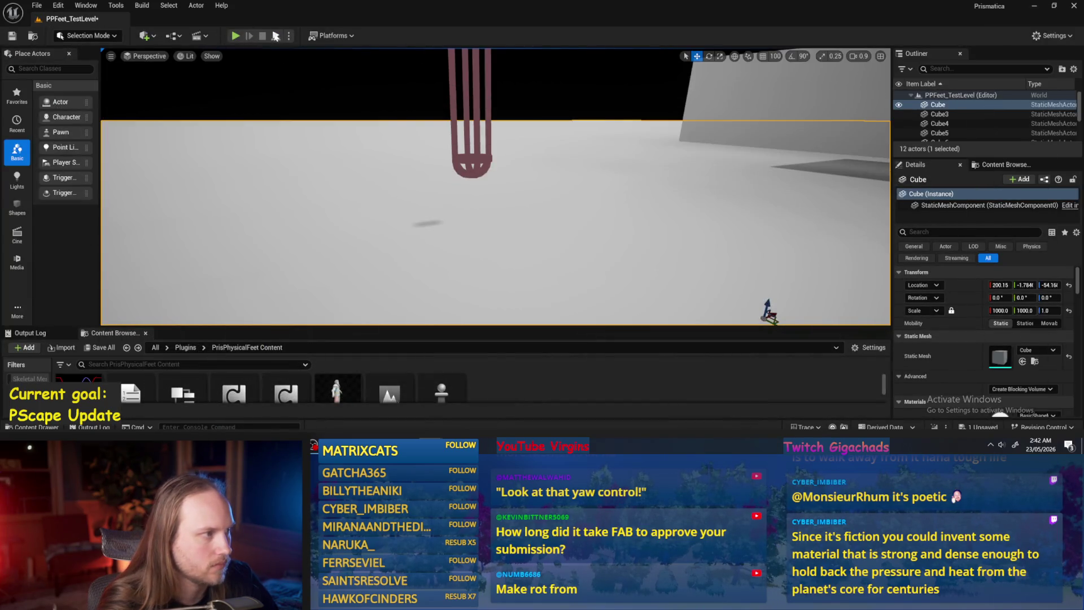
{"action": "key", "text": "alt+p"}
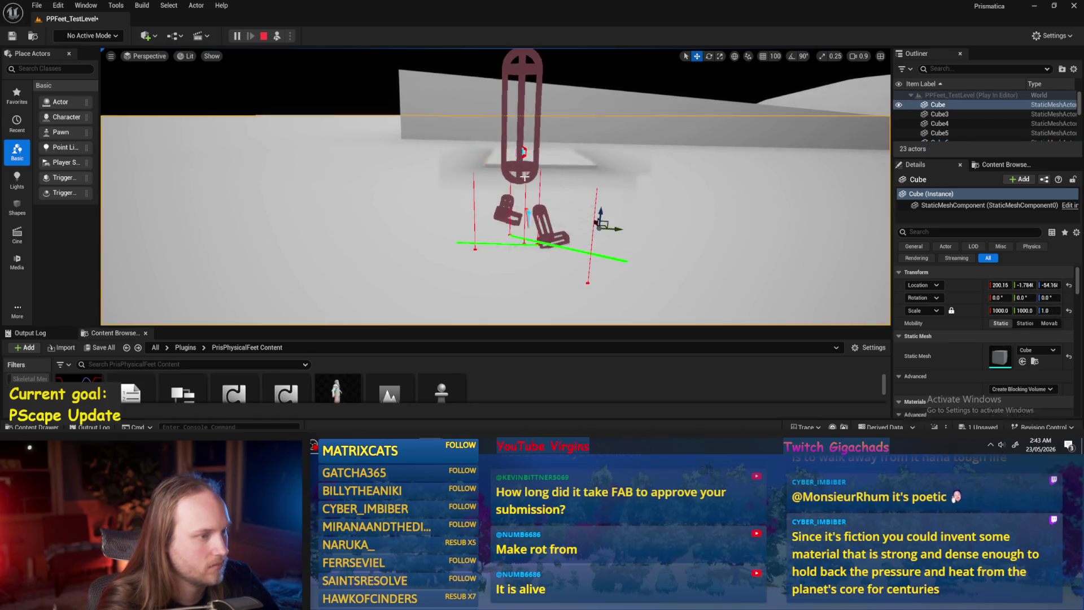
{"action": "left_click", "coordinate": [502, 141]}
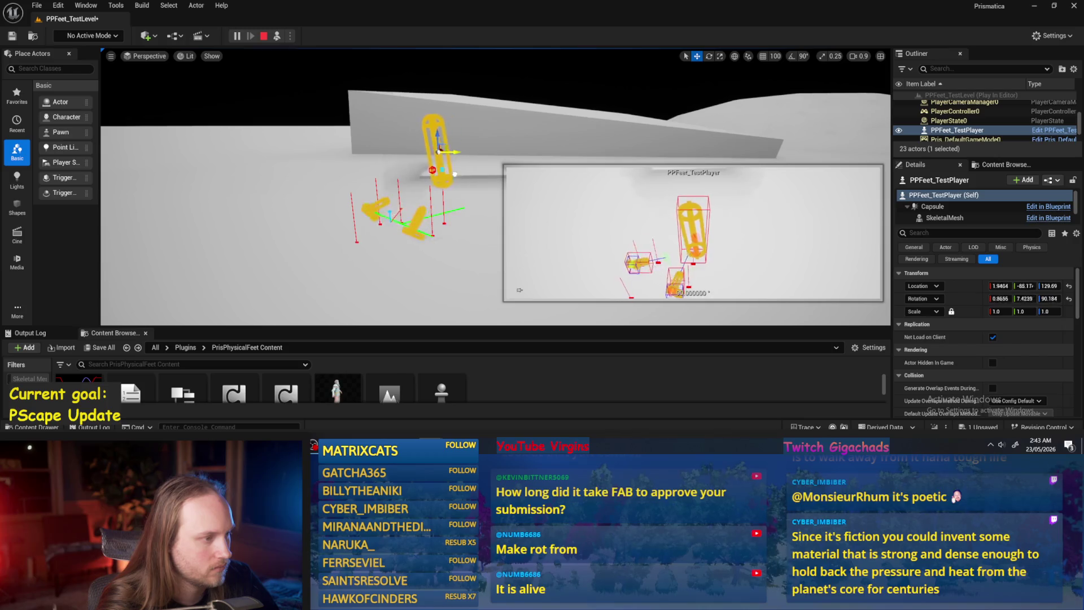
{"action": "key", "text": "e"}
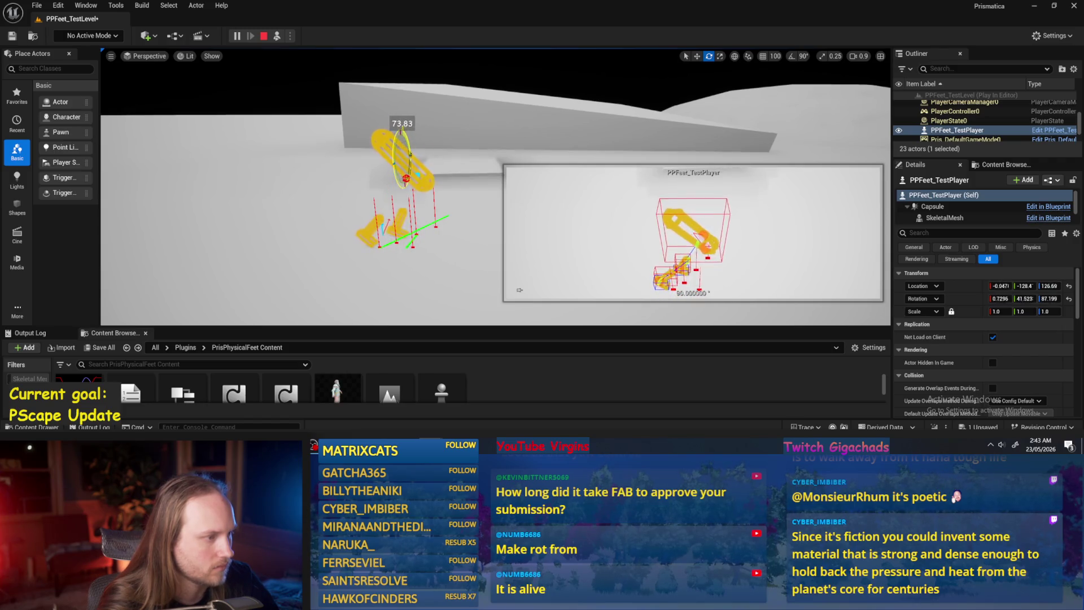
{"action": "left_click_drag", "start_coordinate": [413, 152], "coordinate": [394, 197]}
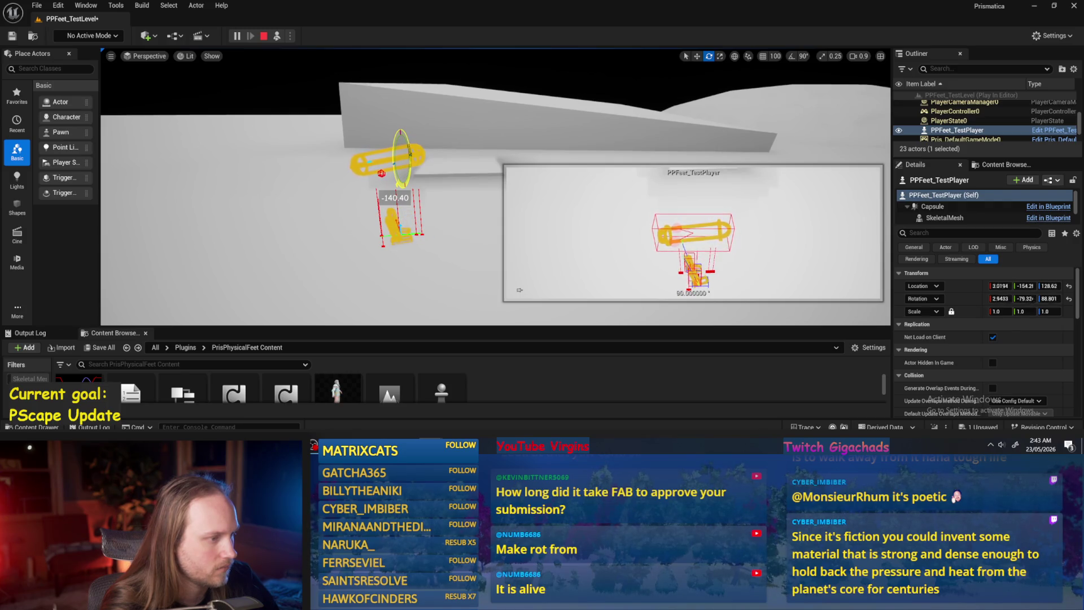
{"action": "key", "text": "w"}
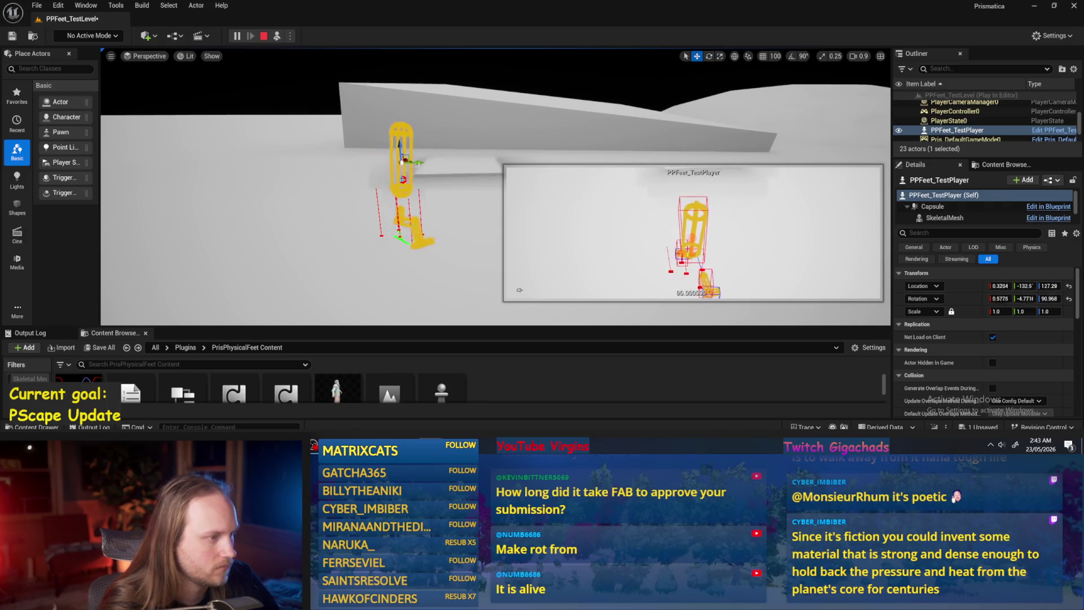
{"action": "left_click_drag", "start_coordinate": [413, 162], "coordinate": [298, 175]}
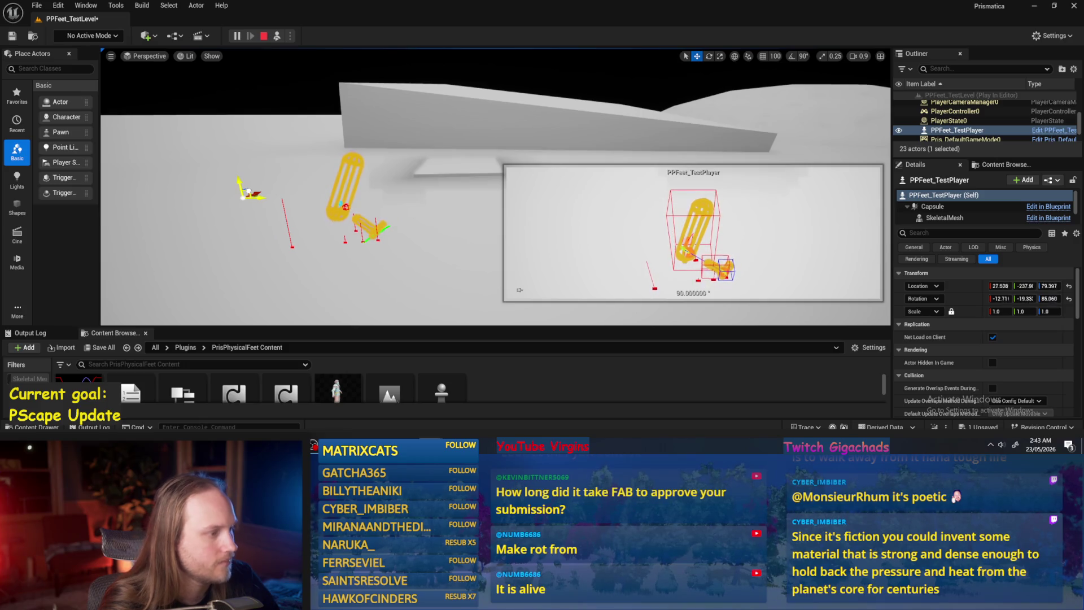
{"action": "key", "text": "Escape"}
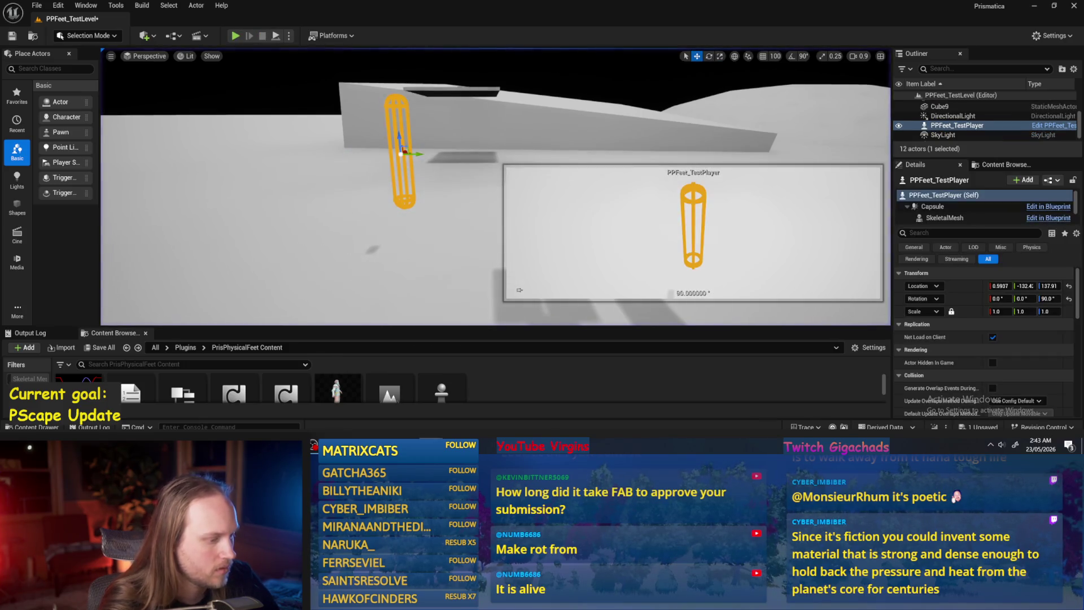
- Set the Clamp node's Max back to 0 and recompile PPFeet_Base
{"action": "left_click", "coordinate": [429, 401]}
{"action": "left_click", "coordinate": [605, 203]}
{"action": "type", "text": "0"}
{"action": "key", "text": "Return"}
{"action": "left_click", "coordinate": [74, 36]}
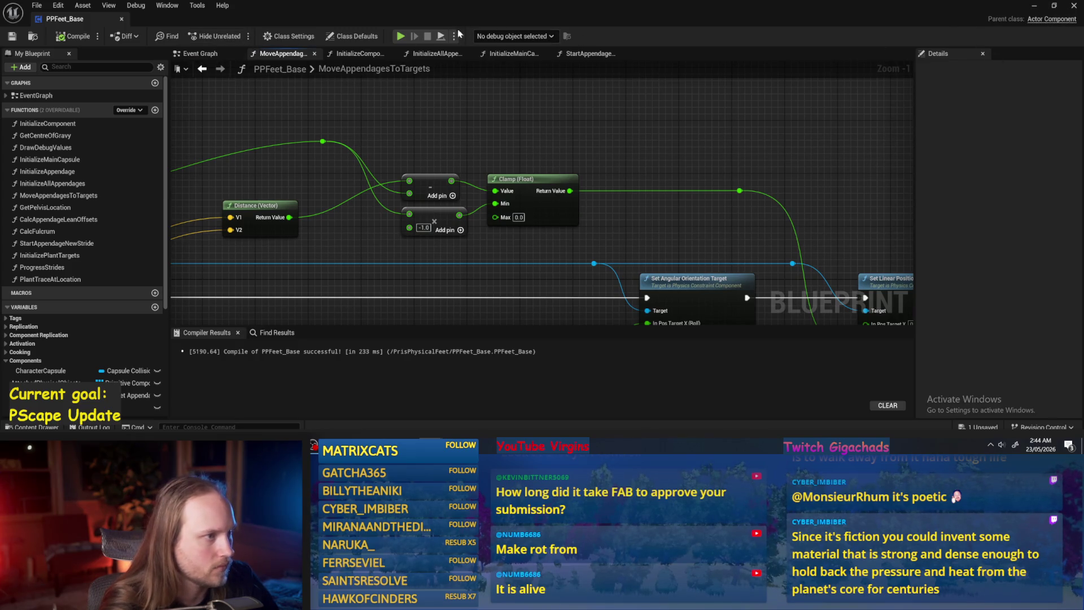
- Play-test, inspecting the floor Cube and PPFeet_TestPlayer, then stop and save the test level
{"action": "left_click", "coordinate": [401, 36]}
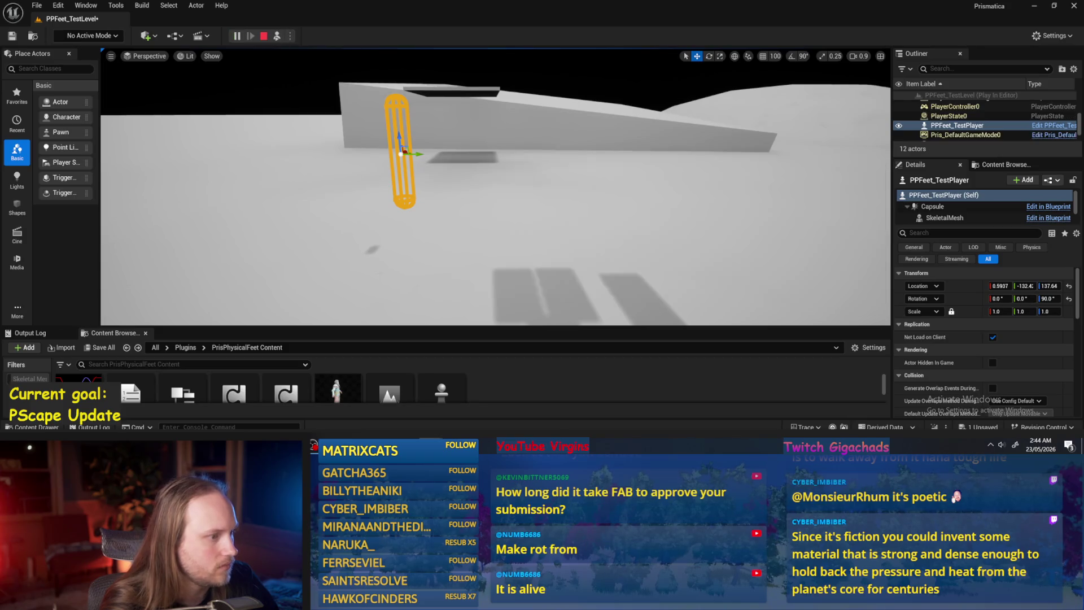
{"action": "left_click", "coordinate": [564, 238]}
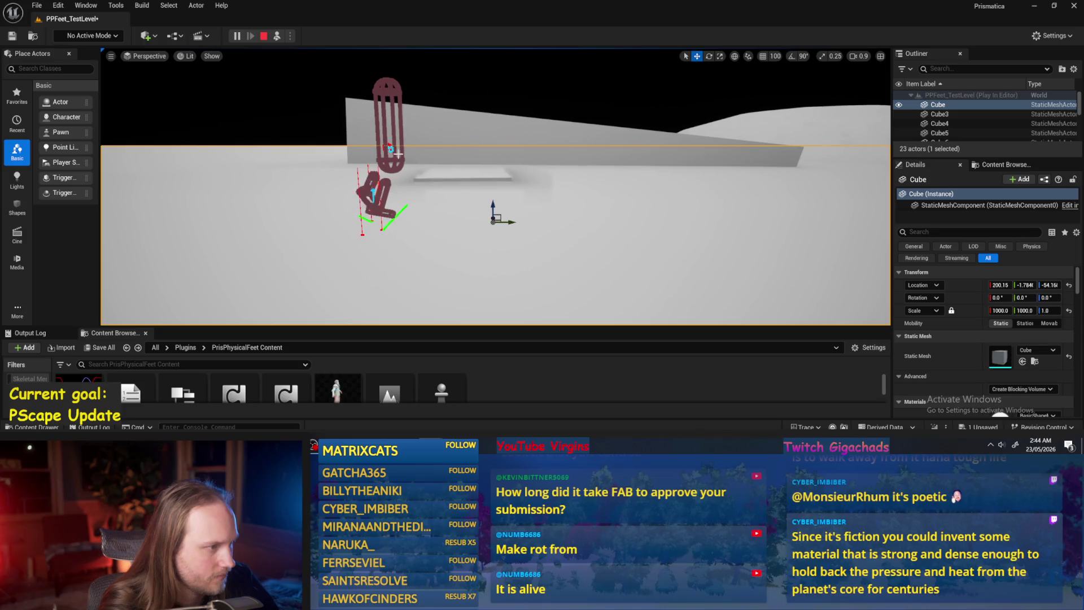
{"action": "left_click", "coordinate": [387, 109]}
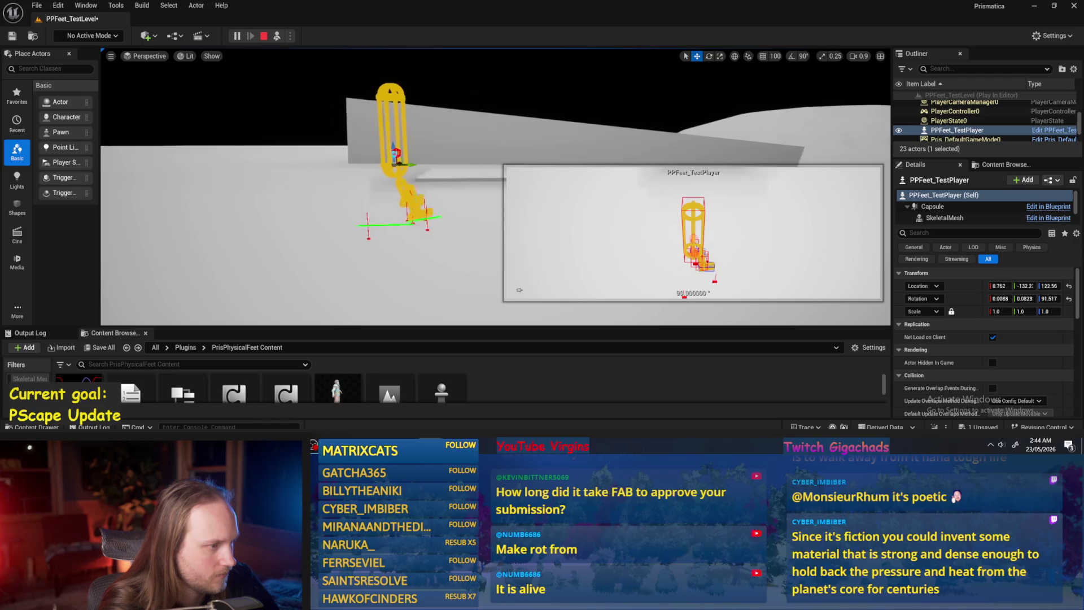
{"action": "key", "text": "e"}
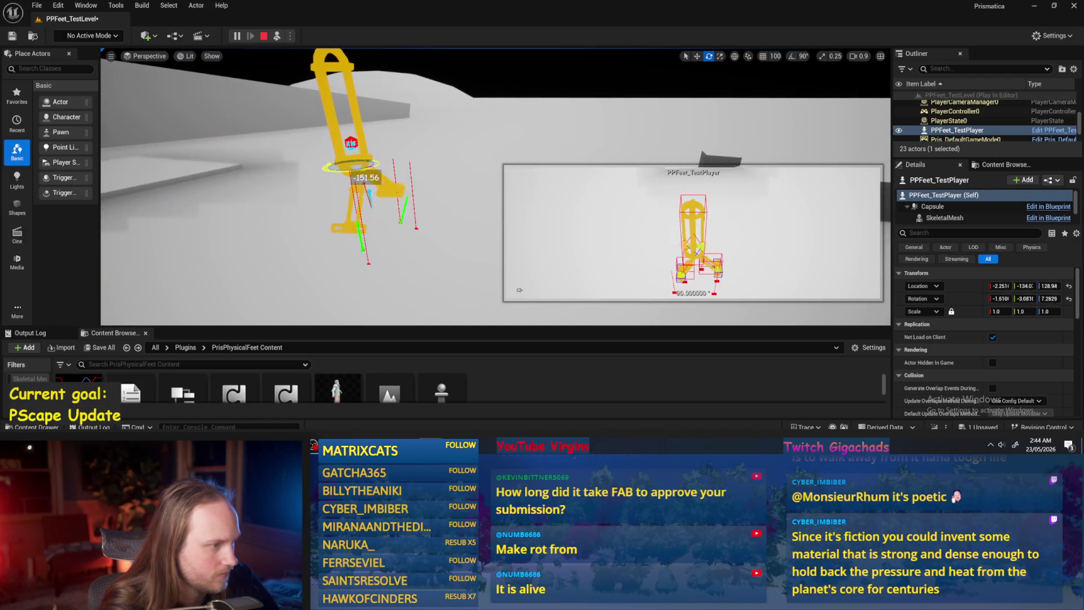
{"action": "key", "text": "Escape"}
{"action": "key", "text": "ctrl+s"}
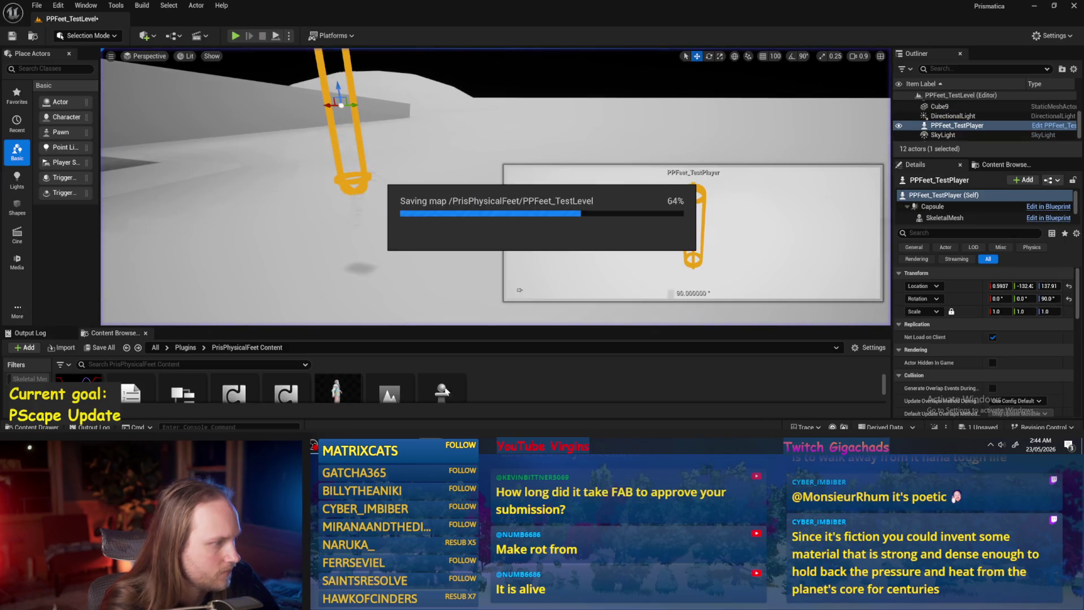
{"action": "key", "text": "alt+Tab"}
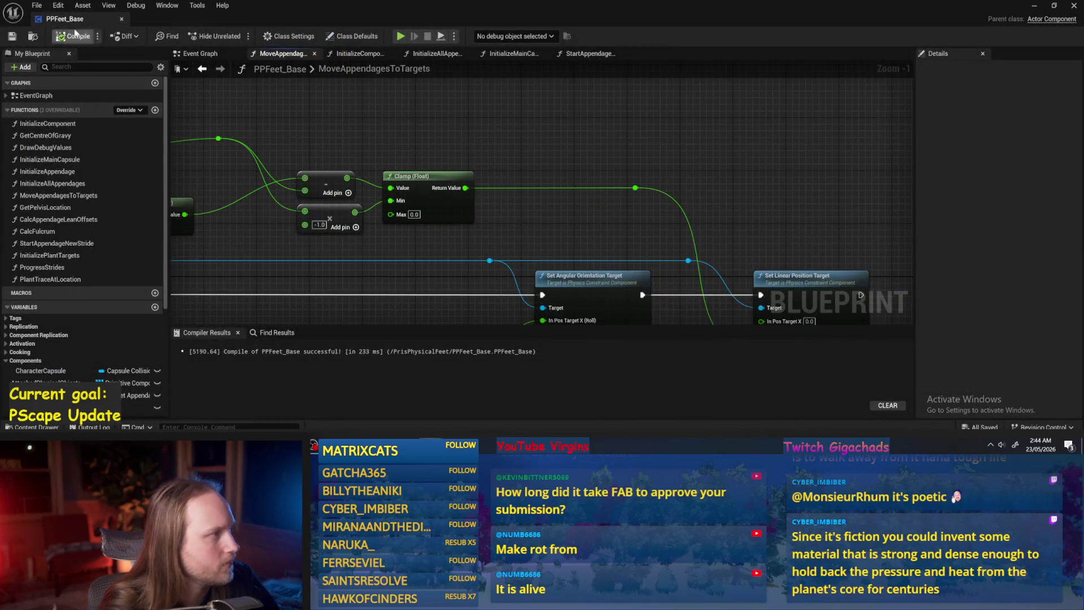
- Recompile, then feed Target Transform into Break Transform instead
{"action": "key", "text": "F7"}
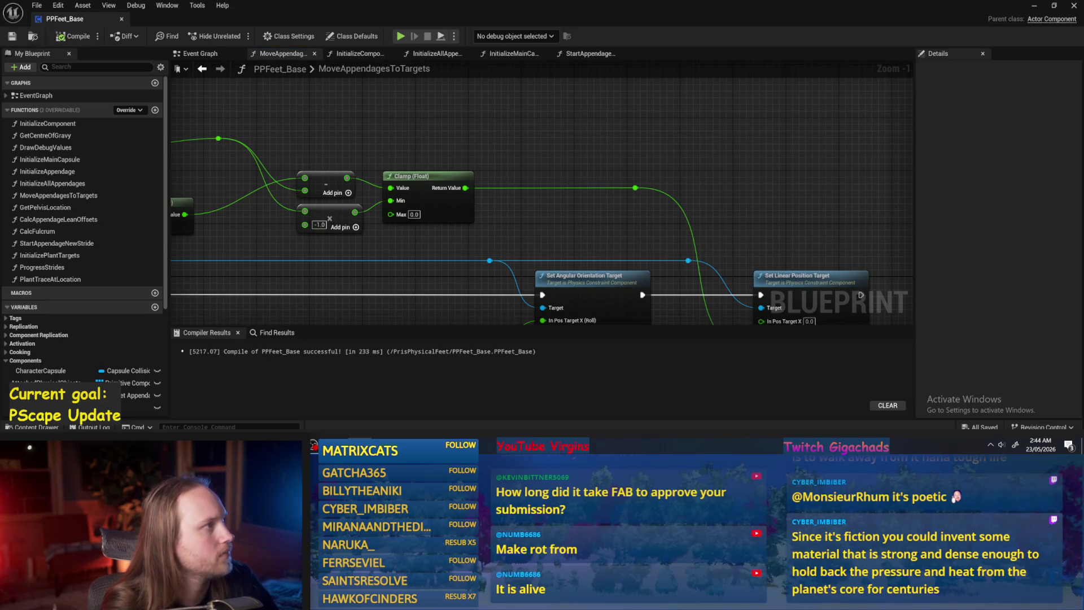
{"action": "scroll", "coordinate": [565, 185], "scroll_direction": "down", "scroll_amount": 3}
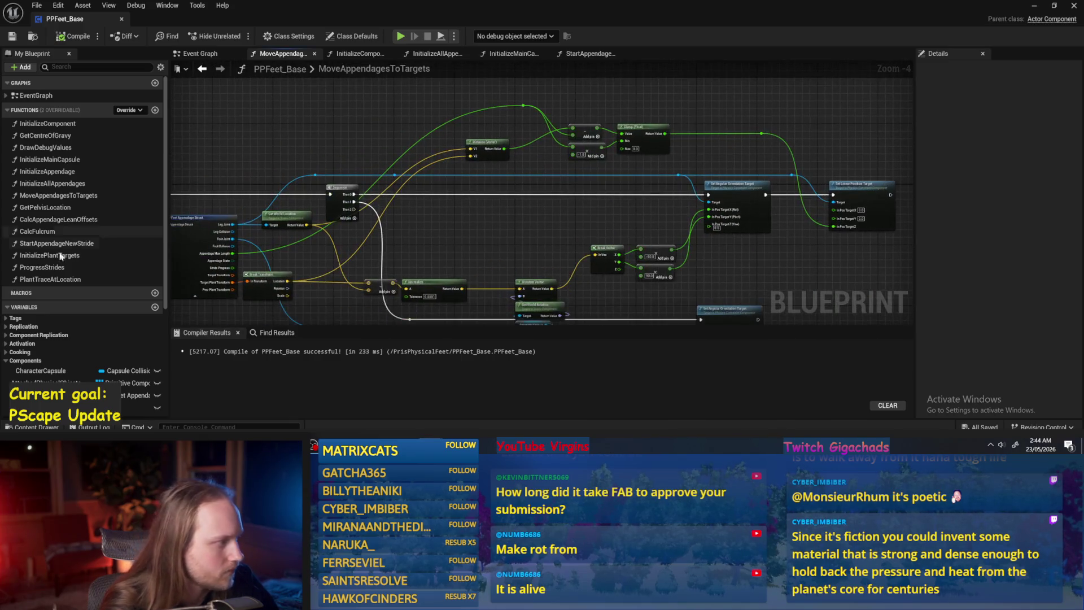
{"action": "scroll", "coordinate": [61, 256], "scroll_direction": "down", "scroll_amount": 3}
{"action": "scroll", "coordinate": [564, 205], "scroll_direction": "up", "scroll_amount": 3}
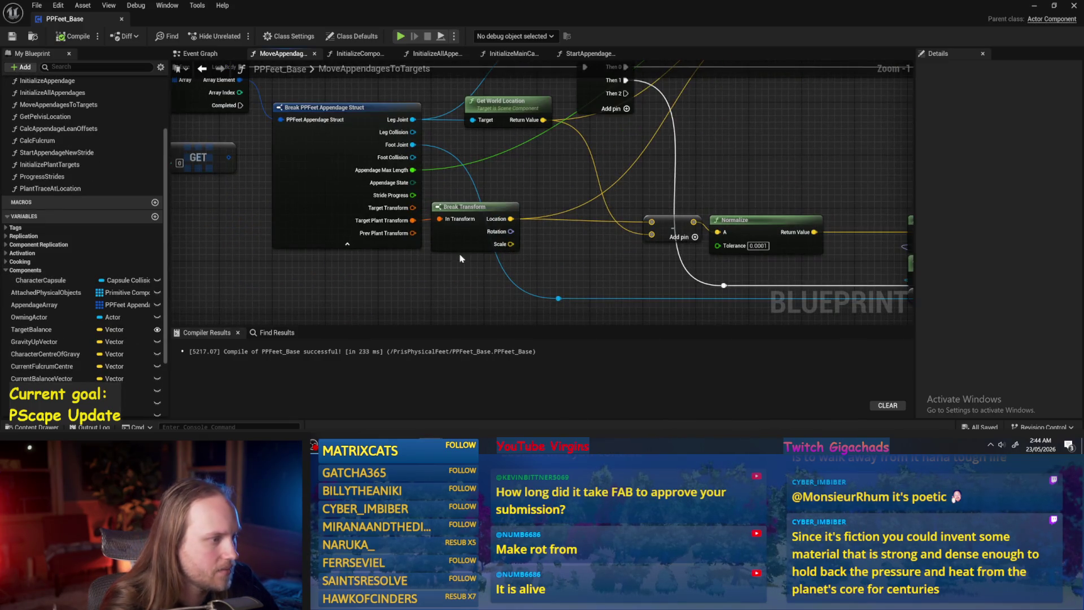
{"action": "left_click_drag", "start_coordinate": [412, 208], "coordinate": [459, 219]}
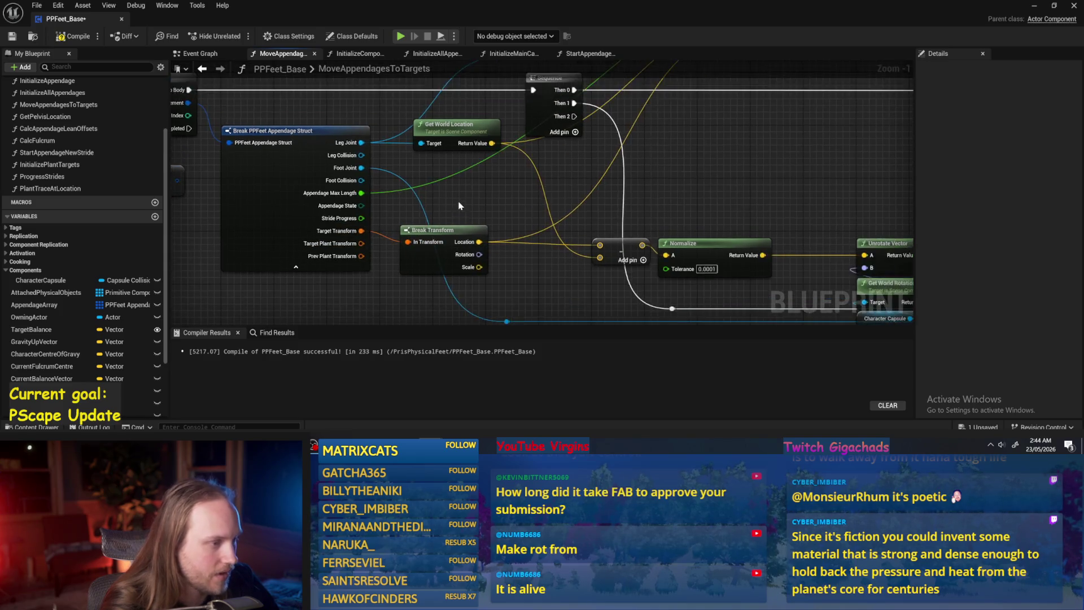
{"action": "scroll", "coordinate": [459, 207], "scroll_direction": "down", "scroll_amount": 1}
{"action": "scroll", "coordinate": [254, 113], "scroll_direction": "up", "scroll_amount": 1}
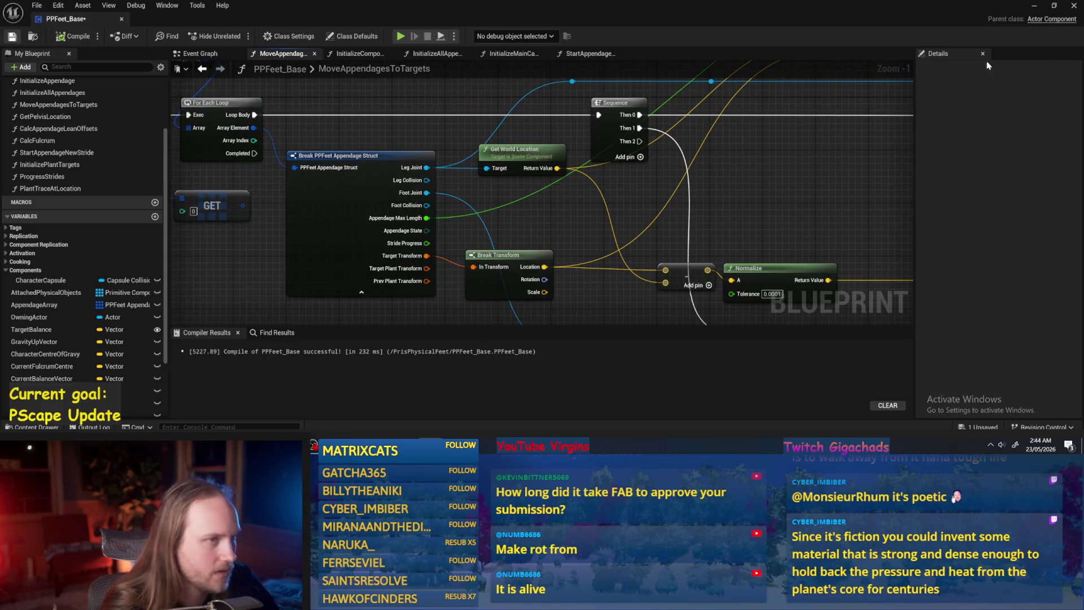
- Play-test the level, then return to the blueprint's Event Graph
{"action": "left_click", "coordinate": [1036, 7]}
{"action": "left_click", "coordinate": [276, 36]}
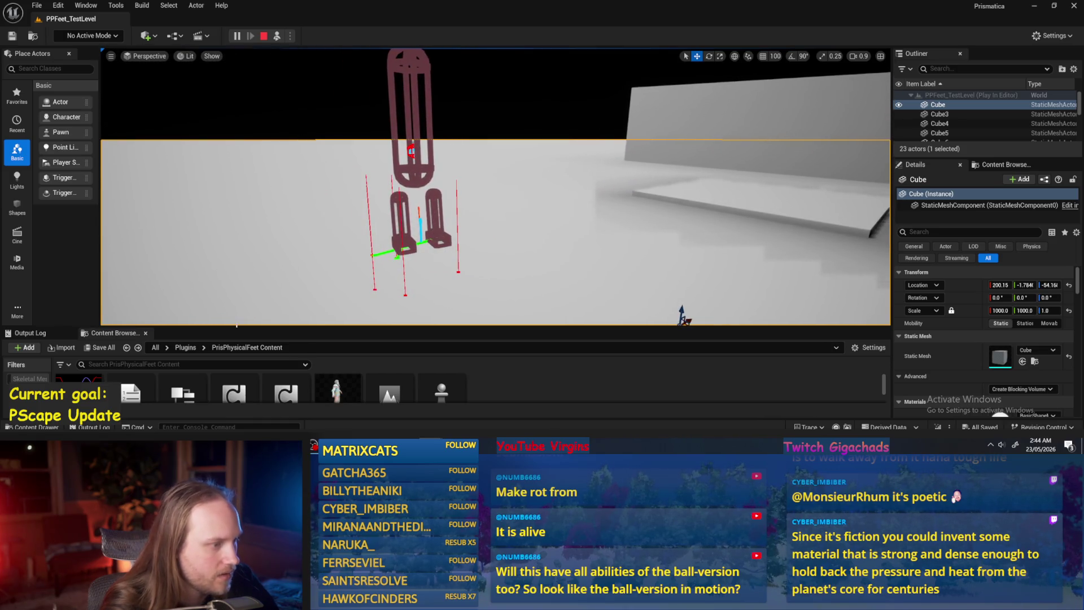
{"action": "key", "text": "alt+Tab"}
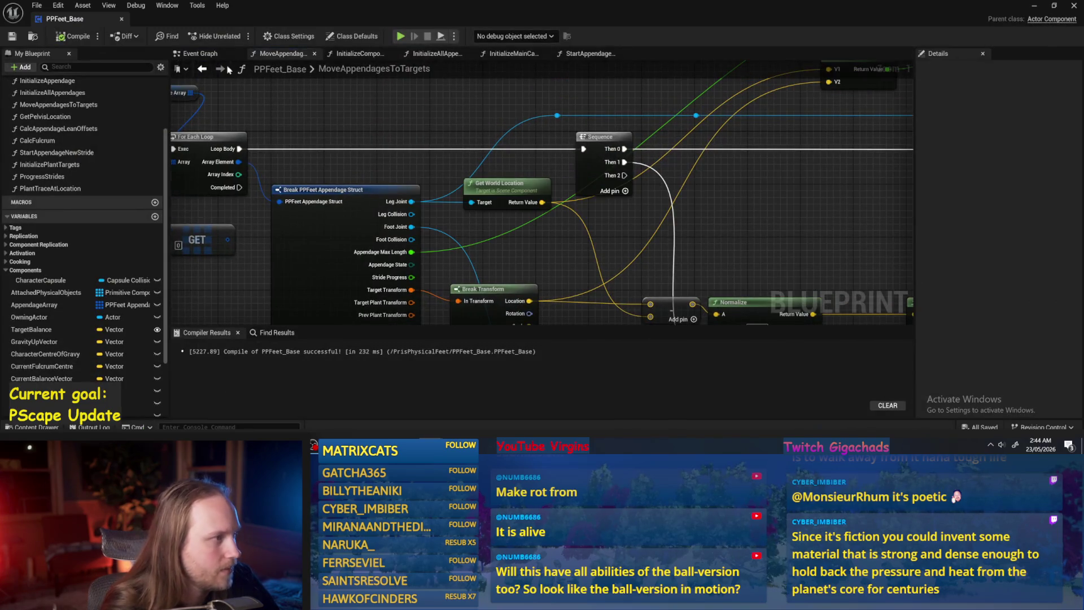
{"action": "left_click", "coordinate": [197, 53]}
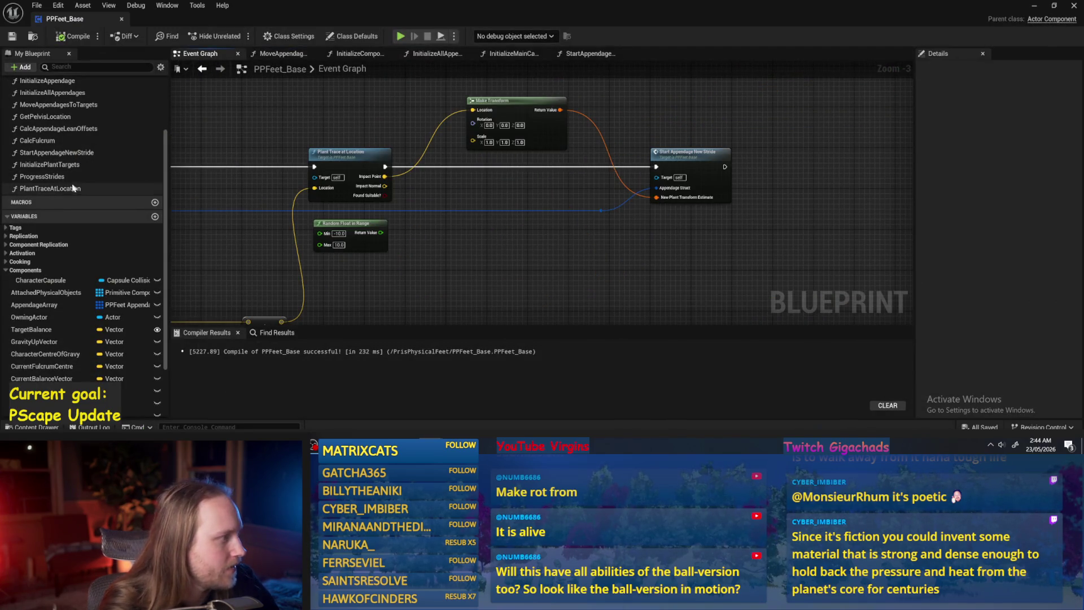
- In StartAppendageNewStride, expose AppendageState on Set members and set it to Striding
{"action": "left_click", "coordinate": [588, 54]}
{"action": "double_click", "coordinate": [41, 176]}
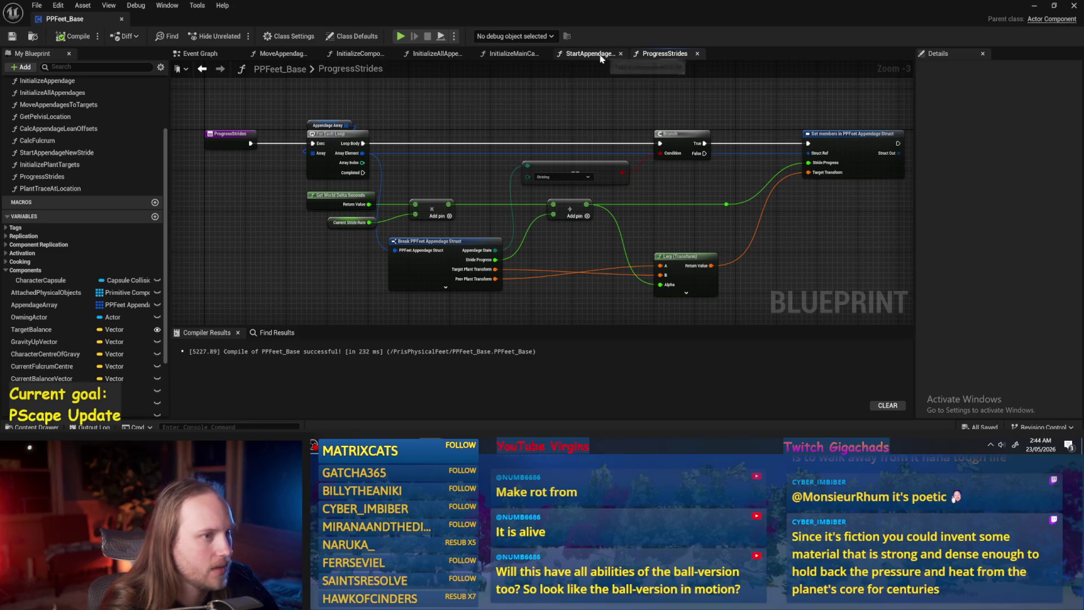
{"action": "left_click", "coordinate": [600, 55]}
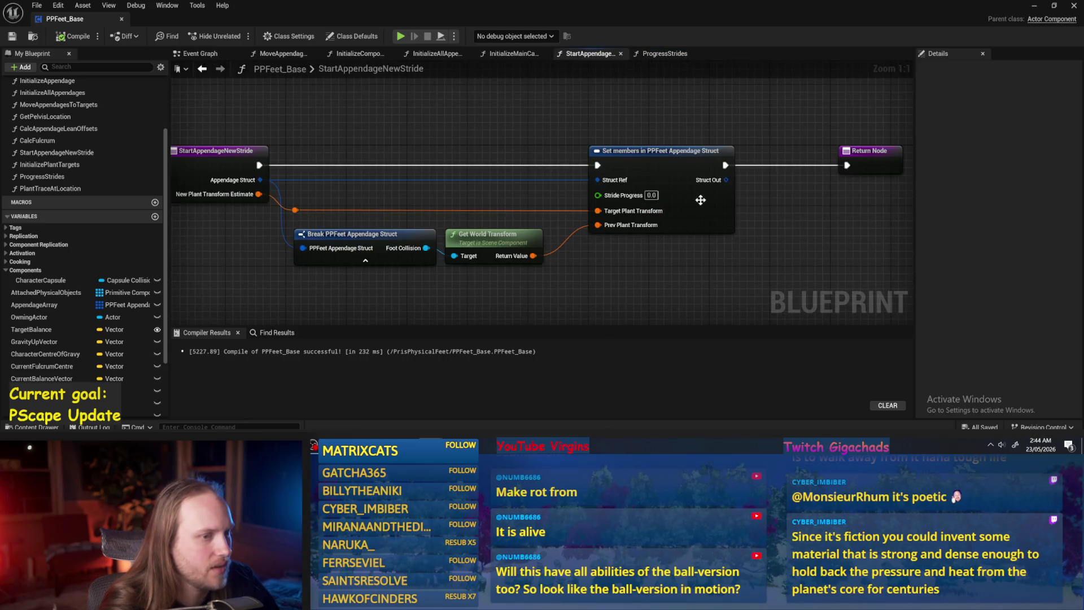
{"action": "left_click", "coordinate": [701, 200]}
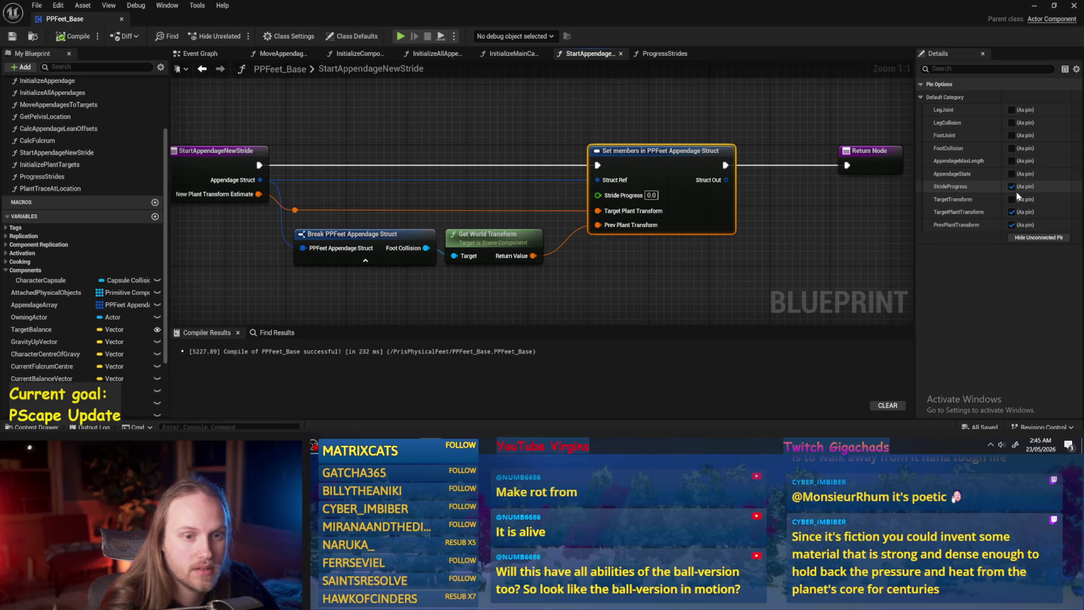
{"action": "left_click", "coordinate": [1012, 174]}
{"action": "left_click", "coordinate": [622, 204]}
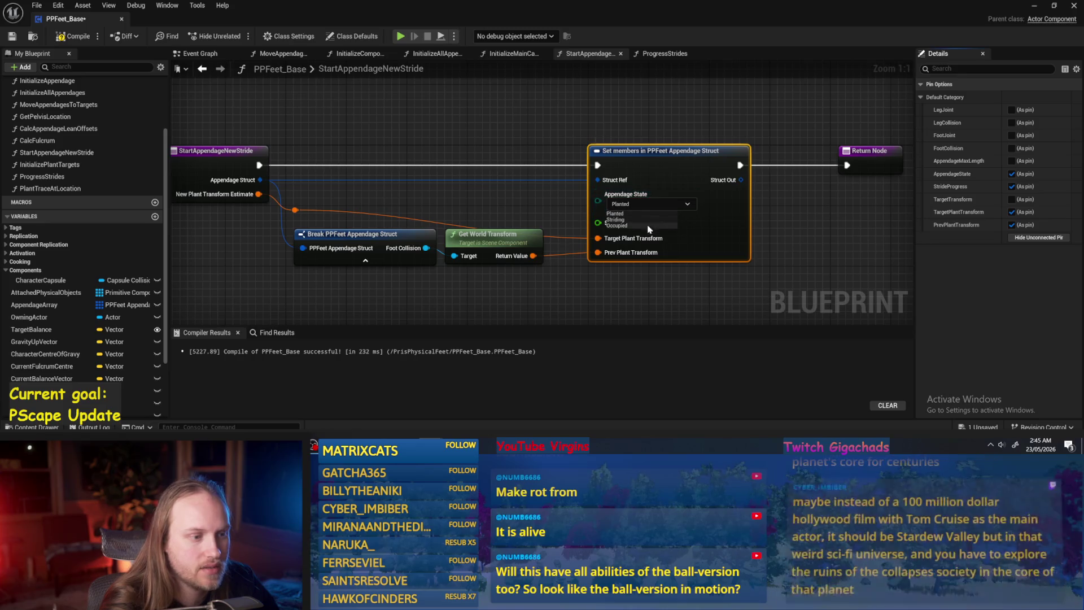
{"action": "left_click", "coordinate": [617, 222]}
- Lower the Break and Get World Transform nodes, straighten the reroute knot, and compile
{"action": "mouse_move", "coordinate": [430, 271]}
{"action": "left_mouse_down"}
{"action": "mouse_move", "coordinate": [483, 212]}
{"action": "mouse_move", "coordinate": [488, 279]}
{"action": "left_mouse_up"}
{"action": "left_click", "coordinate": [382, 208]}
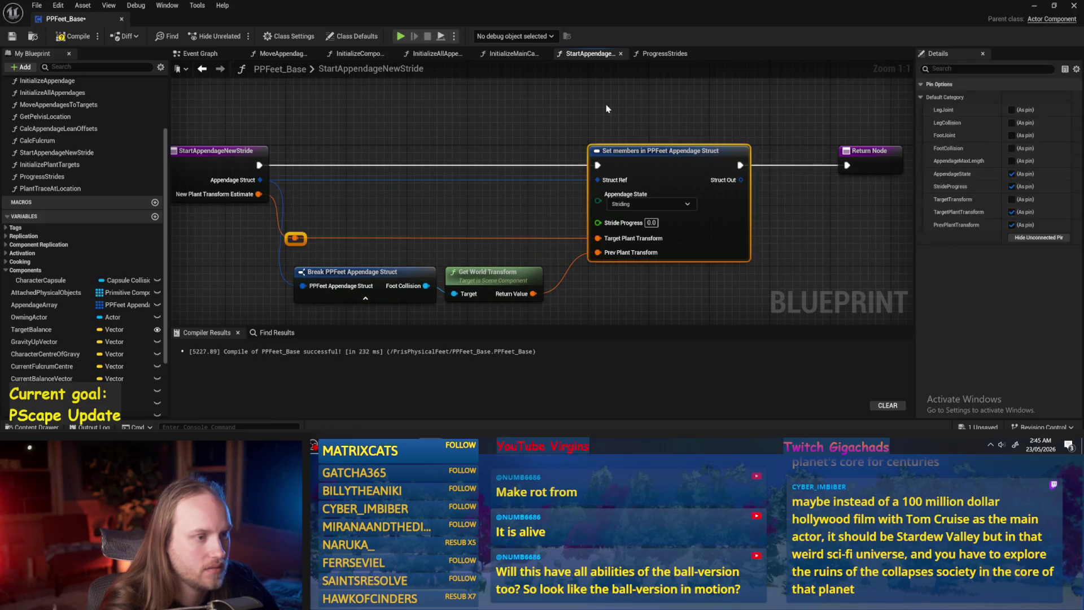
{"action": "key", "text": "q"}
{"action": "left_click", "coordinate": [74, 36]}
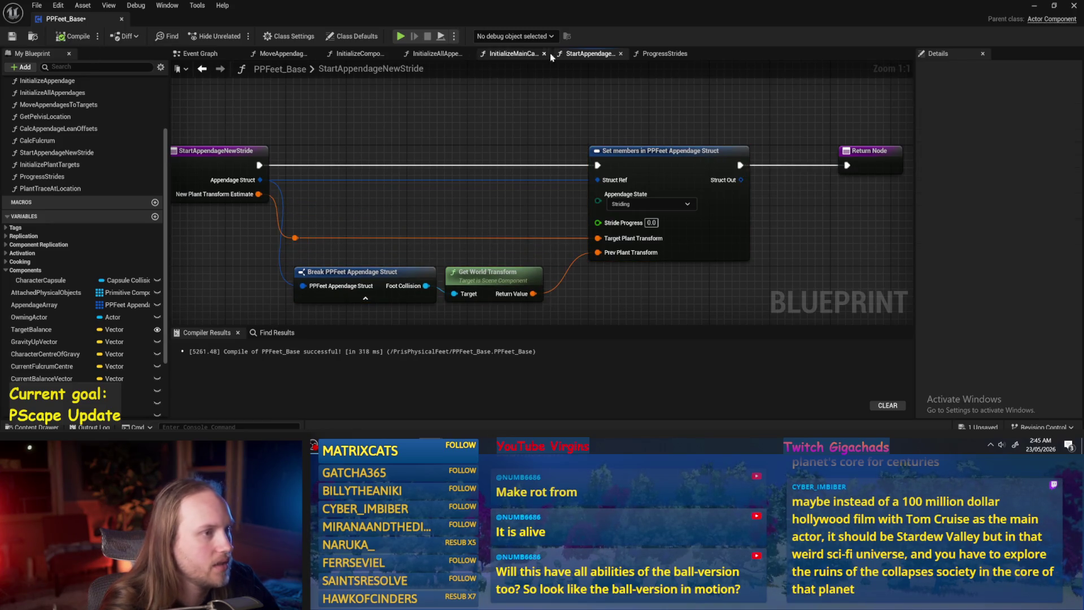
- Look over the ProgressStrides graph, then save PPFeet_Base
{"action": "left_click", "coordinate": [664, 53]}
{"action": "left_click_drag", "start_coordinate": [359, 187], "coordinate": [391, 198]}
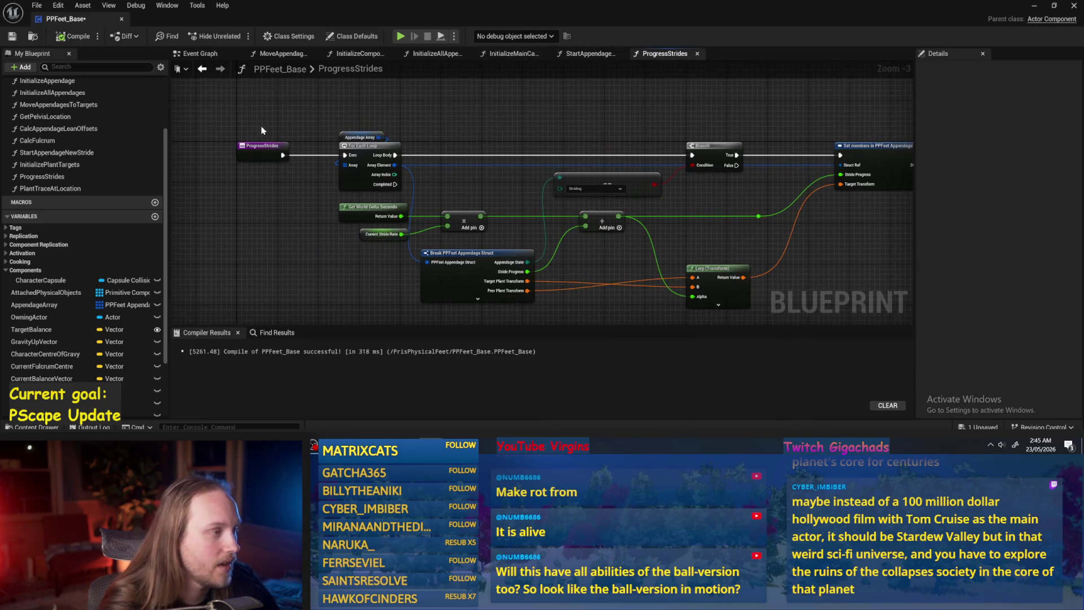
{"action": "left_click_drag", "start_coordinate": [477, 131], "coordinate": [409, 123]}
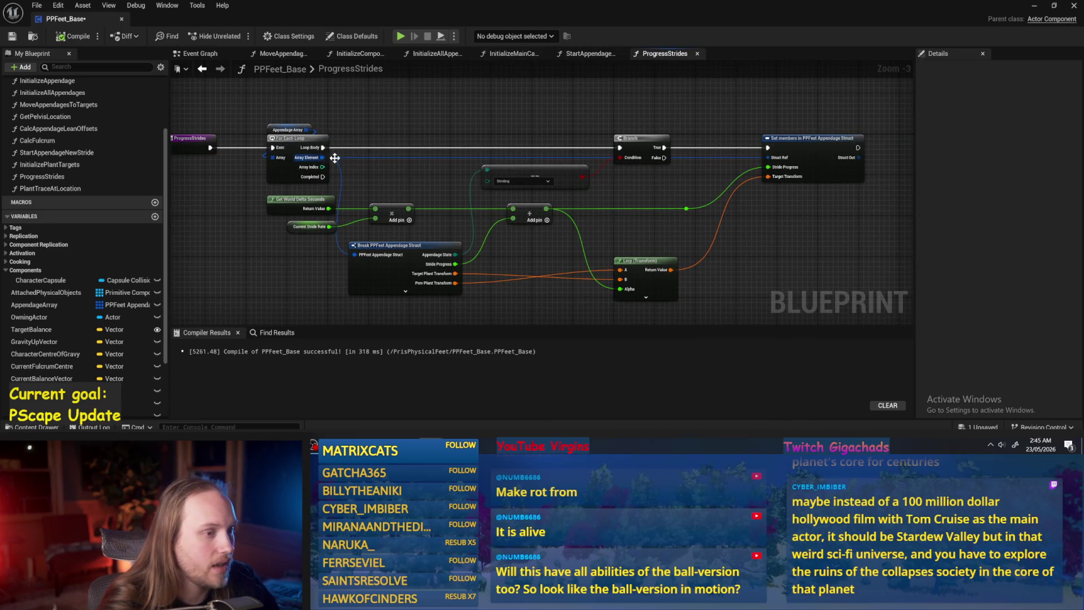
{"action": "left_click_drag", "start_coordinate": [622, 194], "coordinate": [590, 167]}
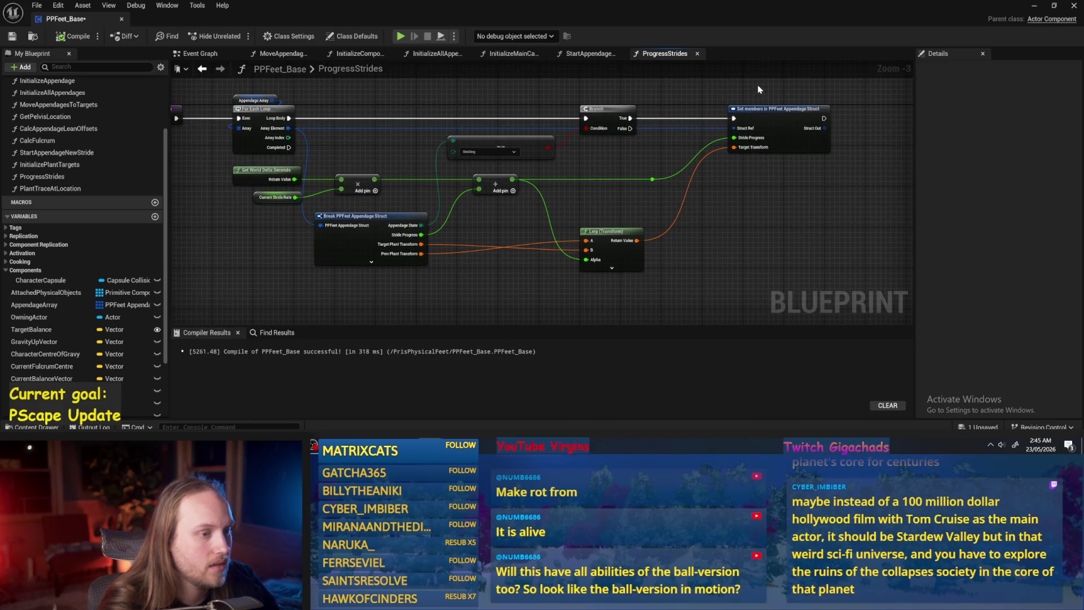
{"action": "left_click_drag", "start_coordinate": [226, 161], "coordinate": [260, 220]}
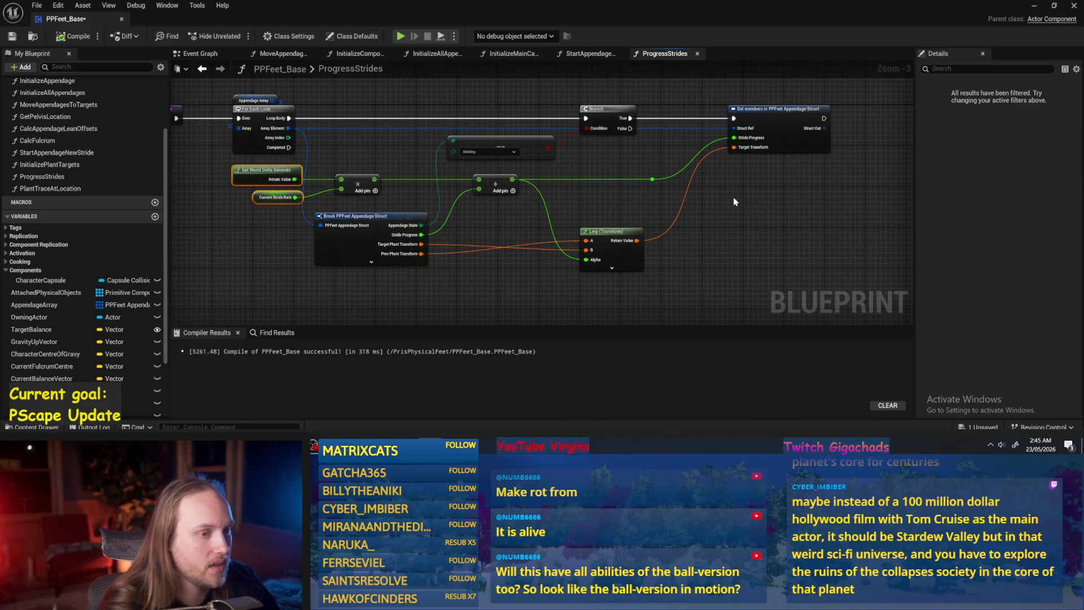
{"action": "left_click_drag", "start_coordinate": [734, 202], "coordinate": [643, 211]}
{"action": "left_click", "coordinate": [12, 36]}
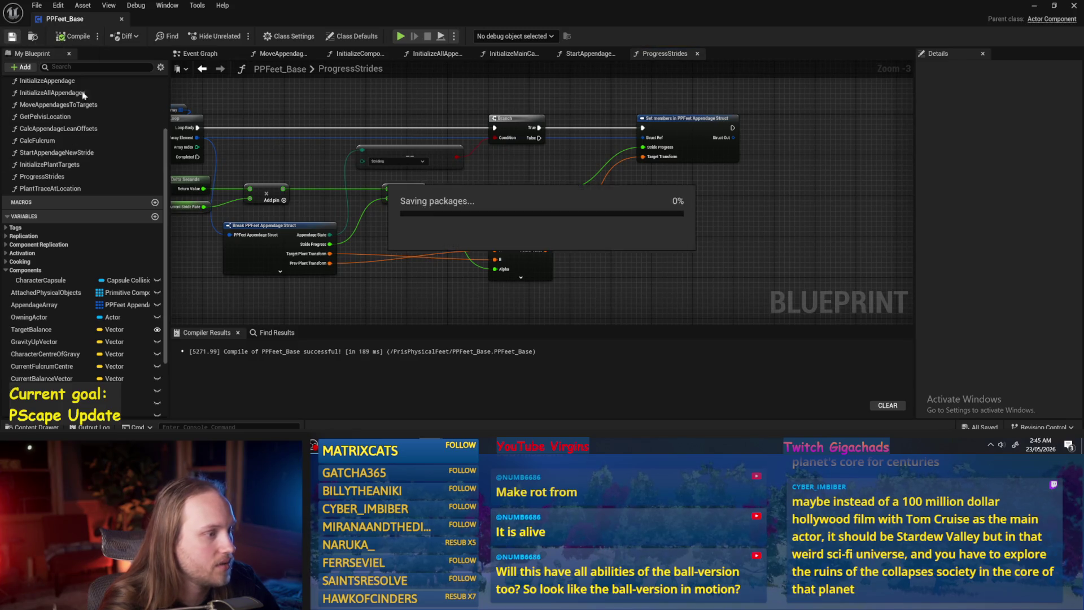
{"action": "left_click", "coordinate": [1035, 6]}
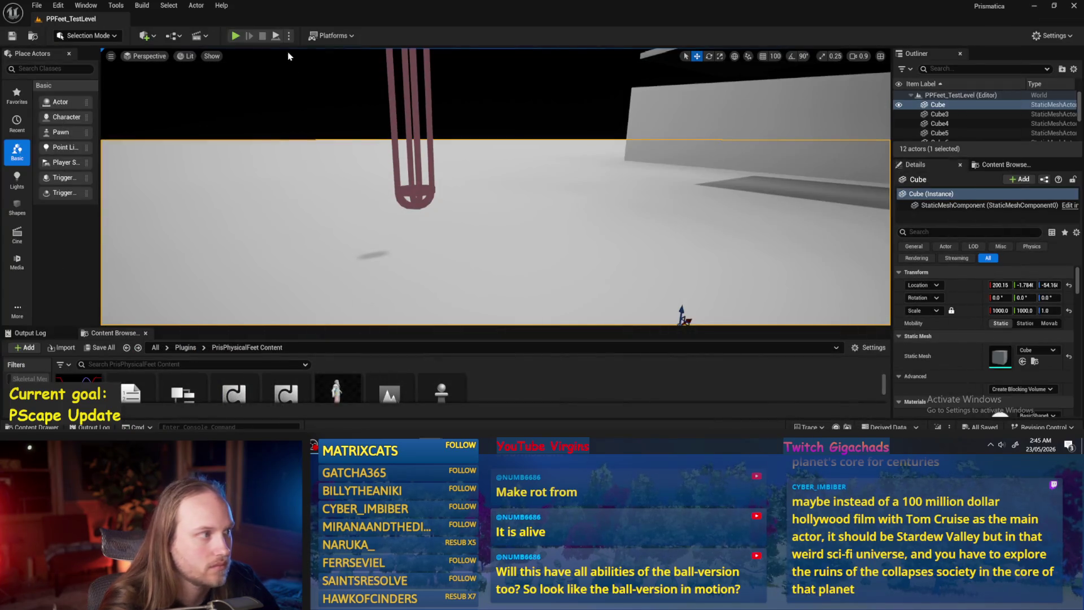
- Play the test level with Alt+P, then return to PPFeet_Base's Event Graph
{"action": "key", "text": "alt+p"}
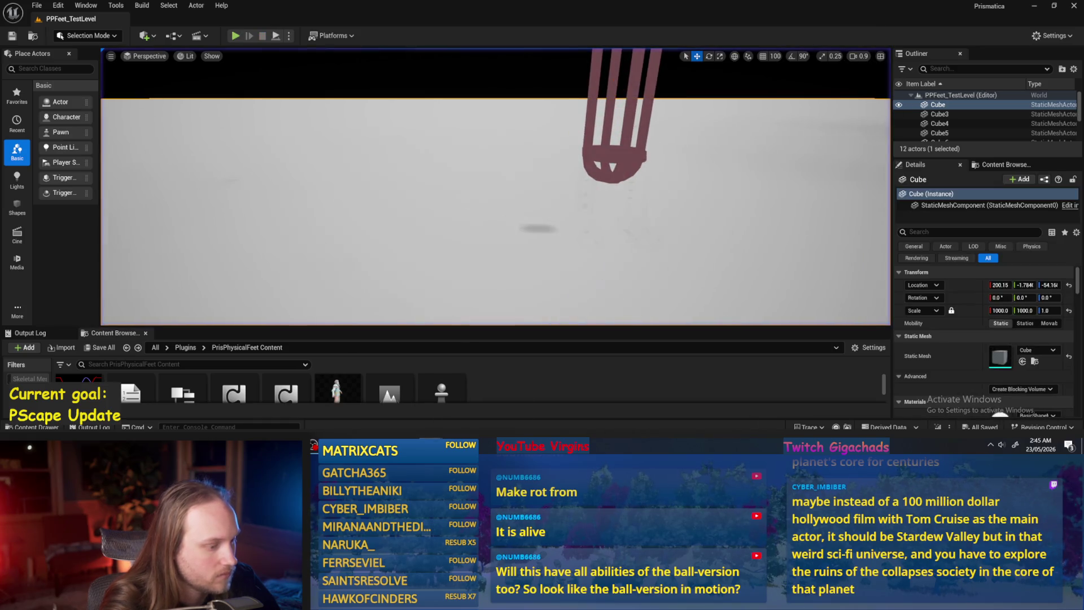
{"action": "key", "text": "alt+Tab"}
{"action": "key", "text": "Home"}
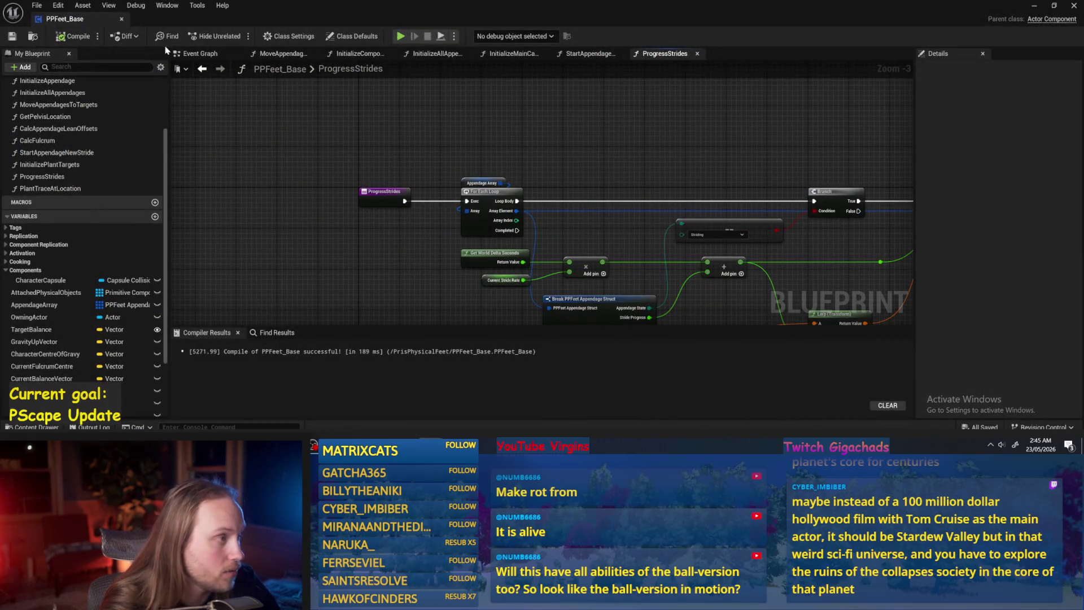
{"action": "left_click", "coordinate": [180, 53]}
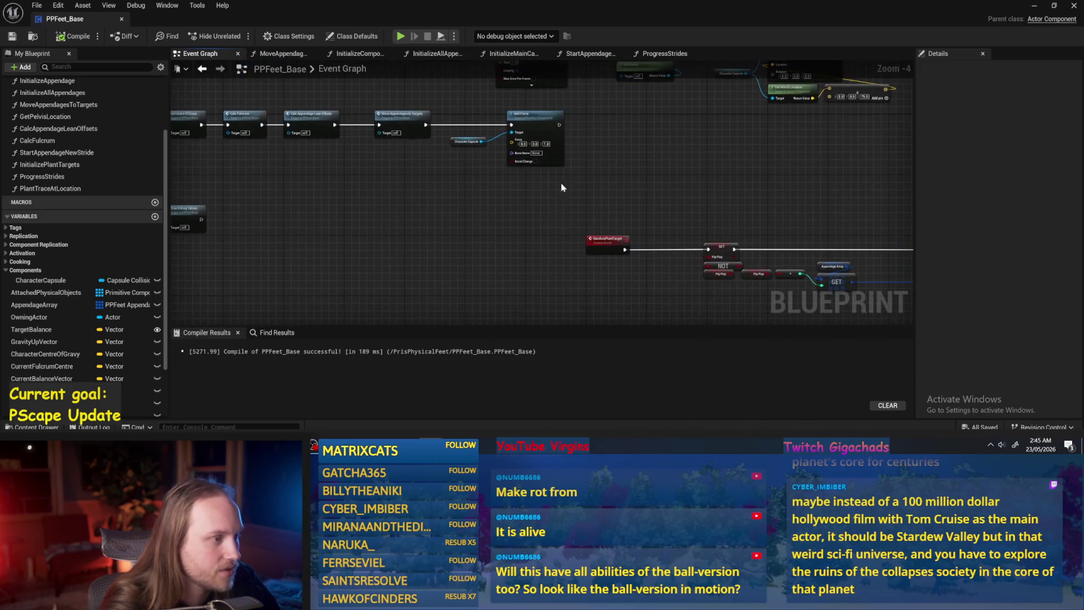
{"action": "scroll", "coordinate": [516, 254], "scroll_direction": "up", "scroll_amount": 2}
- Insert a Progress Strides node into the execution chain before Move Appendages to Targets, and compile
{"action": "left_click_drag", "start_coordinate": [756, 140], "coordinate": [480, 223]}
{"action": "left_click_drag", "start_coordinate": [480, 169], "coordinate": [617, 169]}
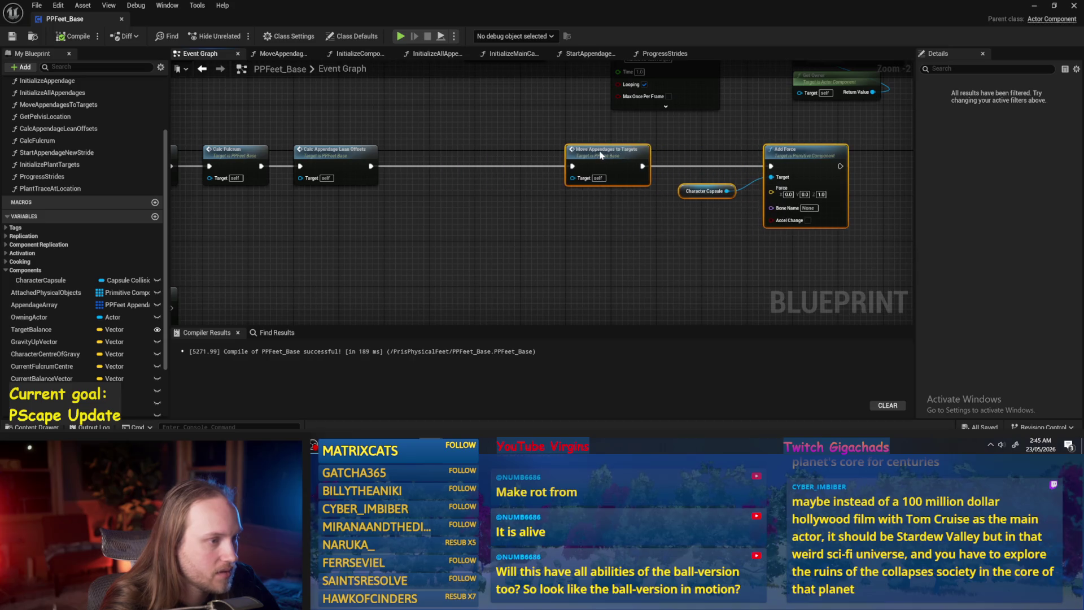
{"action": "right_click", "coordinate": [397, 189]}
{"action": "type", "text": "progr"}
{"action": "key", "text": "Return"}
{"action": "left_click_drag", "start_coordinate": [418, 193], "coordinate": [469, 149]}
{"action": "mouse_move", "coordinate": [377, 162]}
{"action": "left_mouse_down"}
{"action": "mouse_move", "coordinate": [613, 172]}
{"action": "mouse_move", "coordinate": [572, 166]}
{"action": "left_mouse_up"}
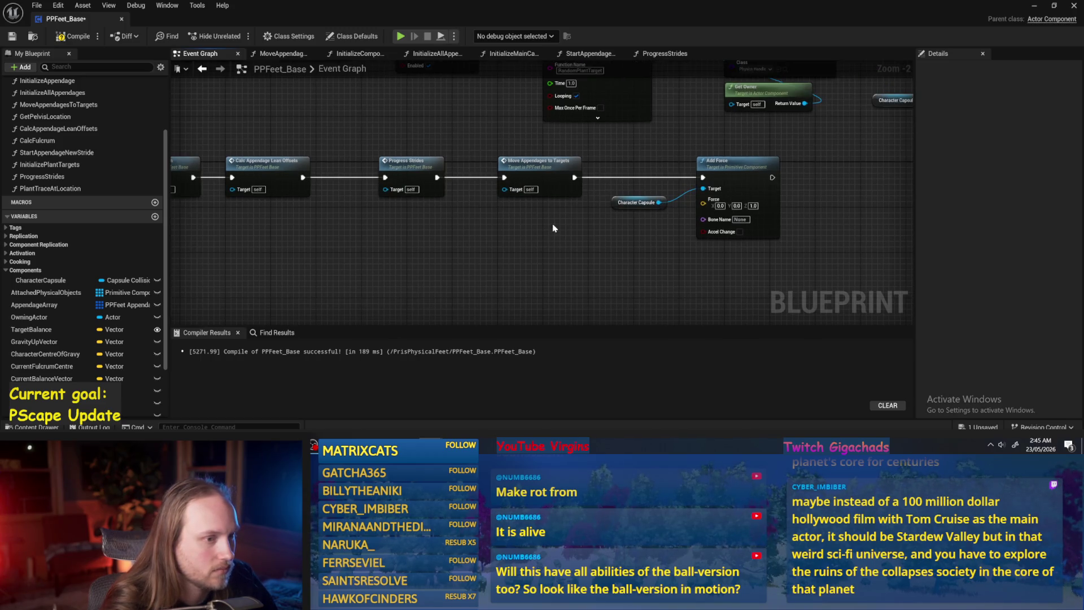
{"action": "left_click", "coordinate": [78, 36]}
- Comment Character Capsule and Add Force about keeping physics awake, save, and play the level
{"action": "left_click_drag", "start_coordinate": [806, 156], "coordinate": [636, 235]}
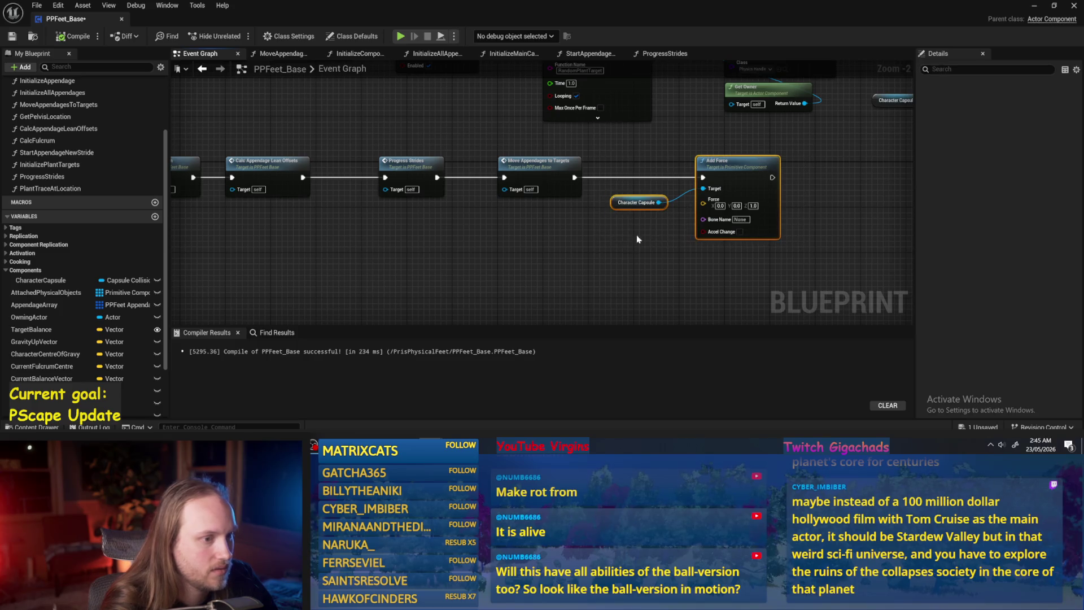
{"action": "type", "text": "cEe"}
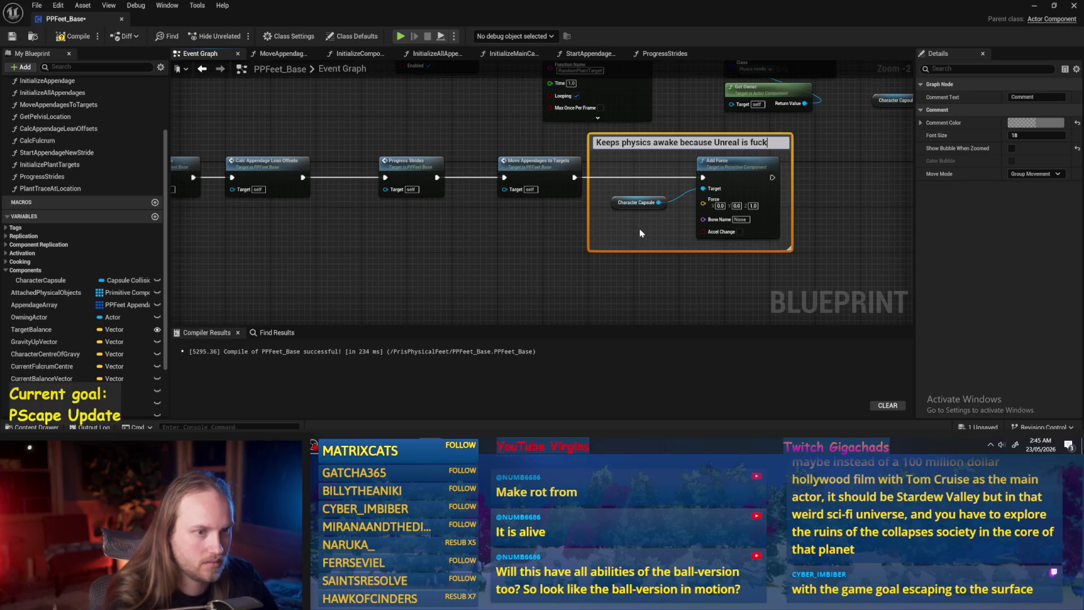
{"action": "key", "text": "Return"}
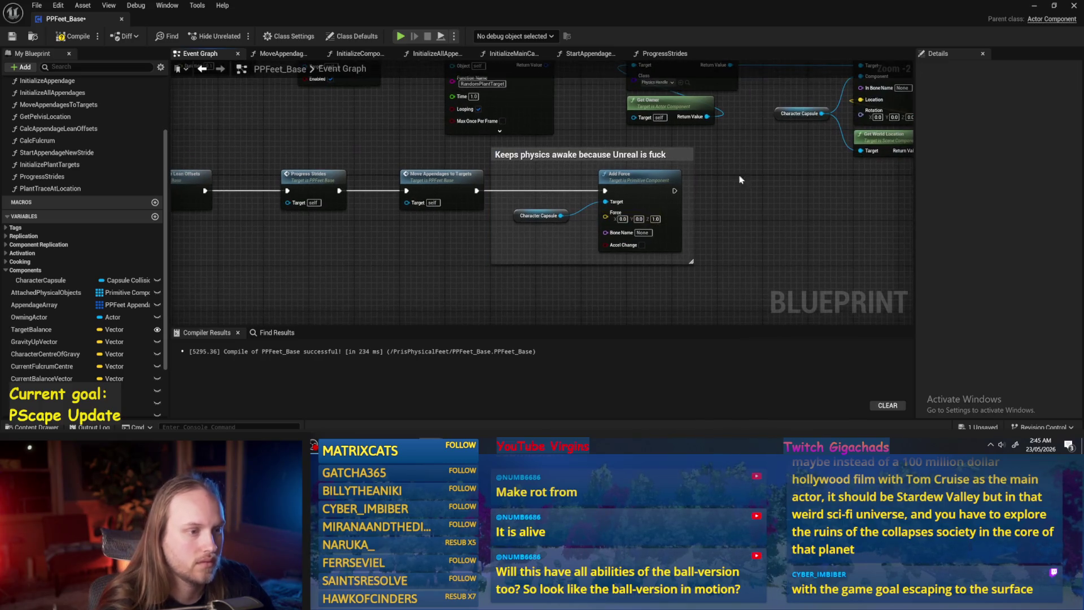
{"action": "left_click", "coordinate": [662, 188]}
{"action": "left_click_drag", "start_coordinate": [661, 188], "coordinate": [735, 188]}
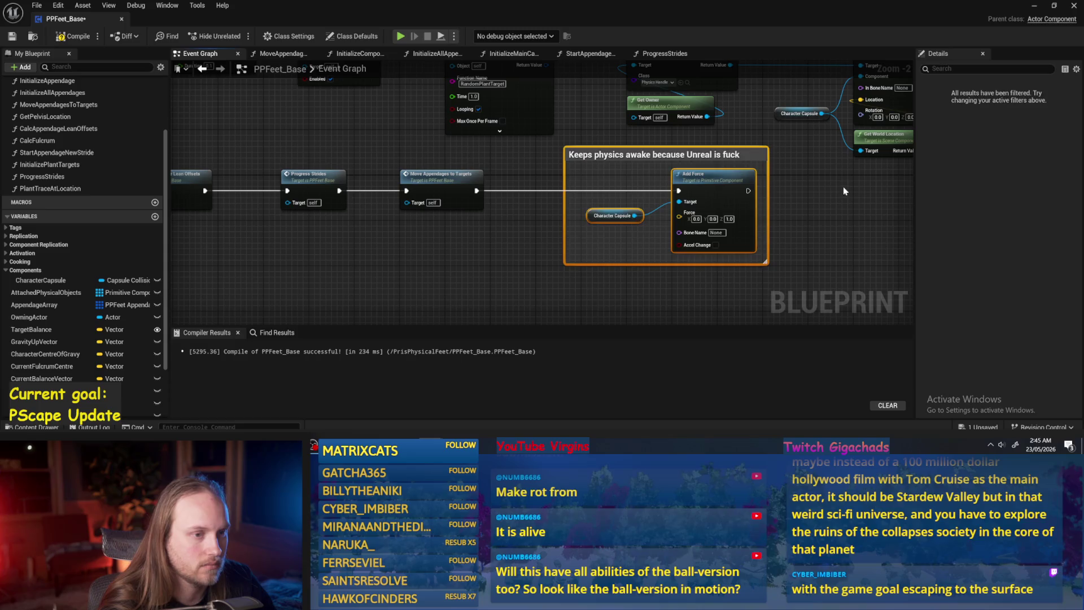
{"action": "left_click", "coordinate": [843, 187]}
{"action": "left_click", "coordinate": [11, 37]}
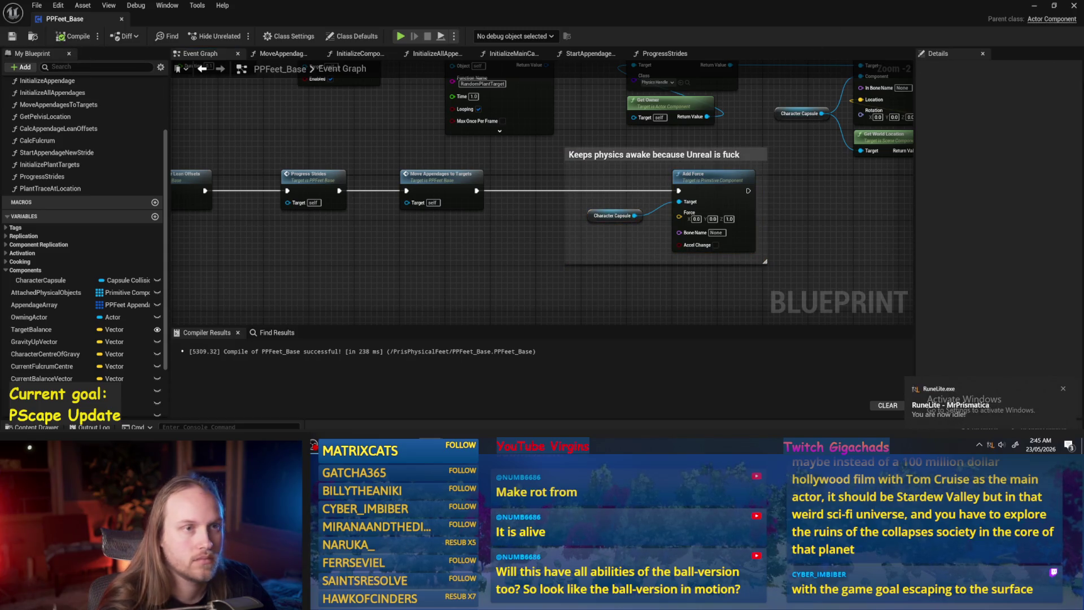
{"action": "left_click", "coordinate": [1036, 8]}
{"action": "left_click", "coordinate": [275, 36]}
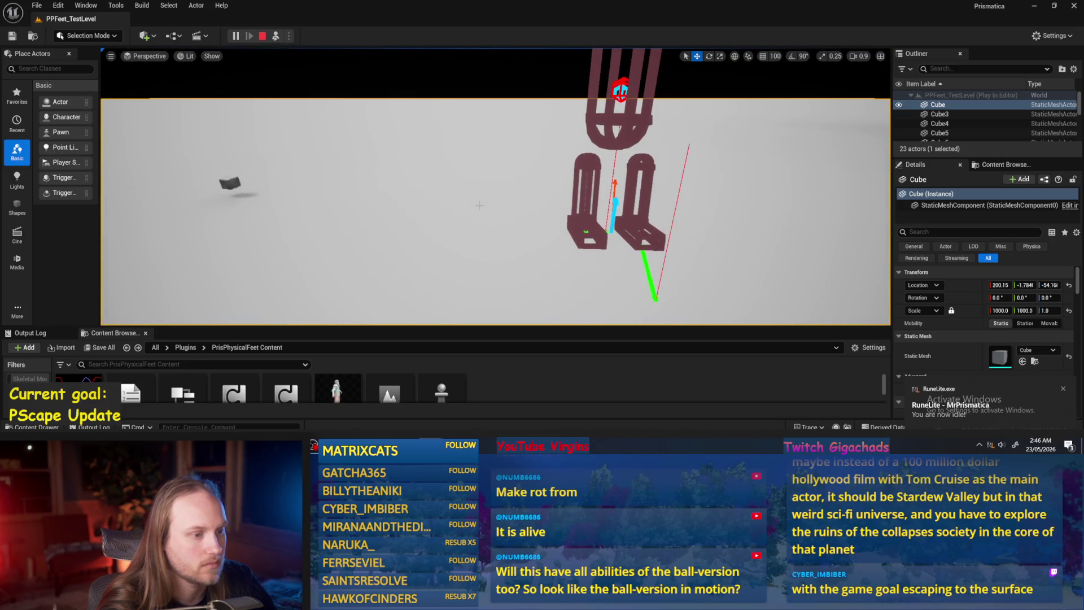
- Orbit the play view to watch the walker, then open the Progress Strides function graph
{"action": "left_click_drag", "start_coordinate": [479, 205], "coordinate": [598, 236]}
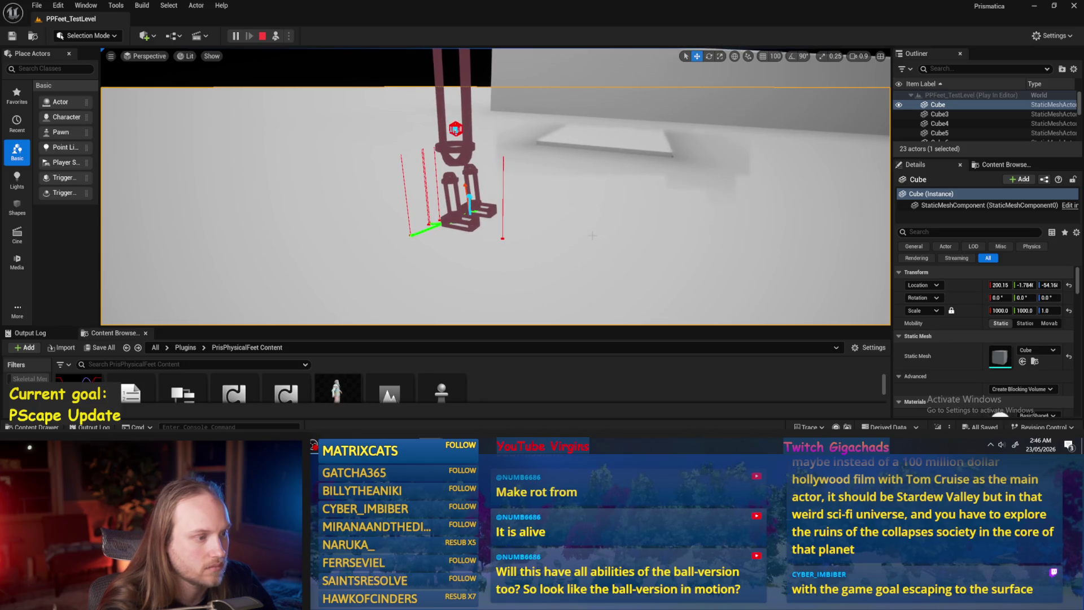
{"action": "double_click", "coordinate": [460, 415]}
{"action": "left_click_drag", "start_coordinate": [483, 264], "coordinate": [602, 270]}
{"action": "double_click", "coordinate": [427, 187]}
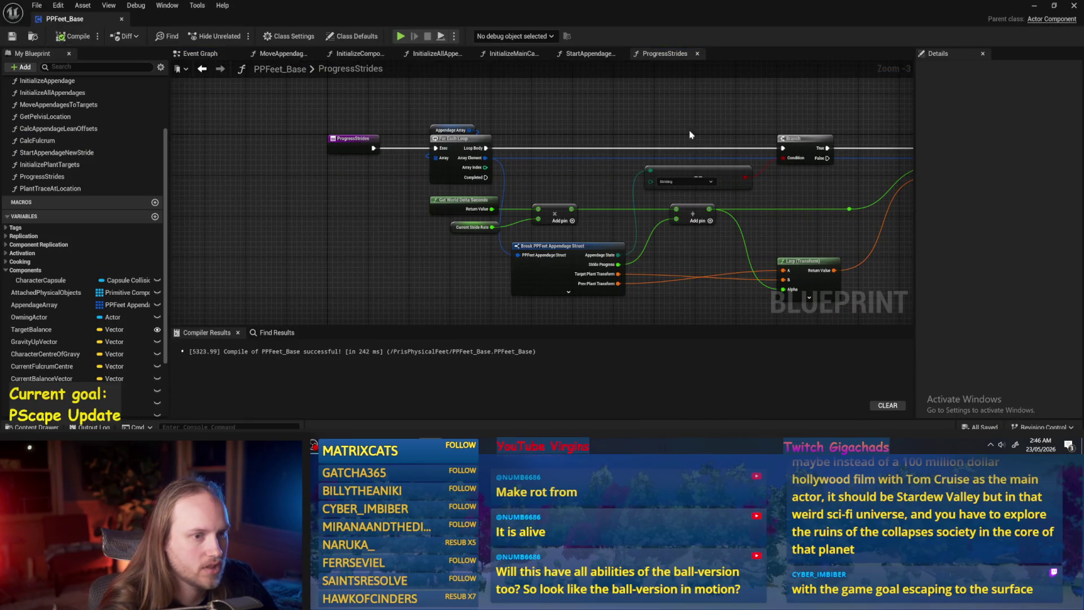
- Rewire the loop body output, lower the Branch node, and shift Appendage Array and For Each Loop left
{"action": "left_click_drag", "start_coordinate": [689, 133], "coordinate": [543, 131]}
{"action": "left_click_drag", "start_coordinate": [642, 139], "coordinate": [641, 148]}
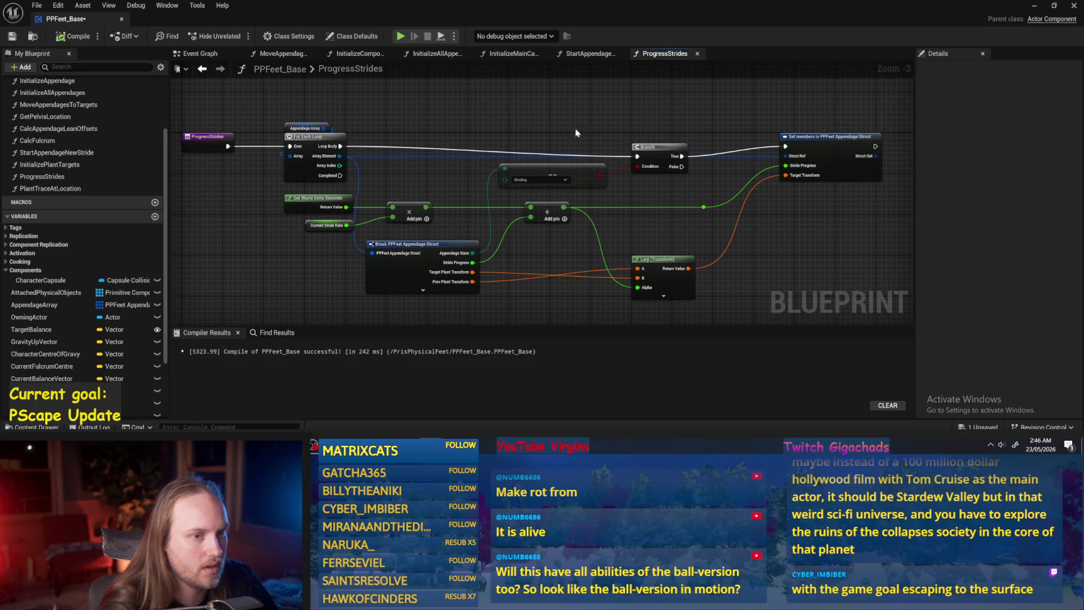
{"action": "left_click_drag", "start_coordinate": [342, 148], "coordinate": [662, 122]}
{"action": "mouse_move", "coordinate": [623, 205]}
{"action": "left_mouse_down"}
{"action": "mouse_move", "coordinate": [576, 222]}
{"action": "mouse_move", "coordinate": [612, 231]}
{"action": "left_mouse_up"}
{"action": "left_click_drag", "start_coordinate": [637, 154], "coordinate": [637, 164]}
{"action": "left_click_drag", "start_coordinate": [784, 208], "coordinate": [744, 223]}
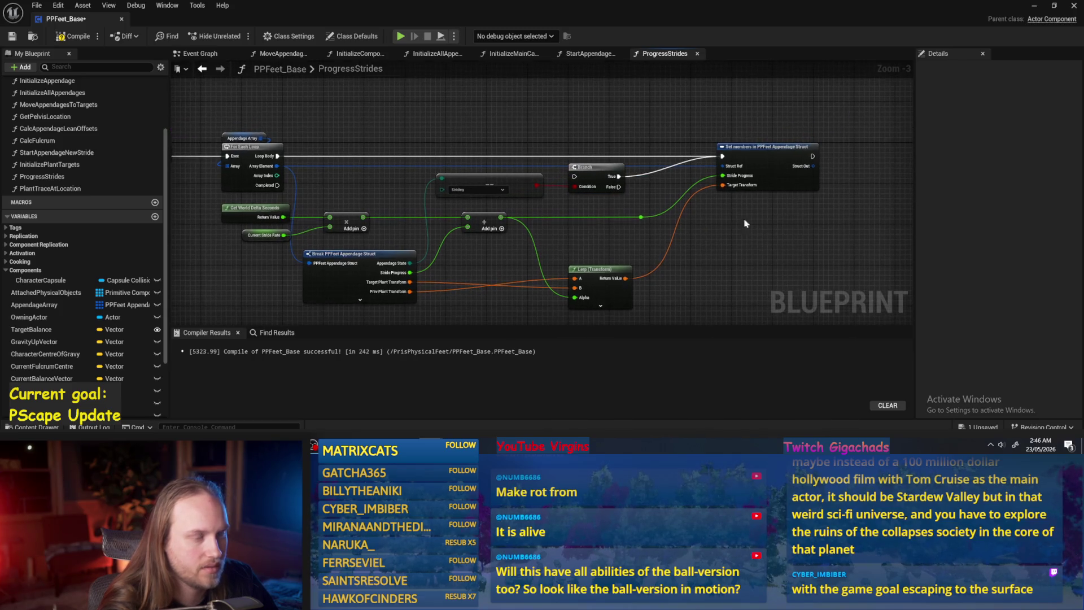
{"action": "left_click_drag", "start_coordinate": [277, 129], "coordinate": [416, 145]}
{"action": "scroll", "coordinate": [721, 149], "scroll_direction": "up", "scroll_amount": 1}
{"action": "mouse_move", "coordinate": [721, 149]}
{"action": "left_mouse_down"}
{"action": "mouse_move", "coordinate": [571, 109]}
{"action": "mouse_move", "coordinate": [349, 198]}
{"action": "left_mouse_up"}
{"action": "scroll", "coordinate": [521, 109], "scroll_direction": "up", "scroll_amount": 3}
{"action": "mouse_move", "coordinate": [418, 160]}
{"action": "left_mouse_down"}
{"action": "mouse_move", "coordinate": [369, 159]}
{"action": "mouse_move", "coordinate": [379, 160]}
{"action": "left_mouse_up"}
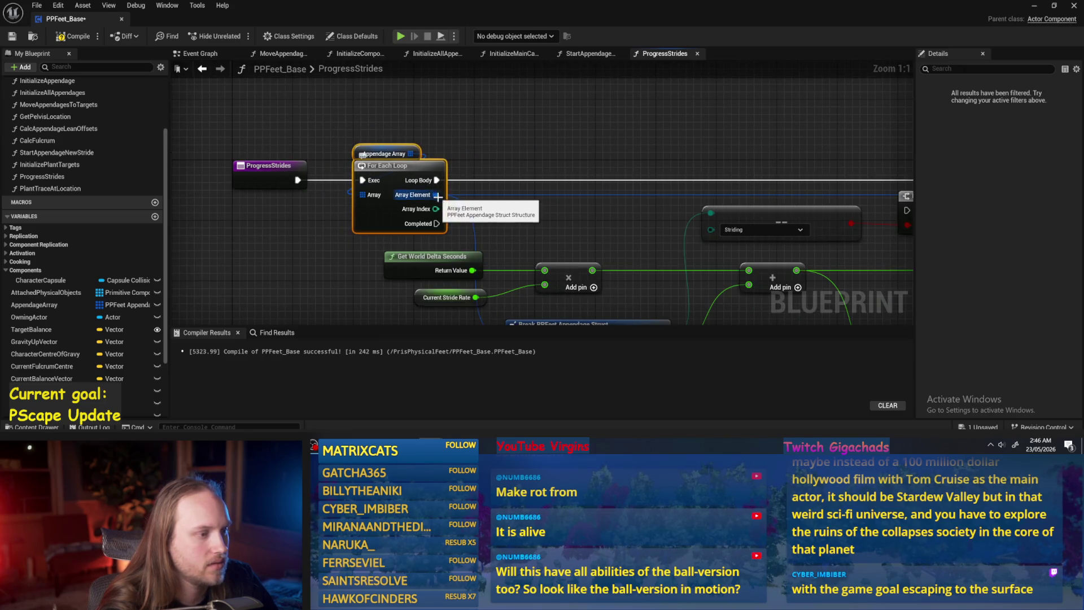
{"action": "scroll", "coordinate": [345, 177], "scroll_direction": "down", "scroll_amount": 2}
{"action": "left_click", "coordinate": [270, 178], "text": "shift"}
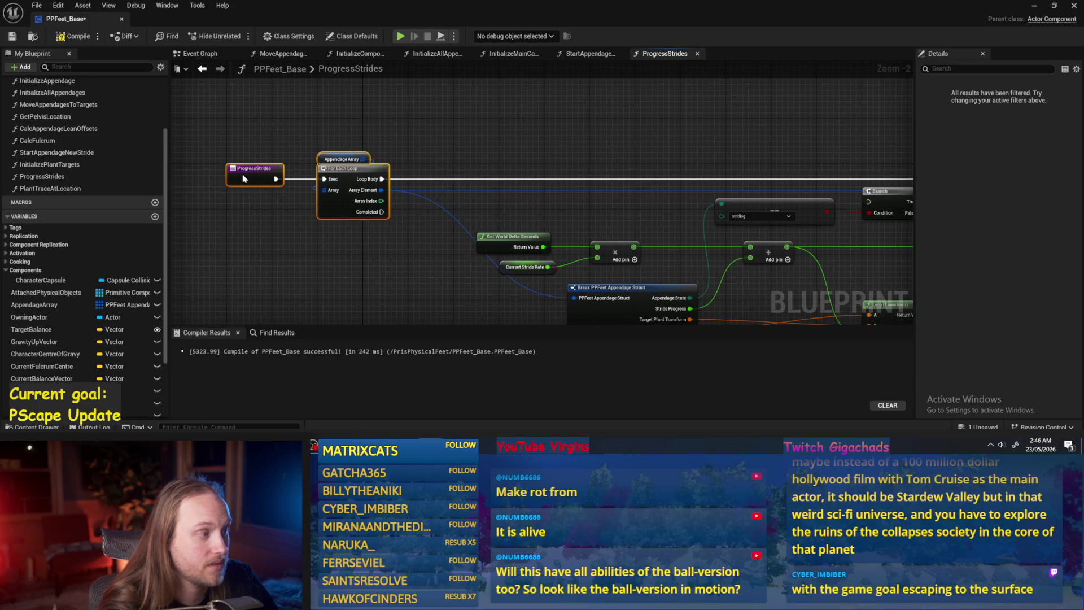
- Add a by-reference GET on Appendage Array indexed by Array Index, replacing Array Element links, then play
{"action": "left_click", "coordinate": [243, 175]}
{"action": "scroll", "coordinate": [339, 169], "scroll_direction": "up", "scroll_amount": 2}
{"action": "left_click_drag", "start_coordinate": [415, 174], "coordinate": [472, 163]}
{"action": "type", "text": "get"}
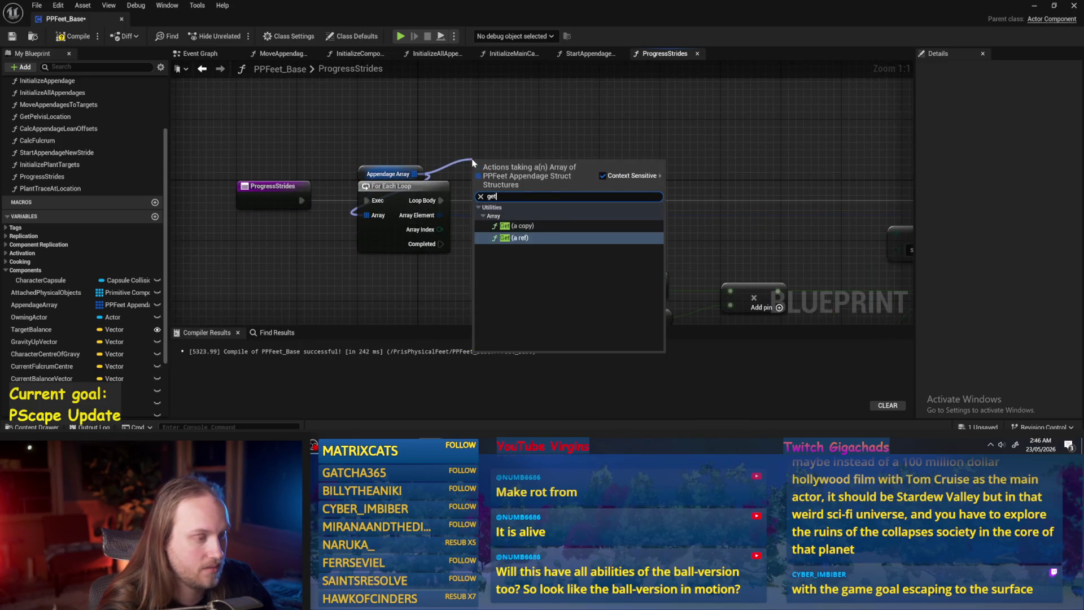
{"action": "left_click", "coordinate": [536, 238]}
{"action": "left_click_drag", "start_coordinate": [440, 229], "coordinate": [480, 182]}
{"action": "mouse_move", "coordinate": [440, 216]}
{"action": "left_mouse_down"}
{"action": "mouse_move", "coordinate": [541, 172]}
{"action": "mouse_move", "coordinate": [518, 192]}
{"action": "mouse_move", "coordinate": [518, 179]}
{"action": "left_mouse_up"}
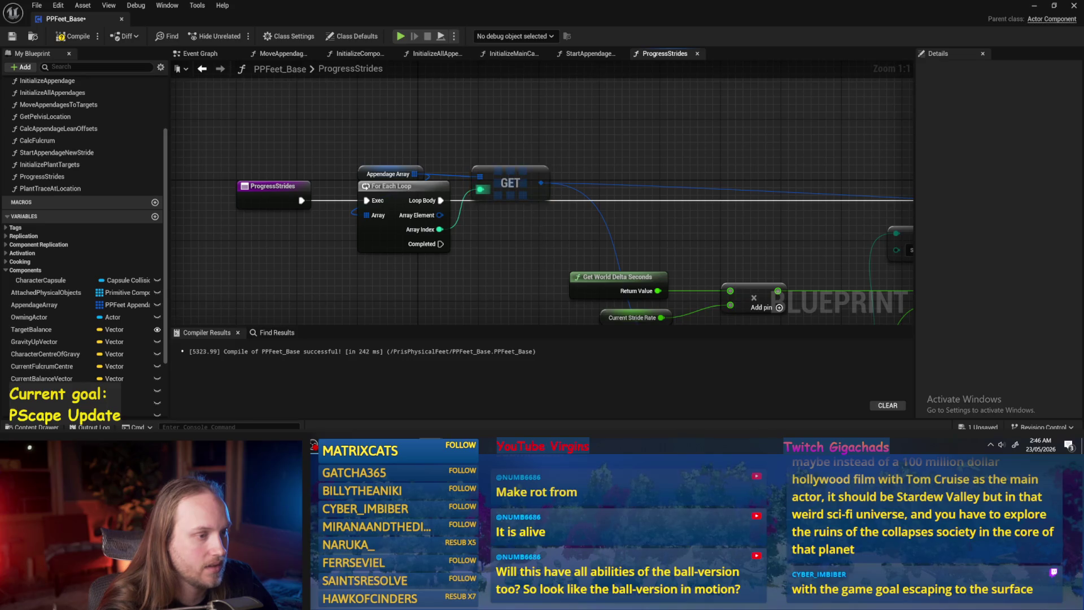
{"action": "scroll", "coordinate": [590, 193], "scroll_direction": "down", "scroll_amount": 2}
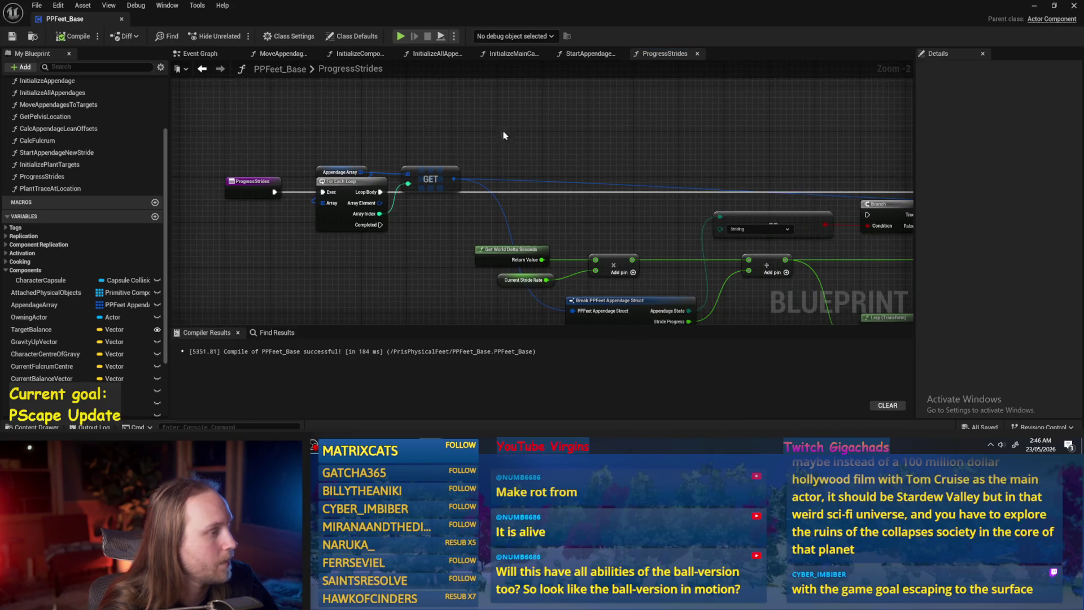
{"action": "left_click_drag", "start_coordinate": [504, 135], "coordinate": [456, 138]}
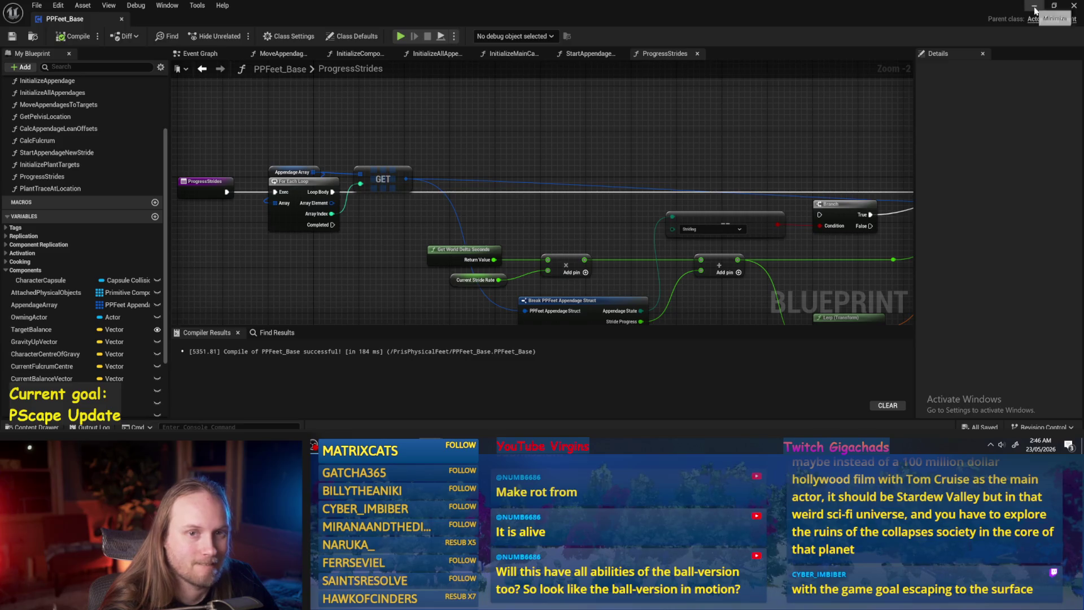
{"action": "left_click", "coordinate": [1036, 8]}
{"action": "left_click", "coordinate": [275, 36]}
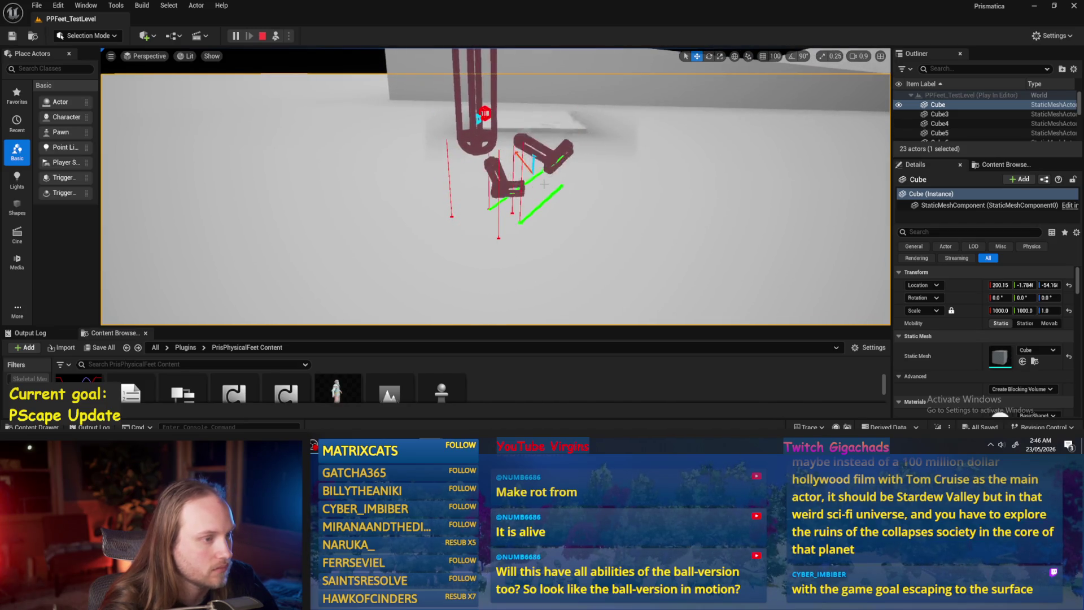
- Stop the play test and return to the PPFeet_Base ProgressStrides graph
{"action": "key", "text": "Escape"}
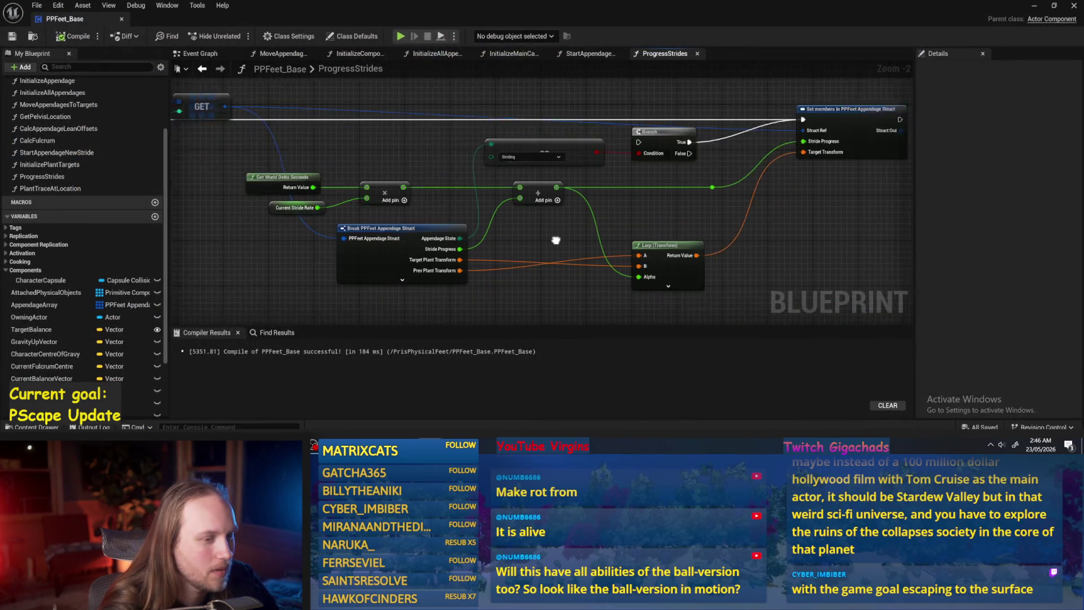
- Insert a Clamp (Float) node after the + node, feeding the Lerp Alpha, beside the Branch
{"action": "mouse_move", "coordinate": [505, 164]}
{"action": "left_mouse_down"}
{"action": "mouse_move", "coordinate": [541, 211]}
{"action": "mouse_move", "coordinate": [498, 270]}
{"action": "left_mouse_up"}
{"action": "type", "text": "clamp"}
{"action": "key", "text": "Return"}
{"action": "scroll", "coordinate": [545, 245], "scroll_direction": "up", "scroll_amount": 1}
{"action": "mouse_move", "coordinate": [563, 283]}
{"action": "left_mouse_down"}
{"action": "mouse_move", "coordinate": [590, 253]}
{"action": "mouse_move", "coordinate": [584, 267]}
{"action": "left_mouse_up"}
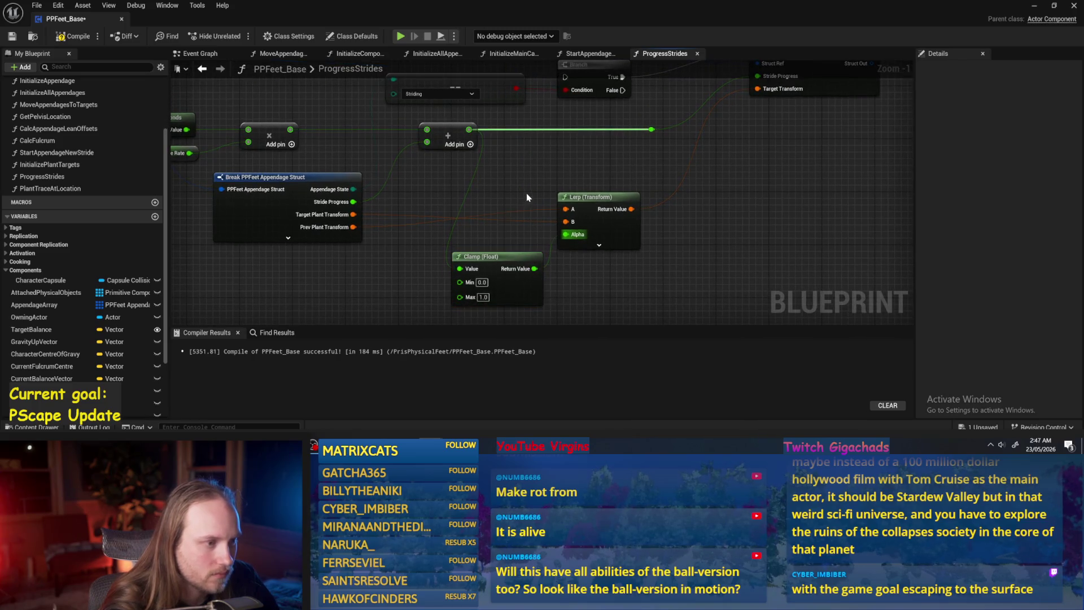
{"action": "scroll", "coordinate": [514, 195], "scroll_direction": "down", "scroll_amount": 2}
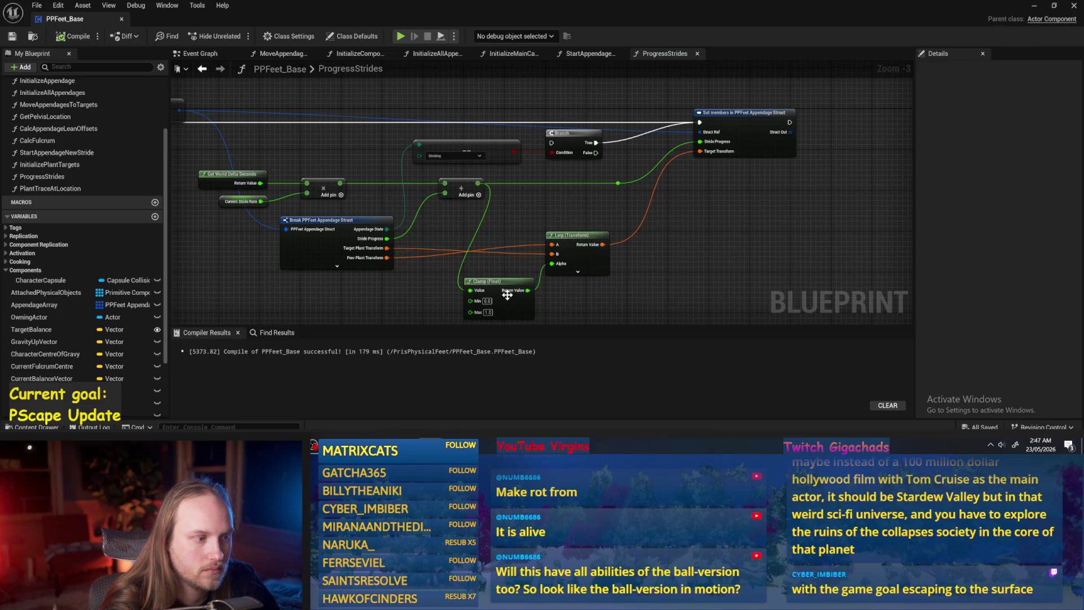
{"action": "mouse_move", "coordinate": [507, 295]}
{"action": "left_mouse_down"}
{"action": "mouse_move", "coordinate": [497, 234]}
{"action": "mouse_move", "coordinate": [539, 180]}
{"action": "left_mouse_up"}
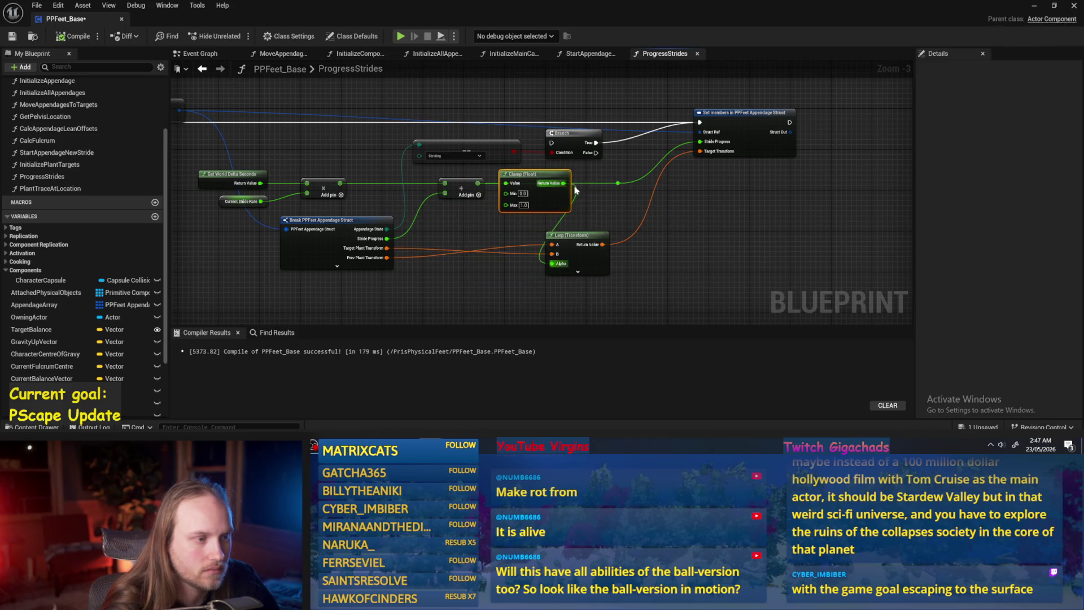
- Compile and save PPFeet_Base, then minimize the blueprint window to watch the level
{"action": "left_click_drag", "start_coordinate": [710, 205], "coordinate": [663, 201]}
{"action": "key", "text": "ctrl+s"}
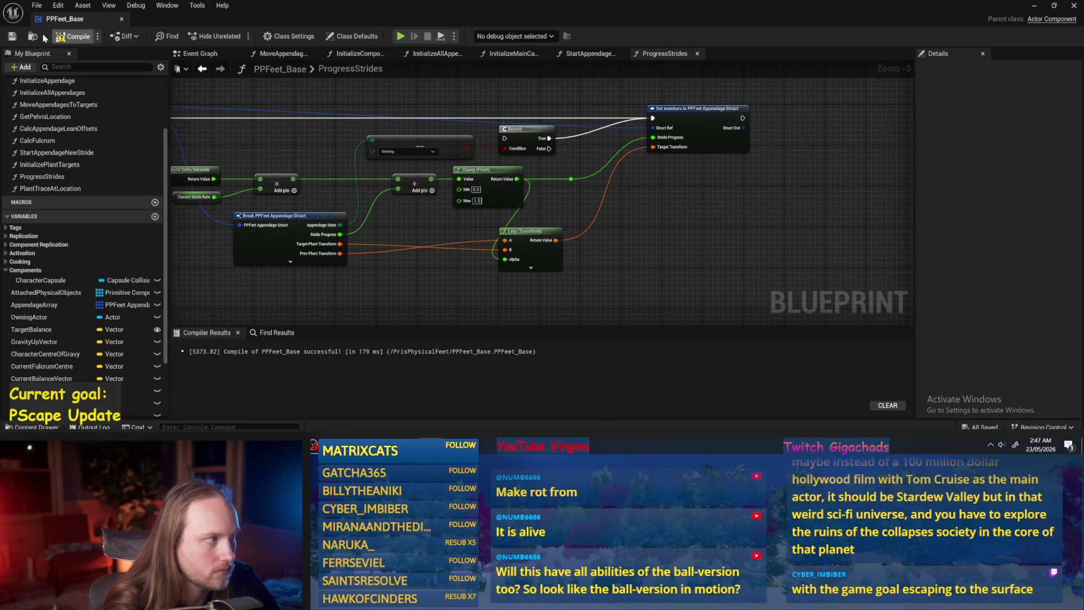
{"action": "left_click", "coordinate": [1038, 7]}
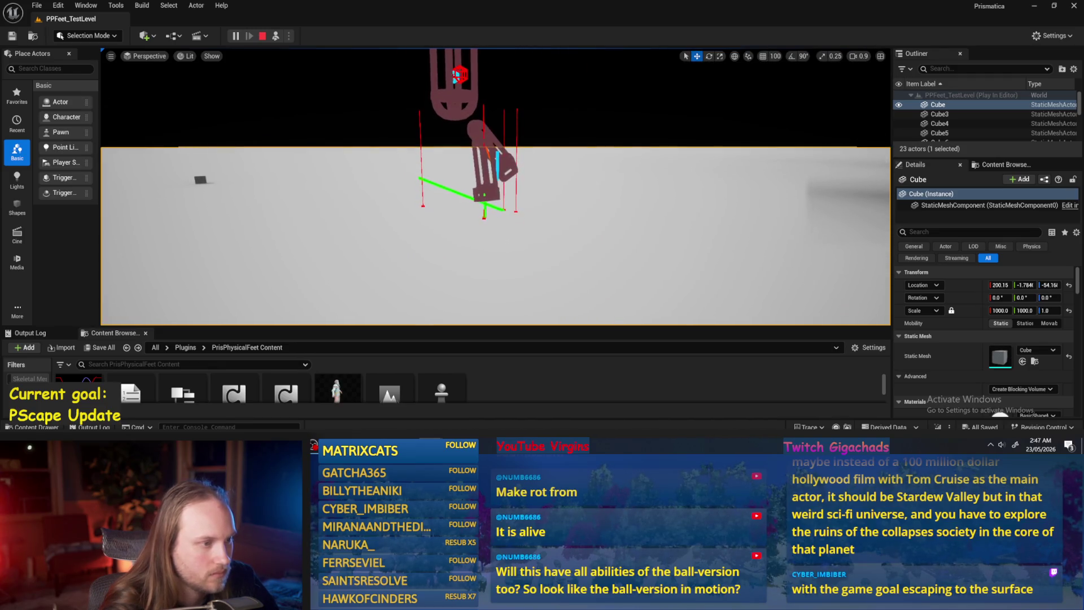
{"action": "key", "text": "Escape"}
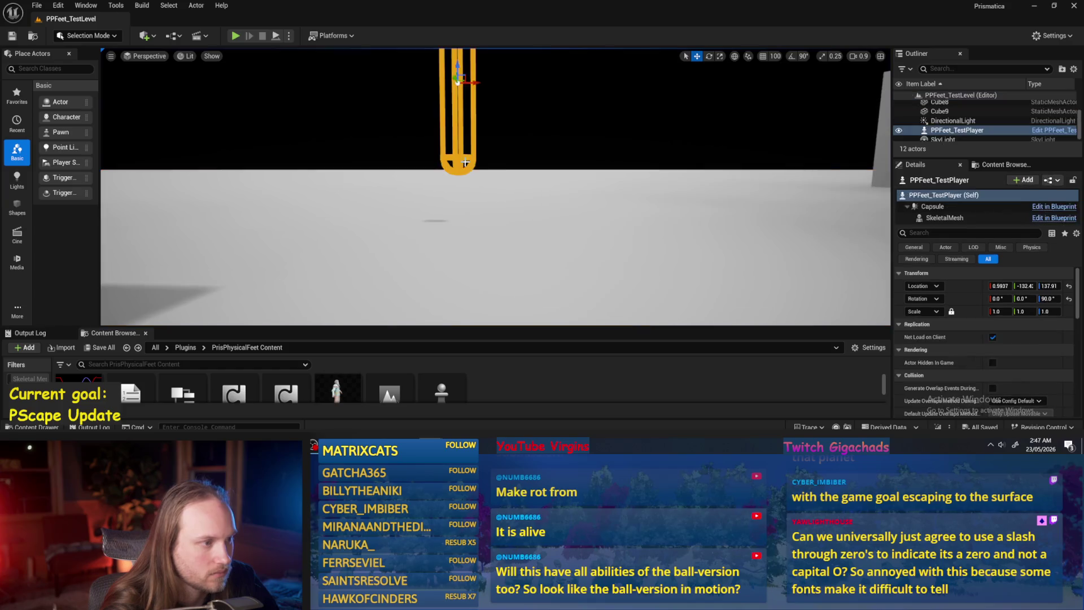
{"action": "left_click", "coordinate": [465, 163]}
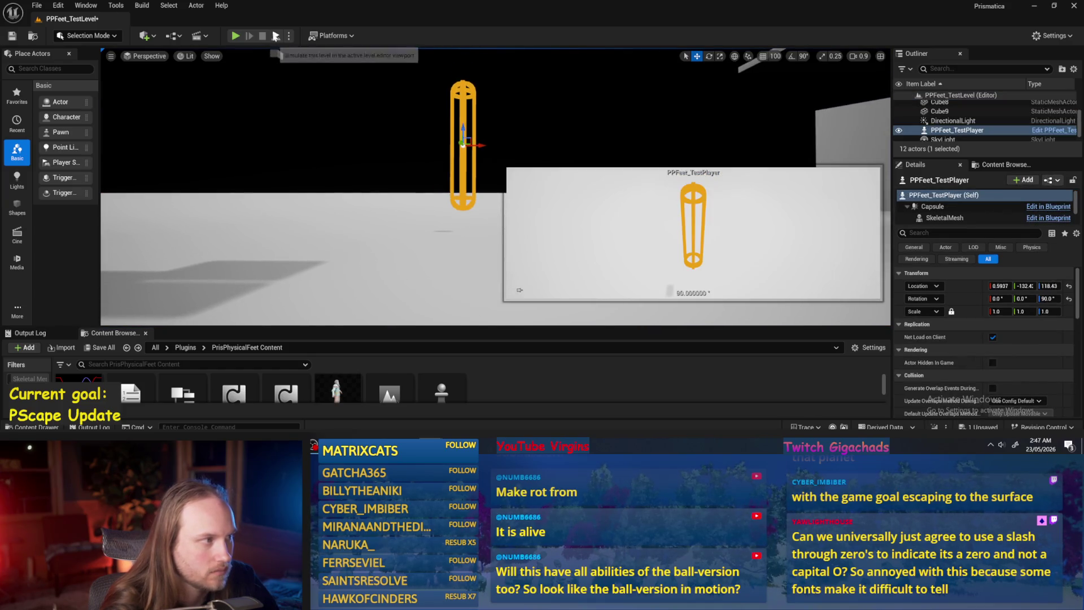
{"action": "left_click", "coordinate": [275, 36]}
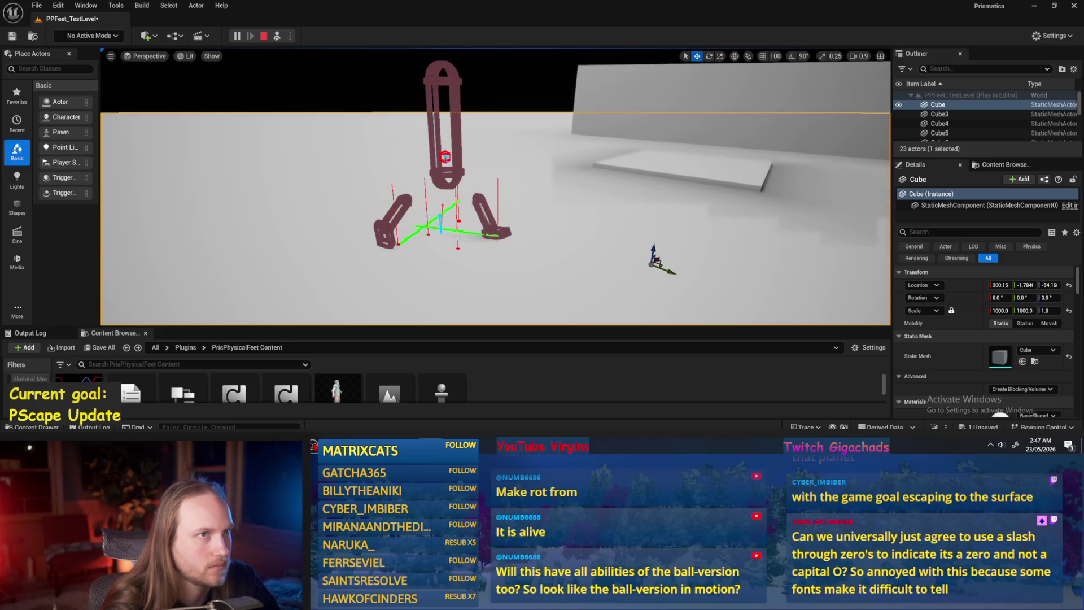
{"action": "key", "text": "Escape"}
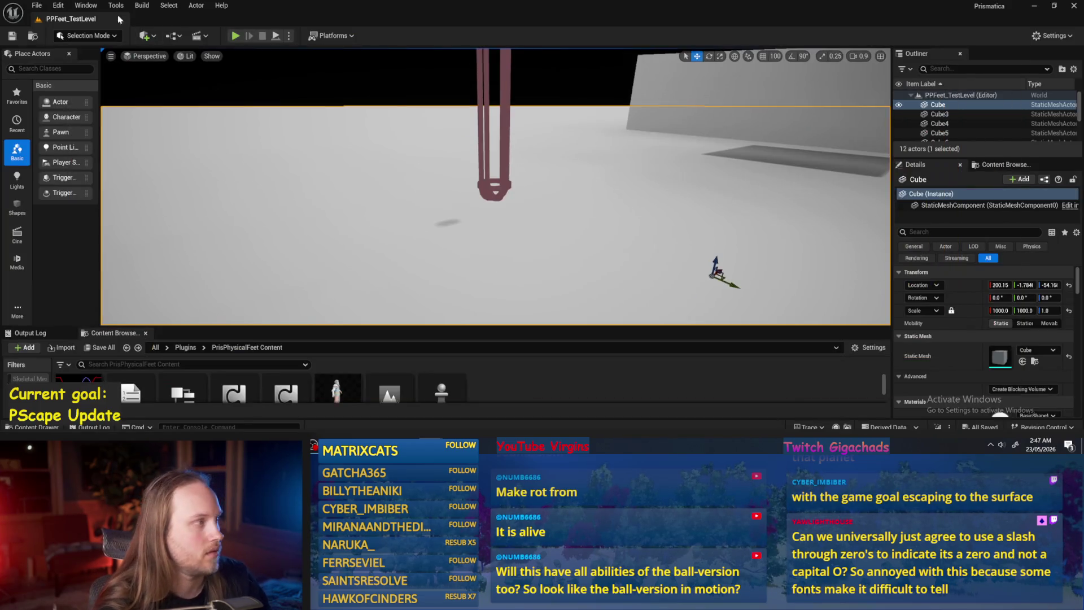
{"action": "left_click", "coordinate": [37, 7]}
{"action": "left_click", "coordinate": [60, 140]}
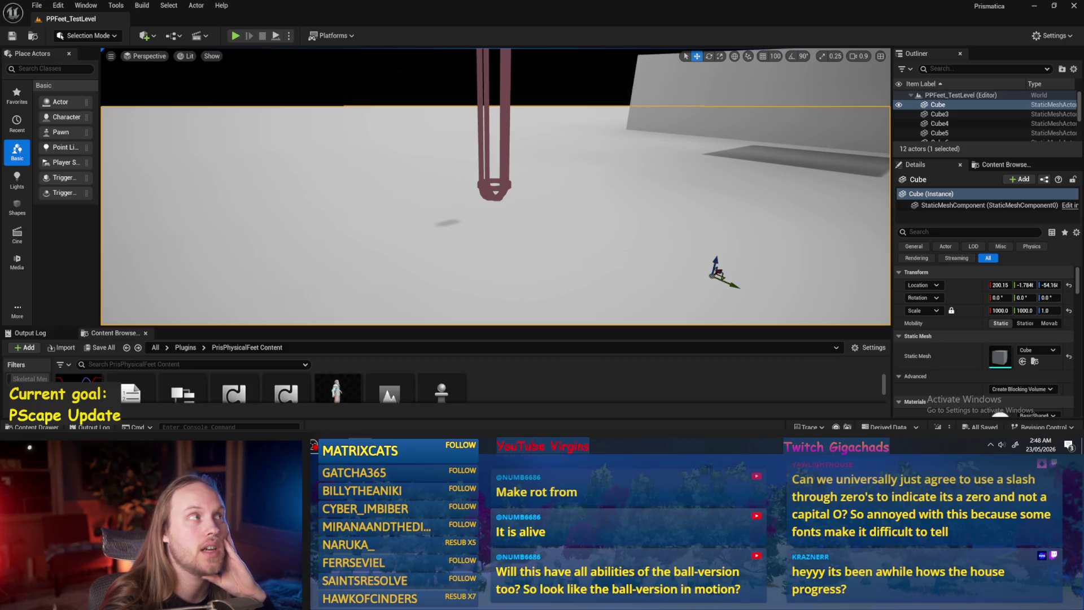
{"action": "left_click", "coordinate": [275, 36]}
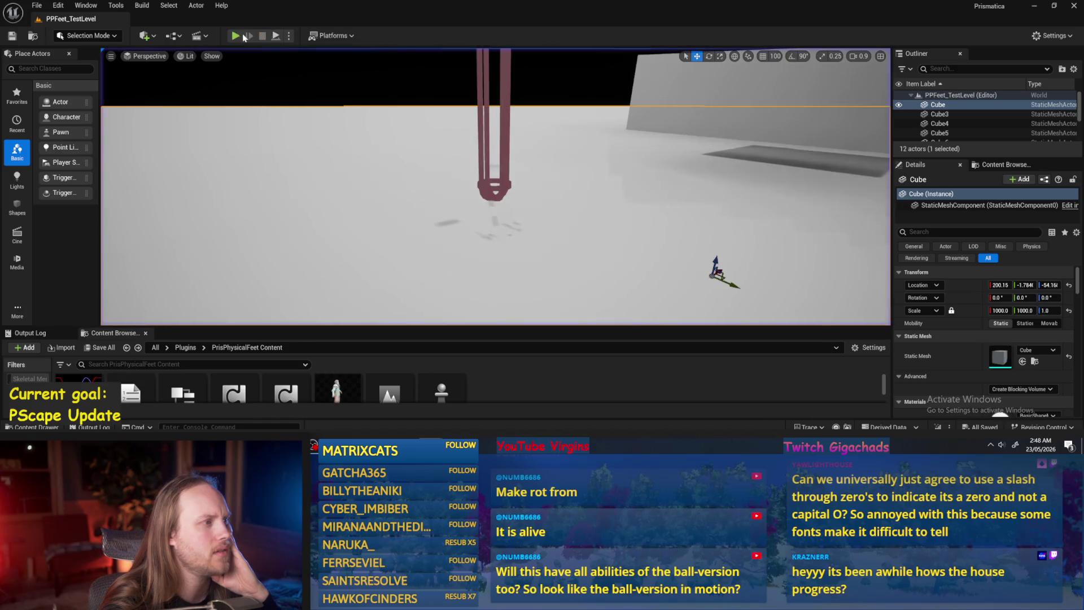
{"action": "left_click", "coordinate": [238, 36]}
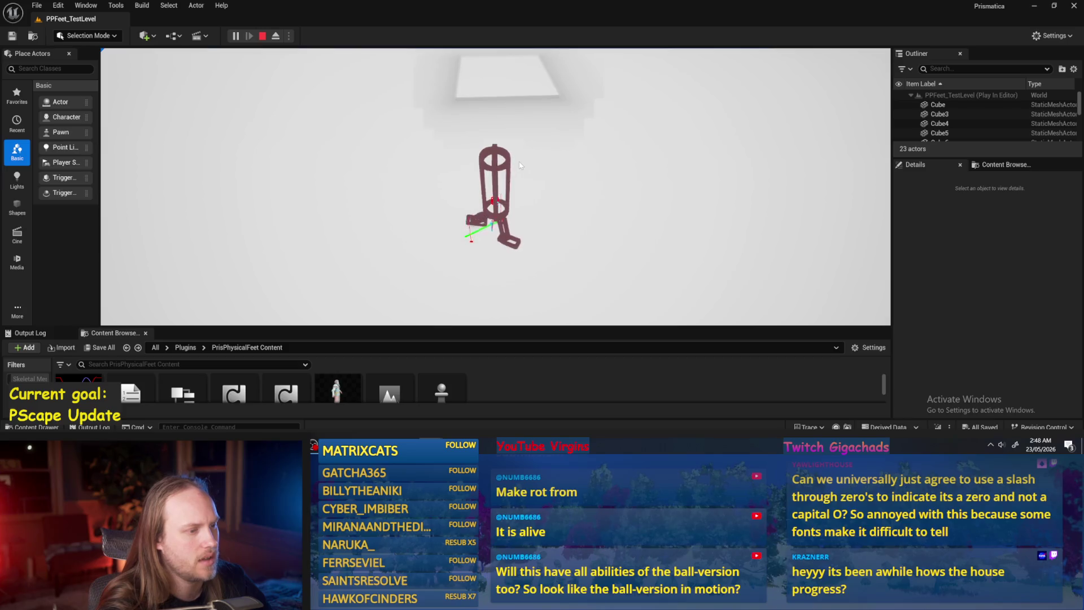
{"action": "key", "text": "Escape"}
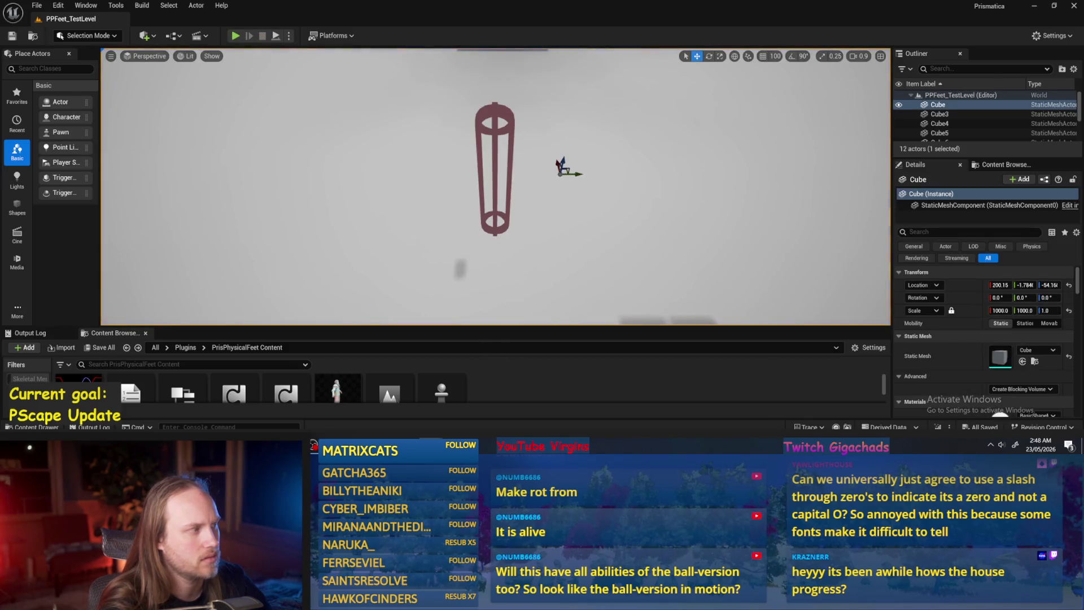
{"action": "left_click", "coordinate": [37, 6]}
{"action": "key", "text": "Escape"}
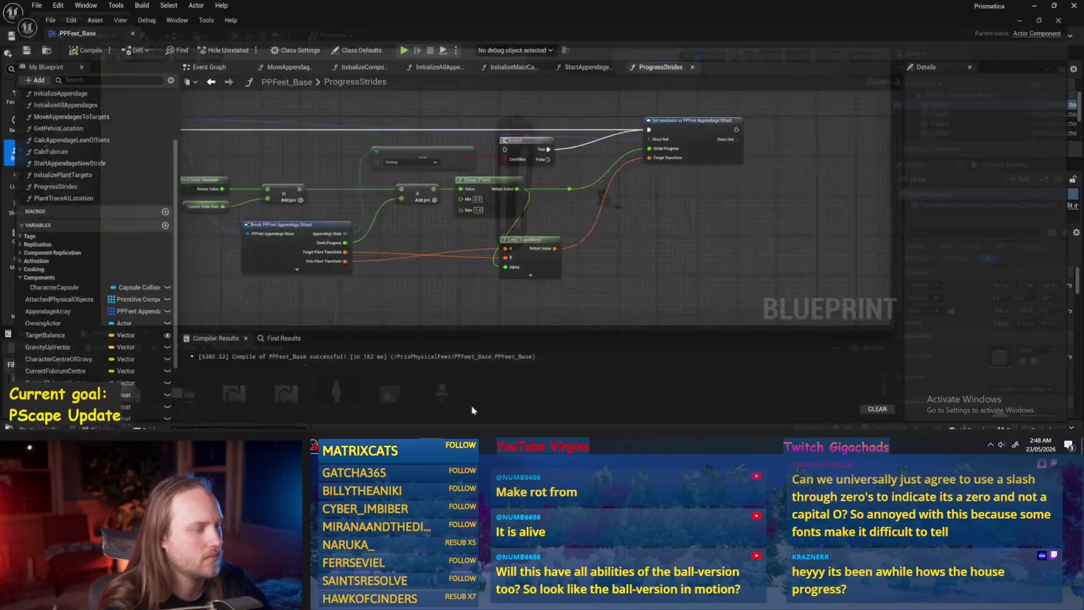
- Return to the PPFeet_Base editor and switch to its Event Graph
{"action": "key", "text": "alt+Tab"}
{"action": "left_click_drag", "start_coordinate": [616, 201], "coordinate": [660, 229]}
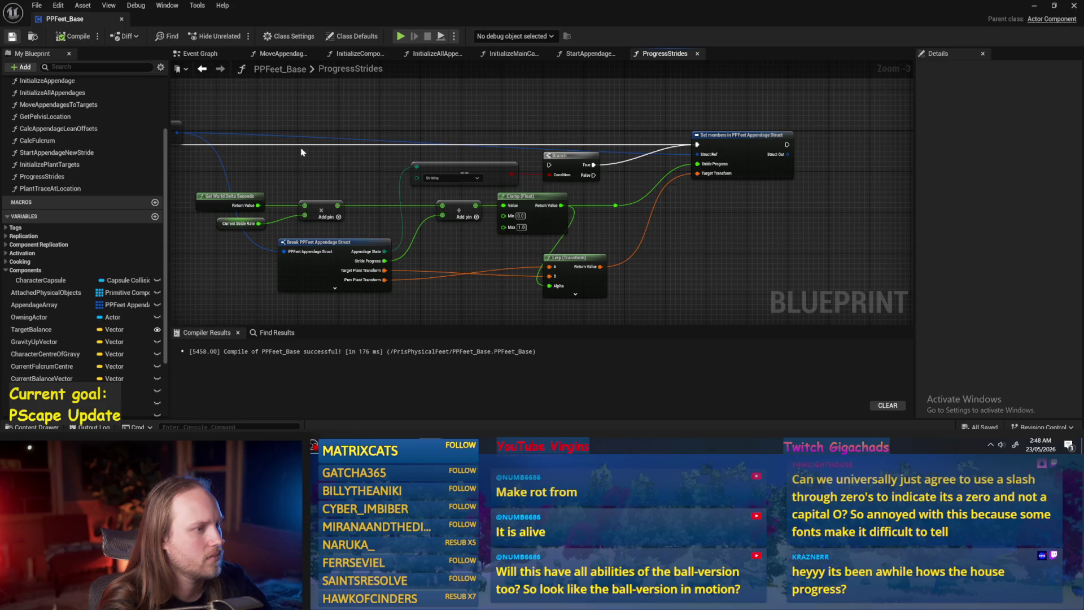
{"action": "left_click_drag", "start_coordinate": [335, 139], "coordinate": [417, 189]}
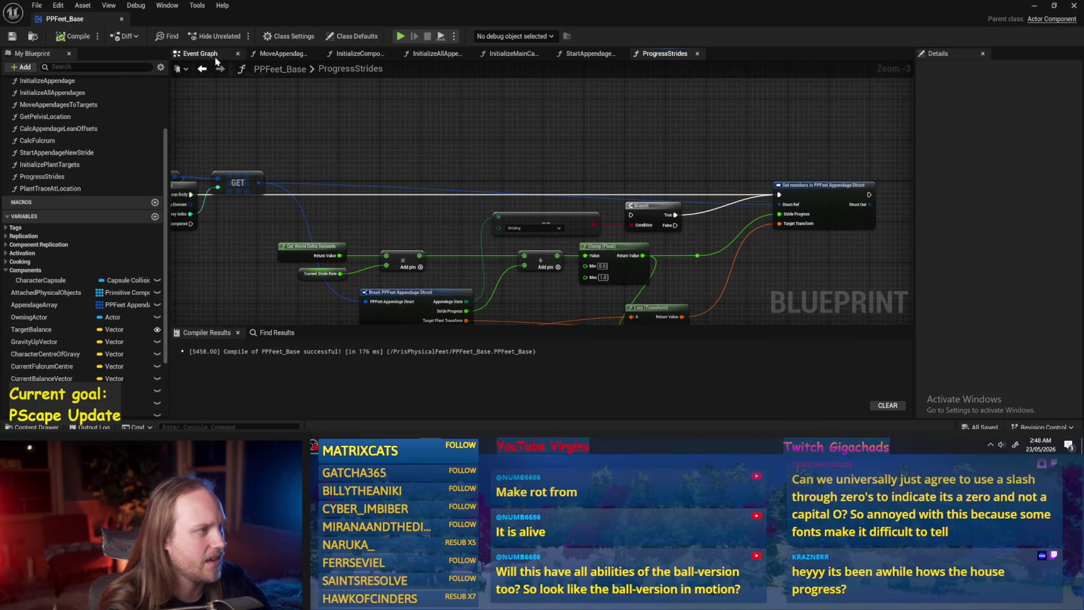
{"action": "left_click", "coordinate": [200, 53]}
{"action": "scroll", "coordinate": [411, 164], "scroll_direction": "up", "scroll_amount": 1}
{"action": "left_click_drag", "start_coordinate": [555, 233], "coordinate": [391, 232]}
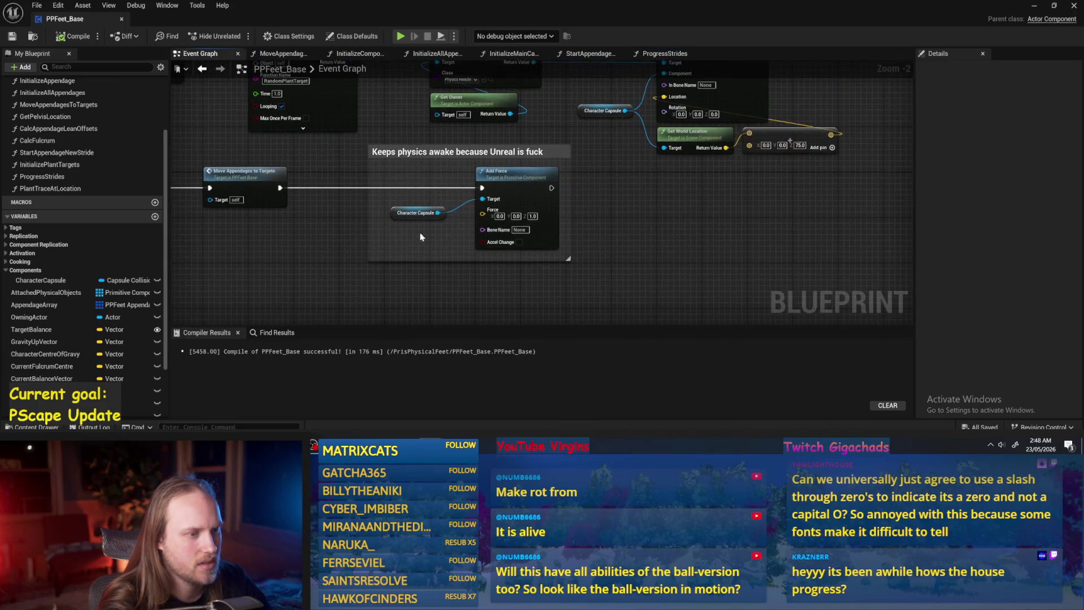
- Chain a Print String node after Add Force, then compile, save and play the level
{"action": "right_click", "coordinate": [661, 208]}
{"action": "type", "text": "print"}
{"action": "key", "text": "Return"}
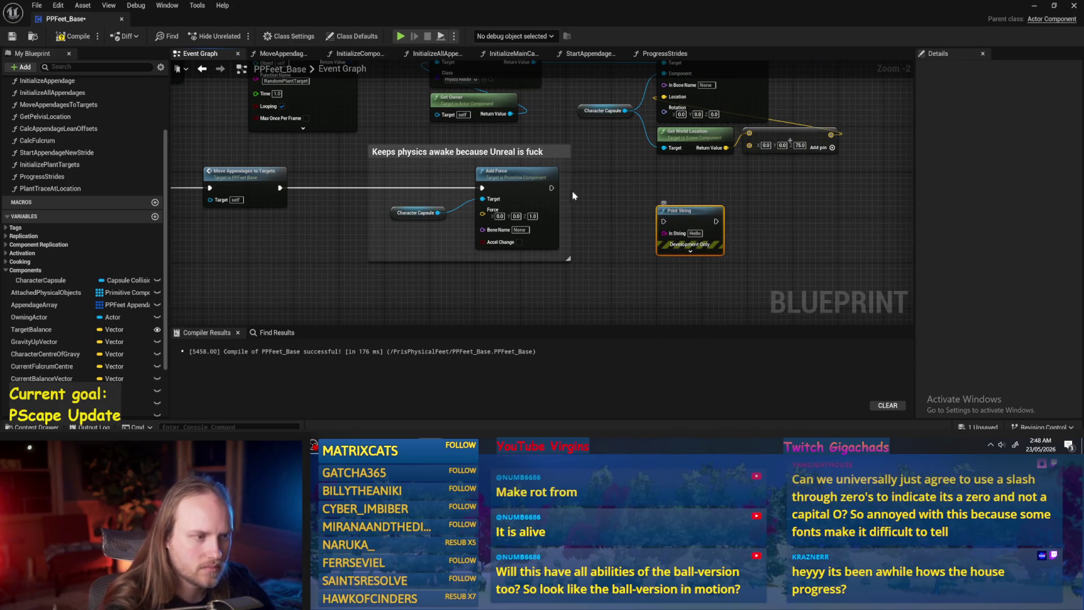
{"action": "left_click_drag", "start_coordinate": [550, 189], "coordinate": [679, 233]}
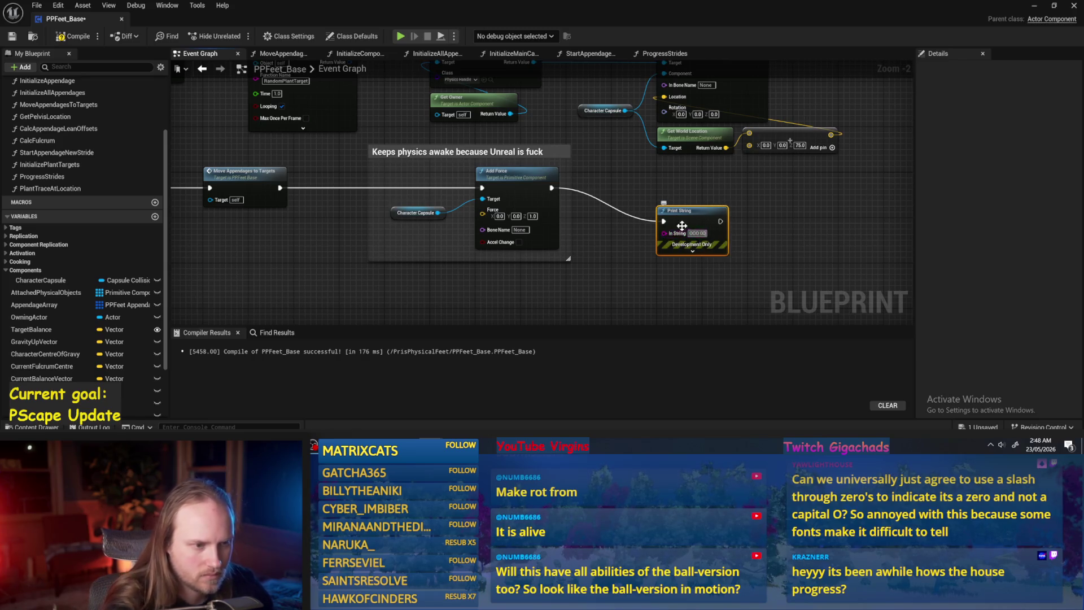
{"action": "left_click", "coordinate": [74, 36]}
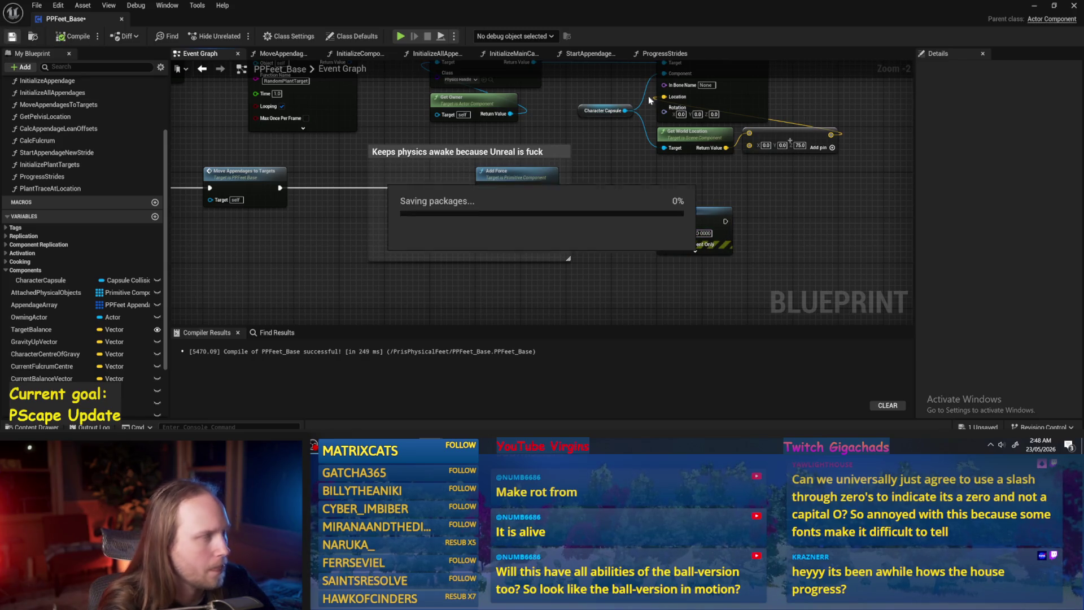
{"action": "key", "text": "alt+Tab"}
{"action": "left_click", "coordinate": [277, 36]}
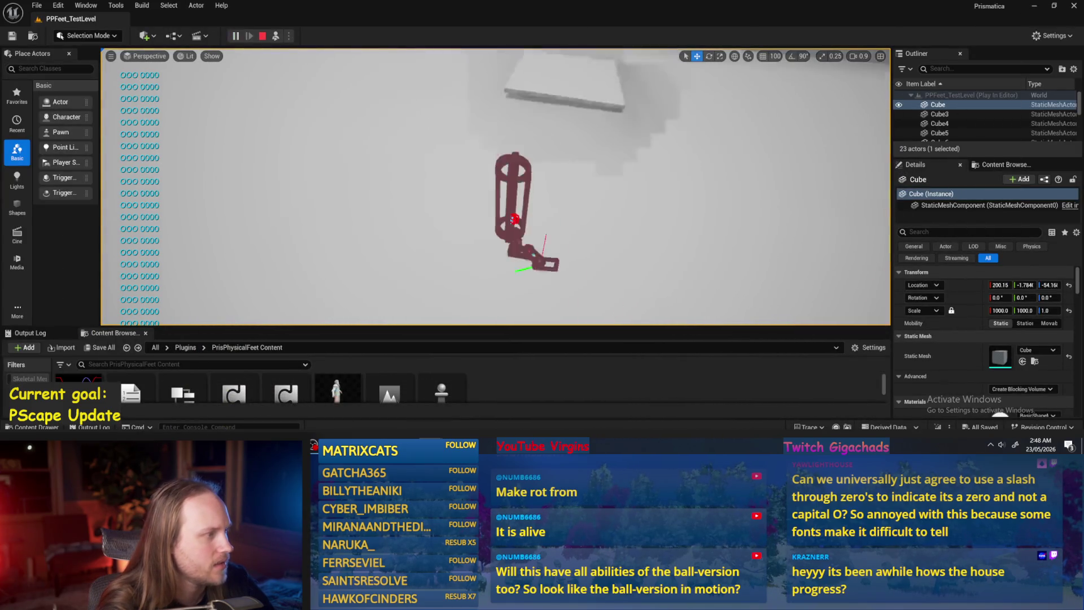
- Stop the play session, adjust the viewport around the capsule, and choose a File menu command
{"action": "key", "text": "Escape"}
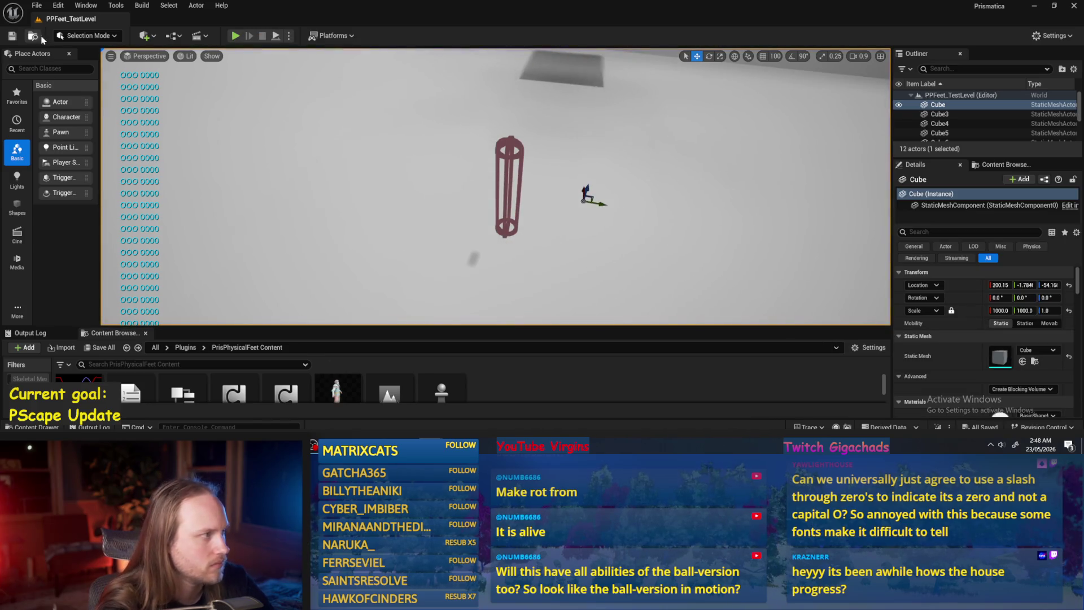
{"action": "left_click", "coordinate": [37, 5]}
{"action": "key", "text": "Escape"}
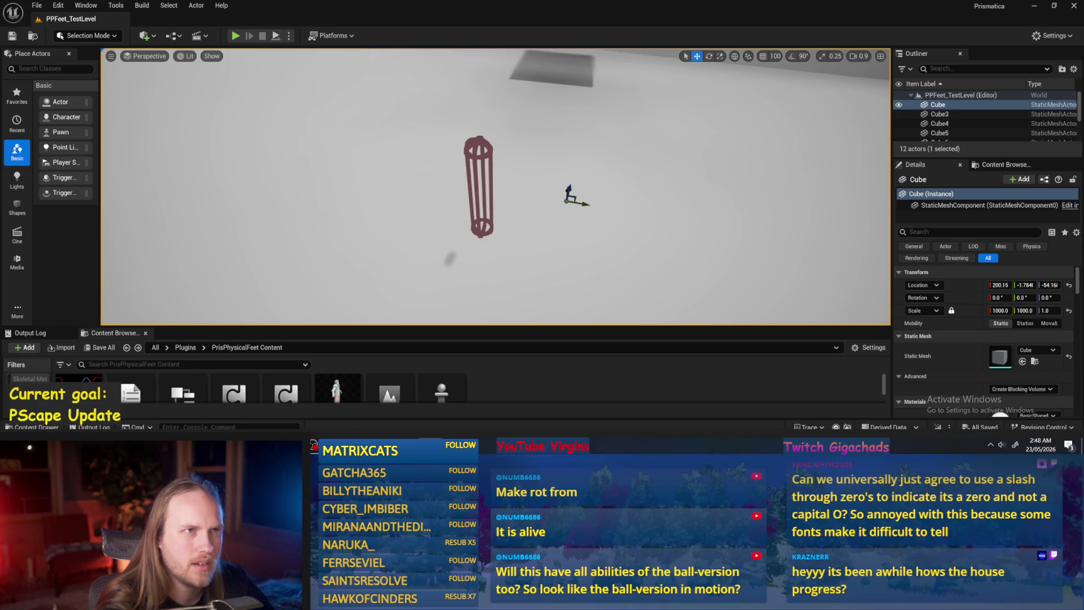
{"action": "left_click_drag", "start_coordinate": [648, 237], "coordinate": [669, 232]}
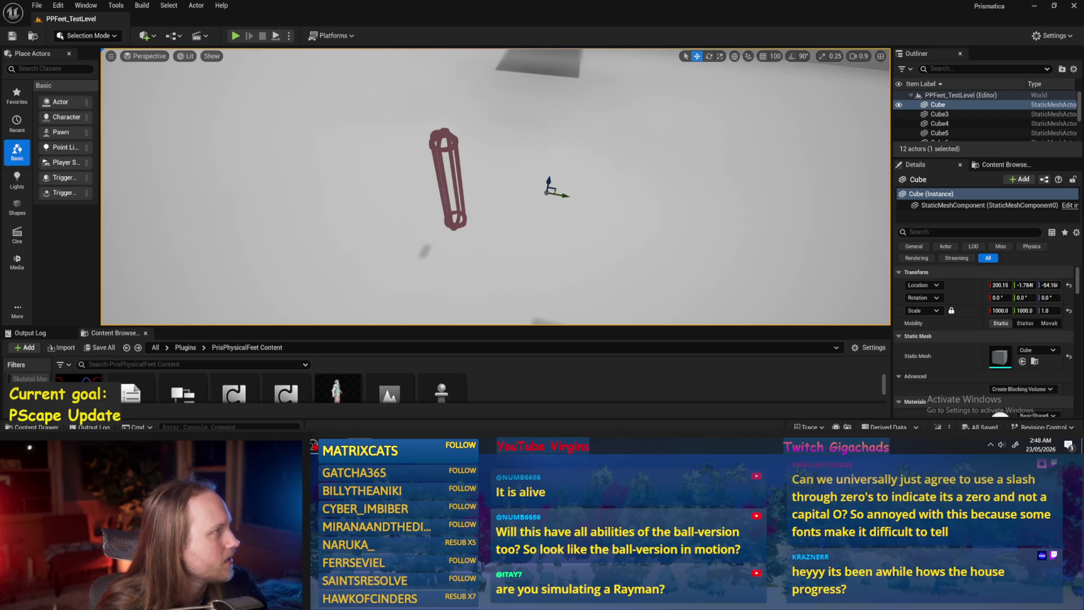
{"action": "left_click_drag", "start_coordinate": [497, 187], "coordinate": [514, 170]}
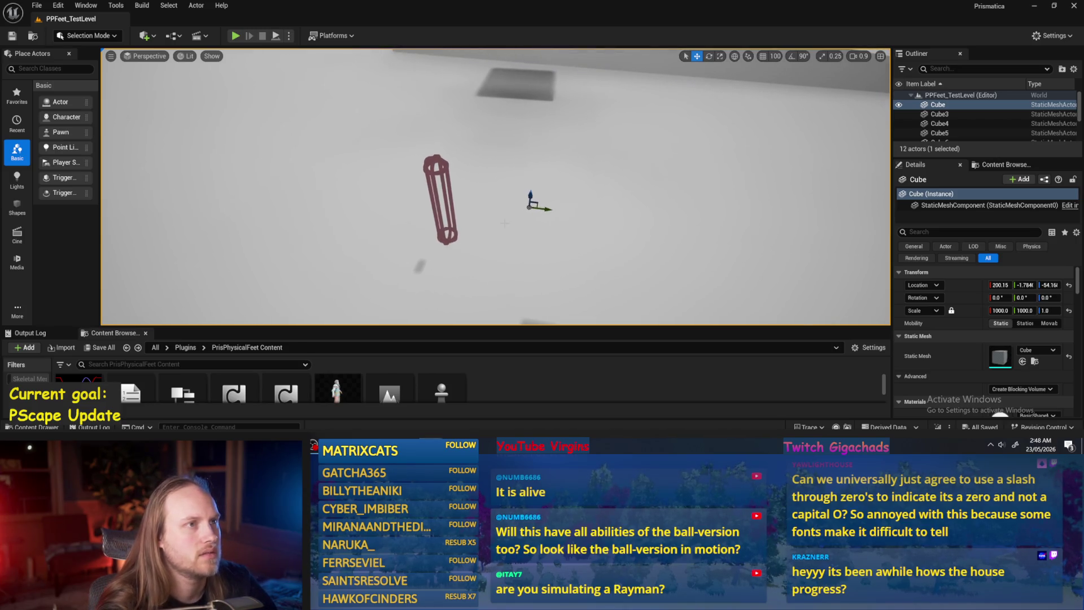
{"action": "left_click", "coordinate": [37, 5]}
{"action": "left_click", "coordinate": [64, 147]}
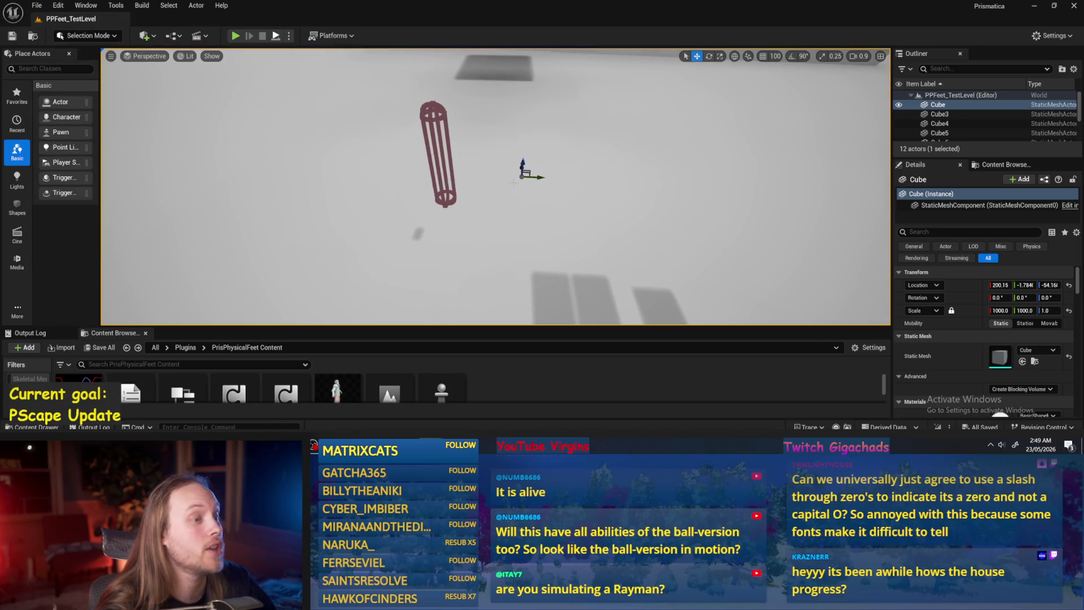
- Play-test the level with the player selected, stop, and return to the PrismaticaPhysicalCharacterMovementSystem Content folder
{"action": "key", "text": "alt+p"}
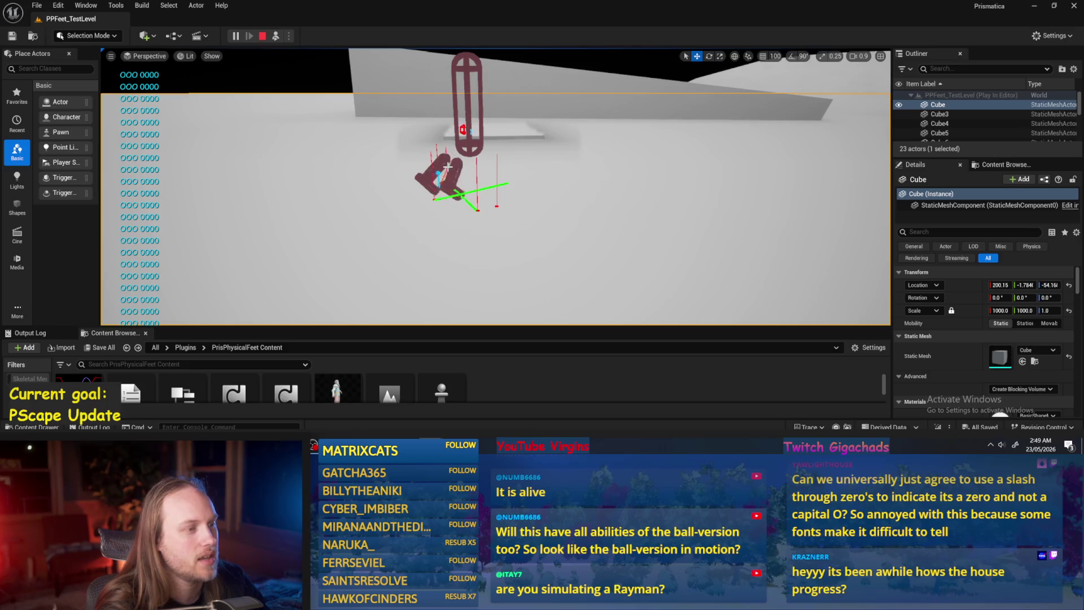
{"action": "left_click", "coordinate": [471, 120]}
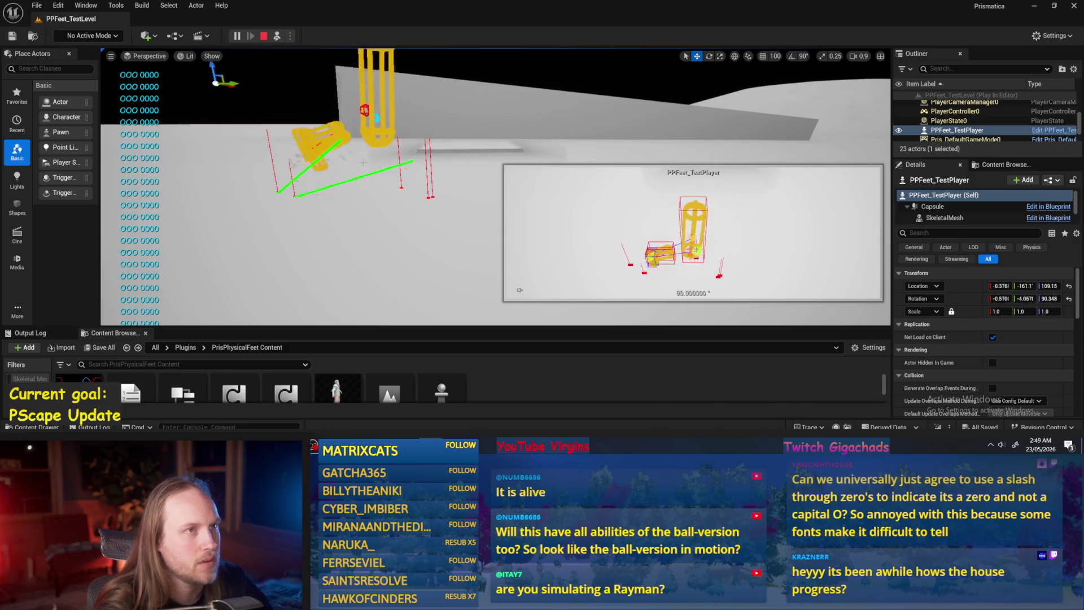
{"action": "key", "text": "Escape"}
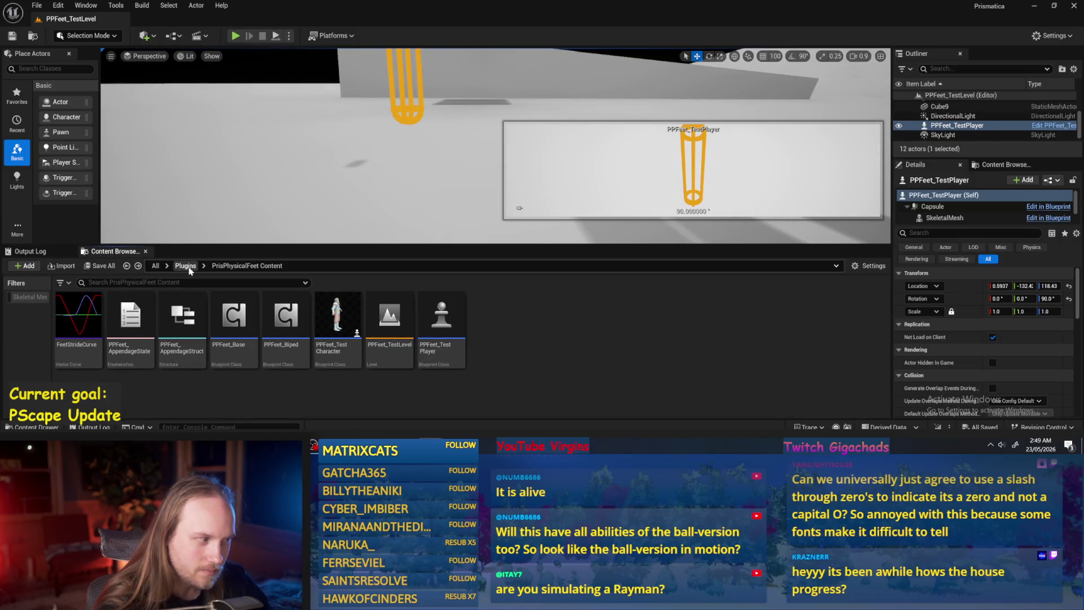
{"action": "left_click", "coordinate": [126, 265]}
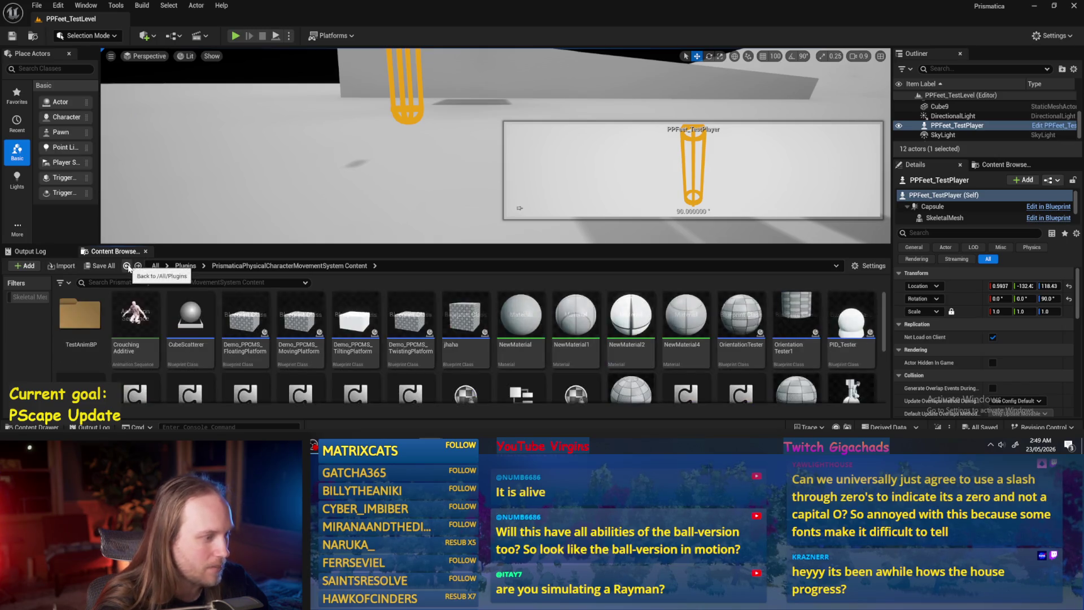
- Open PPCMS_TestLevel, play it full screen driving the character with W, S and D, then stop
{"action": "scroll", "coordinate": [355, 305], "scroll_direction": "down", "scroll_amount": 2}
{"action": "scroll", "coordinate": [356, 306], "scroll_direction": "down", "scroll_amount": 2}
{"action": "double_click", "coordinate": [189, 358]}
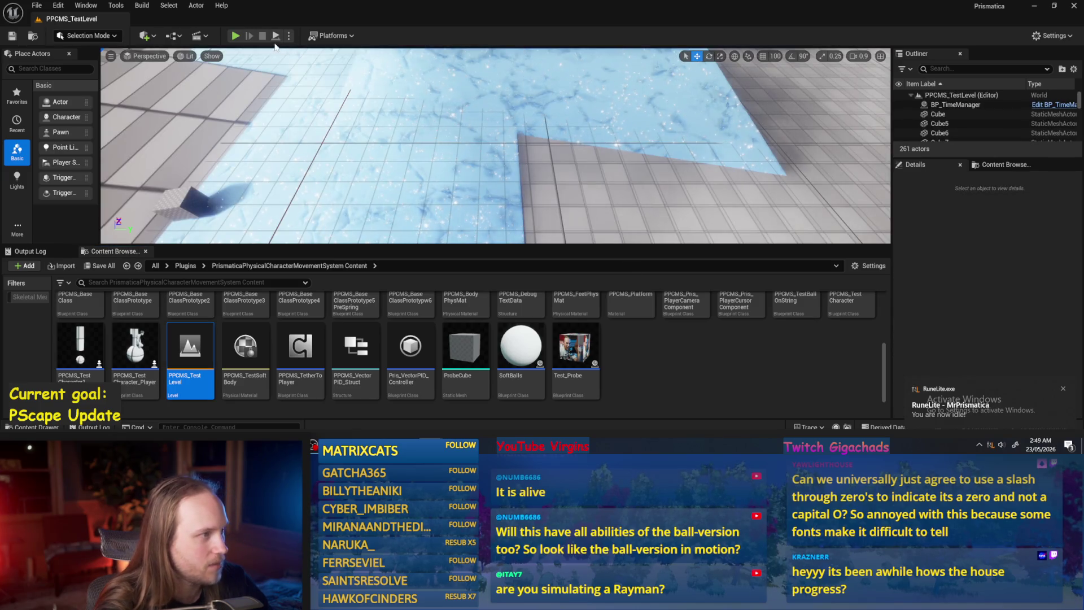
{"action": "left_click", "coordinate": [235, 36]}
{"action": "key", "text": "F11"}
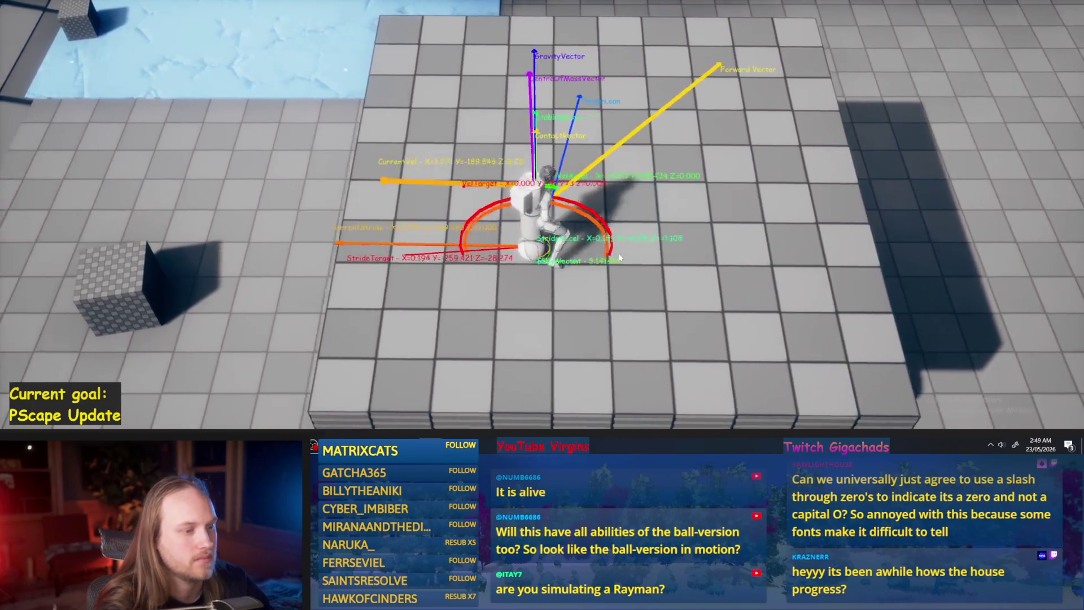
{"action": "key", "text": "w"}
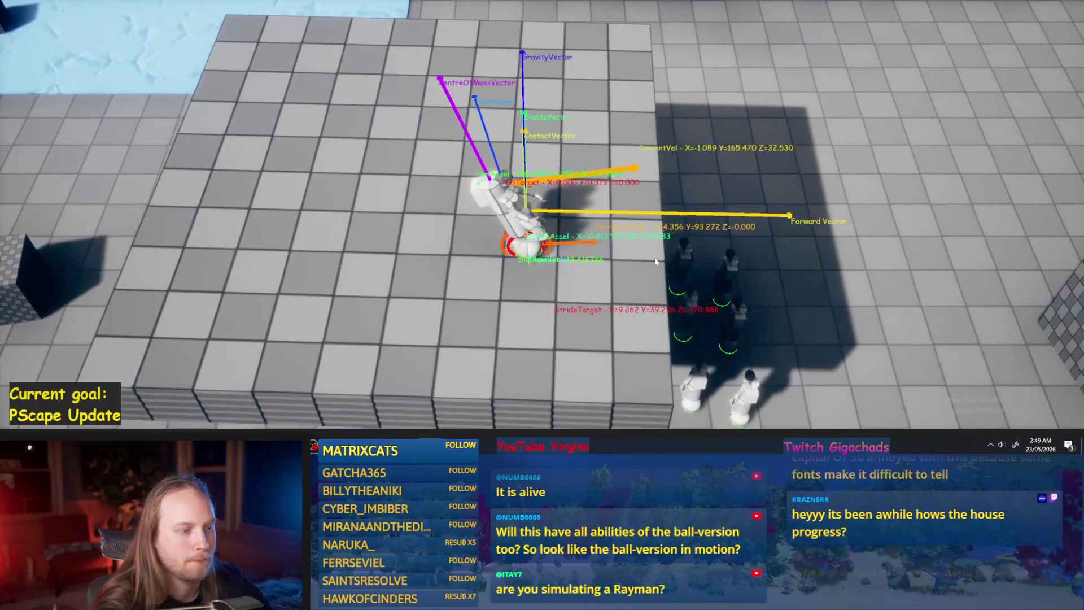
{"action": "key", "text": "s"}
{"action": "key", "text": "d"}
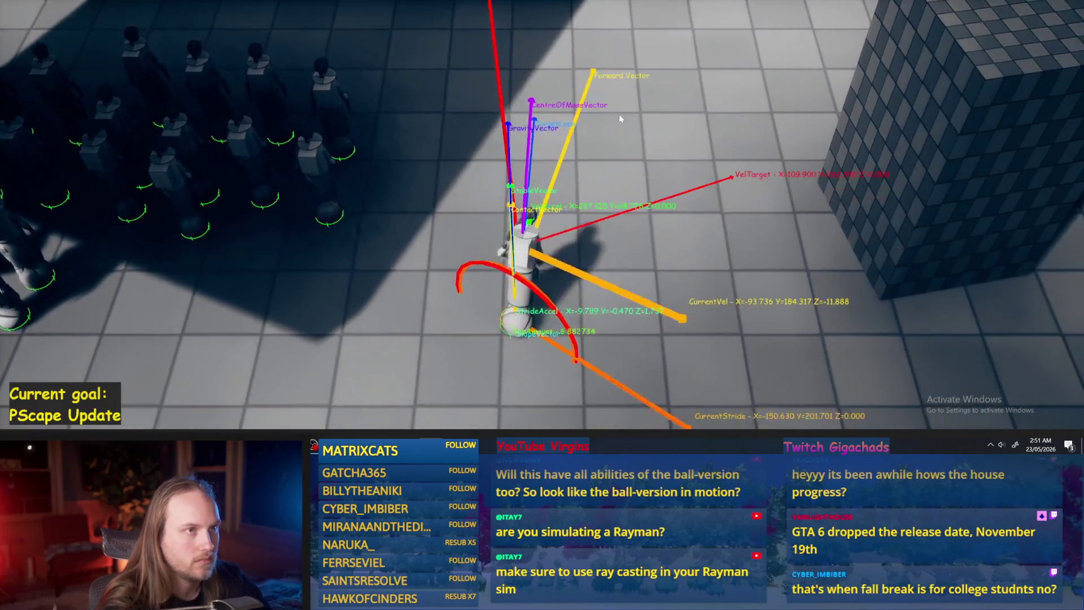
{"action": "key", "text": "Escape"}
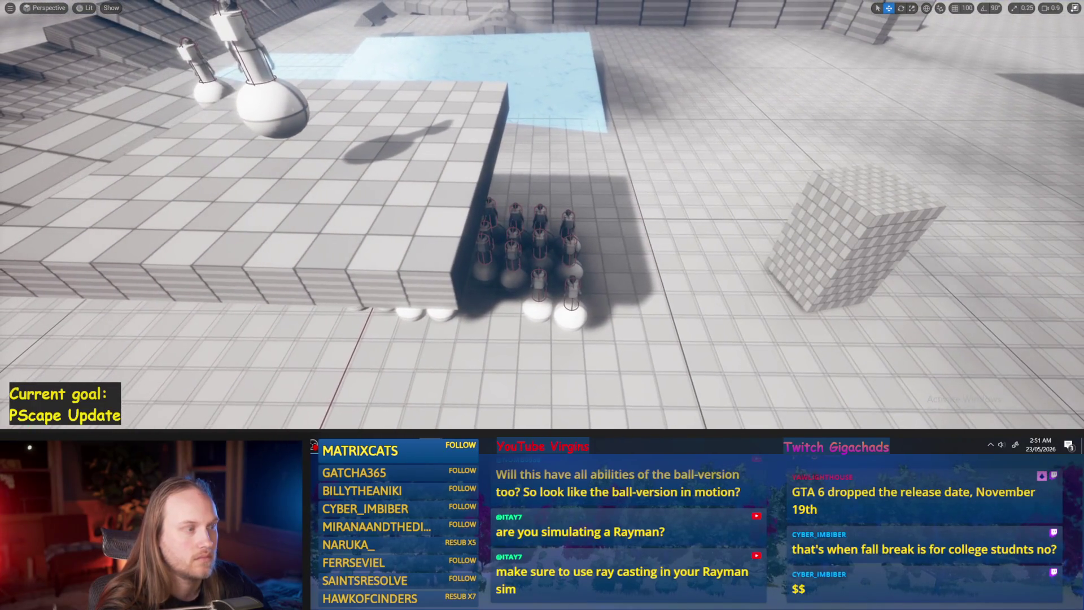
- Select objects in PPCMS_TestLevel, frame the floor cube, and save the level and all modified assets
{"action": "left_click", "coordinate": [283, 113]}
{"action": "left_click", "coordinate": [476, 170]}
{"action": "key", "text": "ctrl+s"}
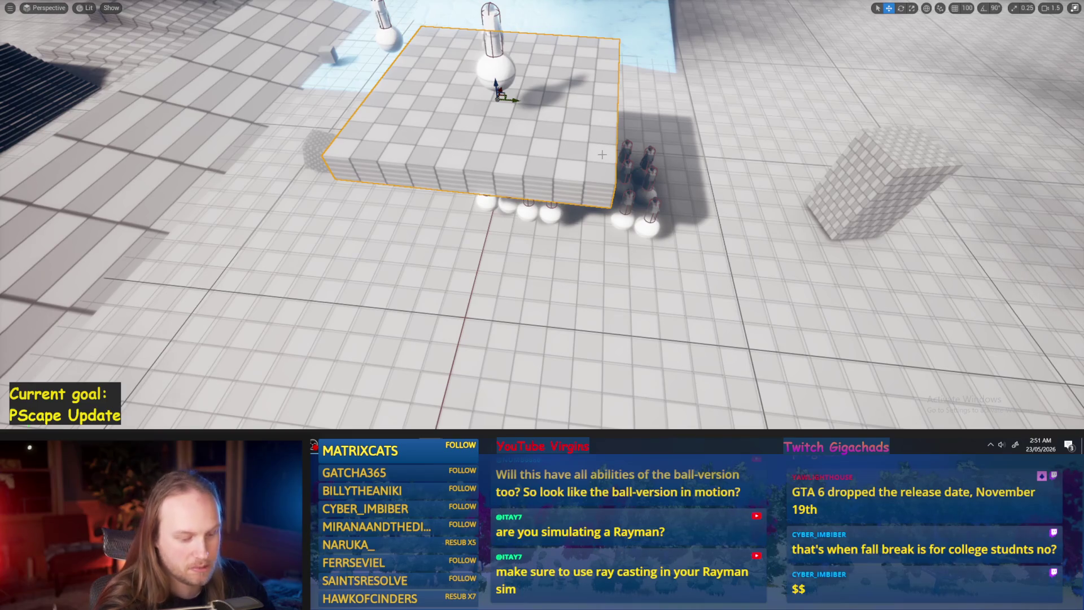
{"action": "key", "text": "F11"}
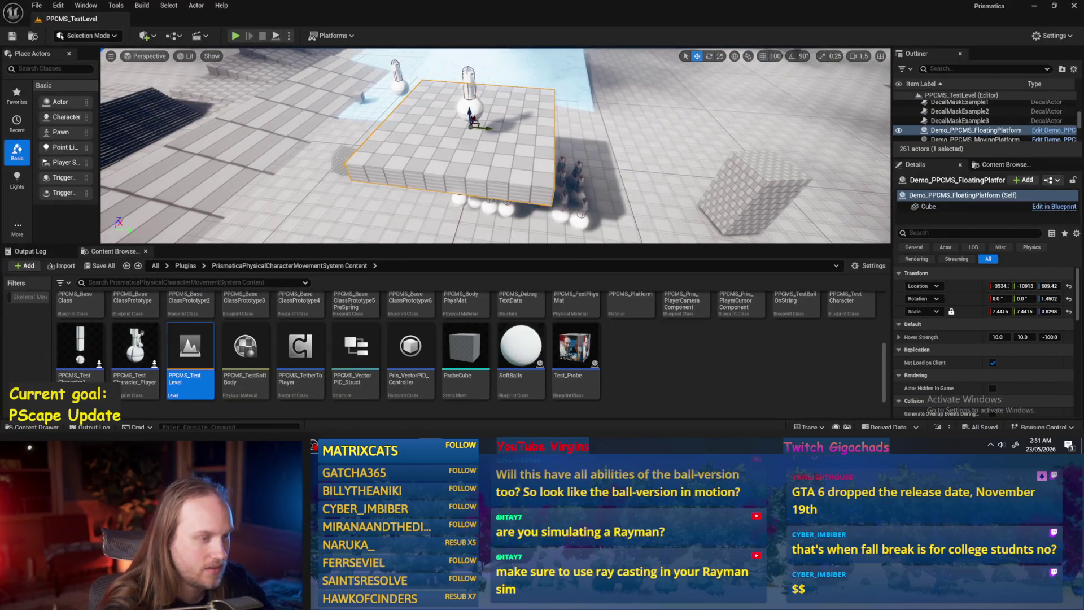
{"action": "left_click", "coordinate": [616, 177]}
{"action": "key", "text": "ctrl+s"}
{"action": "key", "text": "f"}
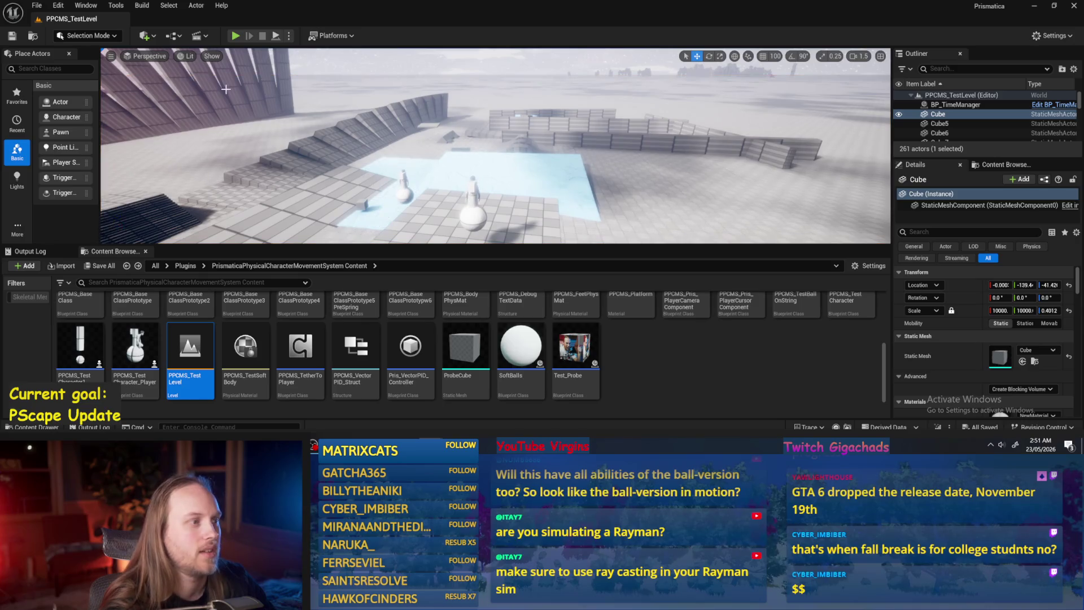
{"action": "left_click", "coordinate": [37, 5]}
{"action": "left_click", "coordinate": [65, 142]}
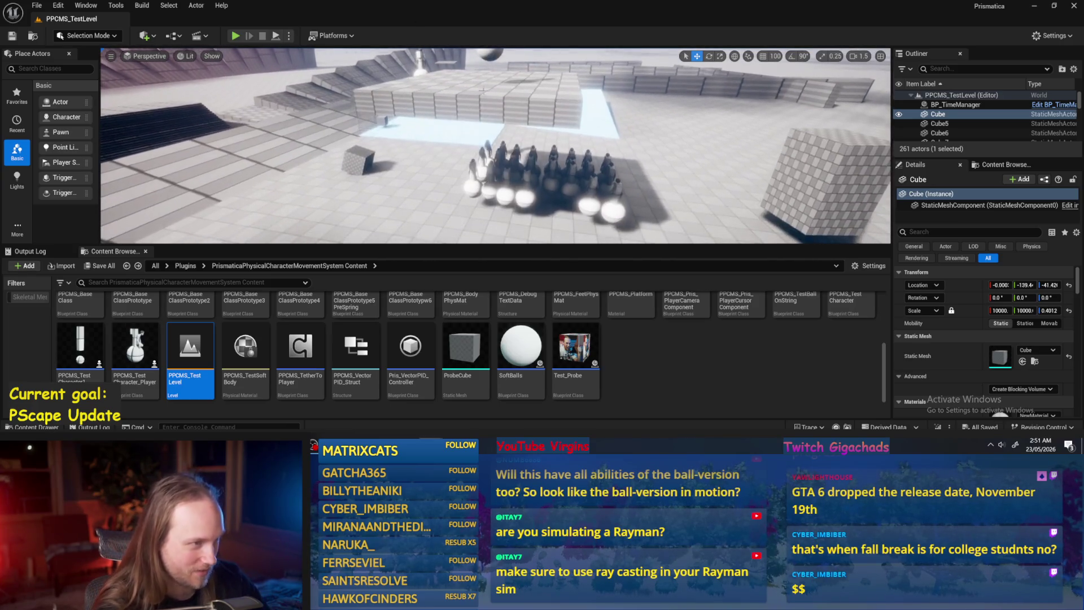
- Move the floating platform and Player2 character to a new spot, then select PPCMS_TestCharacter25
{"action": "left_click", "coordinate": [489, 70]}
{"action": "left_click", "coordinate": [485, 96], "text": "ctrl"}
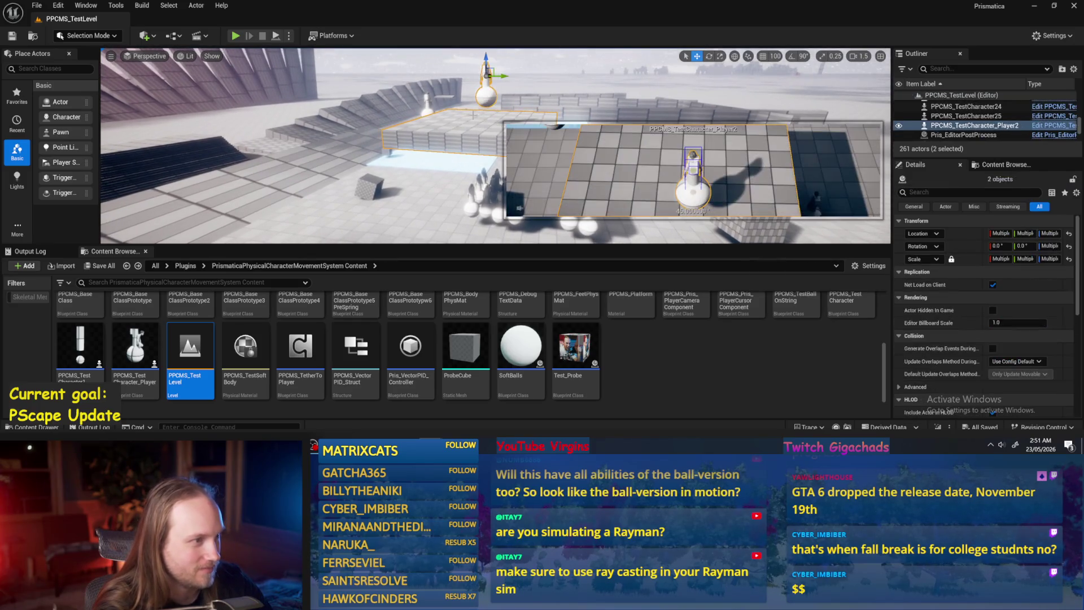
{"action": "left_click_drag", "start_coordinate": [495, 68], "coordinate": [654, 117]}
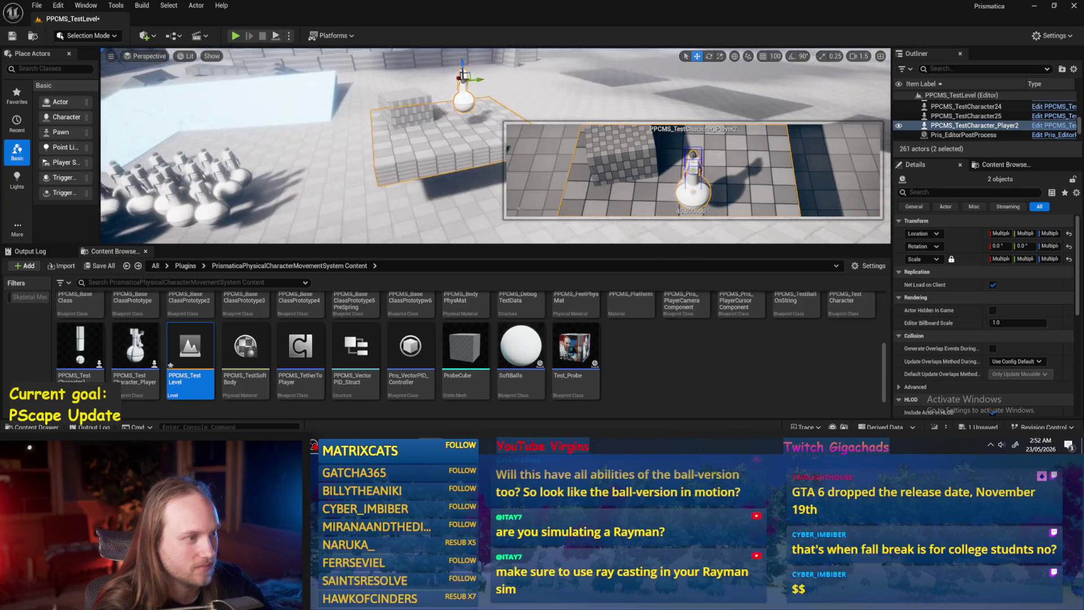
{"action": "left_click", "coordinate": [409, 117]}
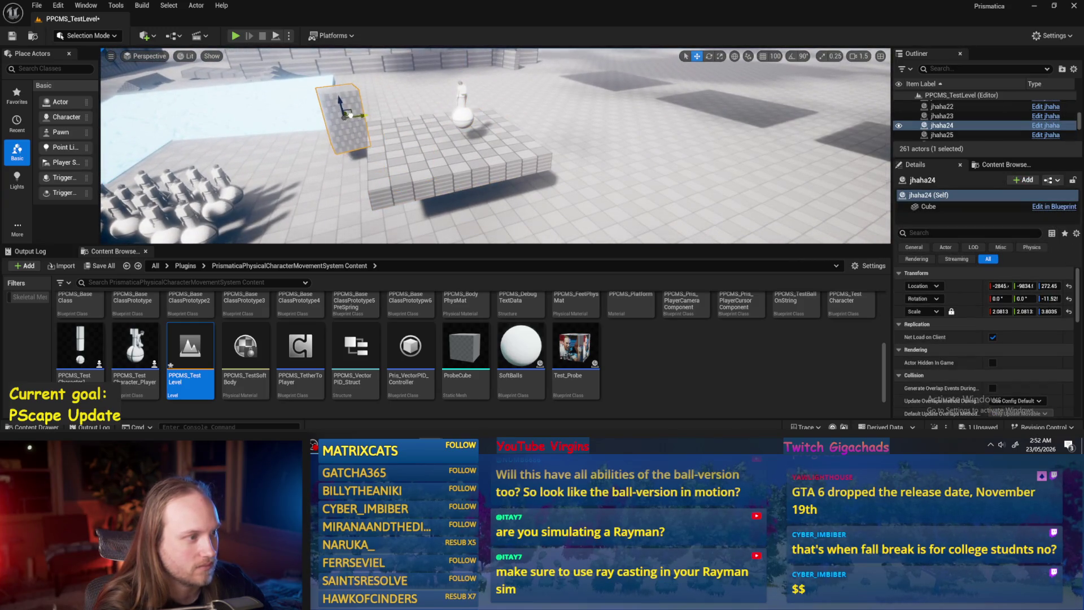
{"action": "left_click", "coordinate": [467, 118], "text": "ctrl"}
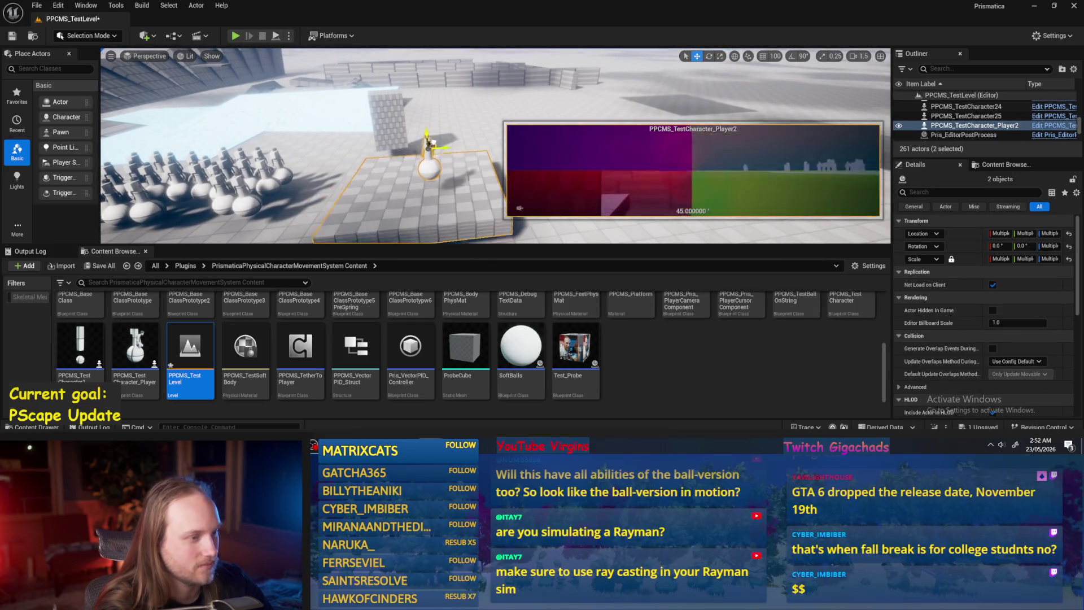
{"action": "left_click", "coordinate": [287, 96]}
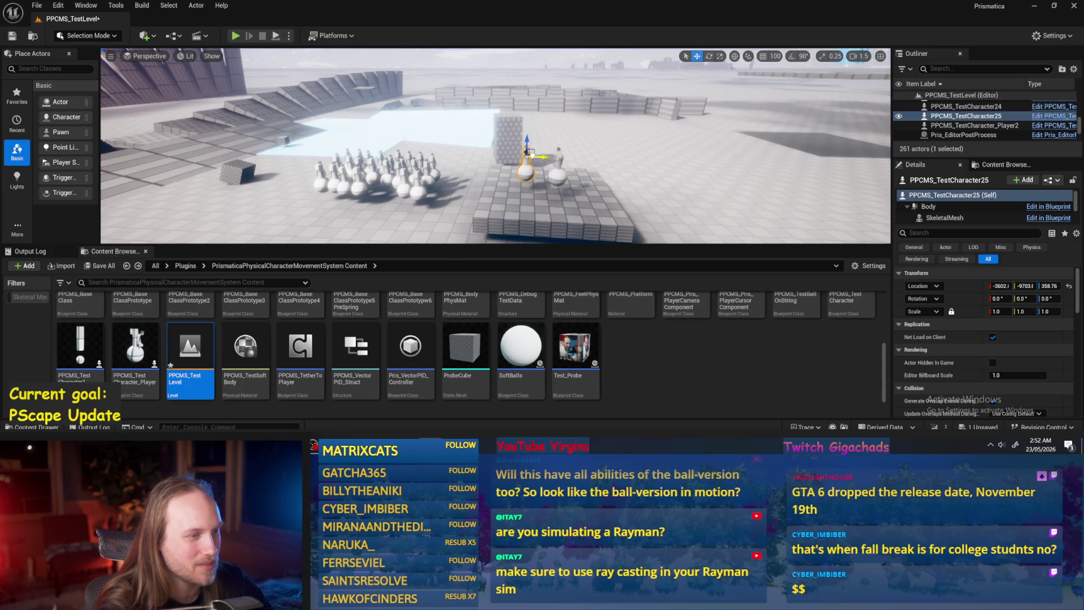
- Play-test PPCMS_TestLevel full screen with Alt+P, walking the character on the platform, then stop
{"action": "key", "text": "alt+p"}
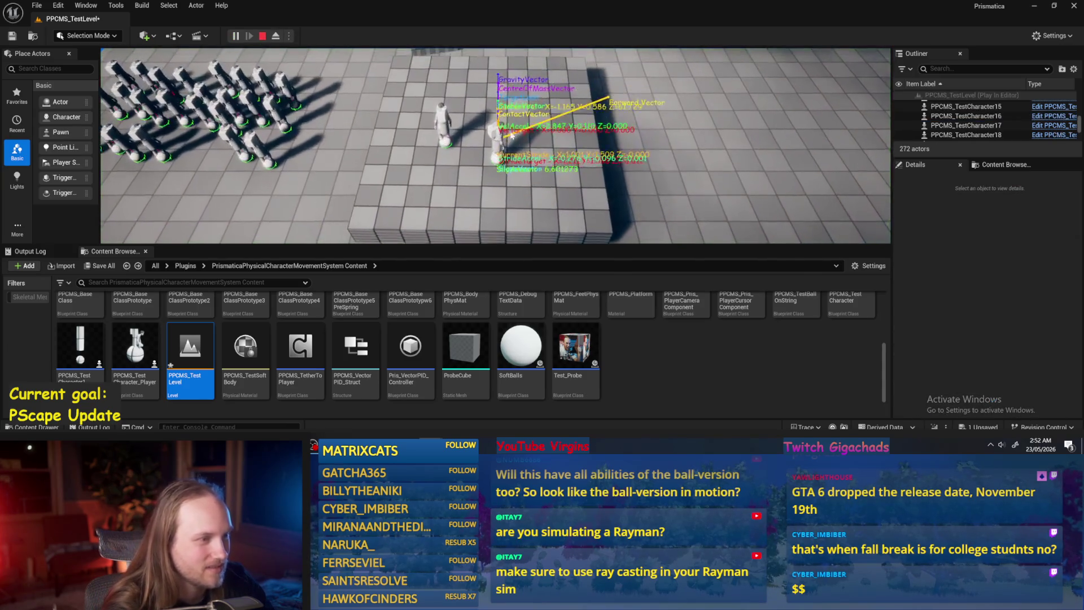
{"action": "key", "text": "F11"}
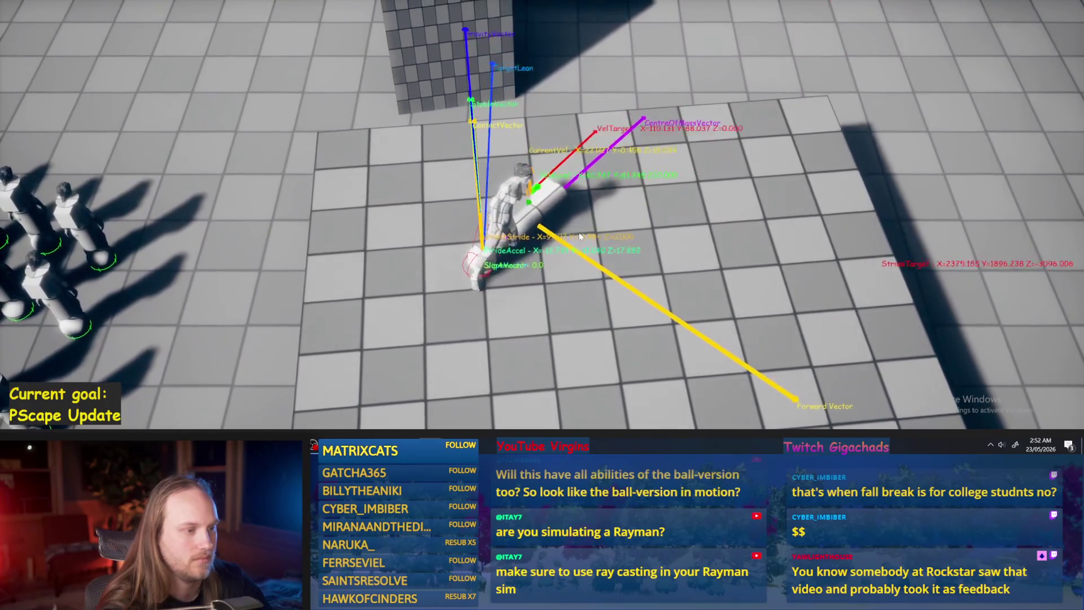
{"action": "key", "text": "Escape"}
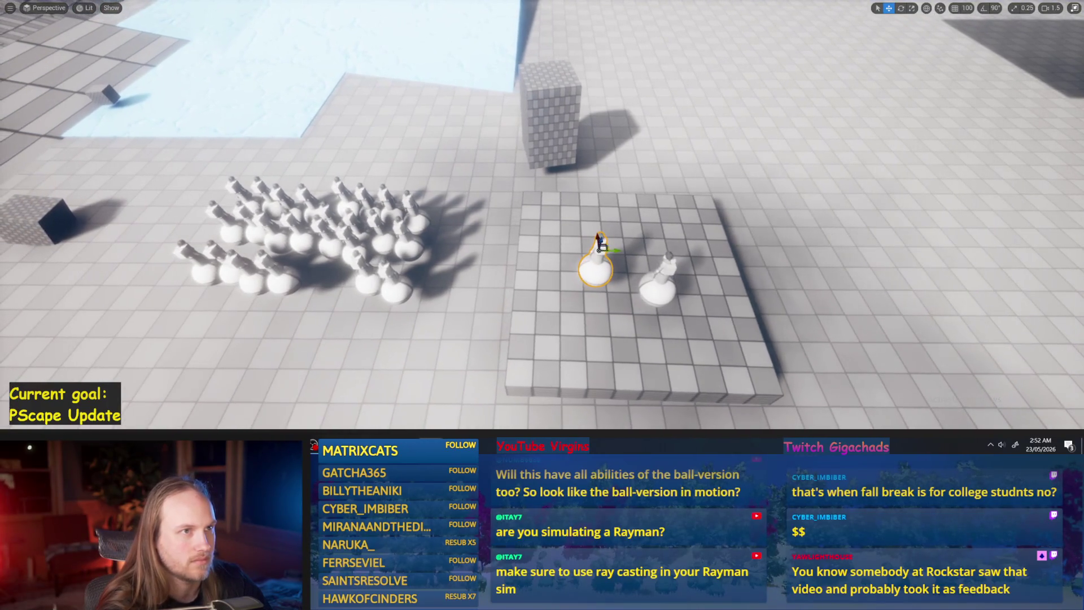
- Restore the editor layout, Save All, make the level view taller, and save the current level
{"action": "left_click", "coordinate": [581, 236]}
{"action": "key", "text": "F11"}
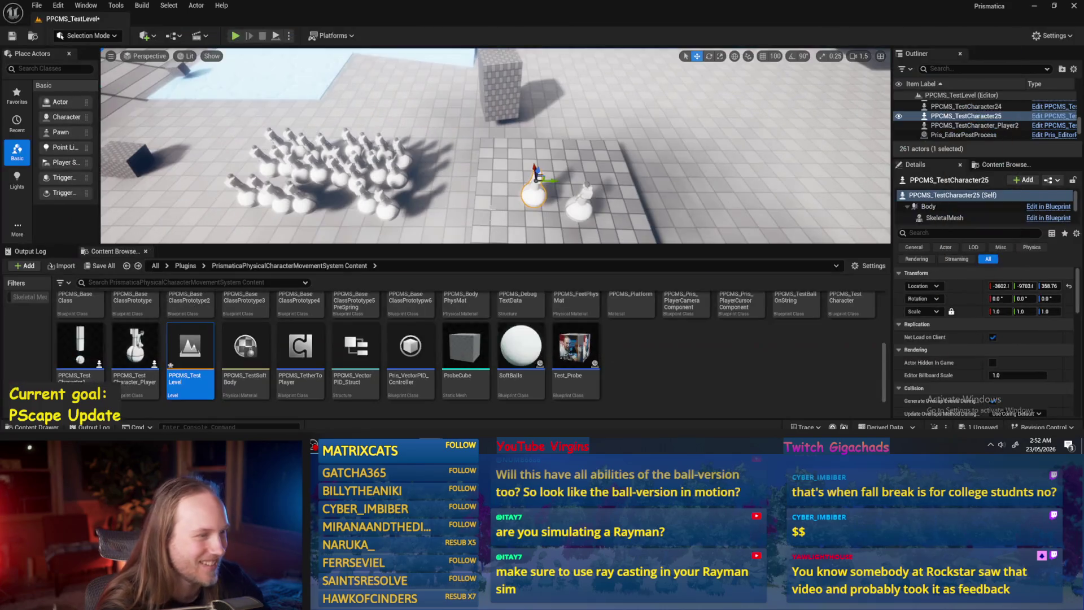
{"action": "left_click", "coordinate": [38, 5]}
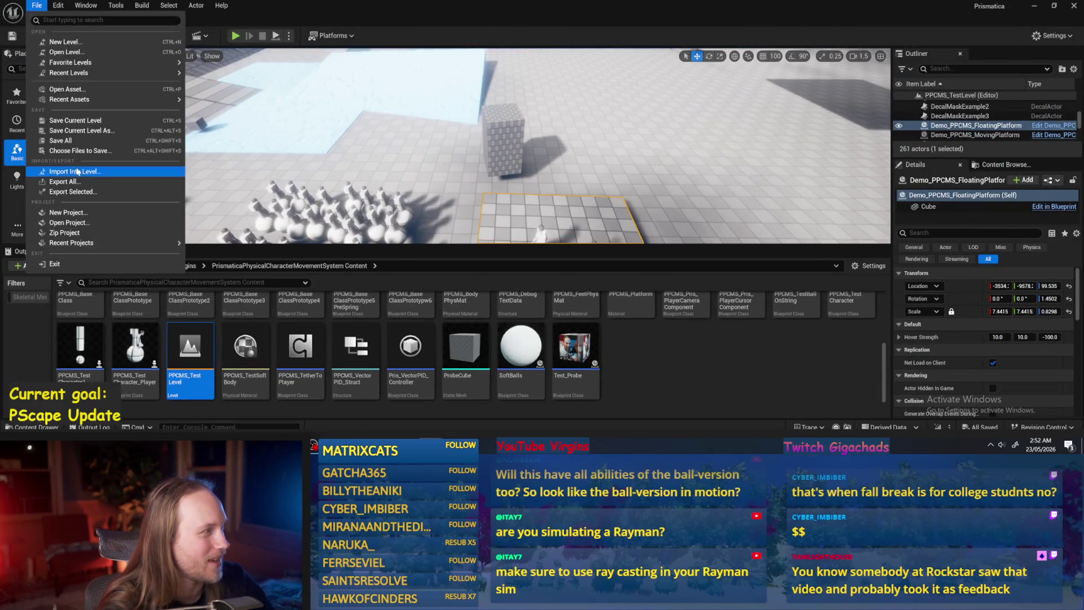
{"action": "left_click", "coordinate": [76, 142]}
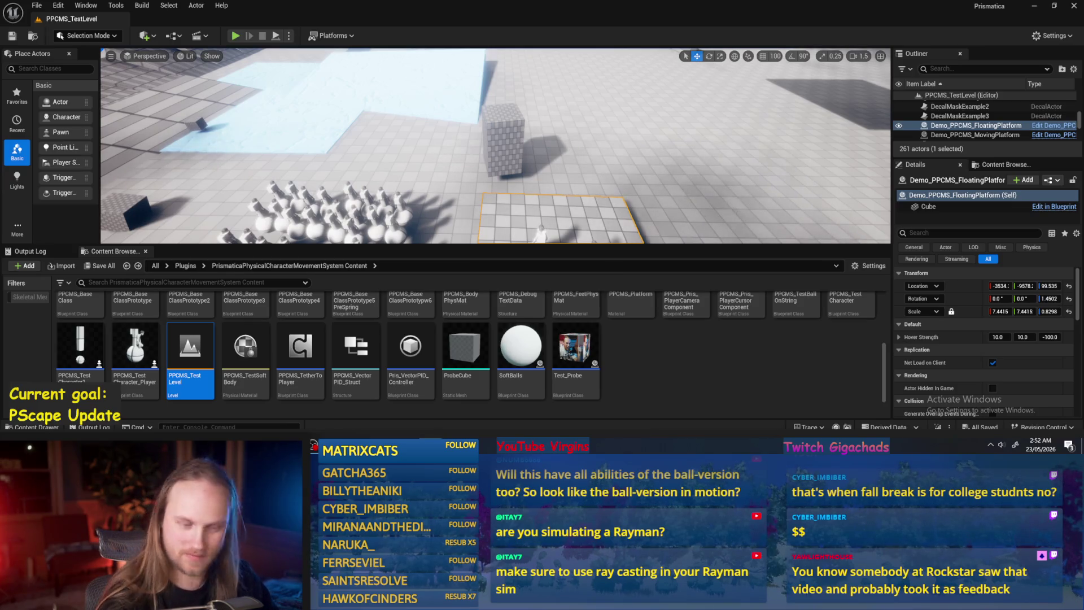
{"action": "left_click", "coordinate": [570, 170]}
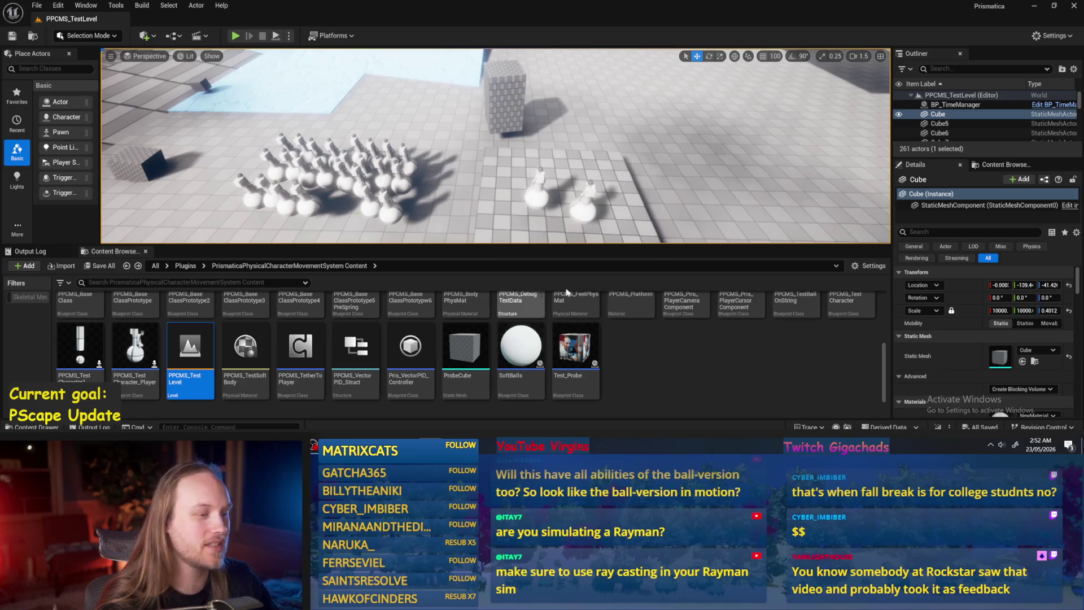
{"action": "left_click_drag", "start_coordinate": [274, 250], "coordinate": [279, 301]}
{"action": "left_click", "coordinate": [37, 6]}
{"action": "left_click", "coordinate": [76, 146]}
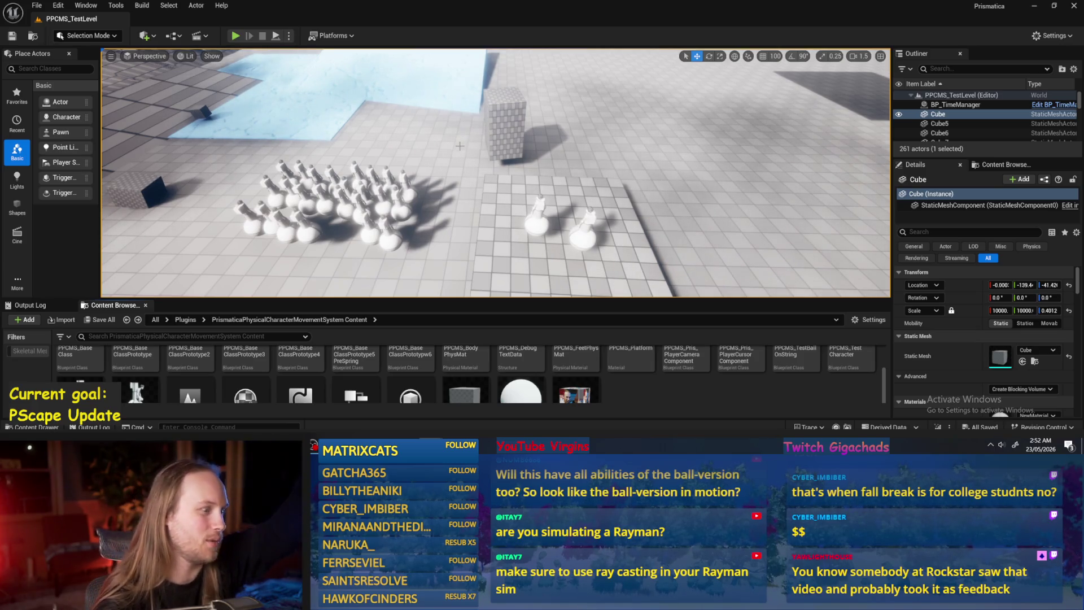
- Select PPCMS_TestCharacter25, Save All again, and browse to the PrisPhysicalFeet Content folder
{"action": "left_click", "coordinate": [536, 221]}
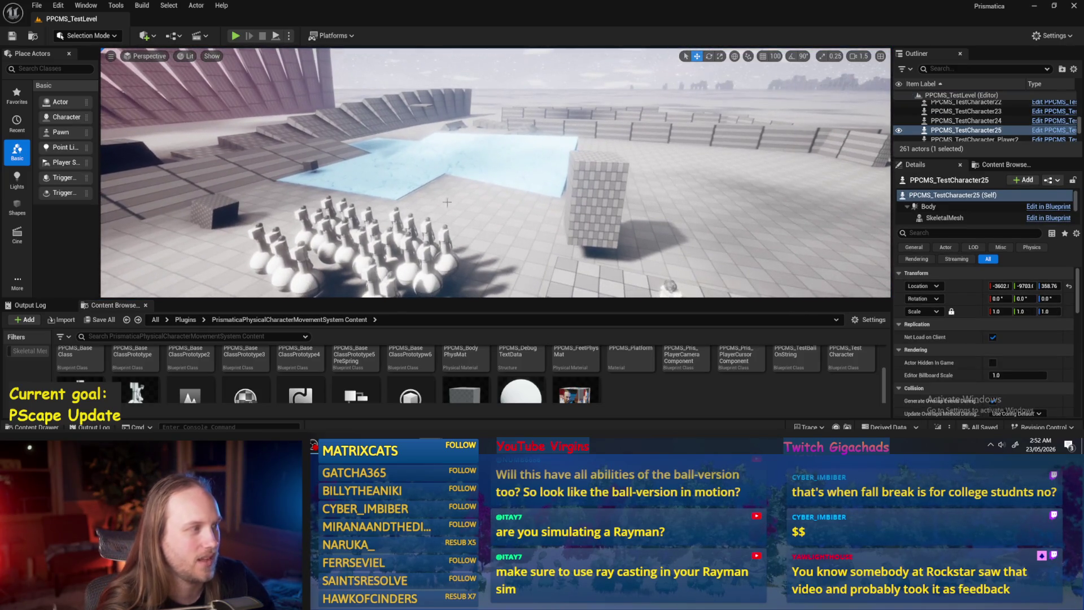
{"action": "left_click", "coordinate": [37, 6]}
{"action": "left_click", "coordinate": [72, 142]}
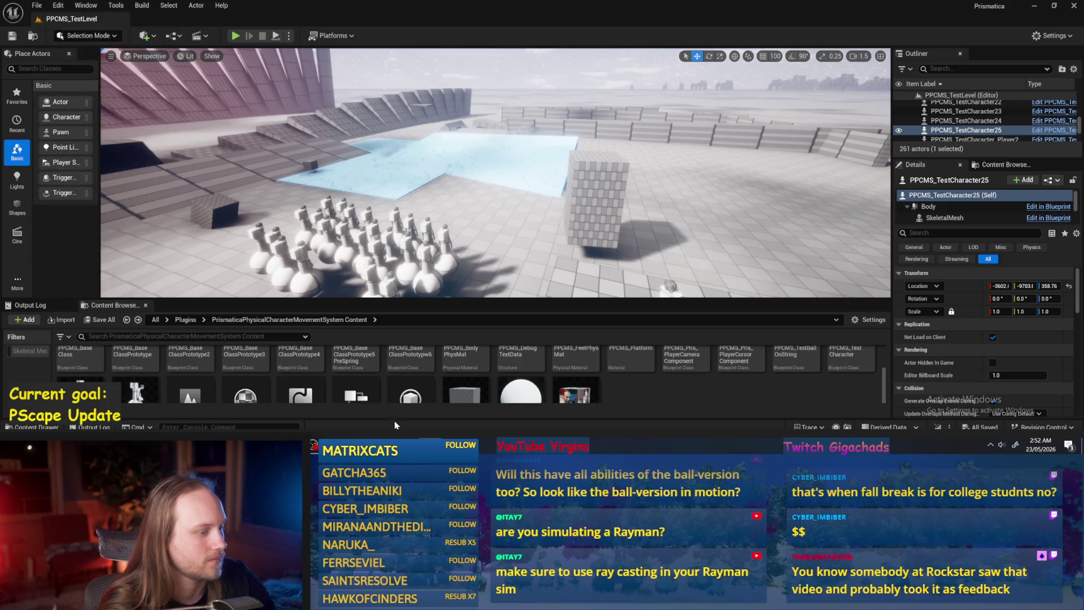
{"action": "scroll", "coordinate": [471, 219], "scroll_direction": "up", "scroll_amount": 3}
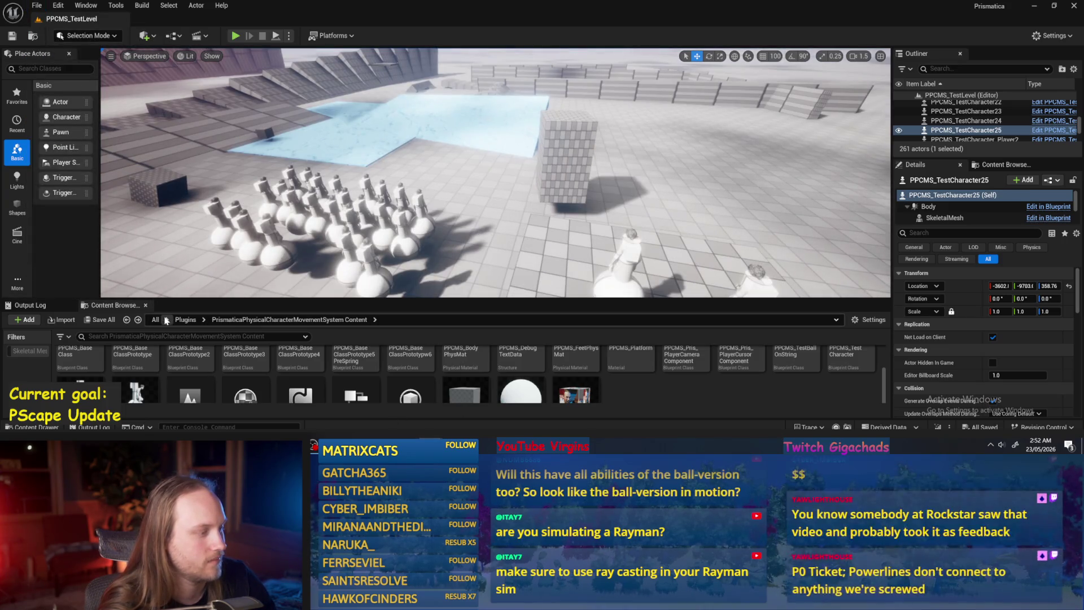
{"action": "left_click", "coordinate": [138, 321]}
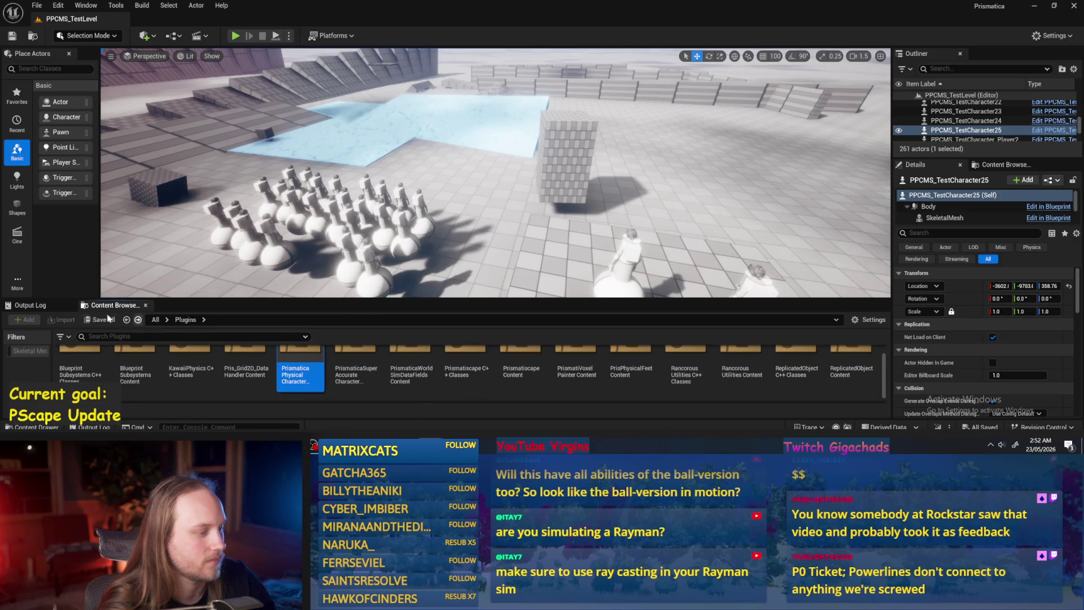
{"action": "left_click", "coordinate": [126, 321]}
- Open PPFeet_TestLevel, play-test it, stop, and save the current level
{"action": "double_click", "coordinate": [399, 361]}
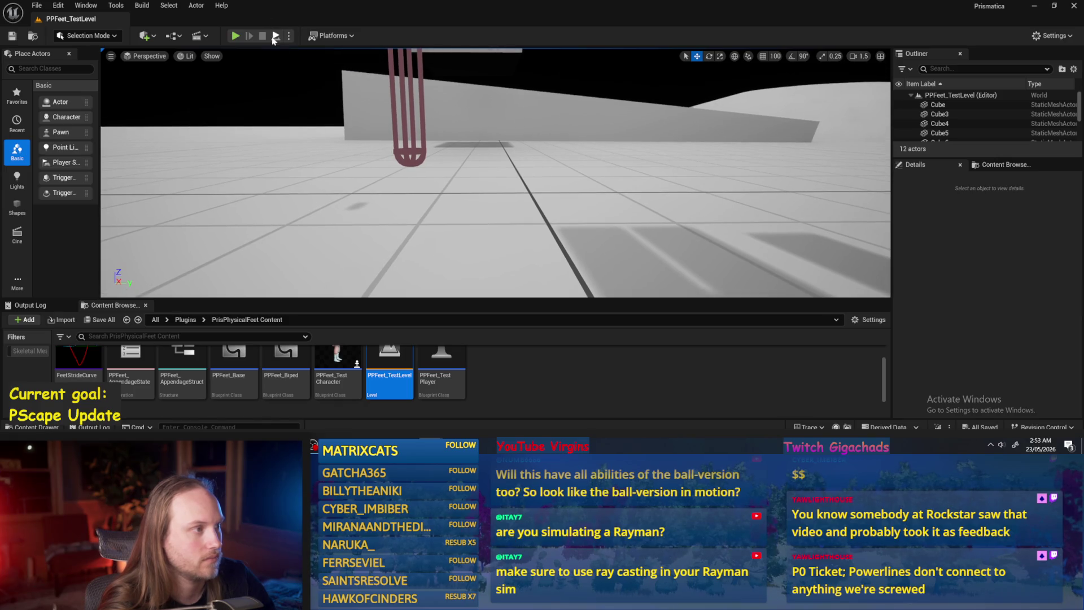
{"action": "left_click", "coordinate": [275, 36]}
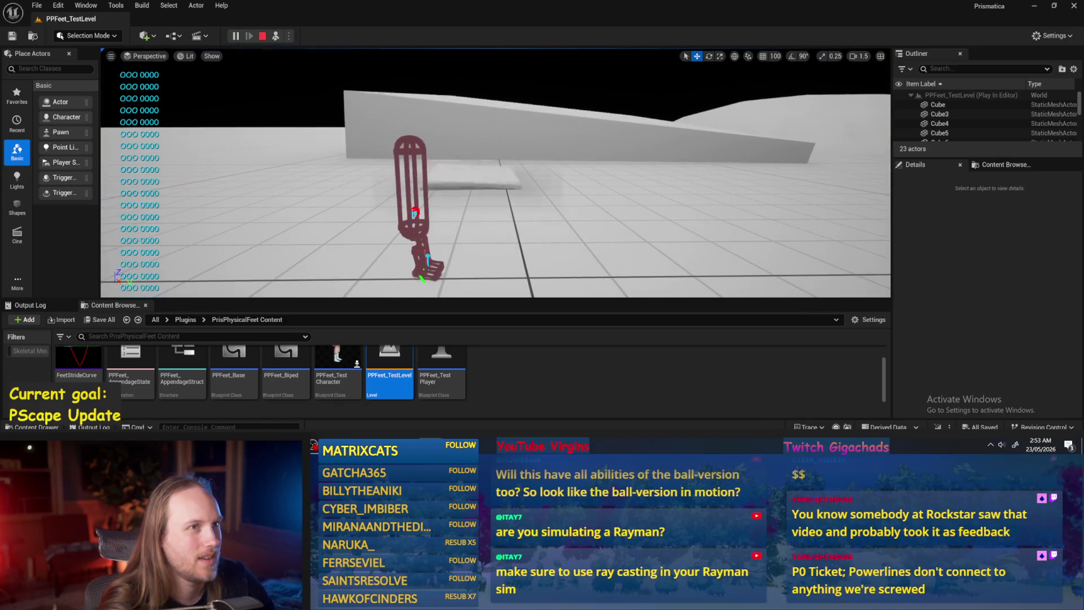
{"action": "left_click", "coordinate": [938, 104]}
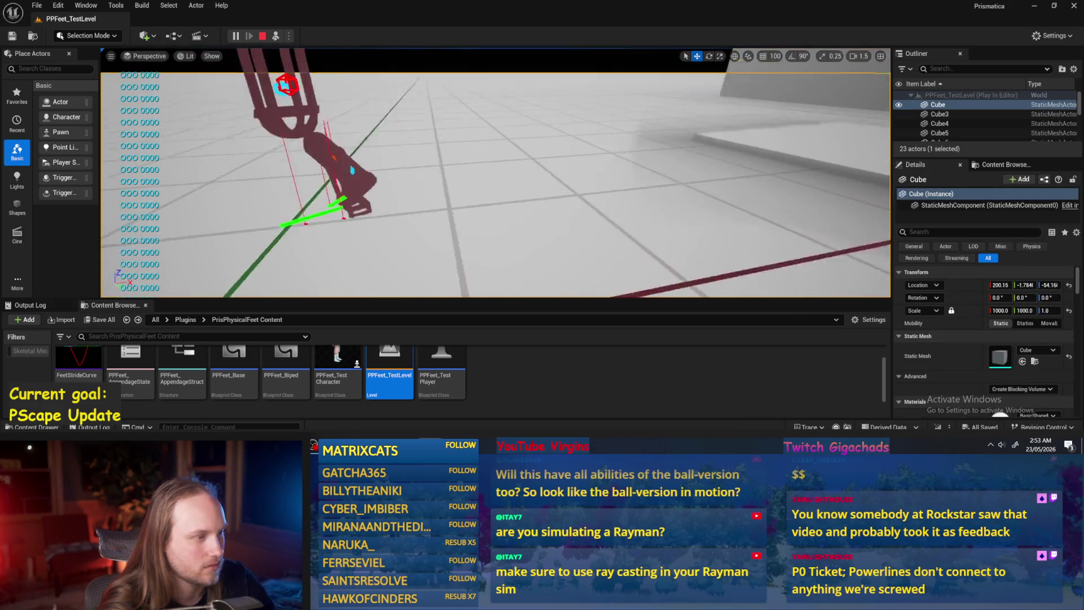
{"action": "key", "text": "Escape"}
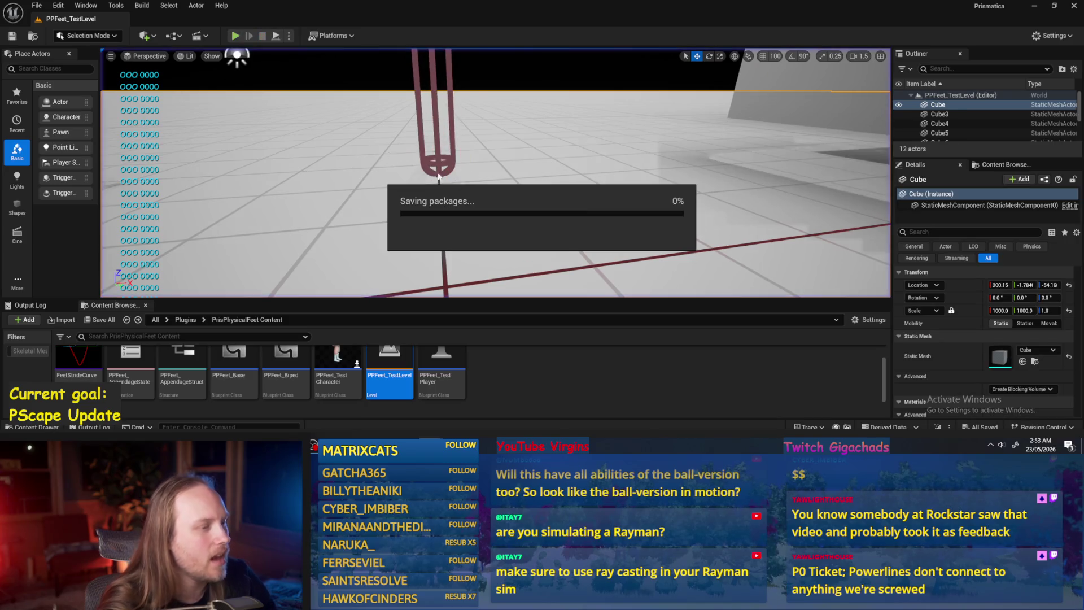
{"action": "left_click", "coordinate": [36, 5]}
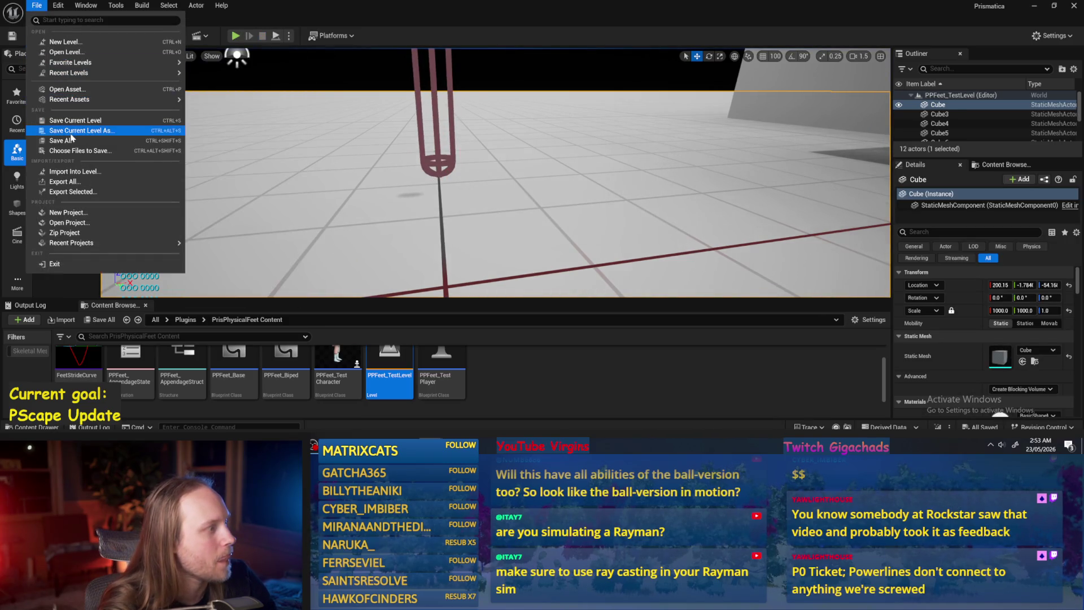
{"action": "left_click", "coordinate": [85, 125]}
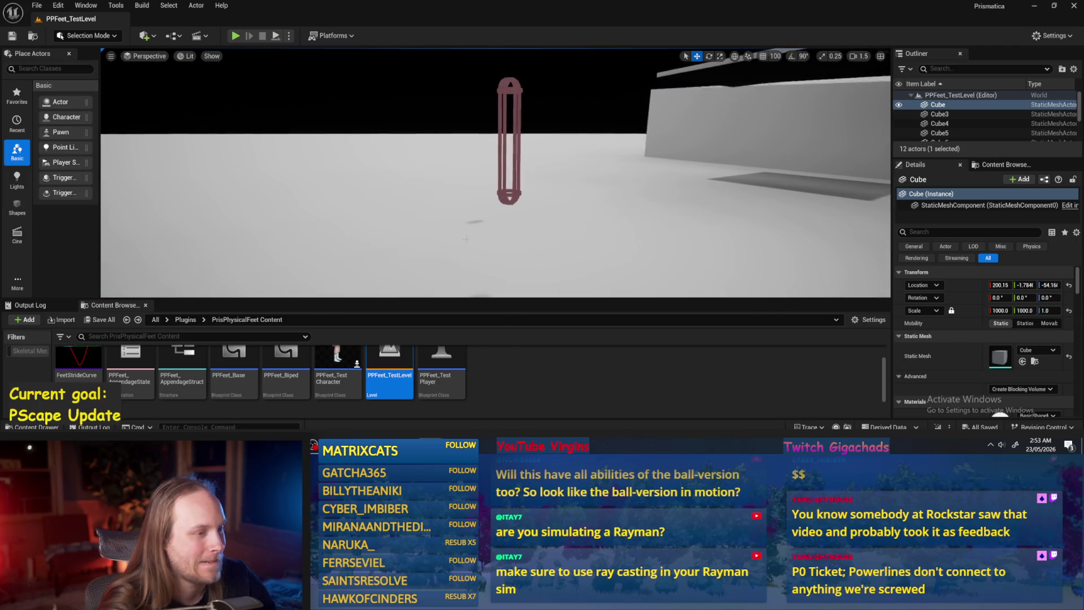
- Enlarge the Content Browser asset list and open the PPFeet_Base blueprint
{"action": "left_click", "coordinate": [547, 366]}
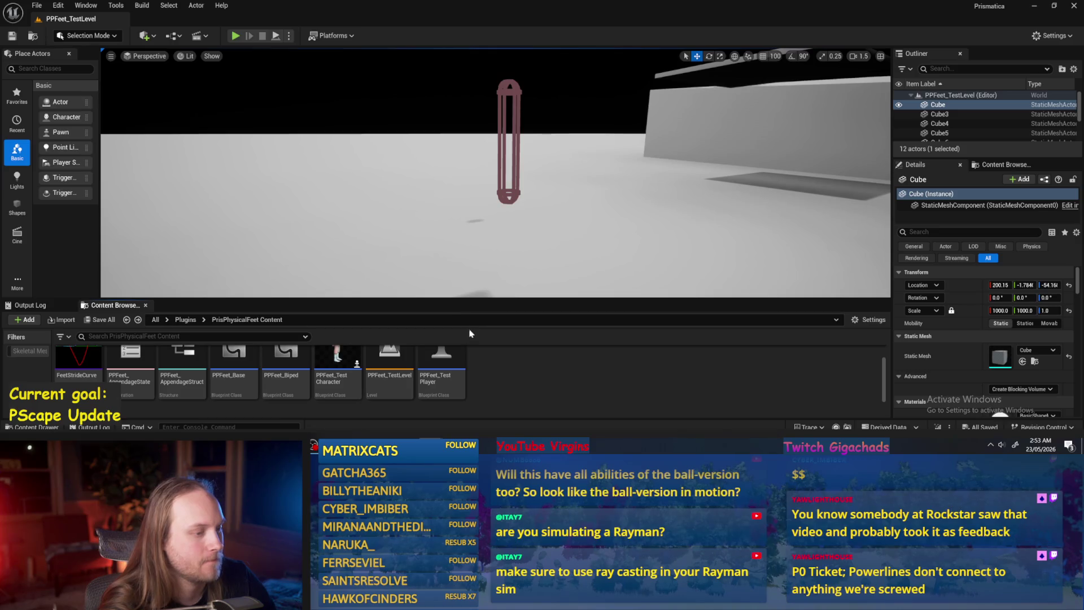
{"action": "scroll", "coordinate": [512, 372], "scroll_direction": "up", "scroll_amount": 2}
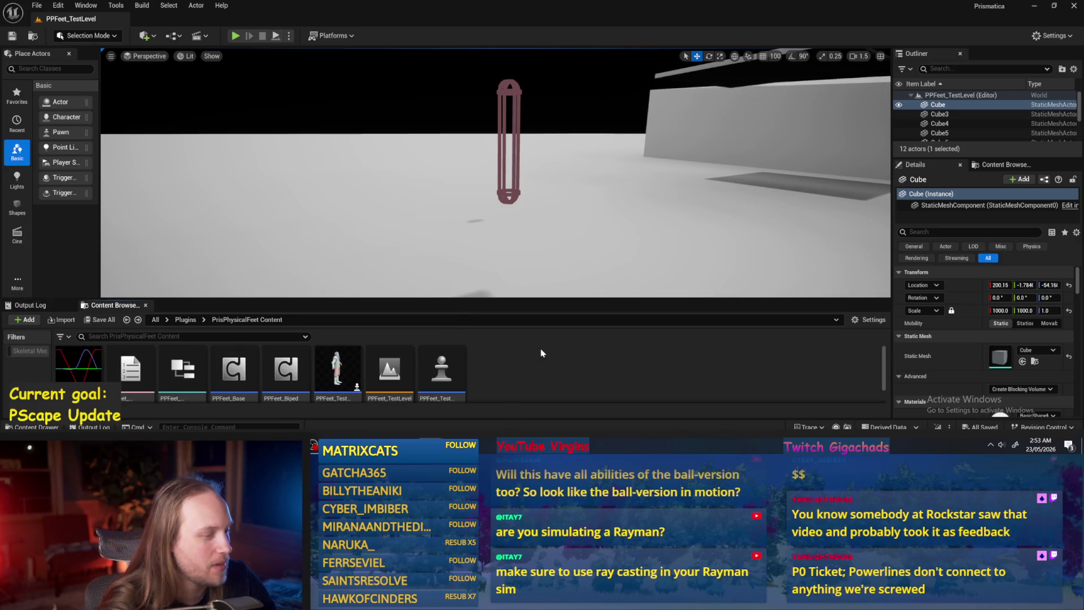
{"action": "left_click_drag", "start_coordinate": [499, 300], "coordinate": [490, 269]}
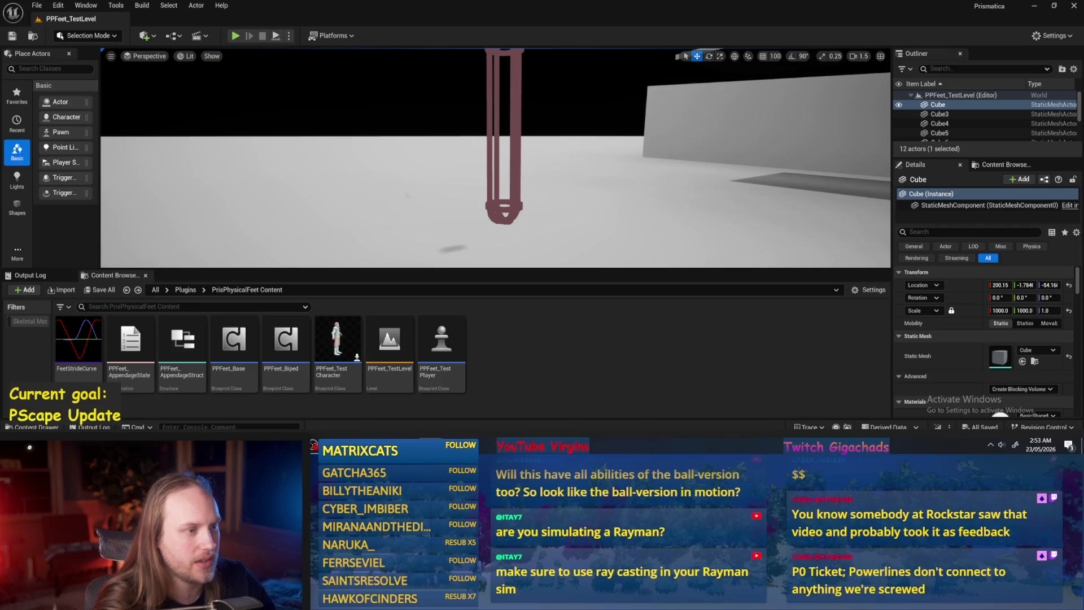
{"action": "mouse_move", "coordinate": [246, 344]}
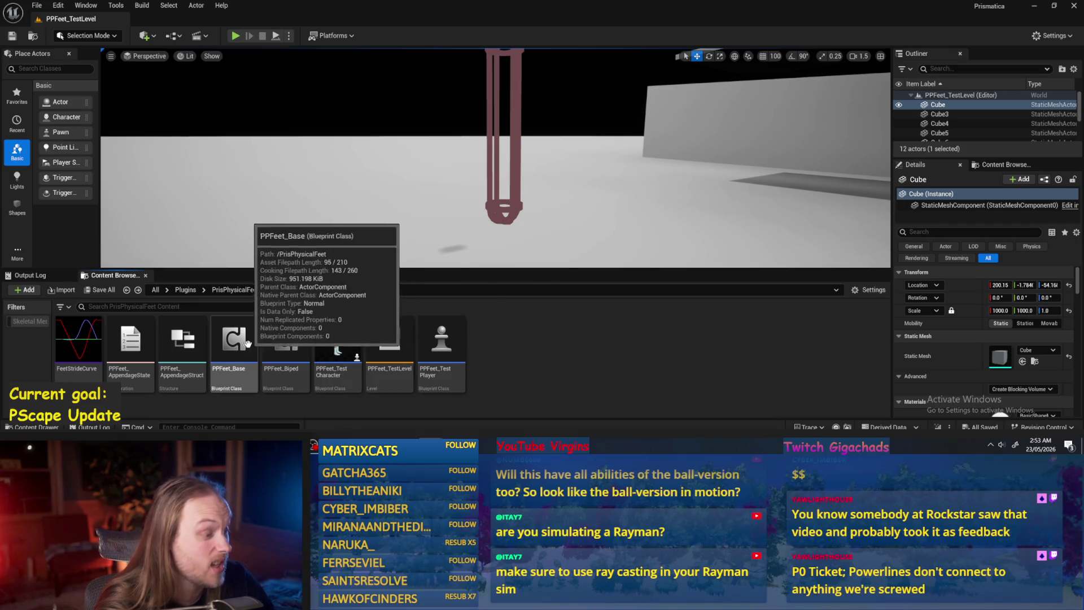
{"action": "double_click", "coordinate": [246, 344]}
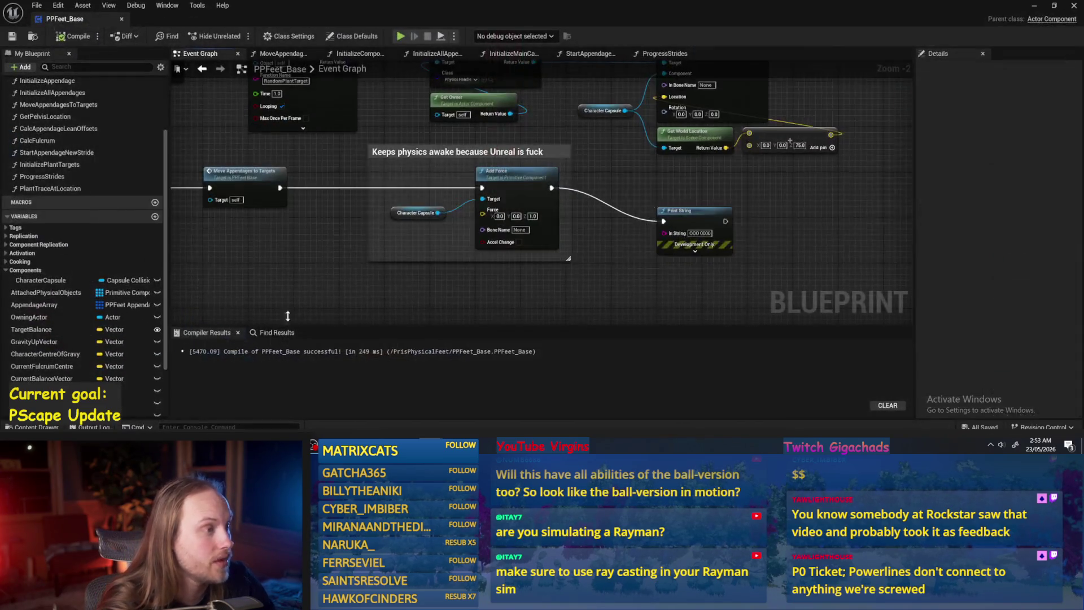
- Recompile and save PPFeet_Base, bringing the Event Tick chain into view
{"action": "scroll", "coordinate": [864, 167], "scroll_direction": "down", "scroll_amount": 2}
{"action": "key", "text": "ctrl+s"}
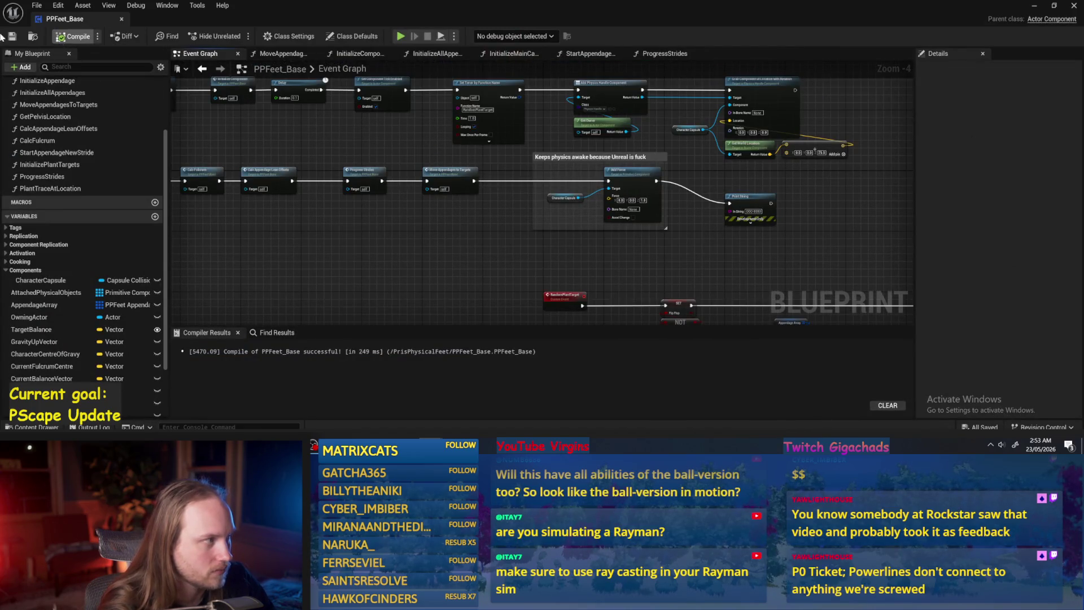
{"action": "scroll", "coordinate": [400, 148], "scroll_direction": "up", "scroll_amount": 2}
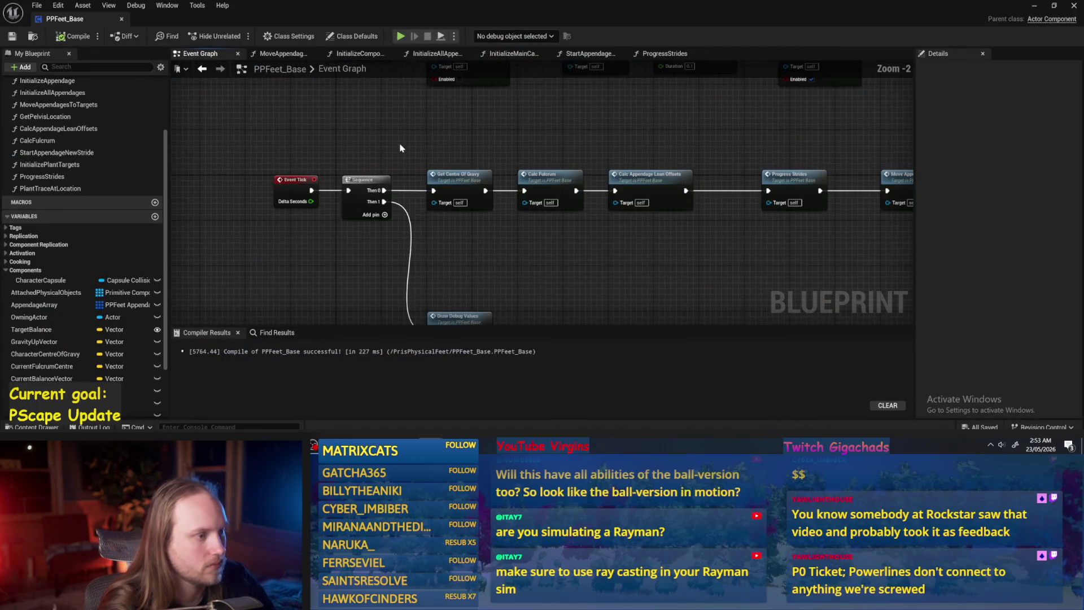
{"action": "mouse_move", "coordinate": [441, 146]}
{"action": "left_mouse_down"}
{"action": "mouse_move", "coordinate": [372, 147]}
{"action": "mouse_move", "coordinate": [515, 193]}
{"action": "left_mouse_up"}
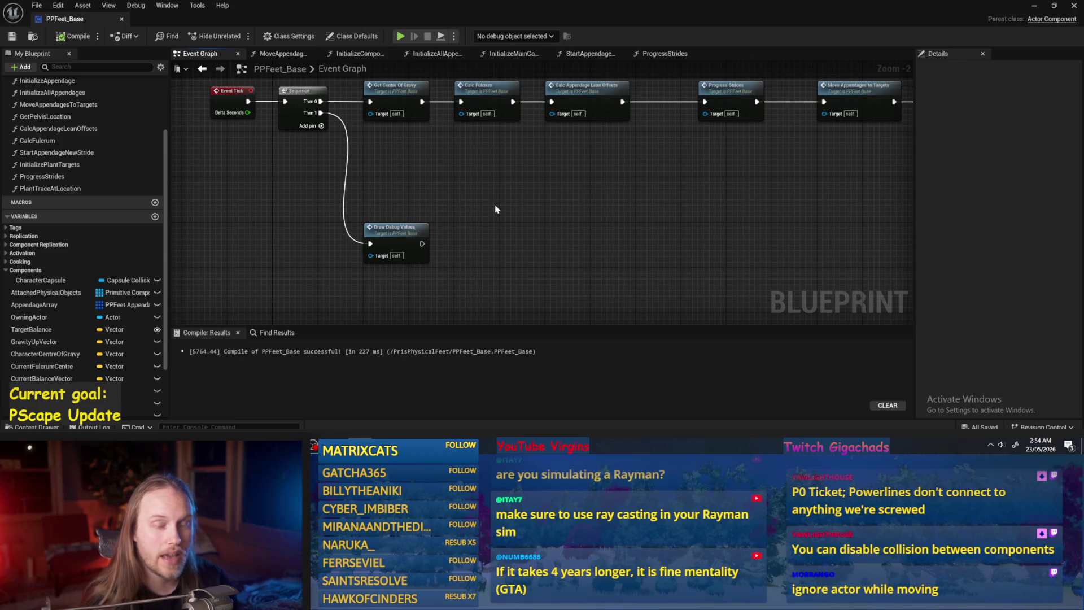
- Pan past BeginPlay, Progress Strides and RandomPlantTarget, and place an AppendageArray getter in empty space
{"action": "mouse_move", "coordinate": [322, 101]}
{"action": "left_mouse_down"}
{"action": "mouse_move", "coordinate": [367, 164]}
{"action": "mouse_move", "coordinate": [484, 184]}
{"action": "mouse_move", "coordinate": [574, 225]}
{"action": "mouse_move", "coordinate": [546, 213]}
{"action": "mouse_move", "coordinate": [624, 210]}
{"action": "left_mouse_up"}
{"action": "scroll", "coordinate": [426, 201], "scroll_direction": "up", "scroll_amount": 1}
{"action": "left_click_drag", "start_coordinate": [458, 176], "coordinate": [418, 227]}
{"action": "mouse_move", "coordinate": [626, 280]}
{"action": "left_mouse_down"}
{"action": "mouse_move", "coordinate": [472, 248]}
{"action": "mouse_move", "coordinate": [470, 113]}
{"action": "left_mouse_up"}
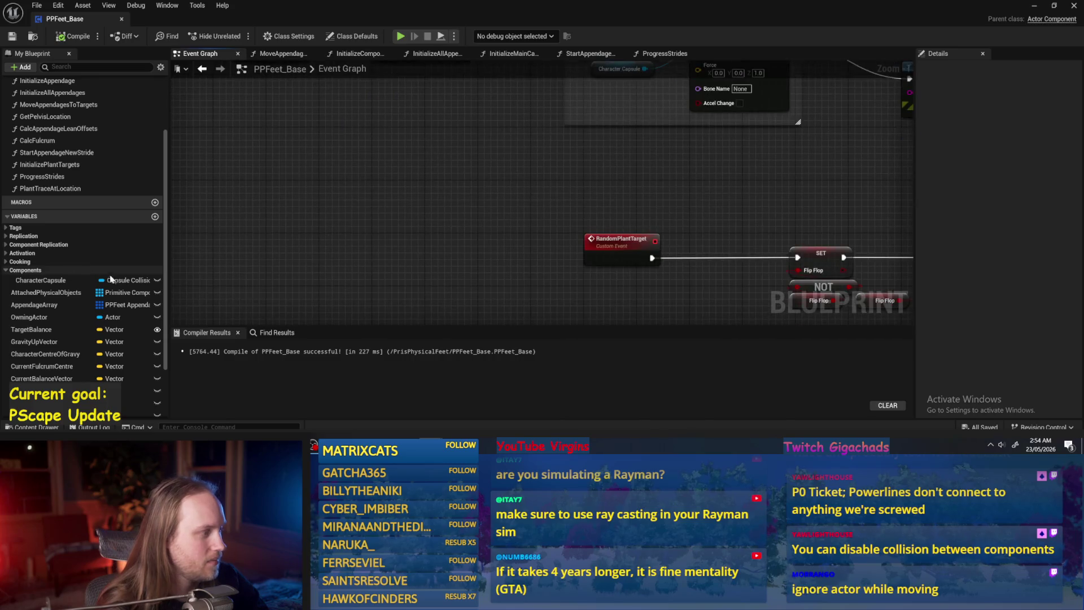
{"action": "left_click_drag", "start_coordinate": [338, 214], "coordinate": [492, 211]}
{"action": "left_click_drag", "start_coordinate": [271, 278], "coordinate": [375, 213]}
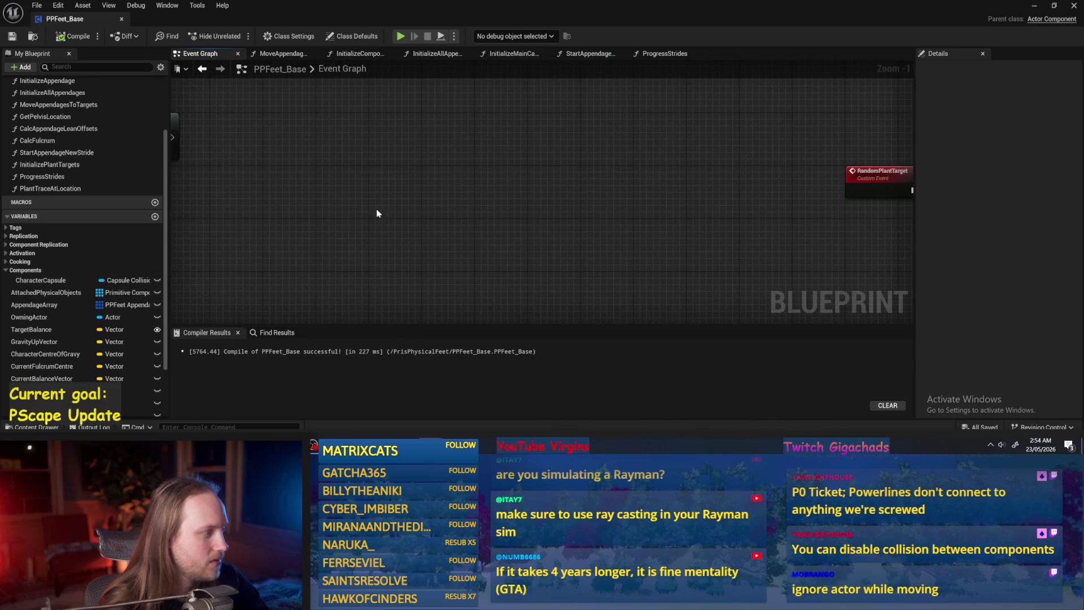
{"action": "mouse_move", "coordinate": [34, 304]}
{"action": "left_mouse_down"}
{"action": "mouse_move", "coordinate": [233, 199]}
{"action": "mouse_move", "coordinate": [228, 207]}
{"action": "mouse_move", "coordinate": [327, 247]}
{"action": "left_mouse_up"}
- Create an AppendageArray getter and add two GET element nodes from it
{"action": "left_click", "coordinate": [252, 222]}
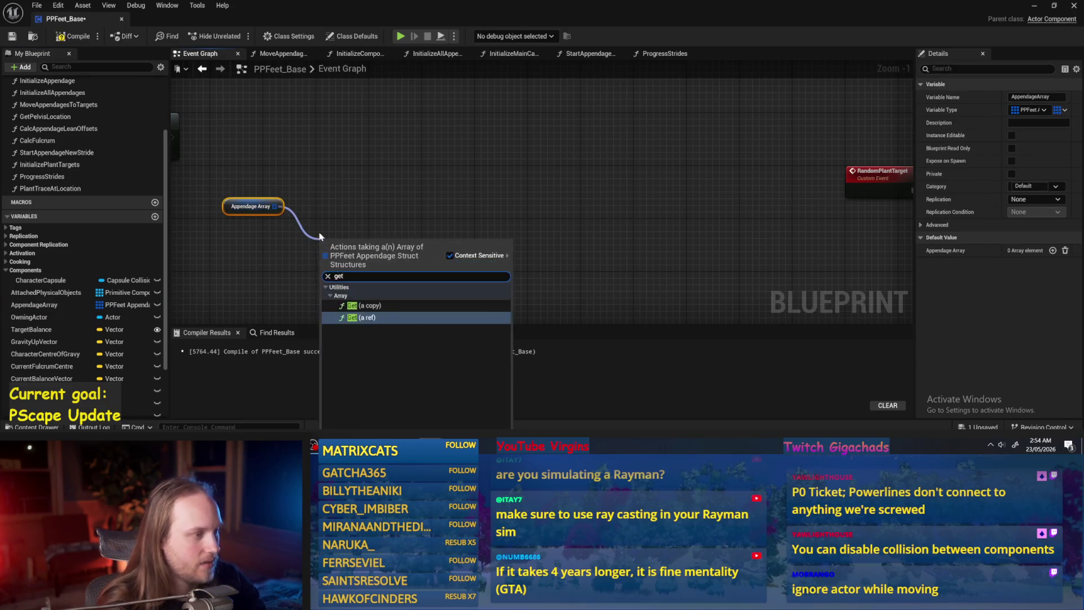
{"action": "left_click", "coordinate": [347, 303]}
{"action": "left_click_drag", "start_coordinate": [291, 172], "coordinate": [332, 280]}
{"action": "type", "text": "get"}
{"action": "key", "text": "Return"}
{"action": "scroll", "coordinate": [417, 229], "scroll_direction": "up", "scroll_amount": 1}
- Break each GET element into a Break PPFeet Appendage Struct node, with the second GET at index 1
{"action": "left_click_drag", "start_coordinate": [398, 164], "coordinate": [462, 166]}
{"action": "type", "text": "br"}
{"action": "key", "text": "Return"}
{"action": "mouse_move", "coordinate": [397, 233]}
{"action": "left_mouse_down"}
{"action": "mouse_move", "coordinate": [472, 290]}
{"action": "mouse_move", "coordinate": [443, 278]}
{"action": "left_mouse_up"}
{"action": "key", "text": "Return"}
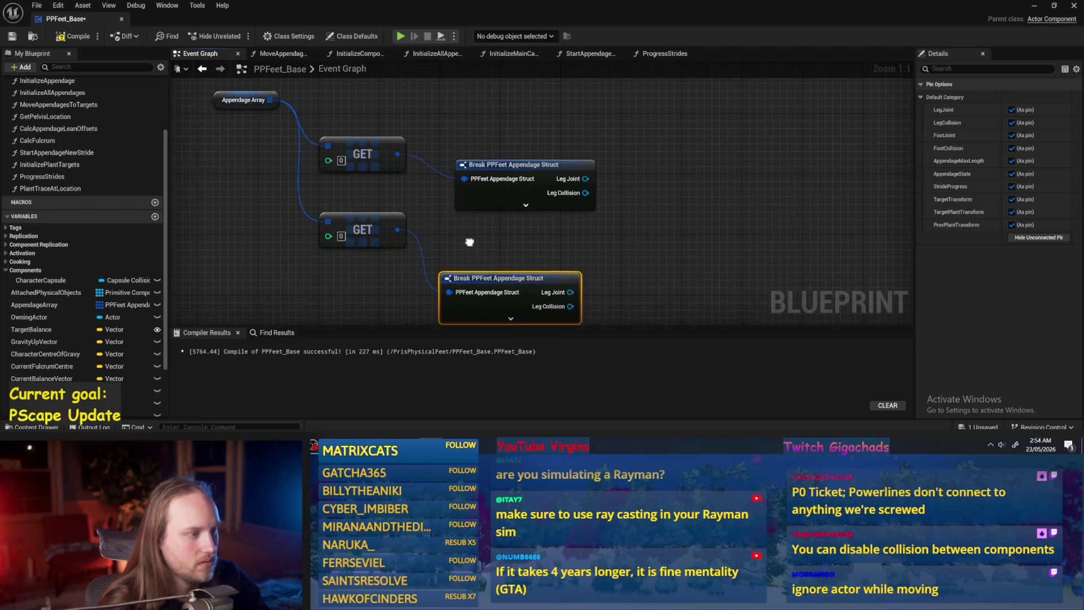
{"action": "type", "text": "1"}
{"action": "left_click_drag", "start_coordinate": [556, 192], "coordinate": [435, 190]}
- Expand both Break nodes to show all pins, then search 'ignore' from Foot Collision
{"action": "left_click", "coordinate": [404, 192]}
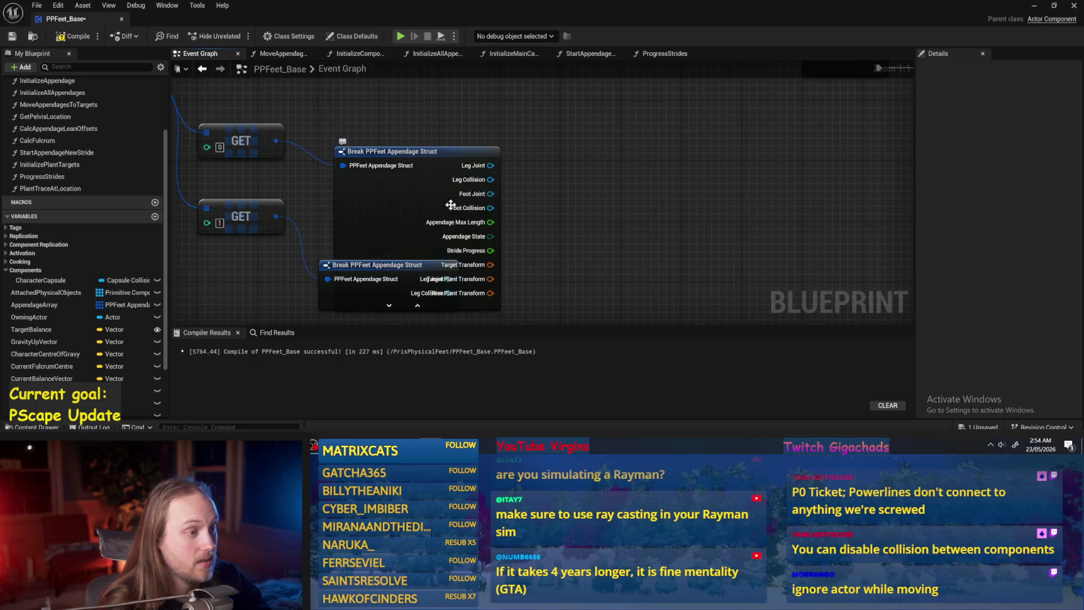
{"action": "left_click_drag", "start_coordinate": [446, 262], "coordinate": [446, 301]}
{"action": "left_click", "coordinate": [390, 283]}
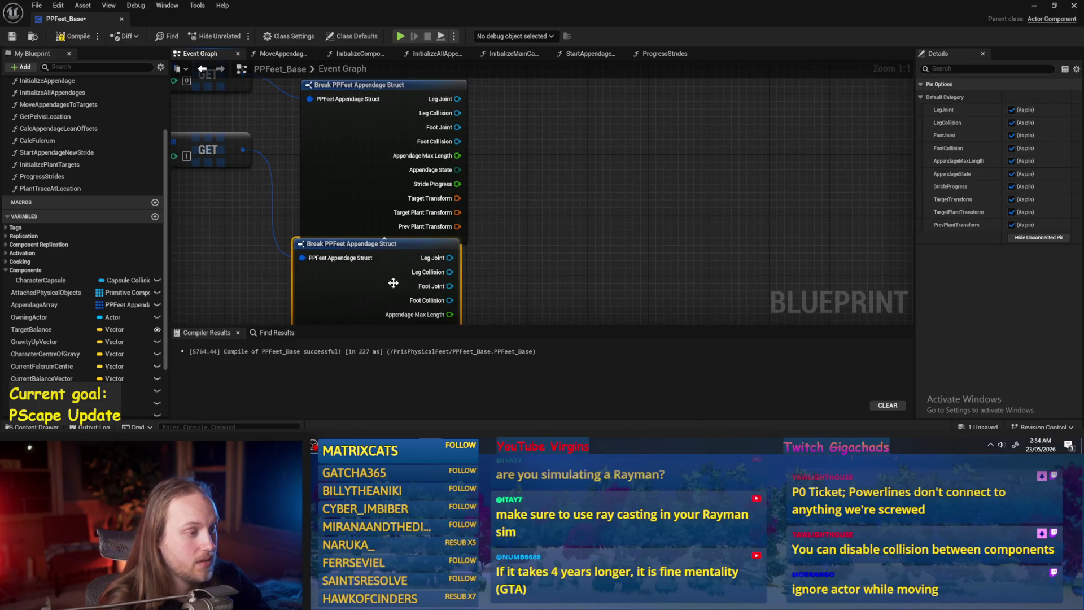
{"action": "left_click", "coordinate": [505, 257]}
{"action": "mouse_move", "coordinate": [438, 169]}
{"action": "left_mouse_down"}
{"action": "mouse_move", "coordinate": [531, 176]}
{"action": "mouse_move", "coordinate": [515, 176]}
{"action": "left_mouse_up"}
{"action": "type", "text": "ignore"}
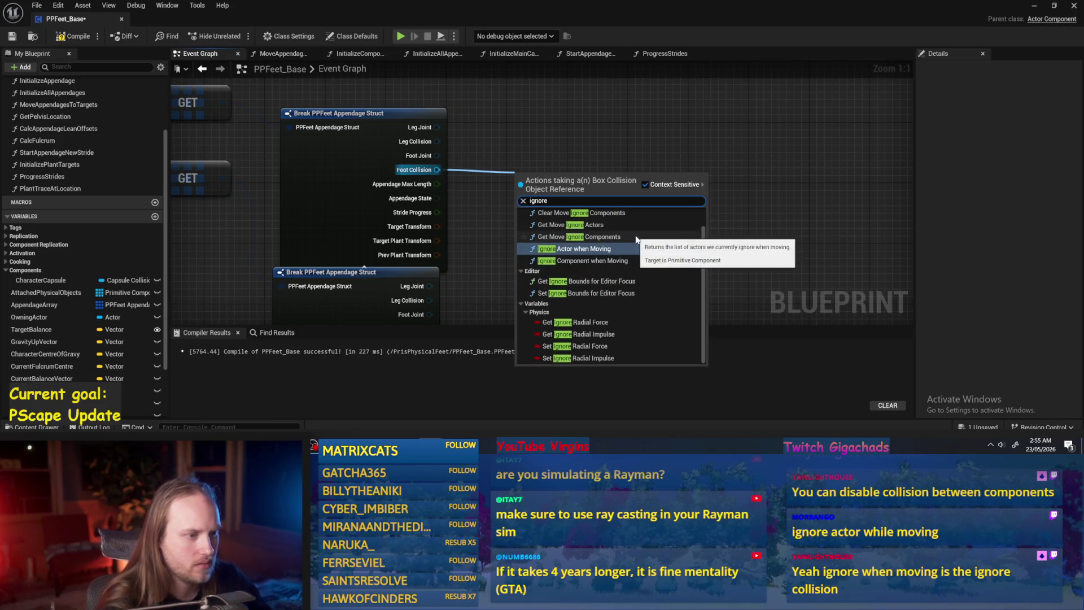
- Add an Ignore Component when Moving node from Foot Collision and duplicate it
{"action": "left_click", "coordinate": [592, 261]}
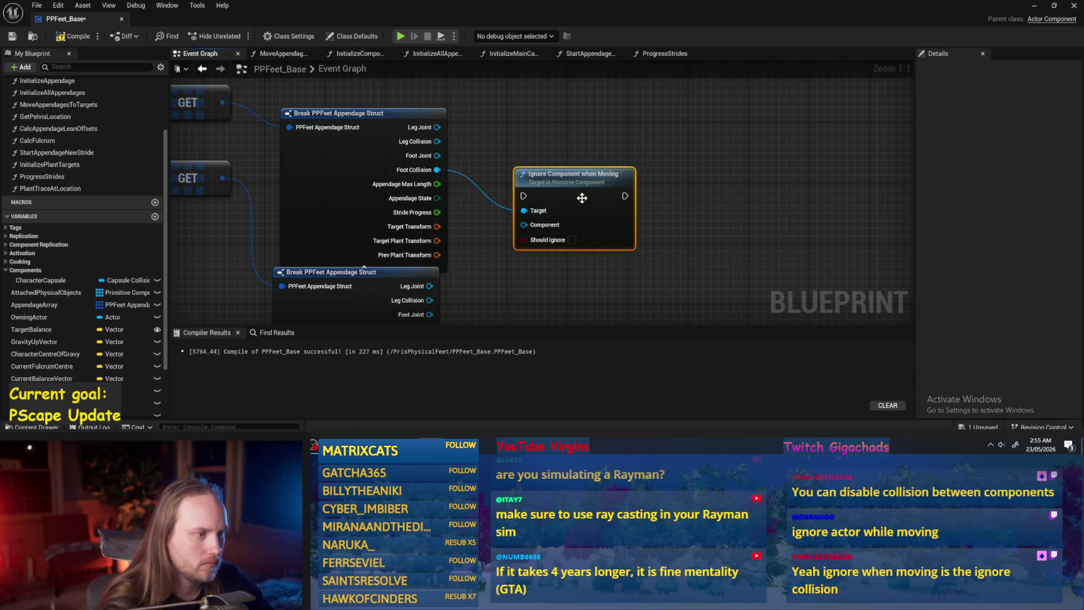
{"action": "mouse_move", "coordinate": [416, 178]}
{"action": "left_mouse_down"}
{"action": "mouse_move", "coordinate": [447, 213]}
{"action": "mouse_move", "coordinate": [494, 184]}
{"action": "left_mouse_up"}
{"action": "scroll", "coordinate": [446, 214], "scroll_direction": "down", "scroll_amount": 1}
{"action": "left_click", "coordinate": [588, 175]}
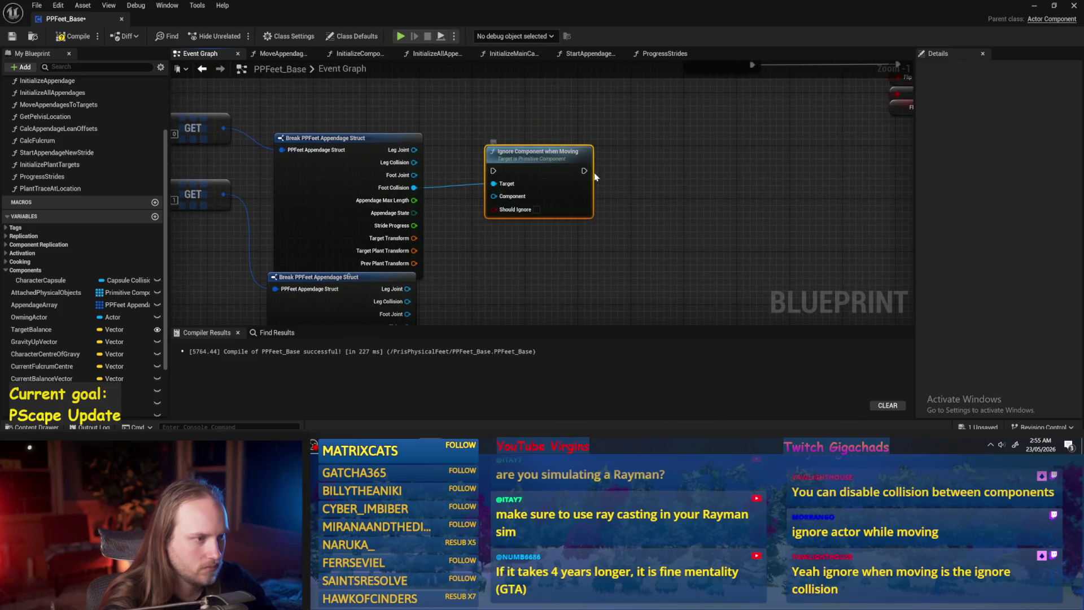
{"action": "key", "text": "ctrl+c"}
{"action": "key", "text": "ctrl+v"}
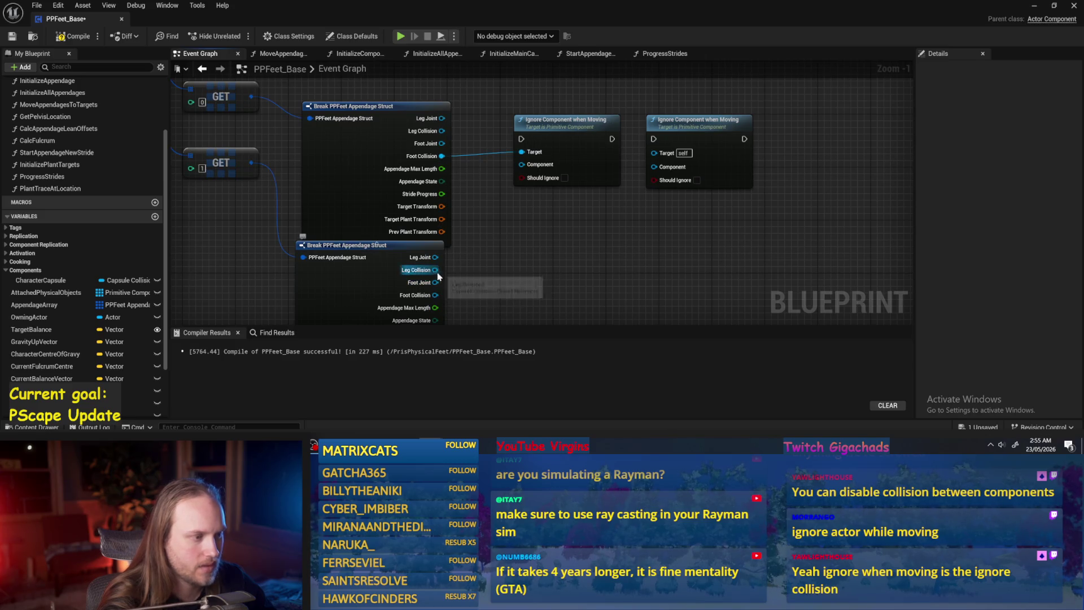
- Wire the second Foot Collision and upper Leg Collision toward the Ignore node, and place another copy beside it
{"action": "left_click_drag", "start_coordinate": [436, 296], "coordinate": [521, 152]}
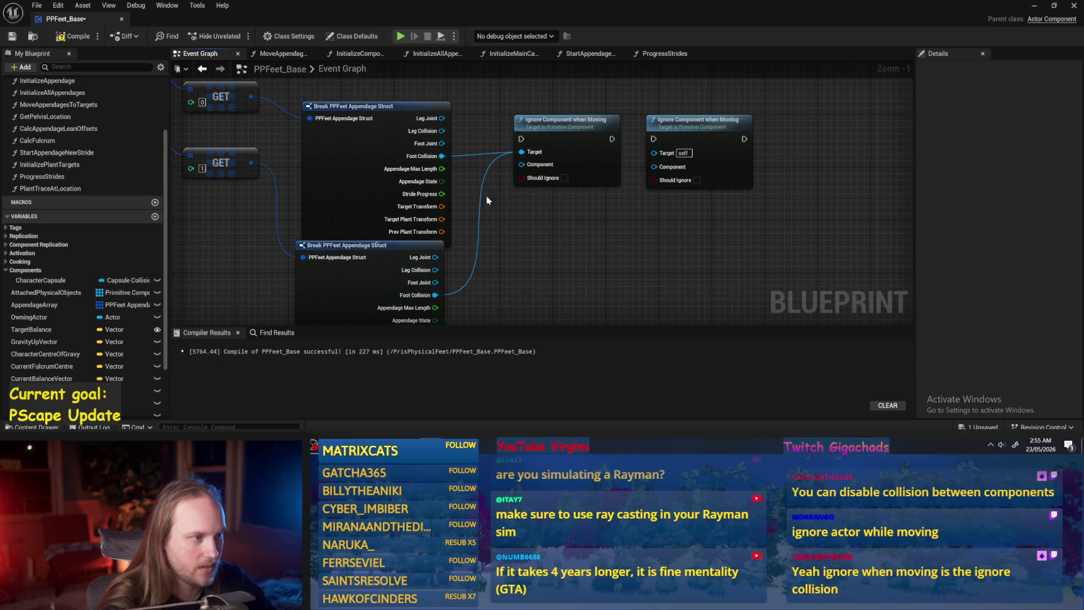
{"action": "mouse_move", "coordinate": [442, 131]}
{"action": "left_mouse_down"}
{"action": "mouse_move", "coordinate": [521, 164]}
{"action": "mouse_move", "coordinate": [435, 295]}
{"action": "left_mouse_up"}
{"action": "left_click_drag", "start_coordinate": [554, 228], "coordinate": [510, 232]}
{"action": "left_click_drag", "start_coordinate": [691, 151], "coordinate": [765, 224]}
{"action": "left_click", "coordinate": [485, 151]}
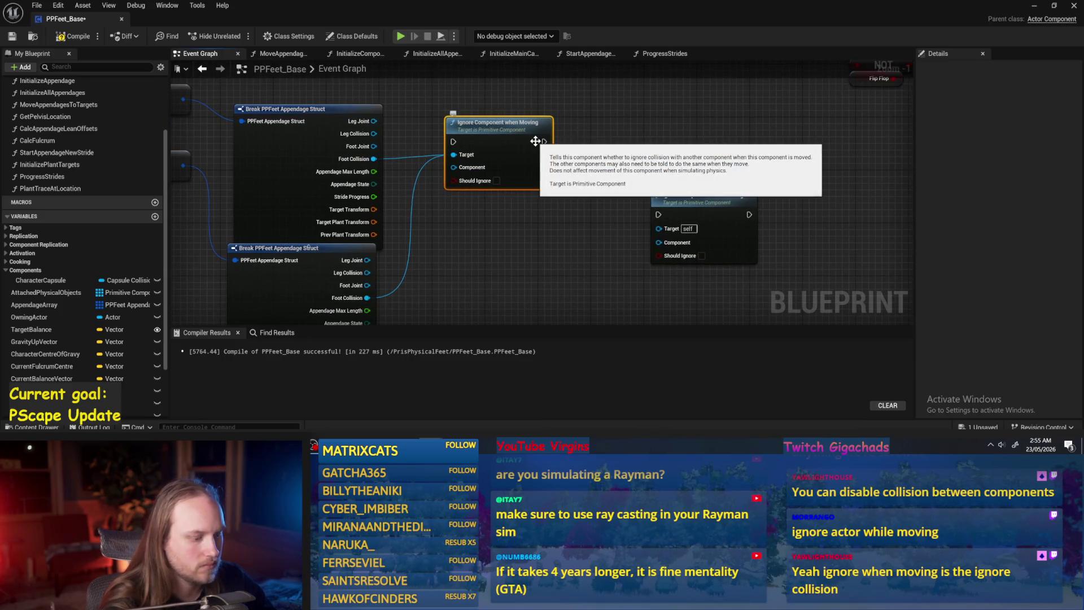
{"action": "key", "text": "ctrl+c"}
{"action": "key", "text": "ctrl+v"}
{"action": "left_click_drag", "start_coordinate": [629, 152], "coordinate": [616, 135]}
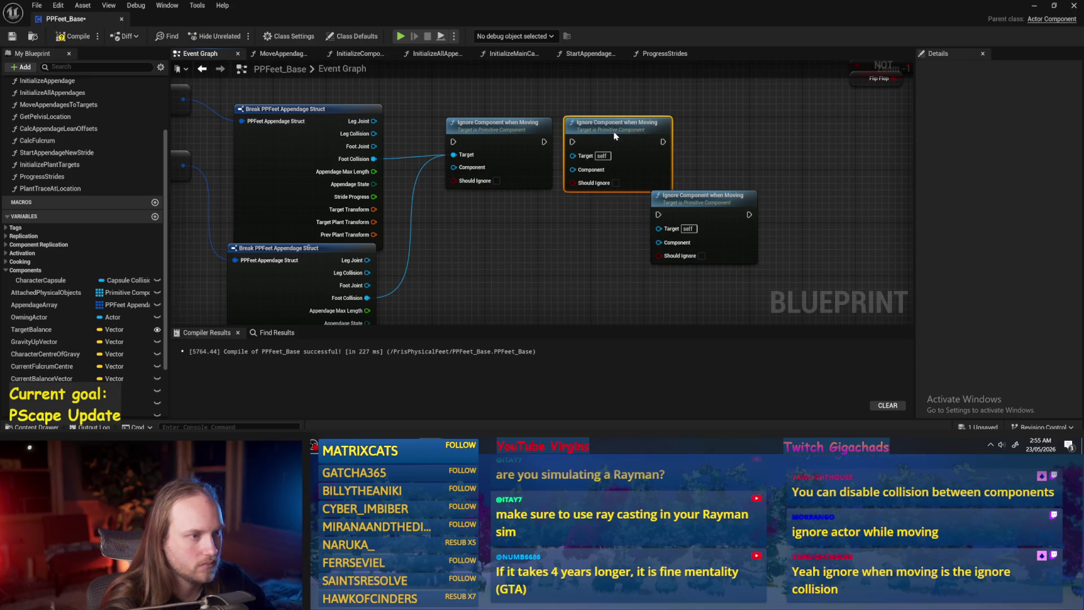
- Chain two Ignore nodes, connect upper and lower Leg Collision inputs, and enable Should Ignore on both
{"action": "mouse_move", "coordinate": [548, 143]}
{"action": "left_mouse_down"}
{"action": "mouse_move", "coordinate": [582, 148]}
{"action": "mouse_move", "coordinate": [573, 142]}
{"action": "left_mouse_up"}
{"action": "mouse_move", "coordinate": [453, 167]}
{"action": "left_mouse_down"}
{"action": "mouse_move", "coordinate": [380, 151]}
{"action": "mouse_move", "coordinate": [374, 136]}
{"action": "left_mouse_up"}
{"action": "mouse_move", "coordinate": [574, 169]}
{"action": "left_mouse_down"}
{"action": "mouse_move", "coordinate": [375, 294]}
{"action": "mouse_move", "coordinate": [367, 273]}
{"action": "left_mouse_up"}
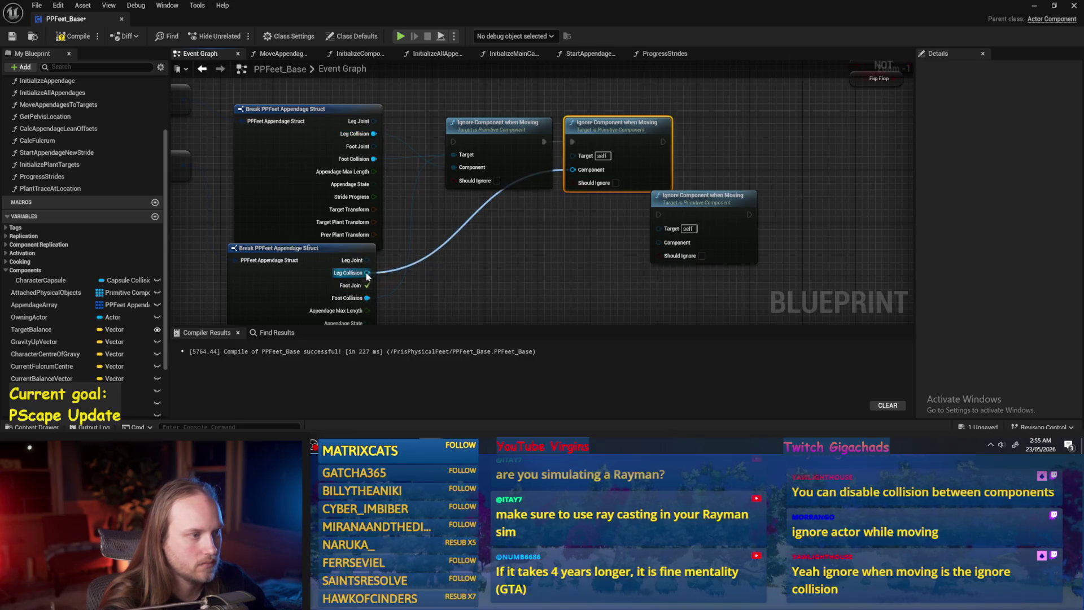
{"action": "mouse_move", "coordinate": [375, 135]}
{"action": "left_mouse_down"}
{"action": "mouse_move", "coordinate": [363, 150]}
{"action": "mouse_move", "coordinate": [374, 163]}
{"action": "left_mouse_up"}
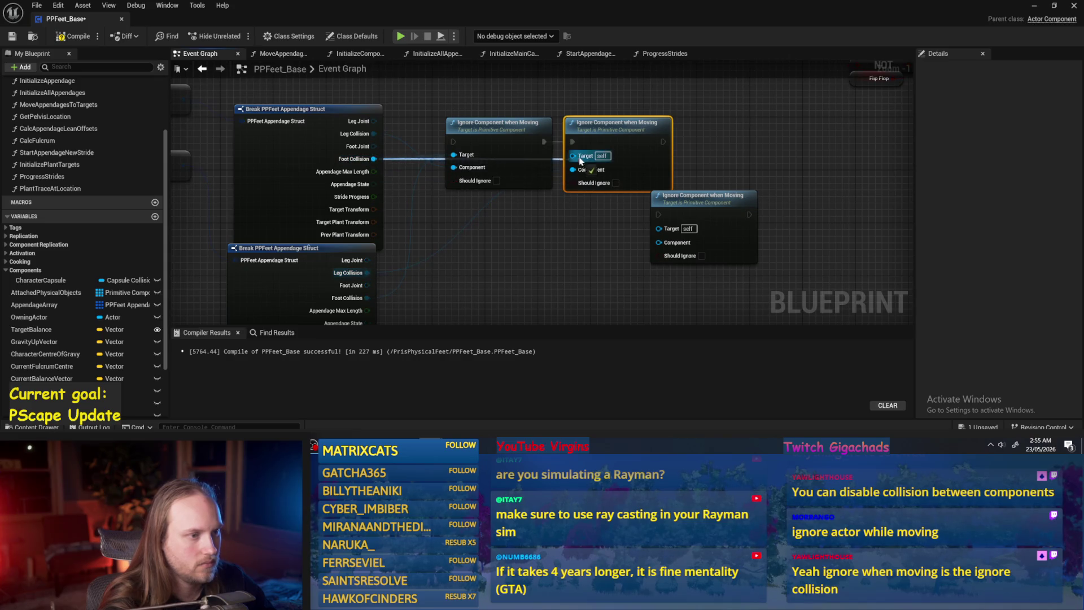
{"action": "mouse_move", "coordinate": [573, 155]}
{"action": "left_mouse_down"}
{"action": "mouse_move", "coordinate": [478, 289]}
{"action": "mouse_move", "coordinate": [366, 285]}
{"action": "mouse_move", "coordinate": [367, 273]}
{"action": "mouse_move", "coordinate": [366, 301]}
{"action": "left_mouse_up"}
{"action": "left_click_drag", "start_coordinate": [625, 220], "coordinate": [690, 266]}
{"action": "left_click", "coordinate": [532, 188]}
{"action": "left_click", "coordinate": [413, 188]}
- Duplicate the Ignore pair, chain it after the originals, and connect both Foot Collision pins
{"action": "left_click_drag", "start_coordinate": [627, 126], "coordinate": [482, 230]}
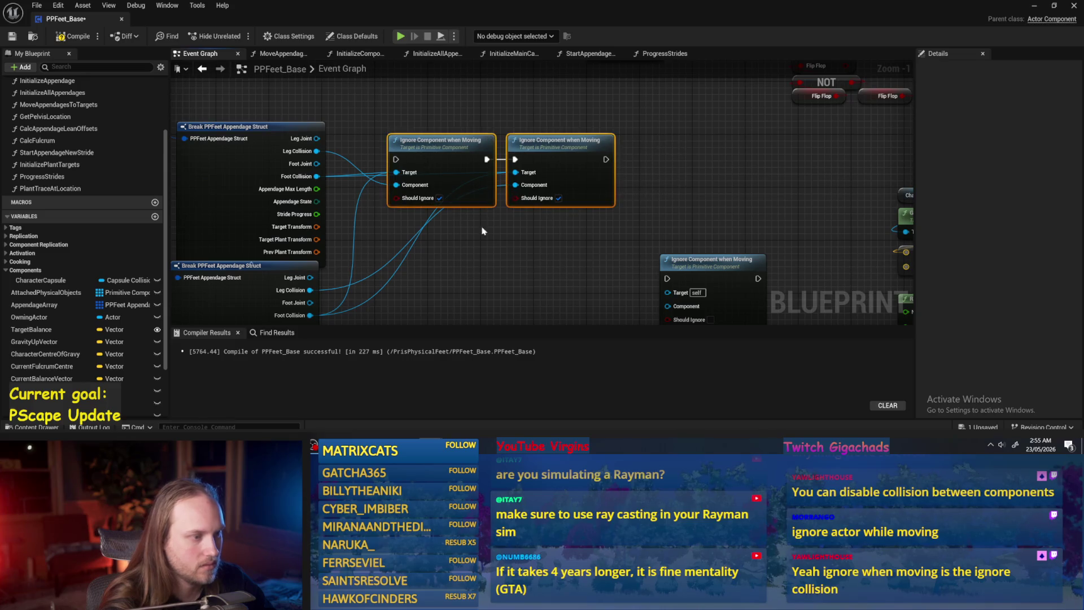
{"action": "key", "text": "ctrl+c"}
{"action": "key", "text": "ctrl+v"}
{"action": "mouse_move", "coordinate": [610, 117]}
{"action": "left_mouse_down"}
{"action": "mouse_move", "coordinate": [443, 216]}
{"action": "mouse_move", "coordinate": [495, 218]}
{"action": "mouse_move", "coordinate": [361, 244]}
{"action": "mouse_move", "coordinate": [590, 219]}
{"action": "left_mouse_up"}
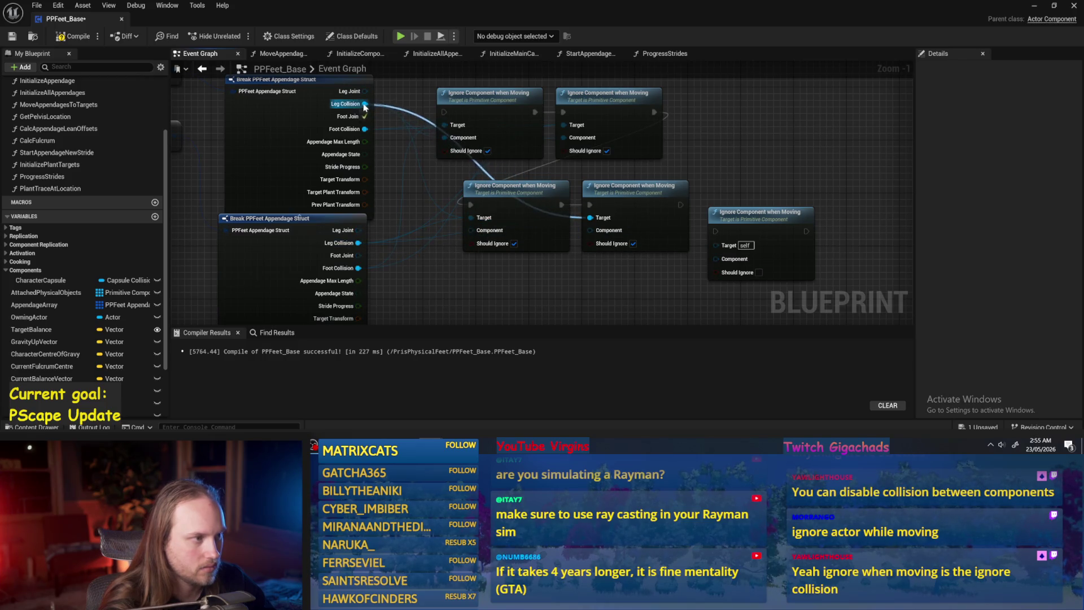
{"action": "left_click_drag", "start_coordinate": [352, 272], "coordinate": [471, 230]}
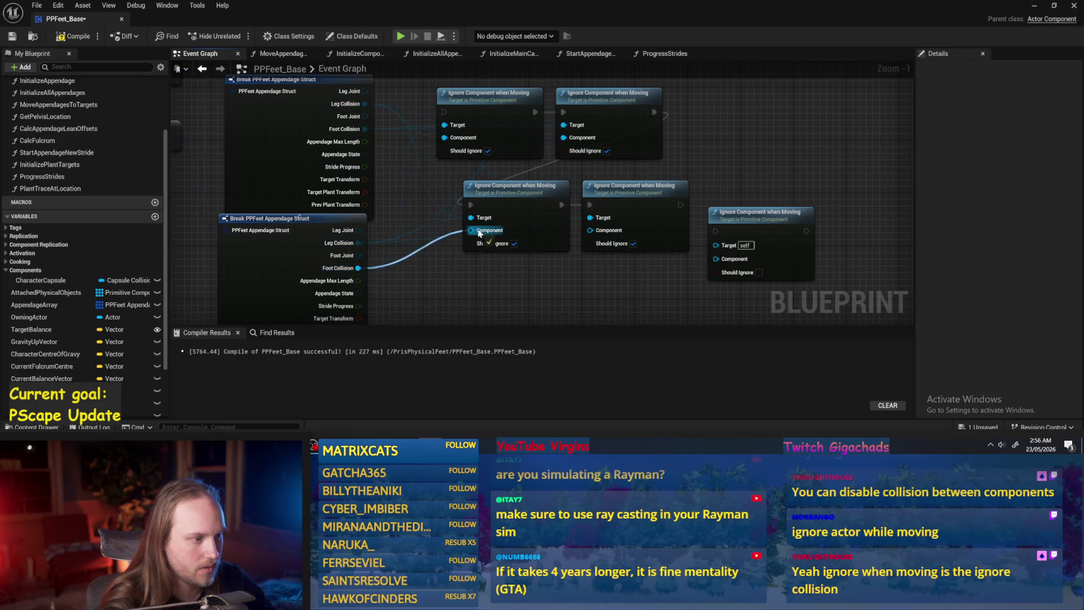
{"action": "mouse_move", "coordinate": [366, 129]}
{"action": "left_mouse_down"}
{"action": "mouse_move", "coordinate": [638, 256]}
{"action": "mouse_move", "coordinate": [590, 230]}
{"action": "left_mouse_up"}
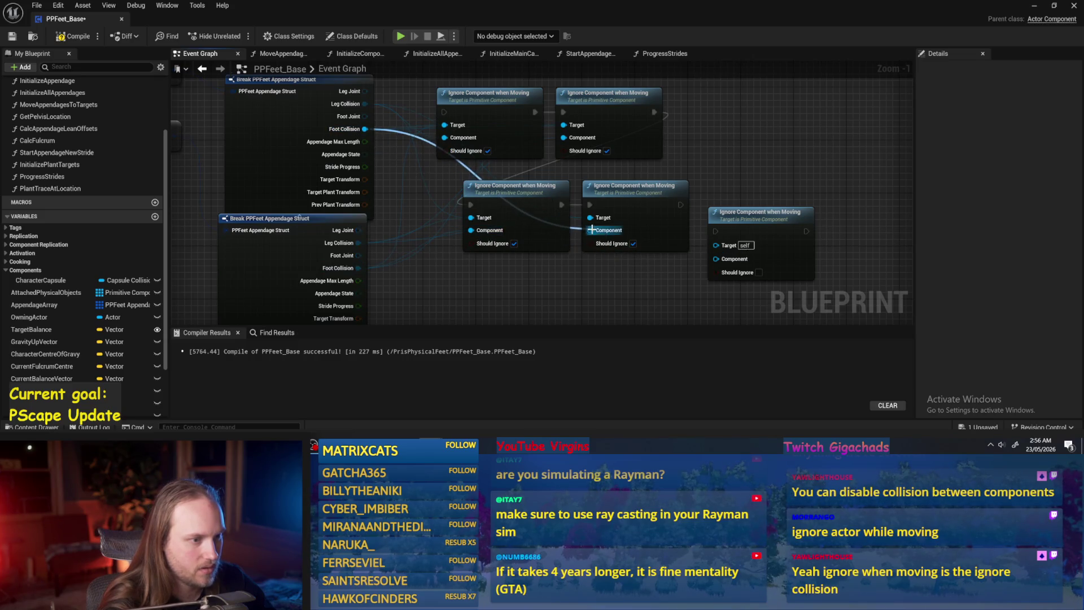
- Run the execution wire into the Ignore Component chain and save PPFeet_Base
{"action": "scroll", "coordinate": [513, 228], "scroll_direction": "down", "scroll_amount": 3}
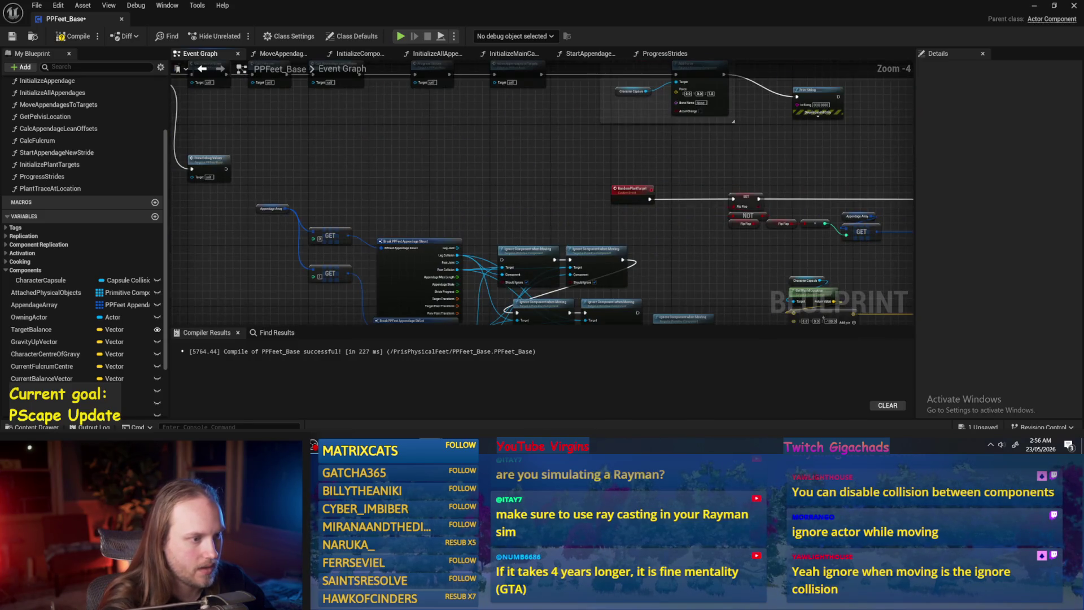
{"action": "mouse_move", "coordinate": [606, 274]}
{"action": "left_mouse_down"}
{"action": "mouse_move", "coordinate": [503, 282]}
{"action": "mouse_move", "coordinate": [497, 294]}
{"action": "left_mouse_up"}
{"action": "left_click_drag", "start_coordinate": [847, 169], "coordinate": [723, 169]}
{"action": "mouse_move", "coordinate": [732, 103]}
{"action": "left_mouse_down"}
{"action": "mouse_move", "coordinate": [734, 130]}
{"action": "mouse_move", "coordinate": [526, 246]}
{"action": "mouse_move", "coordinate": [538, 376]}
{"action": "mouse_move", "coordinate": [484, 218]}
{"action": "mouse_move", "coordinate": [360, 172]}
{"action": "left_mouse_up"}
{"action": "scroll", "coordinate": [600, 198], "scroll_direction": "up", "scroll_amount": 1}
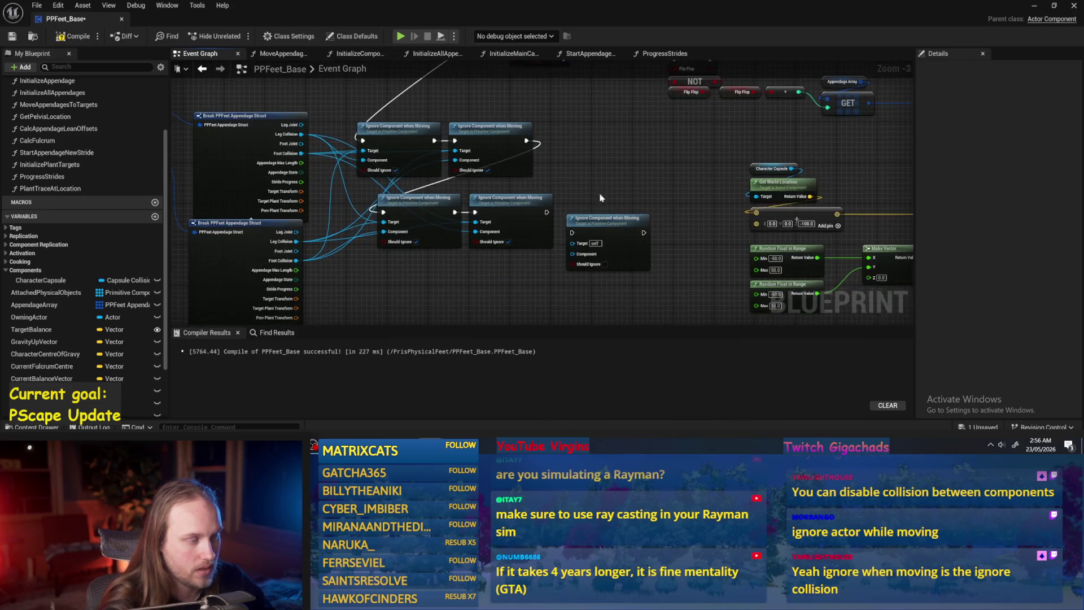
{"action": "left_click", "coordinate": [13, 36]}
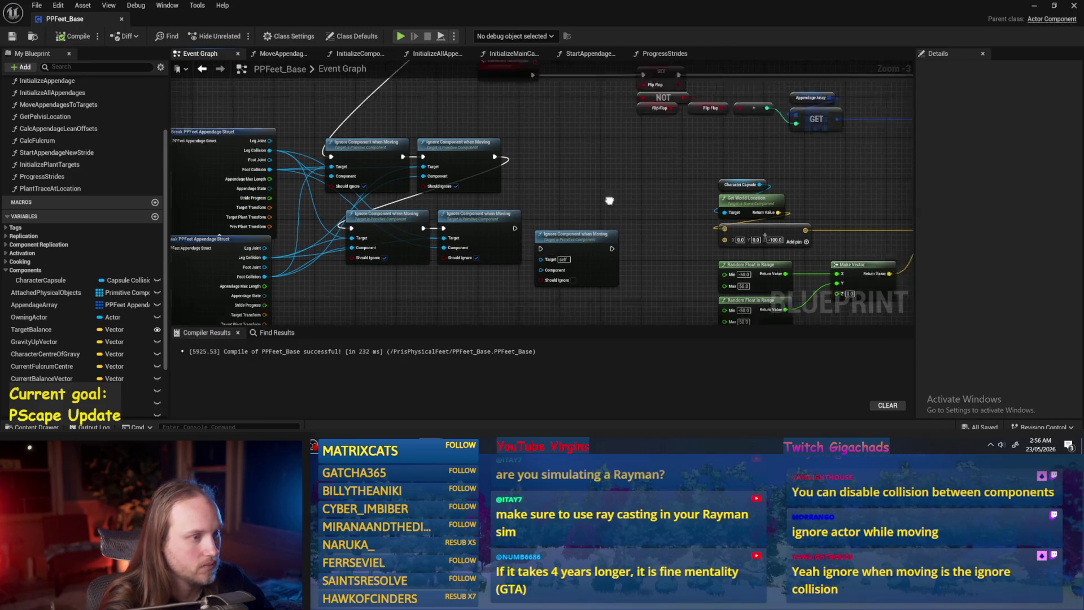
{"action": "left_click", "coordinate": [1034, 6]}
- Test-play the level to check the feet, then move the spare Ignore node higher
{"action": "left_click", "coordinate": [280, 36]}
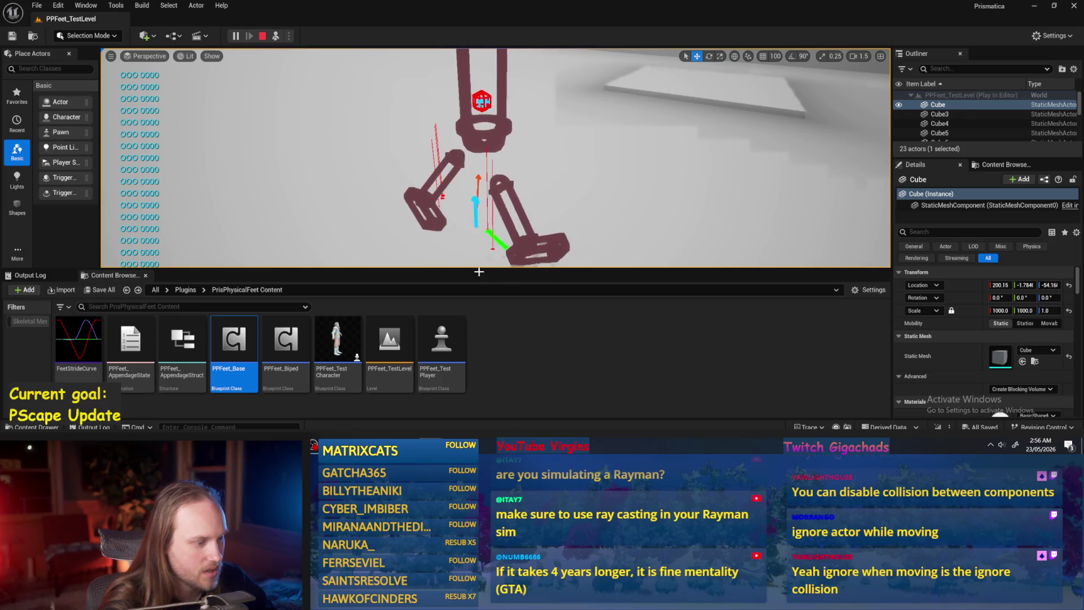
{"action": "key", "text": "Escape"}
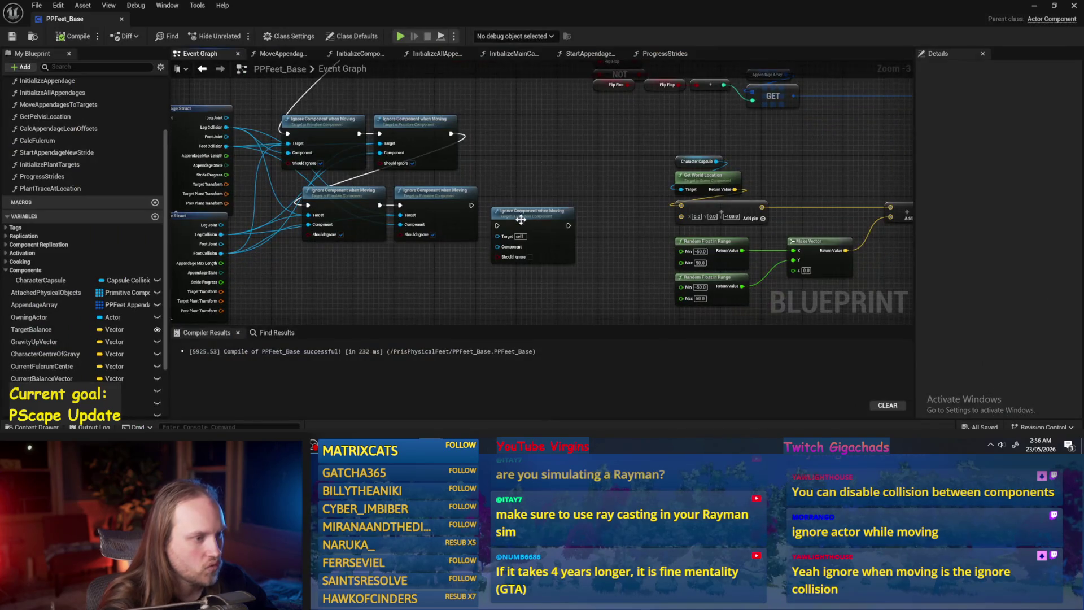
{"action": "left_click_drag", "start_coordinate": [559, 210], "coordinate": [579, 164]}
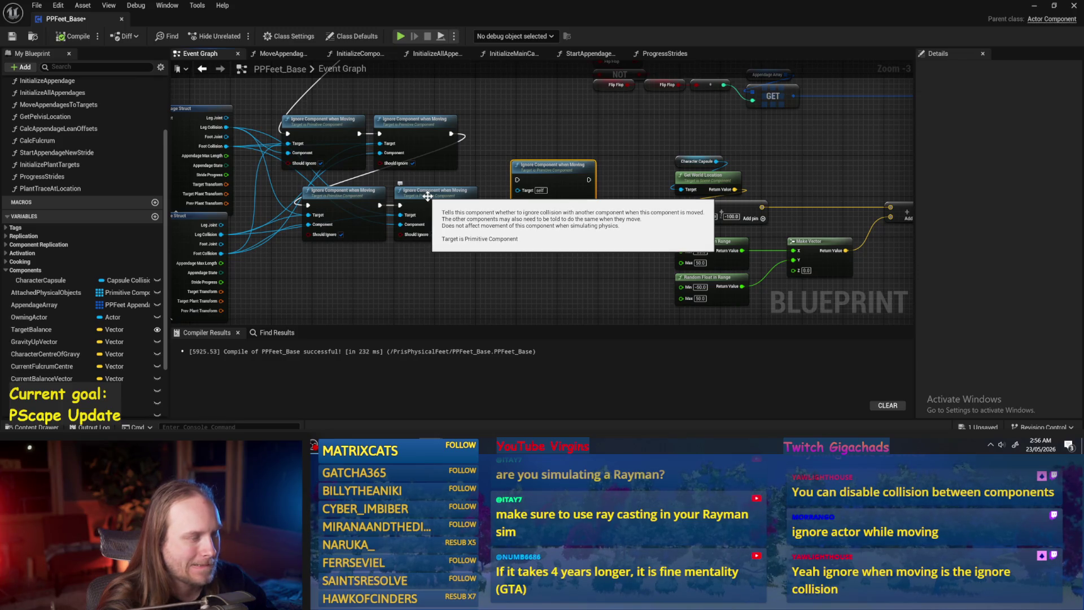
{"action": "scroll", "coordinate": [336, 294], "scroll_direction": "up", "scroll_amount": 1}
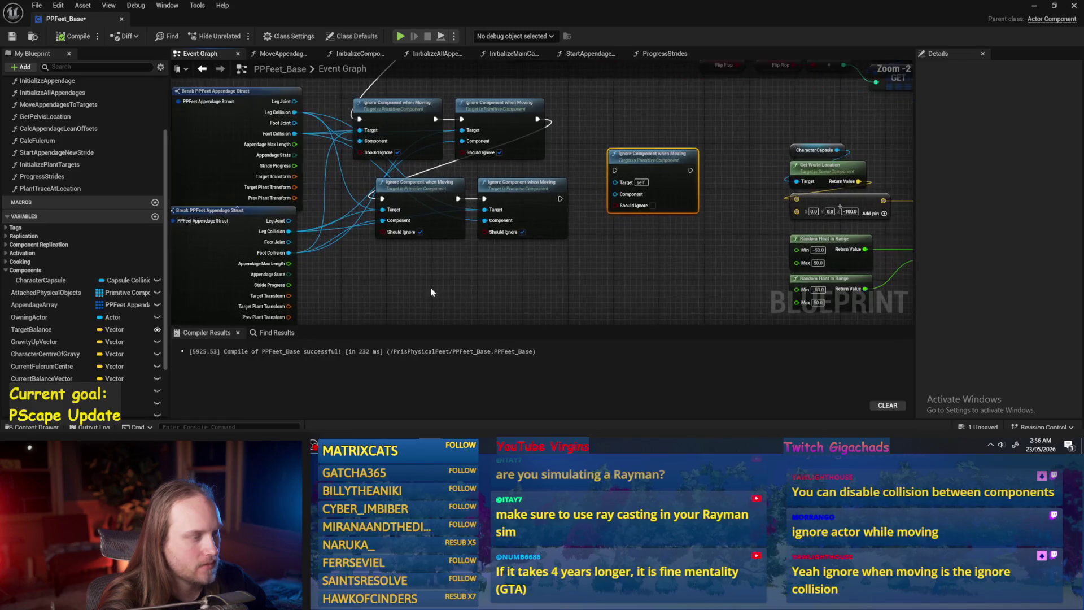
{"action": "left_click_drag", "start_coordinate": [446, 271], "coordinate": [500, 288]}
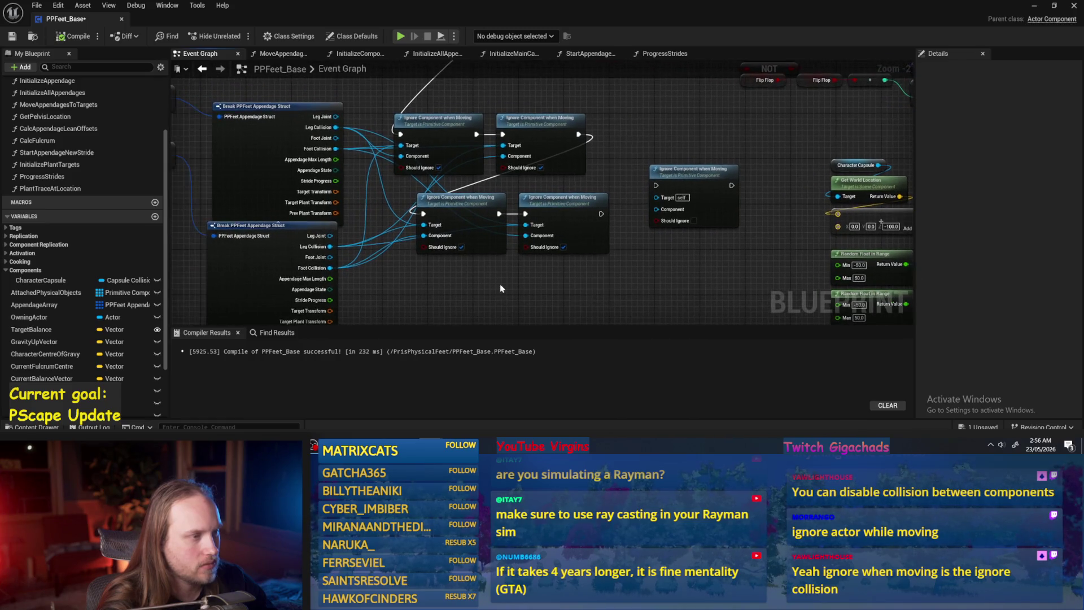
{"action": "scroll", "coordinate": [508, 288], "scroll_direction": "down", "scroll_amount": 1}
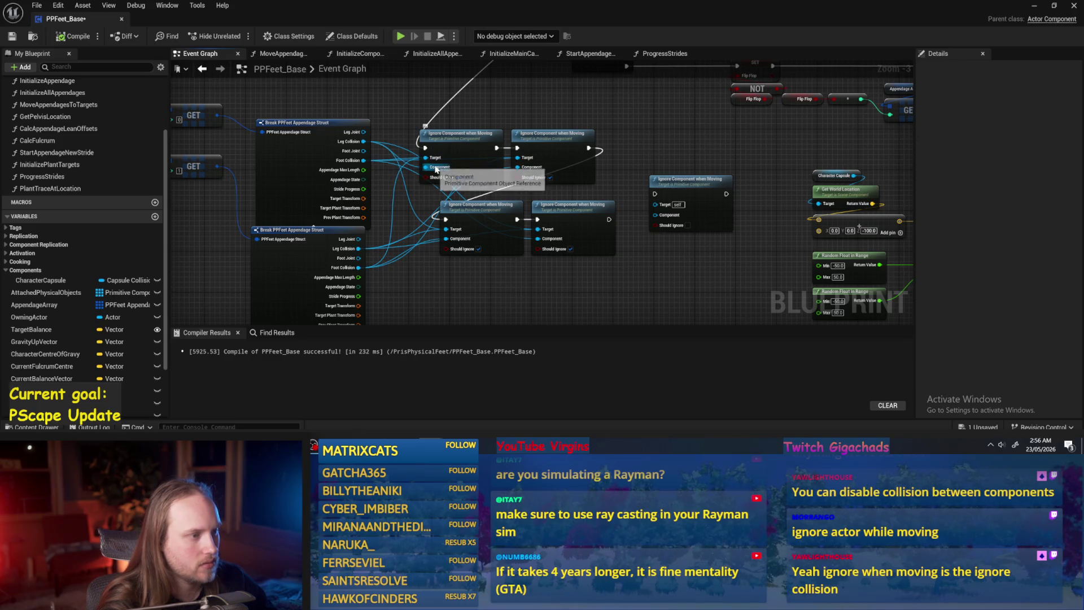
{"action": "mouse_move", "coordinate": [474, 136]}
{"action": "left_mouse_down"}
{"action": "mouse_move", "coordinate": [524, 174]}
{"action": "mouse_move", "coordinate": [416, 194]}
{"action": "mouse_move", "coordinate": [457, 175]}
{"action": "left_mouse_up"}
- Search 'ignore' from Leg Collision, cancel without adding a node, and compile and save
{"action": "left_click_drag", "start_coordinate": [427, 214], "coordinate": [473, 160]}
{"action": "type", "text": "ignore"}
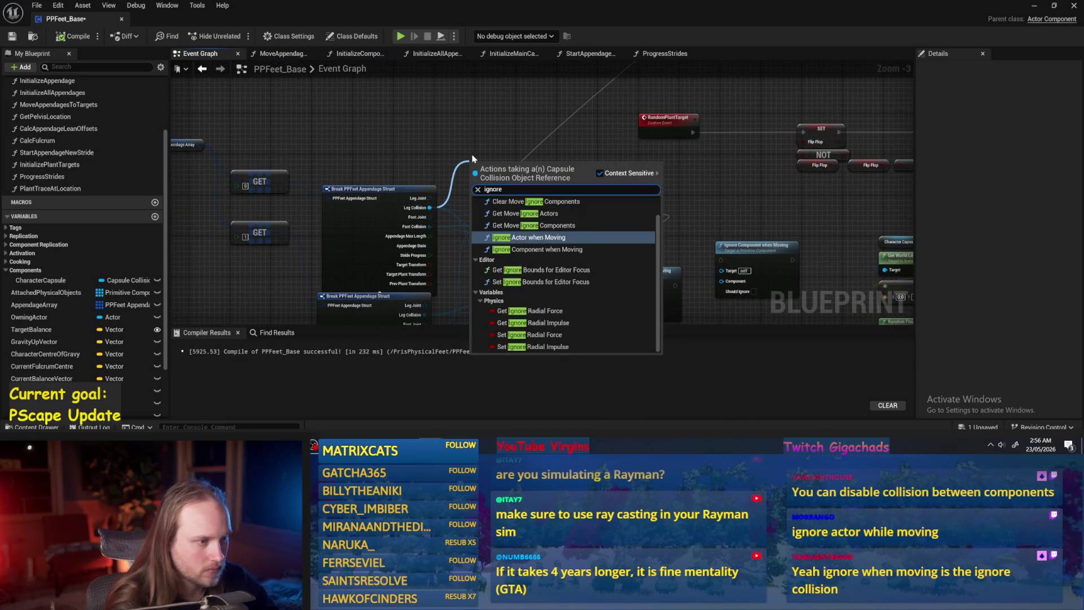
{"action": "scroll", "coordinate": [576, 257], "scroll_direction": "up", "scroll_amount": 1}
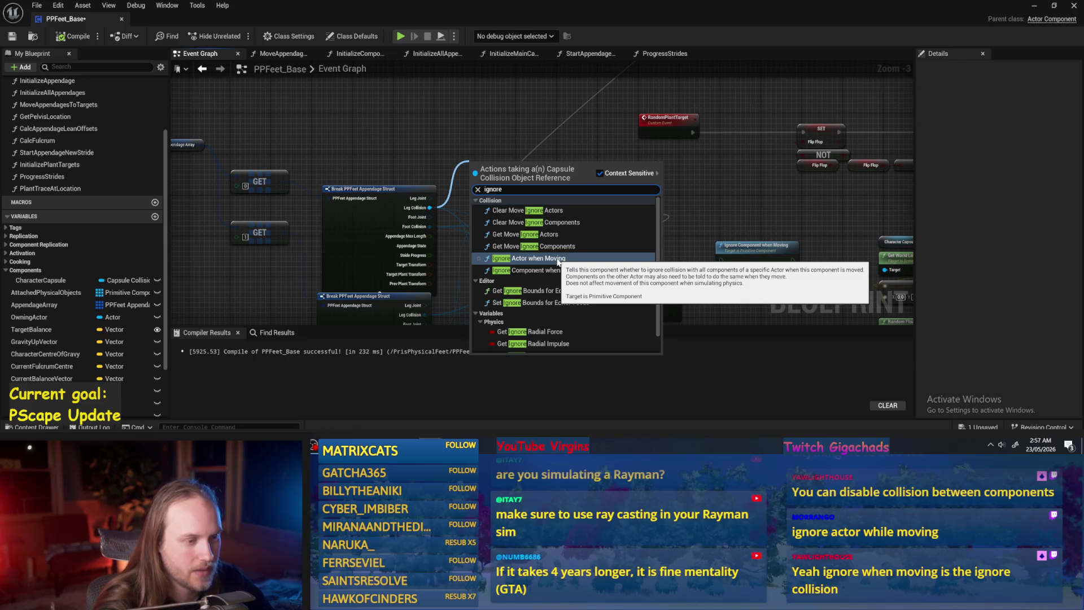
{"action": "key", "text": "Escape"}
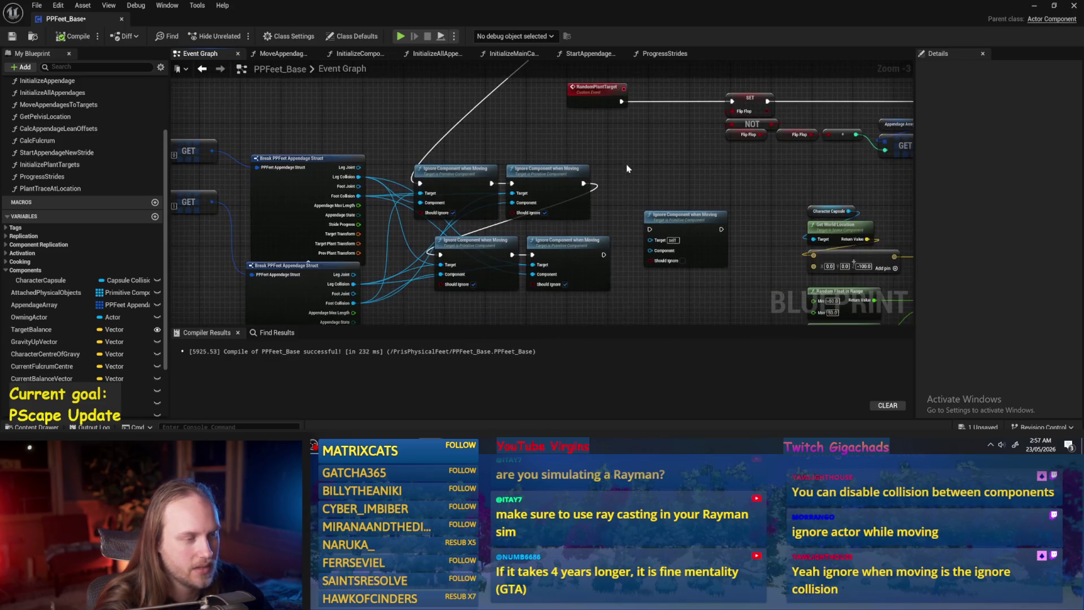
{"action": "left_click", "coordinate": [73, 36]}
{"action": "left_click", "coordinate": [12, 36]}
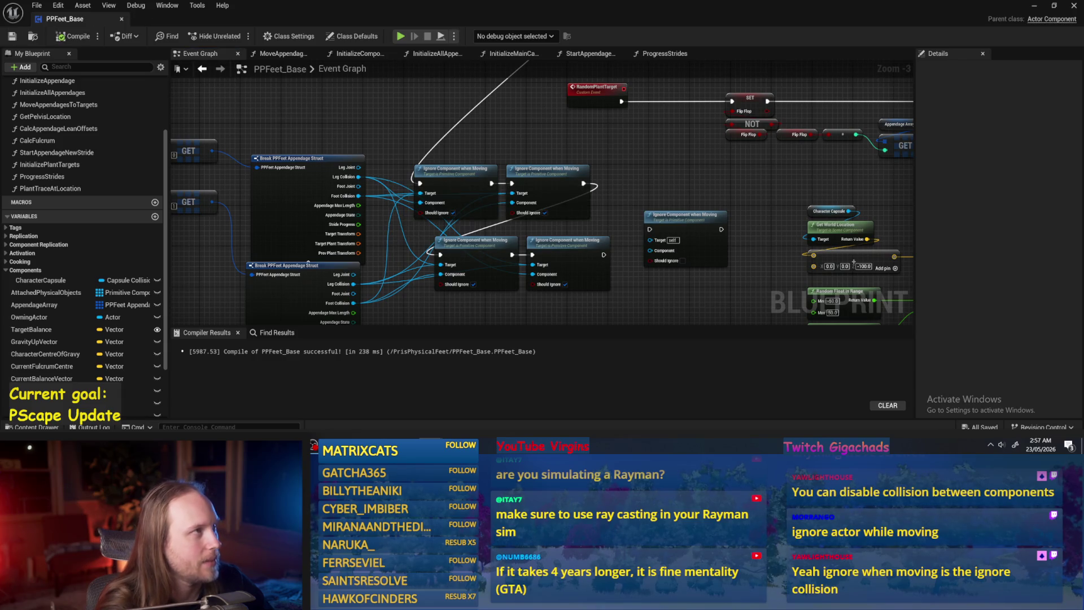
- Delete the unused fifth Ignore Component when Moving node, then recompile with F7 and save
{"action": "scroll", "coordinate": [501, 177], "scroll_direction": "down", "scroll_amount": 1}
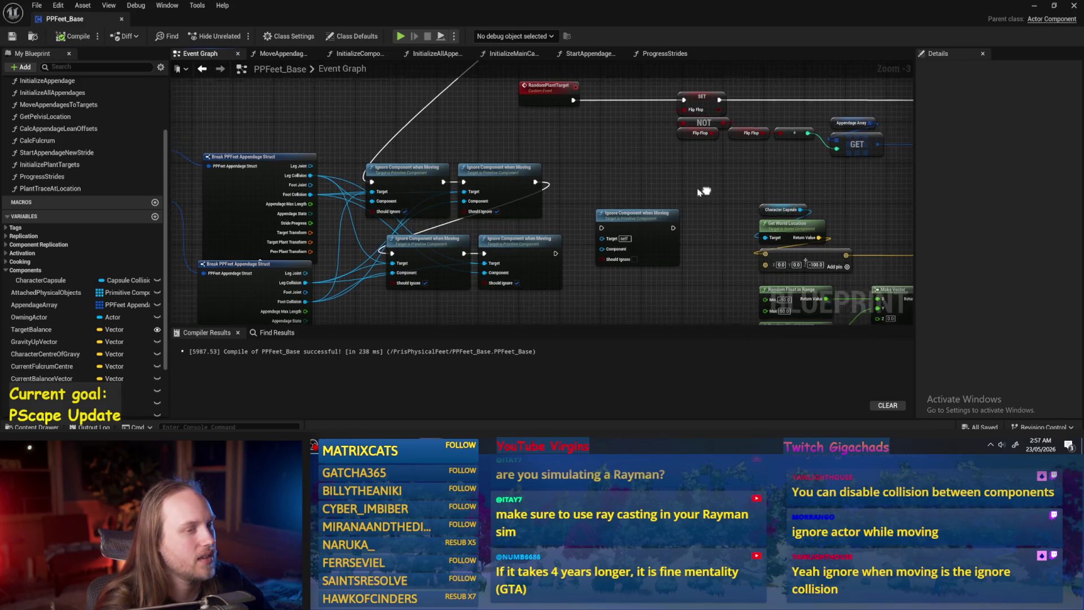
{"action": "left_click", "coordinate": [637, 262]}
{"action": "left_click_drag", "start_coordinate": [637, 266], "coordinate": [549, 314]}
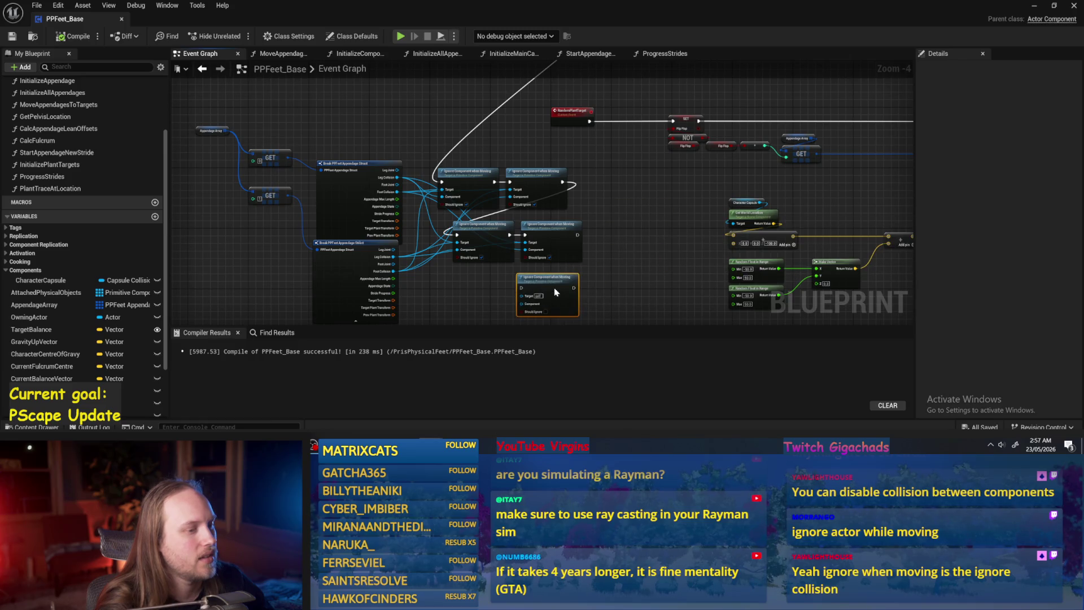
{"action": "scroll", "coordinate": [539, 281], "scroll_direction": "up", "scroll_amount": 2}
{"action": "key", "text": "Delete"}
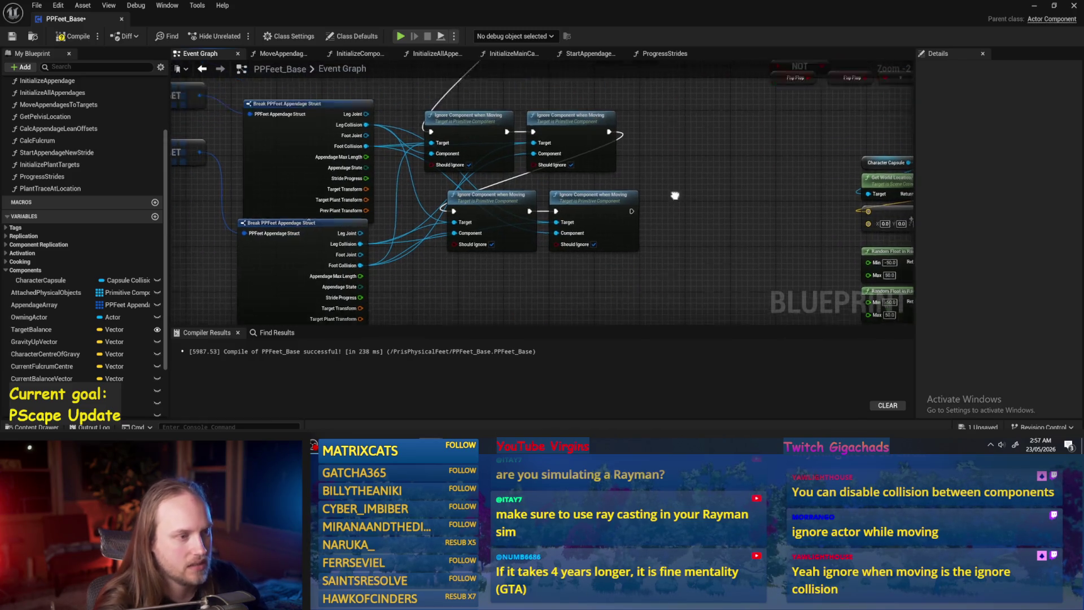
{"action": "key", "text": "F7"}
{"action": "key", "text": "ctrl+s"}
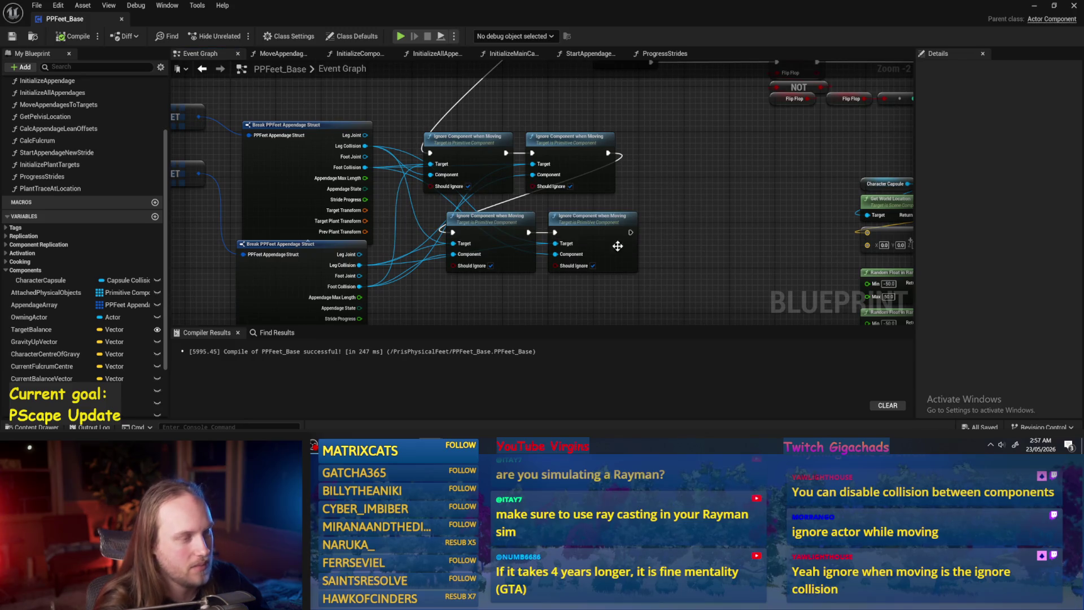
{"action": "left_click_drag", "start_coordinate": [692, 217], "coordinate": [702, 243]}
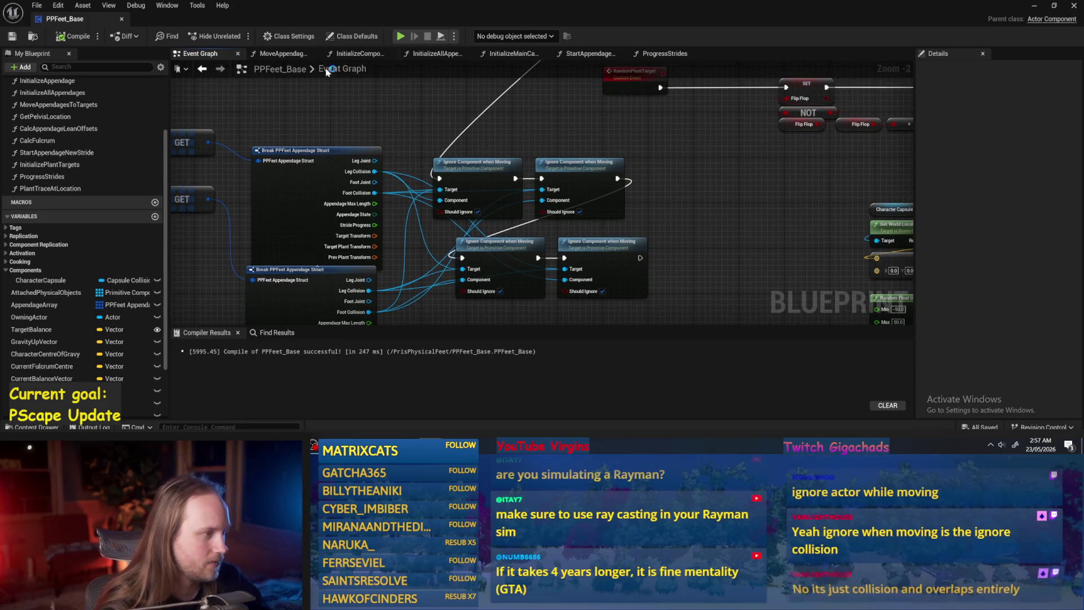
{"action": "key", "text": "super+1"}
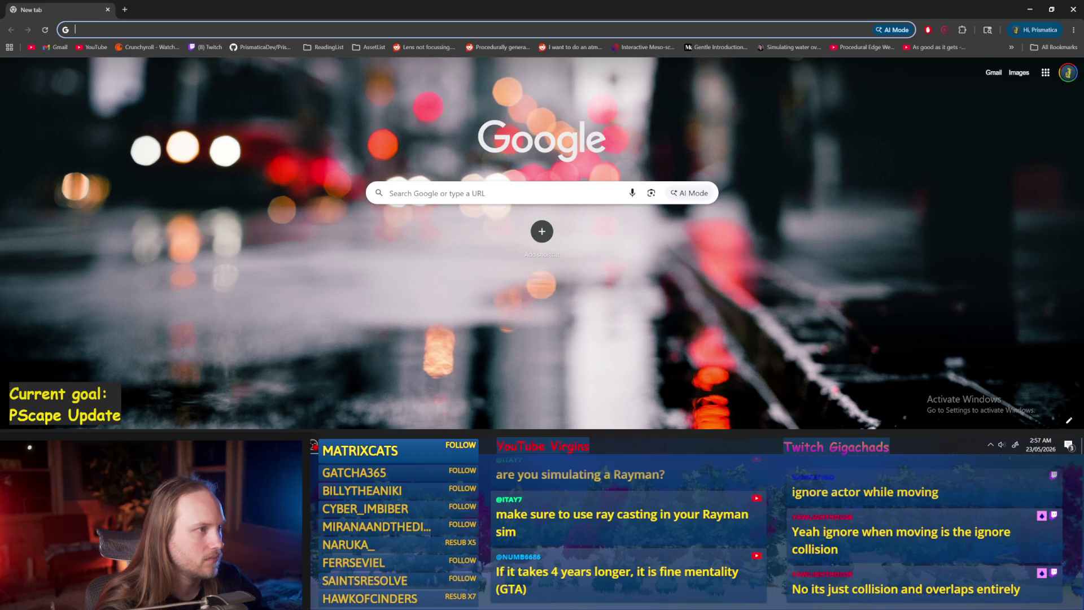
{"action": "key", "text": "super+1"}
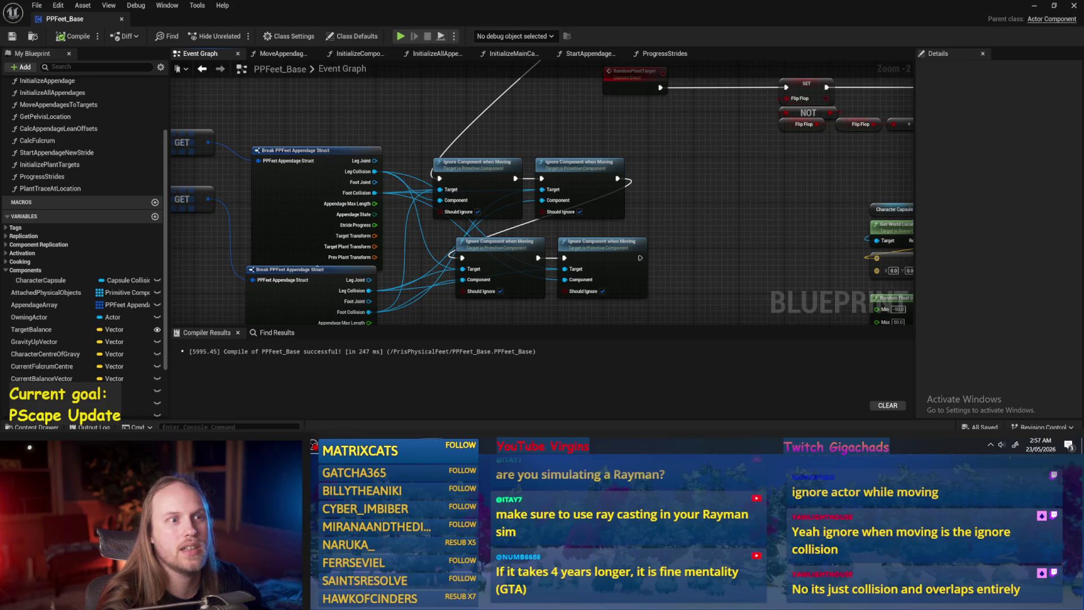
- Arrange the four Ignore Component nodes into a single row and compile
{"action": "left_click_drag", "start_coordinate": [759, 262], "coordinate": [740, 204]}
{"action": "left_click_drag", "start_coordinate": [676, 192], "coordinate": [447, 248]}
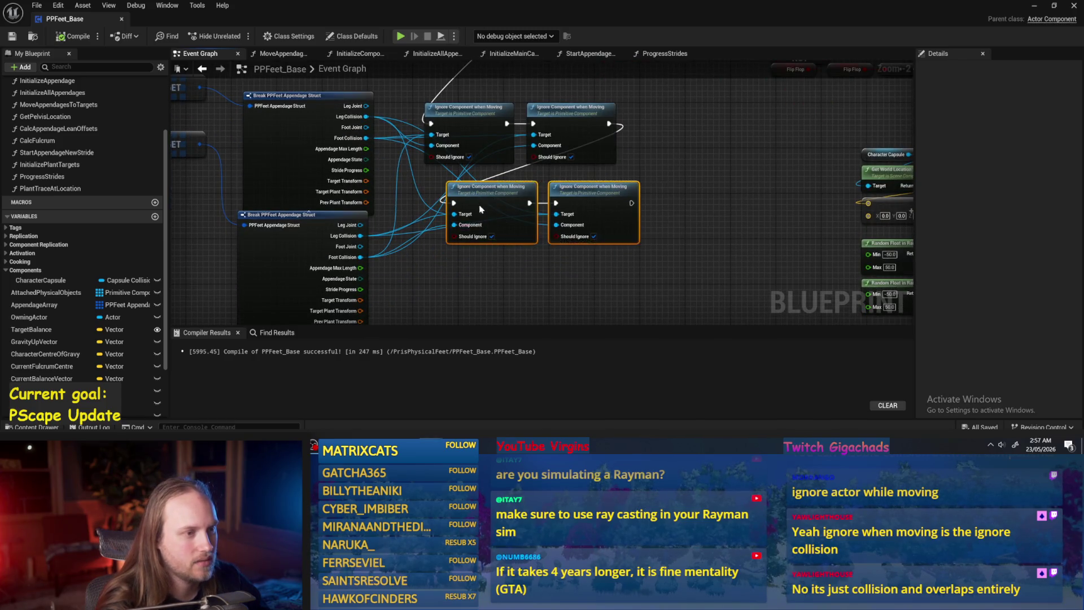
{"action": "left_click_drag", "start_coordinate": [484, 208], "coordinate": [680, 168]}
{"action": "left_click_drag", "start_coordinate": [666, 113], "coordinate": [662, 165]}
{"action": "mouse_move", "coordinate": [627, 226]}
{"action": "left_mouse_down"}
{"action": "mouse_move", "coordinate": [418, 150]}
{"action": "mouse_move", "coordinate": [492, 204]}
{"action": "left_mouse_up"}
{"action": "left_click", "coordinate": [533, 185]}
{"action": "left_click", "coordinate": [569, 194]}
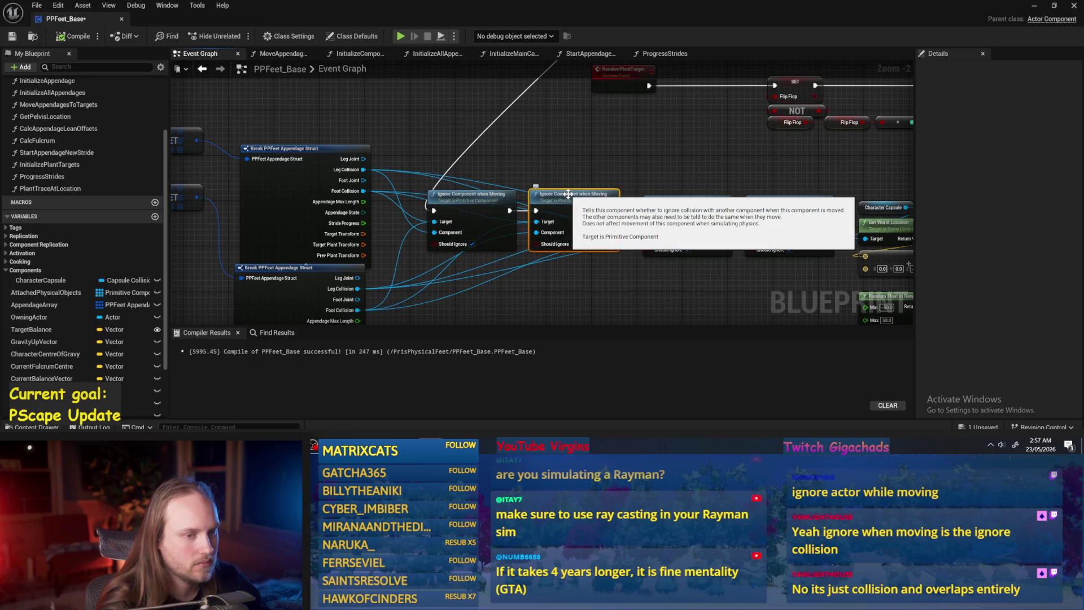
{"action": "left_click_drag", "start_coordinate": [629, 167], "coordinate": [558, 193]}
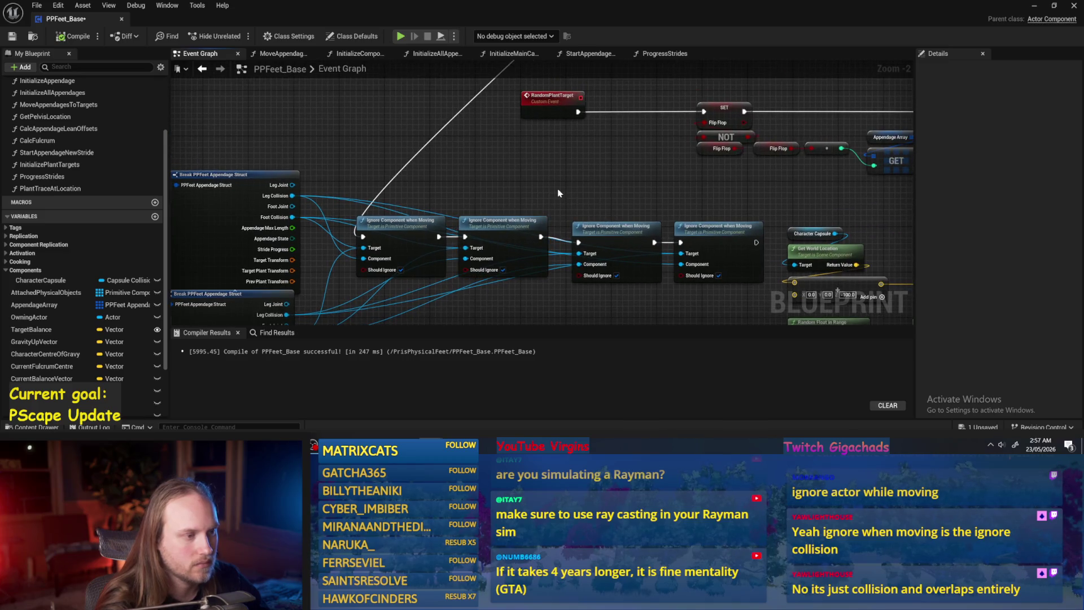
{"action": "left_click", "coordinate": [75, 36]}
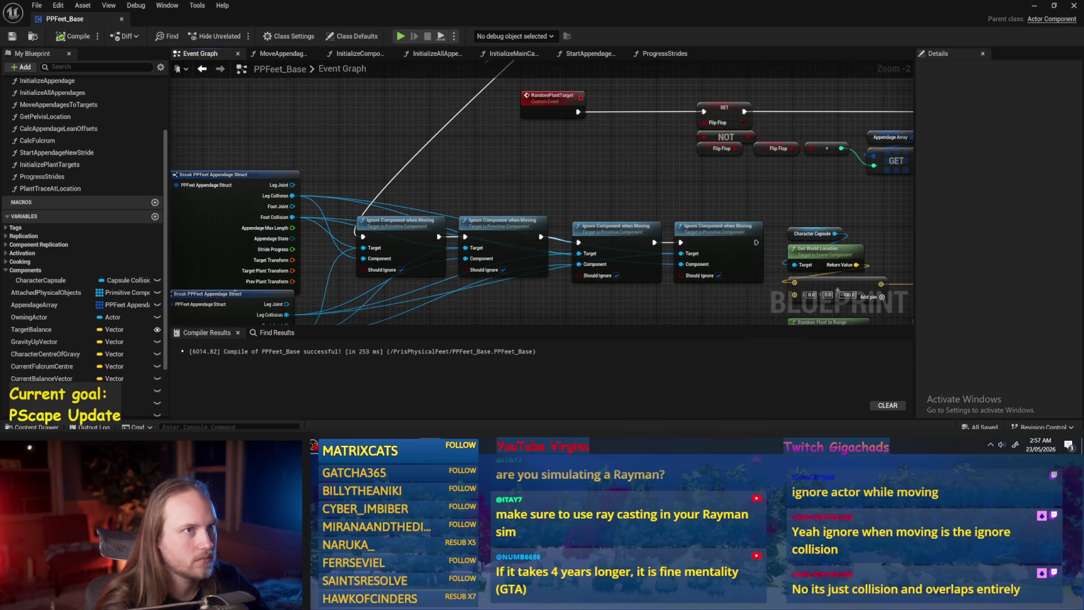
- Raise the two left Ignore nodes into line with the rest of the row
{"action": "left_click_drag", "start_coordinate": [636, 177], "coordinate": [626, 142]}
{"action": "mouse_move", "coordinate": [571, 170]}
{"action": "left_mouse_down"}
{"action": "mouse_move", "coordinate": [601, 280]}
{"action": "mouse_move", "coordinate": [623, 266]}
{"action": "left_mouse_up"}
{"action": "mouse_move", "coordinate": [540, 150]}
{"action": "left_mouse_down"}
{"action": "mouse_move", "coordinate": [501, 189]}
{"action": "mouse_move", "coordinate": [502, 143]}
{"action": "mouse_move", "coordinate": [433, 129]}
{"action": "mouse_move", "coordinate": [420, 107]}
{"action": "left_mouse_up"}
{"action": "left_click", "coordinate": [547, 235]}
{"action": "left_click_drag", "start_coordinate": [422, 206], "coordinate": [535, 202]}
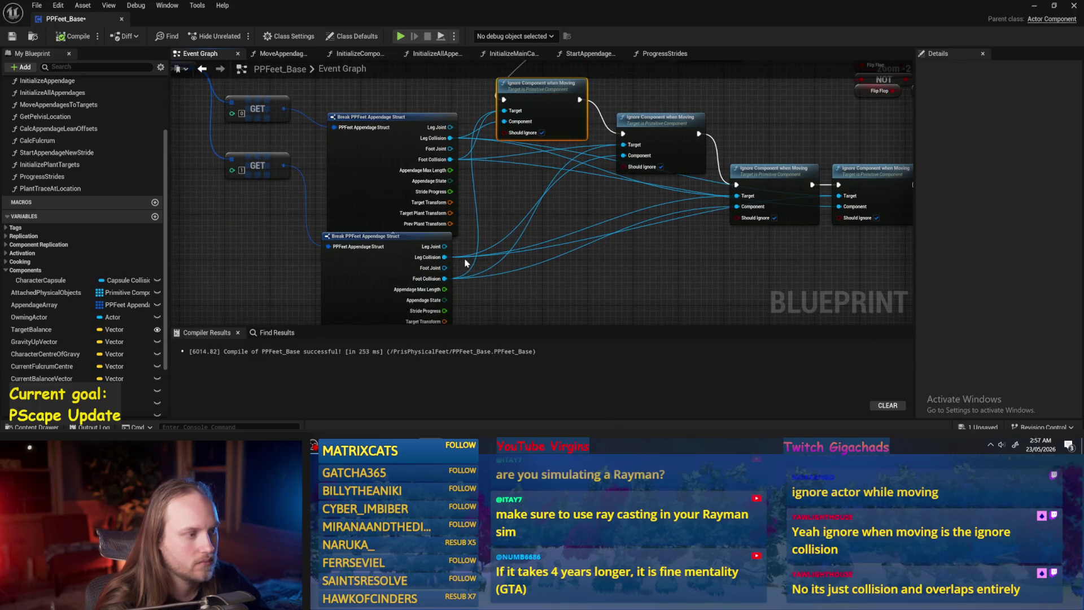
- Reposition the Break Struct and Ignore nodes as a group, then compile and save PPFeet_Base
{"action": "left_click_drag", "start_coordinate": [466, 263], "coordinate": [627, 338]}
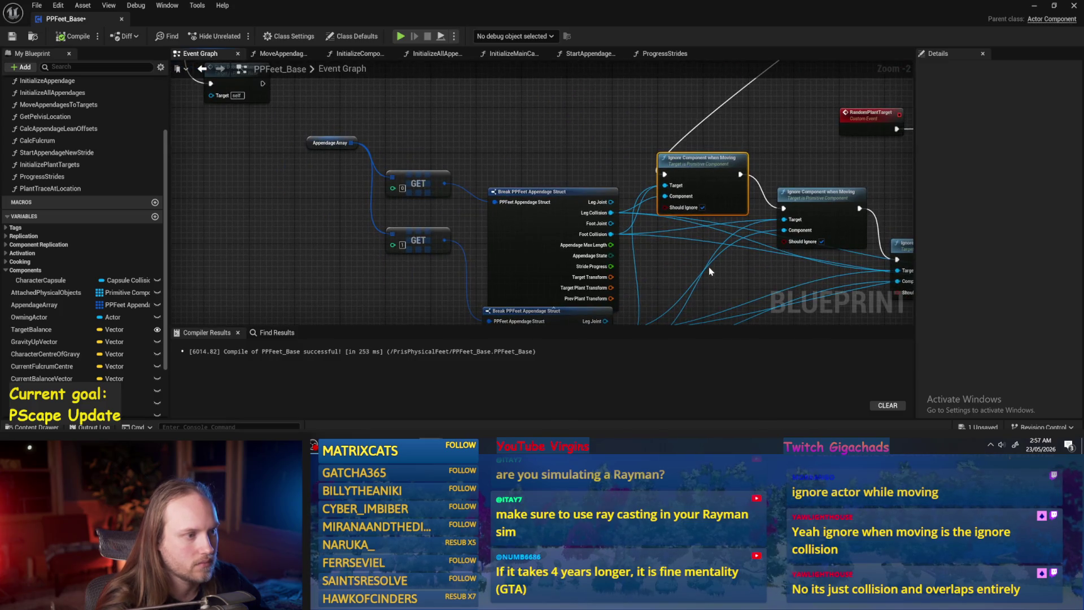
{"action": "scroll", "coordinate": [710, 266], "scroll_direction": "down", "scroll_amount": 2}
{"action": "mouse_move", "coordinate": [612, 178]}
{"action": "left_mouse_down"}
{"action": "mouse_move", "coordinate": [646, 229]}
{"action": "mouse_move", "coordinate": [703, 221]}
{"action": "left_mouse_up"}
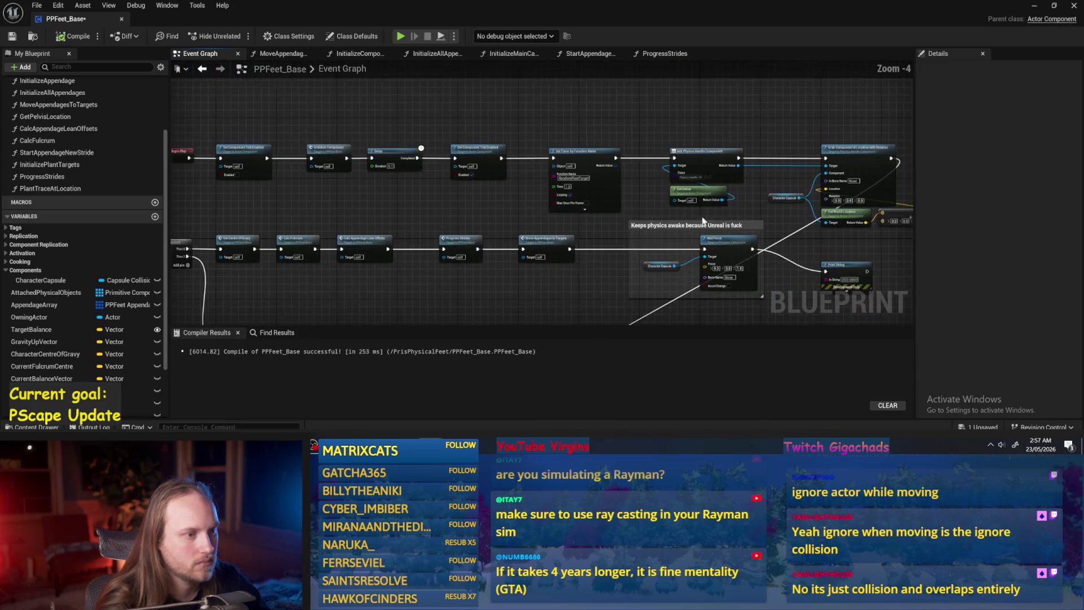
{"action": "mouse_move", "coordinate": [580, 207]}
{"action": "left_mouse_down"}
{"action": "mouse_move", "coordinate": [544, 242]}
{"action": "mouse_move", "coordinate": [521, 245]}
{"action": "mouse_move", "coordinate": [466, 210]}
{"action": "left_mouse_up"}
{"action": "mouse_move", "coordinate": [575, 211]}
{"action": "left_mouse_down"}
{"action": "mouse_move", "coordinate": [418, 113]}
{"action": "mouse_move", "coordinate": [223, 89]}
{"action": "left_mouse_up"}
{"action": "mouse_move", "coordinate": [214, 126]}
{"action": "left_mouse_down"}
{"action": "mouse_move", "coordinate": [330, 148]}
{"action": "mouse_move", "coordinate": [266, 234]}
{"action": "mouse_move", "coordinate": [256, 276]}
{"action": "left_mouse_up"}
{"action": "left_click", "coordinate": [77, 36]}
{"action": "left_click", "coordinate": [12, 36]}
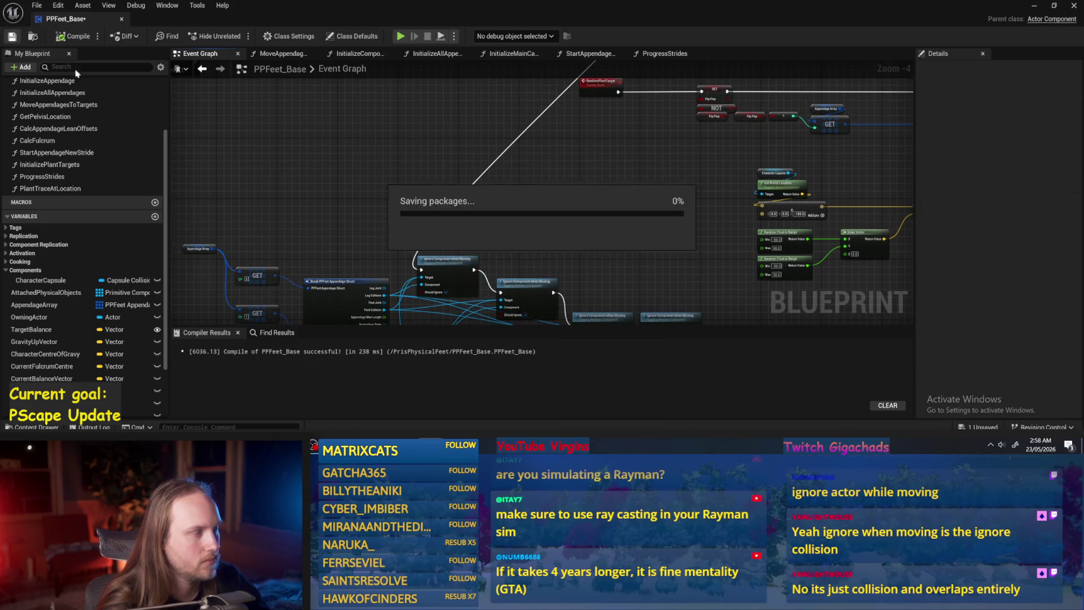
{"action": "left_click", "coordinate": [1035, 7]}
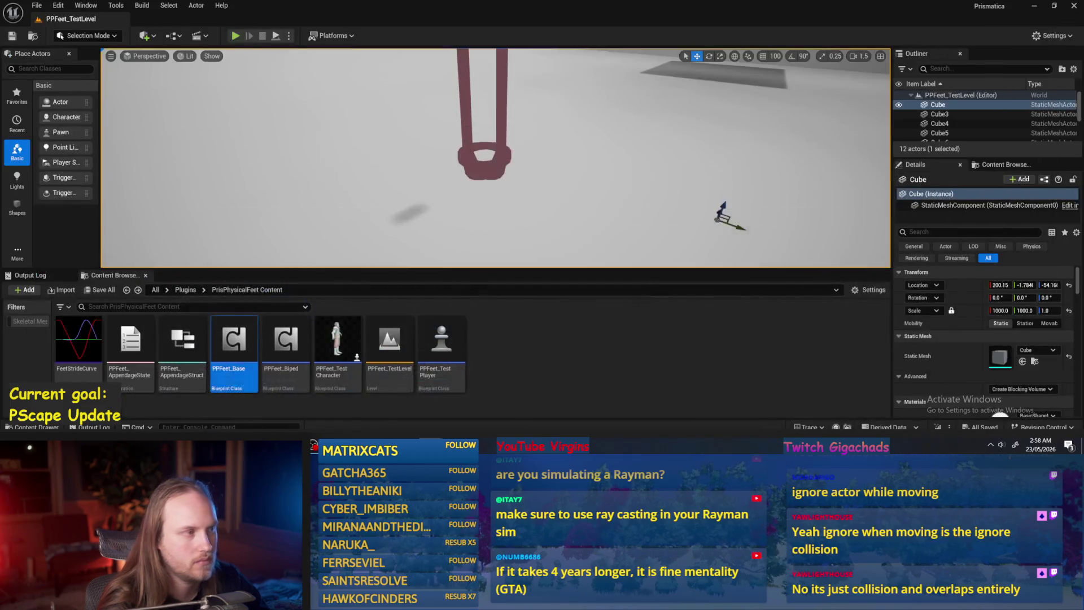